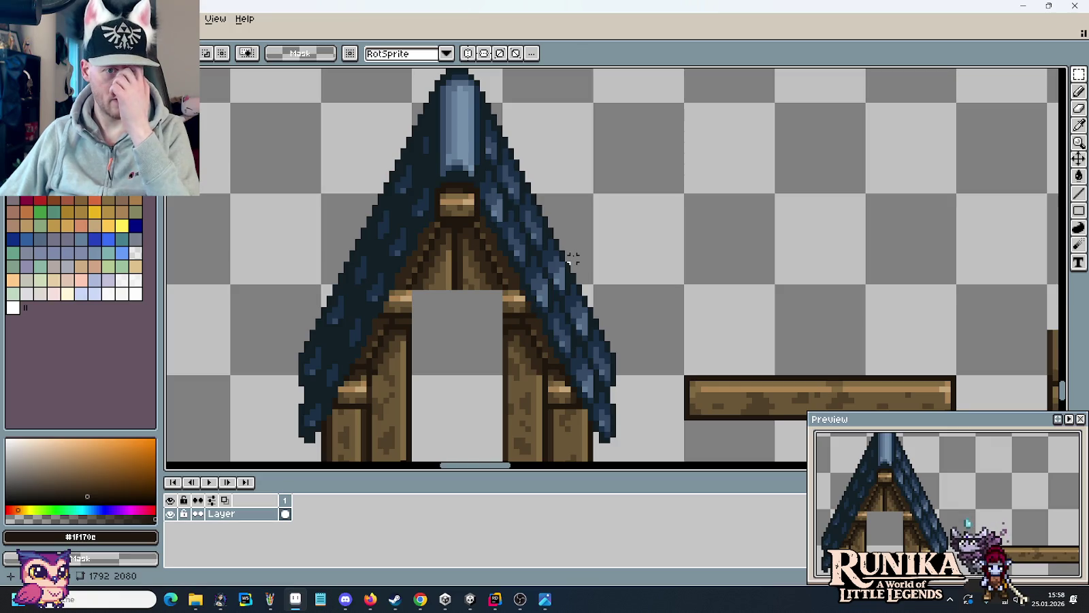
- Copy the complete roof gable tile and drop the duplicate further right
drag(719, 251, 449, 235)
mouse_move(643, 245)
mouse_down()
mouse_move(534, 243)
mouse_move(794, 235)
mouse_up()
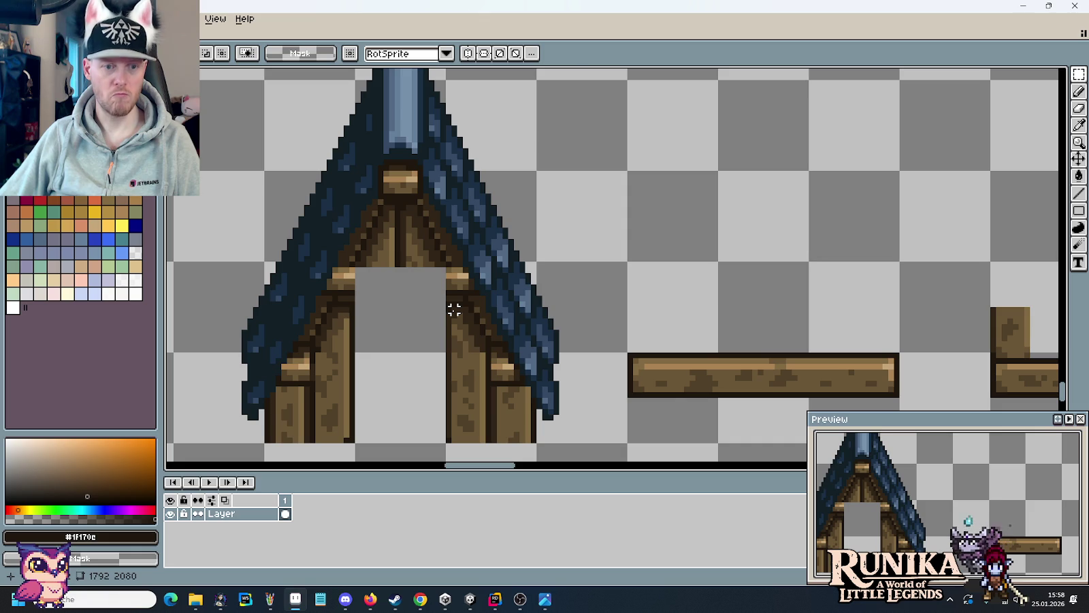
scroll(454, 310, down, 1)
scroll(474, 304, down, 2)
scroll(554, 297, up, 1)
drag(554, 378, 418, 238)
drag(467, 301, 909, 296)
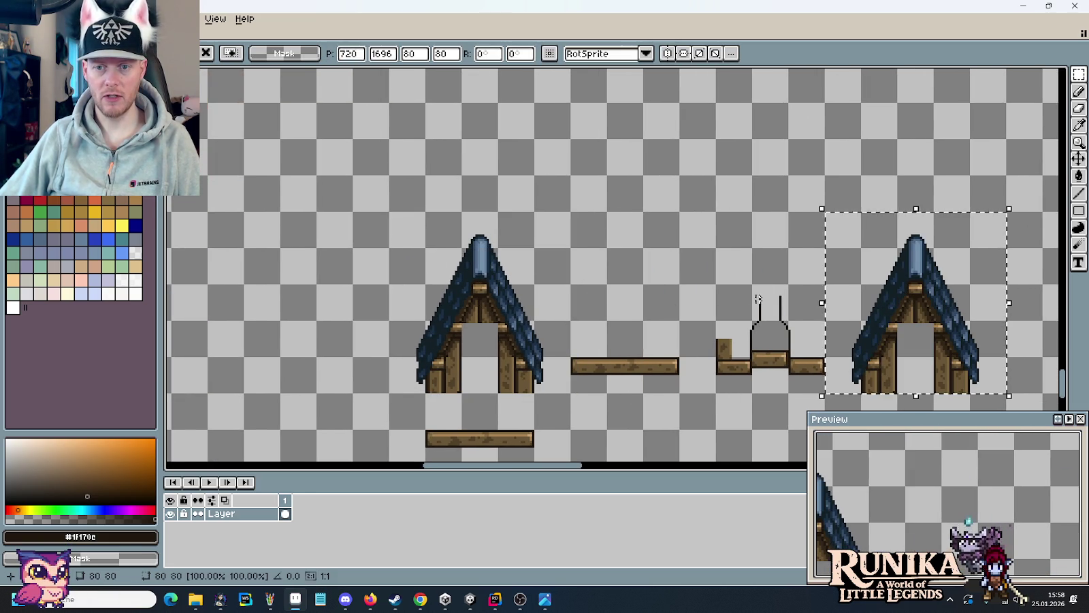
click(800, 301)
- Marquee-select the roof copy, enlarging the selection to cover the whole roof
scroll(912, 327, up, 2)
drag(776, 389, 467, 135)
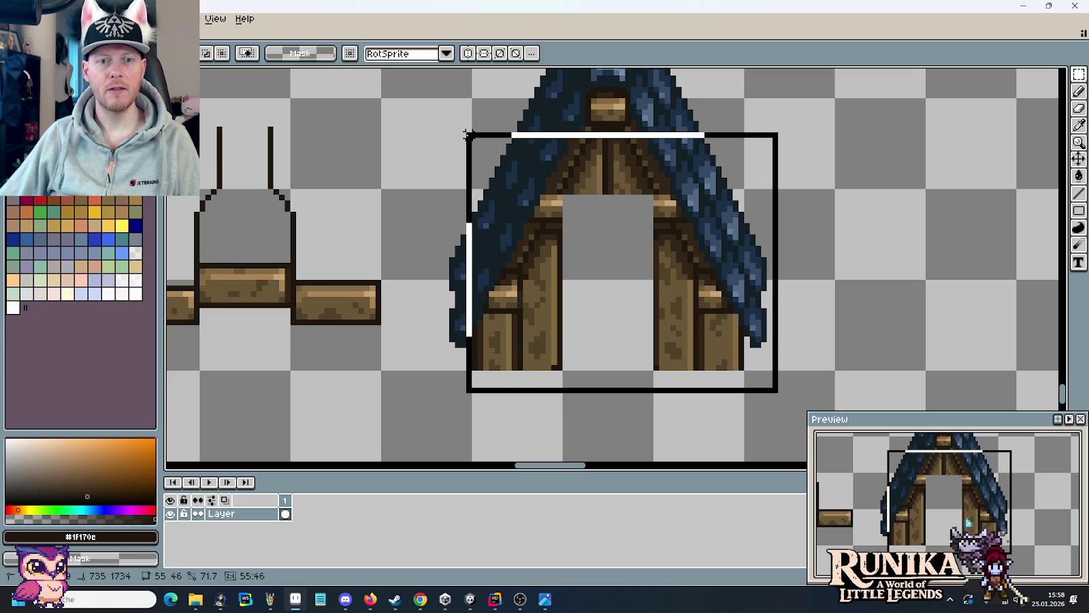
mouse_move(468, 135)
mouse_down()
mouse_move(446, 130)
mouse_move(440, 152)
mouse_move(441, 124)
mouse_up()
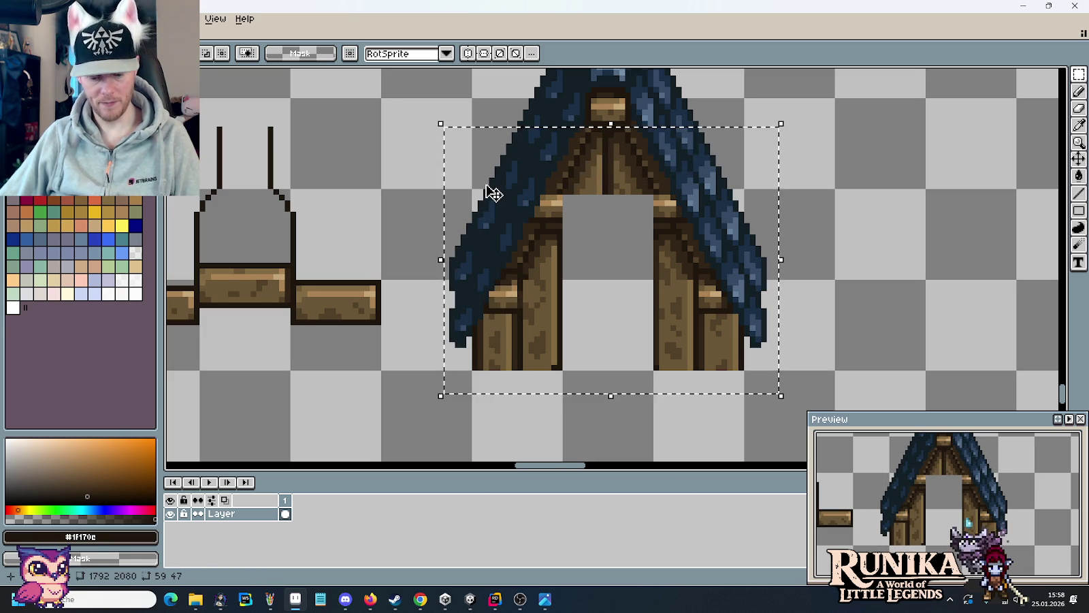
- Erase the brown door planks, dark door outlines and mid-brown door marks inside the copied roof
key(e)
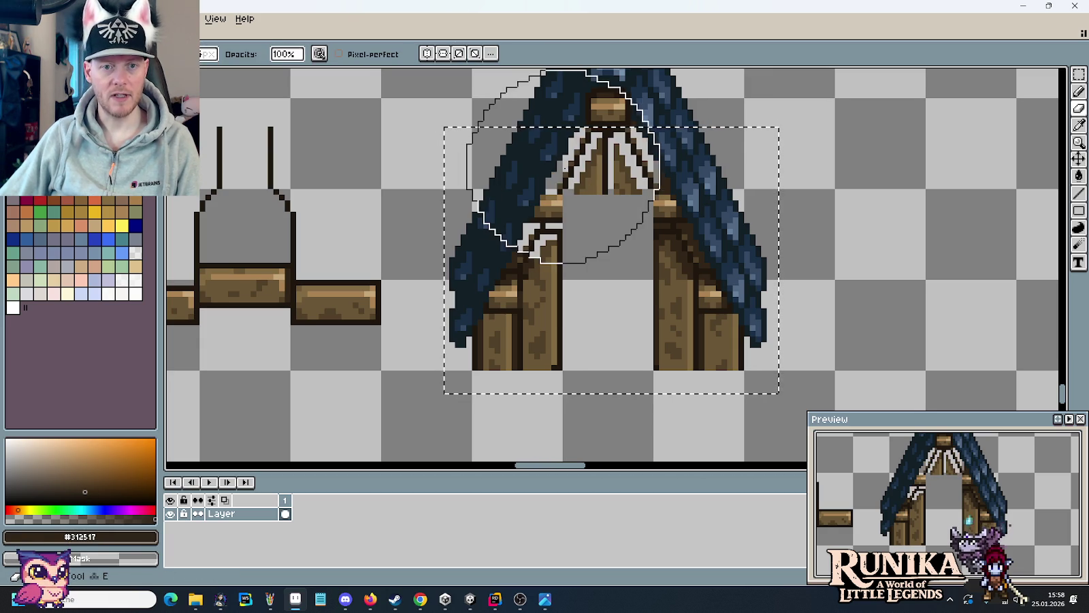
key(i)
click(540, 317)
key(e)
mouse_move(540, 318)
mouse_down()
mouse_move(700, 267)
mouse_move(498, 328)
mouse_up()
key(i)
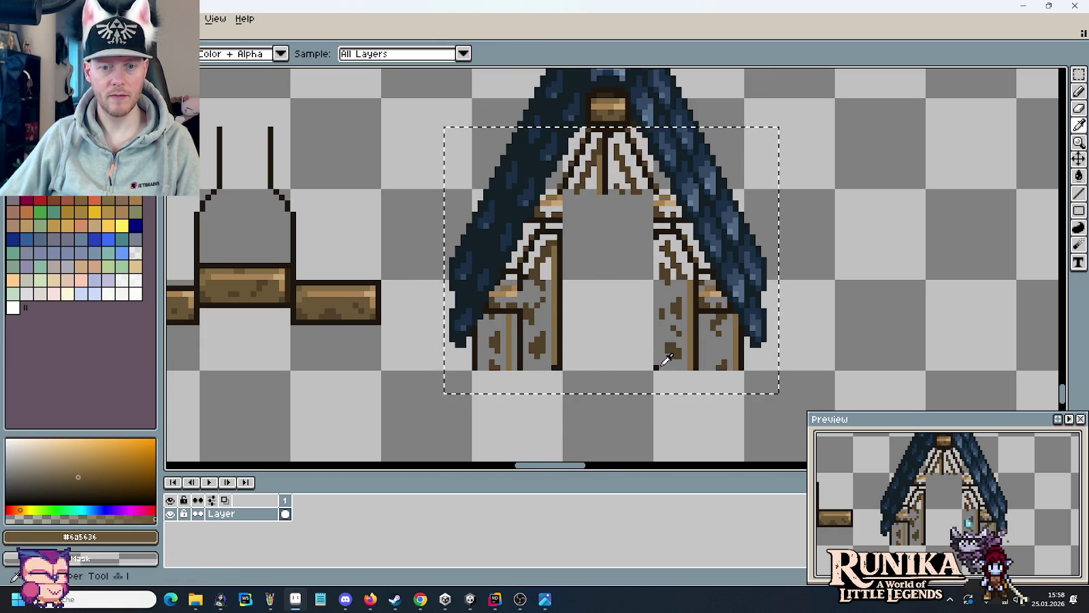
click(656, 368)
key(e)
mouse_move(656, 369)
mouse_down()
mouse_move(486, 341)
mouse_move(571, 207)
mouse_move(706, 329)
mouse_move(635, 217)
mouse_up()
key(i)
click(636, 174)
key(e)
mouse_move(637, 174)
mouse_down()
mouse_move(577, 212)
mouse_move(685, 342)
mouse_up()
- Erase the leftover tan and pale tan stubs, then clear the selection
key(i)
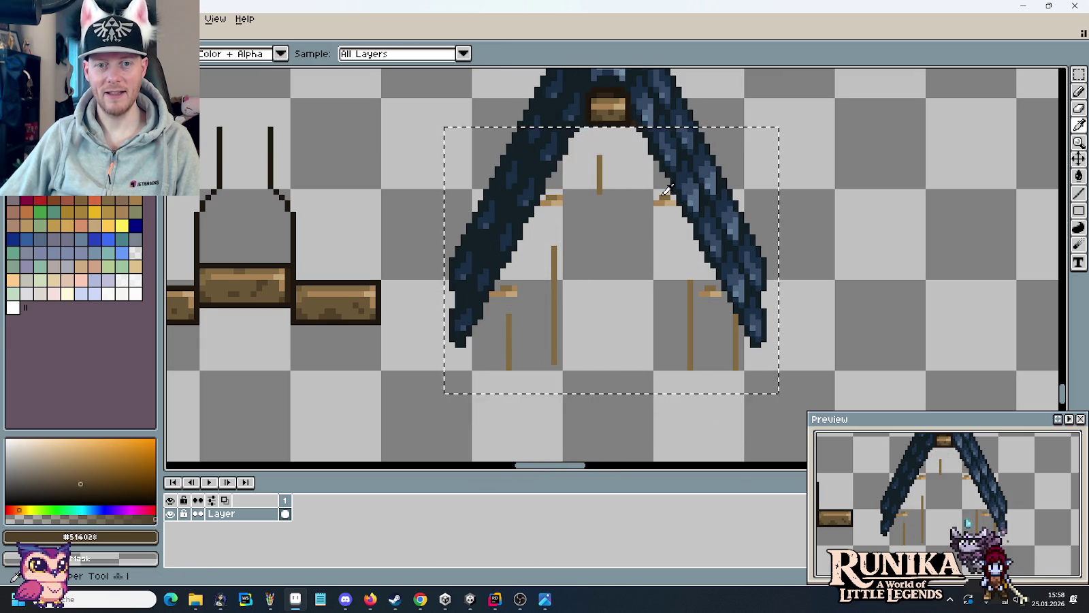
click(667, 201)
key(e)
mouse_move(637, 197)
mouse_down()
mouse_move(551, 256)
mouse_move(734, 328)
mouse_up()
key(i)
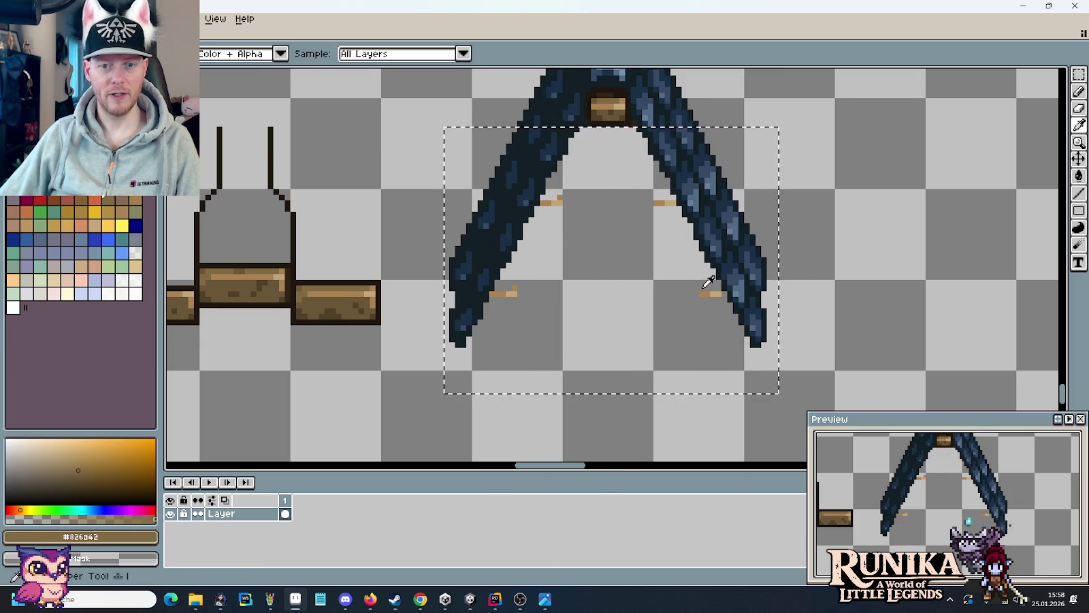
click(712, 292)
key(e)
key(i)
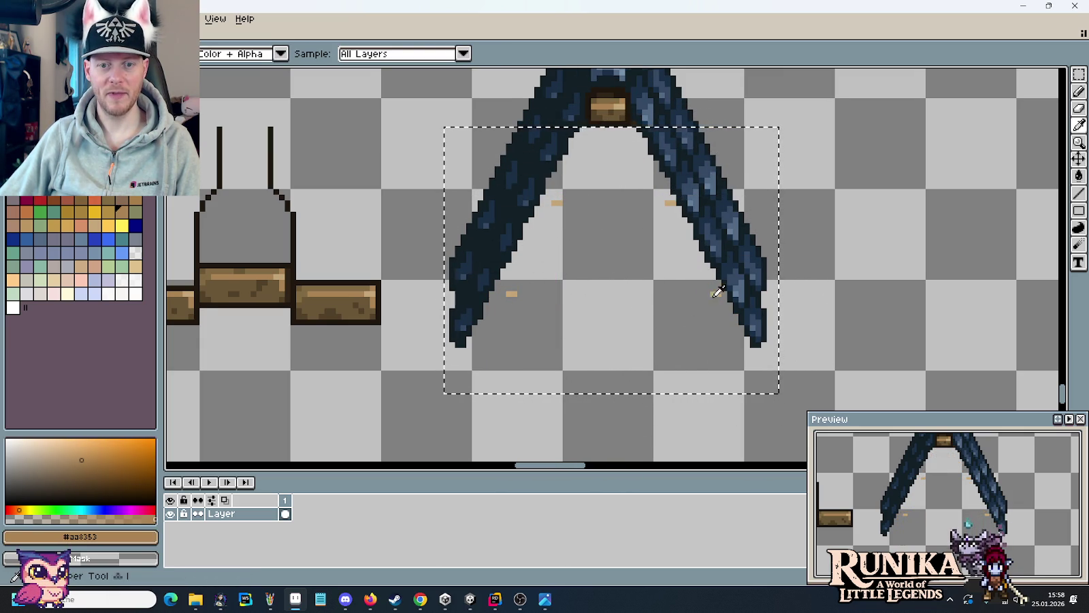
click(714, 292)
key(e)
mouse_move(713, 291)
mouse_down()
mouse_move(659, 237)
mouse_move(603, 292)
mouse_up()
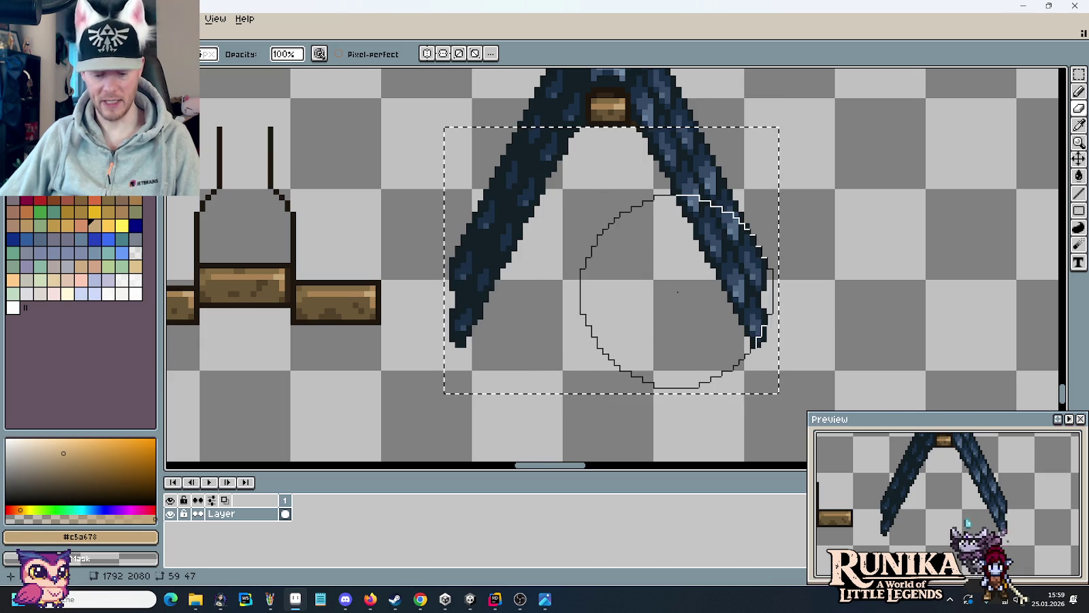
key(m)
click(803, 266)
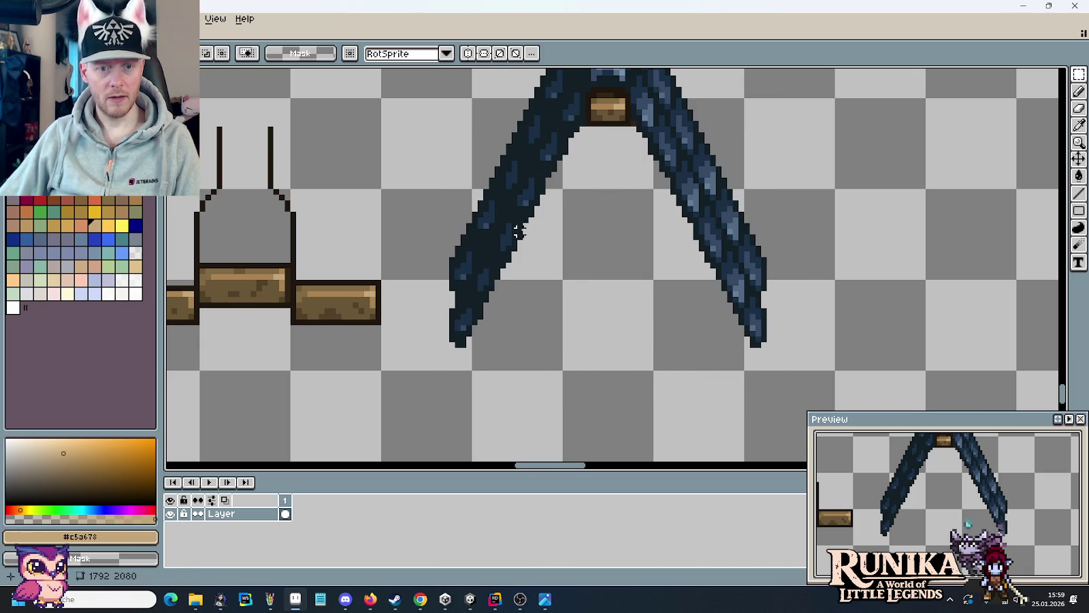
scroll(504, 315, left, 5)
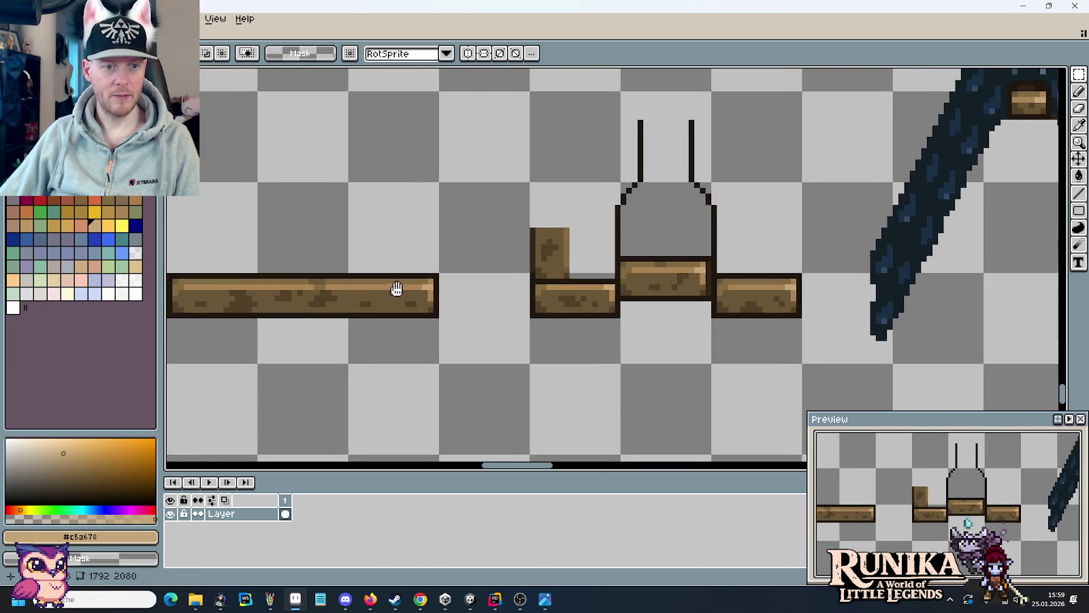
scroll(389, 292, left, 5)
scroll(529, 252, up, 4)
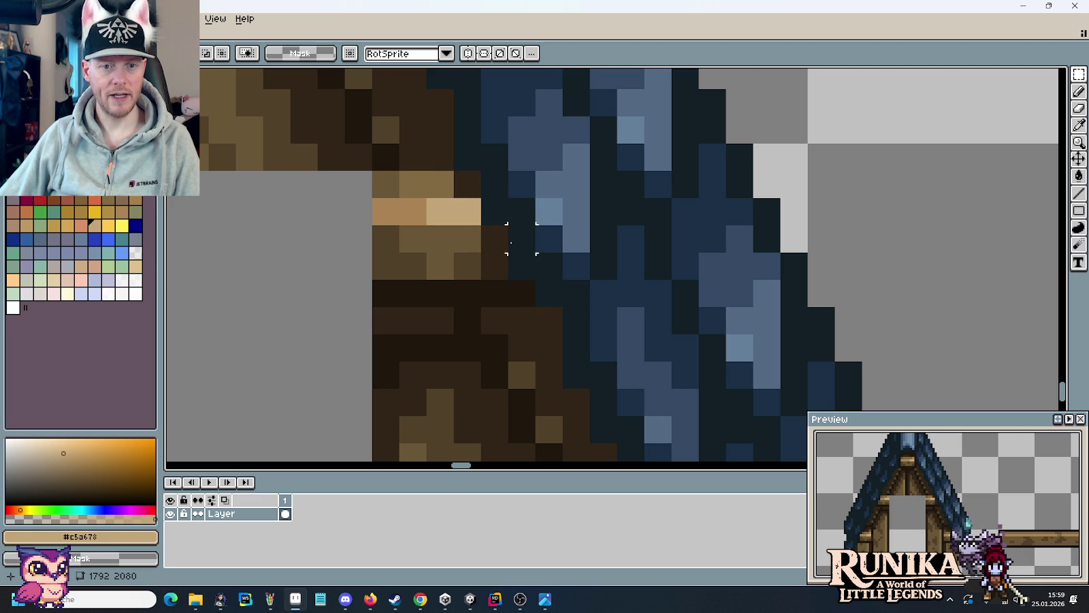
scroll(521, 238, down, 1)
scroll(540, 255, down, 1)
scroll(554, 213, down, 1)
scroll(552, 223, down, 1)
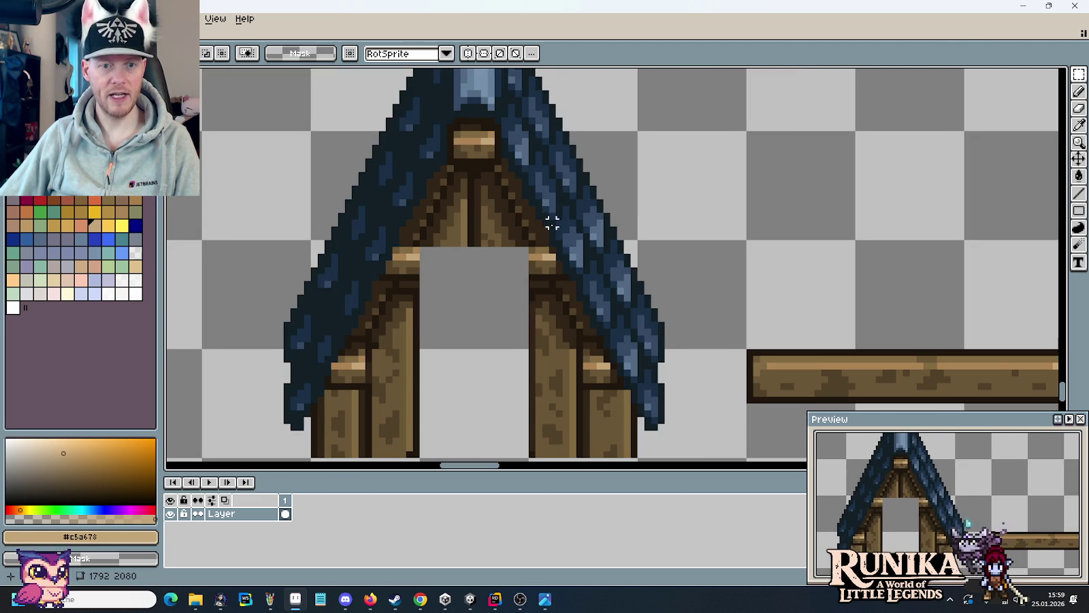
scroll(578, 258, right, 5)
scroll(615, 263, right, 5)
scroll(714, 248, right, 5)
scroll(804, 235, right, 5)
scroll(715, 228, right, 5)
scroll(620, 226, down, 1)
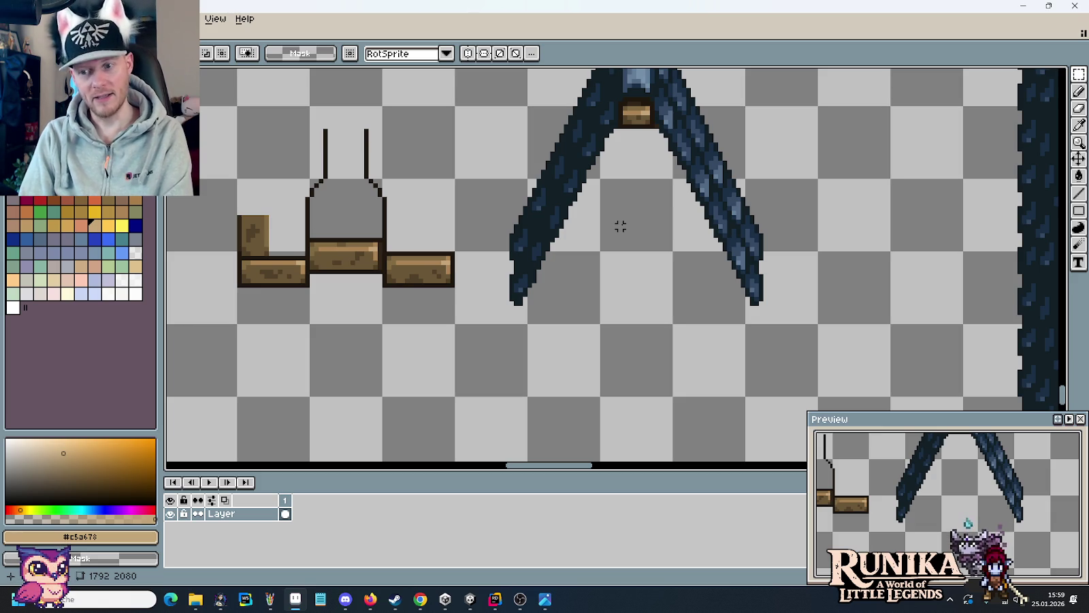
key(m)
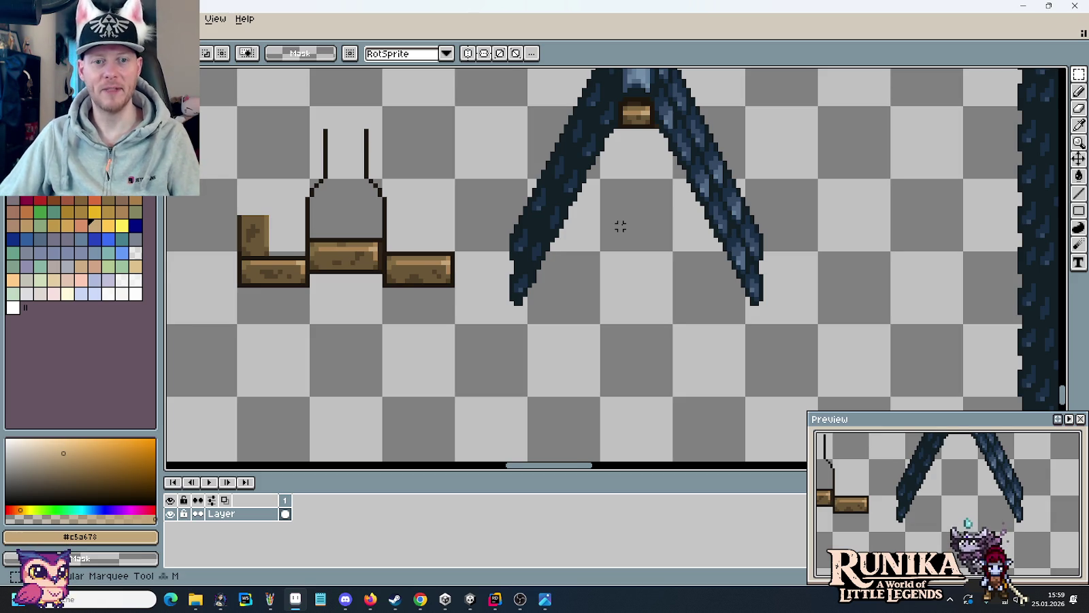
- Select the bare shingle roof and drop it over the wooden beams and center post
scroll(621, 226, down, 1)
mouse_move(620, 211)
mouse_down()
mouse_move(808, 297)
mouse_move(796, 298)
mouse_up()
scroll(808, 297, down, 1)
drag(914, 342, 884, 327)
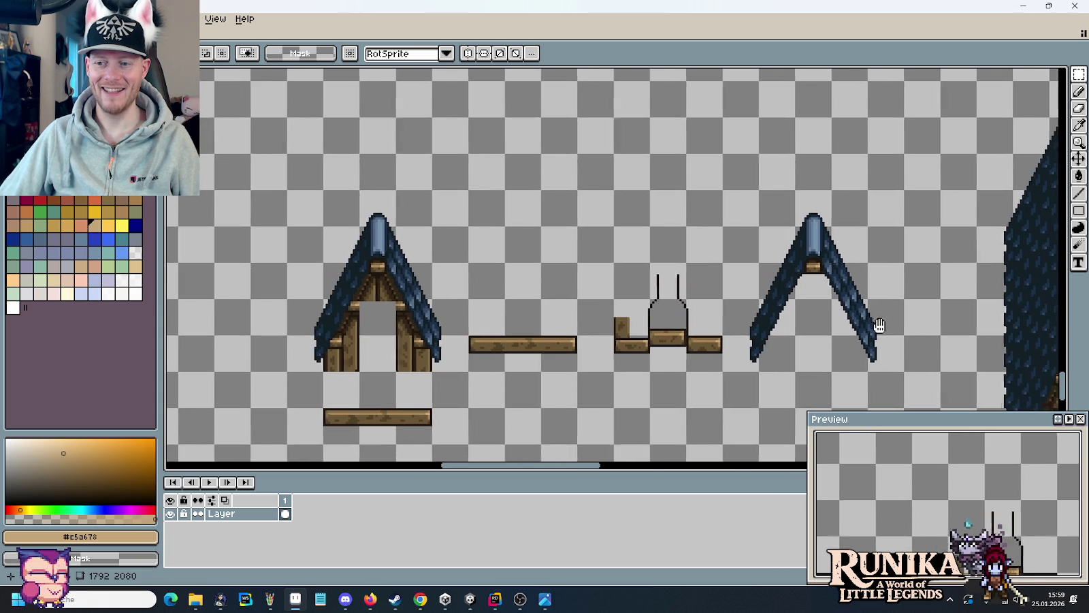
scroll(936, 306, up, 1)
scroll(892, 306, down, 1)
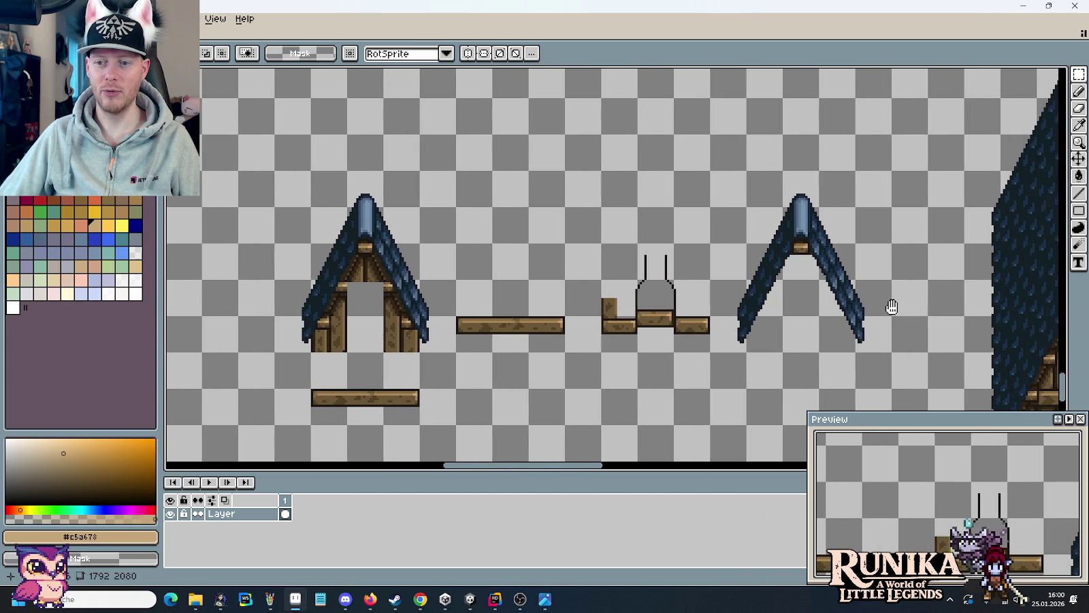
drag(893, 354, 708, 168)
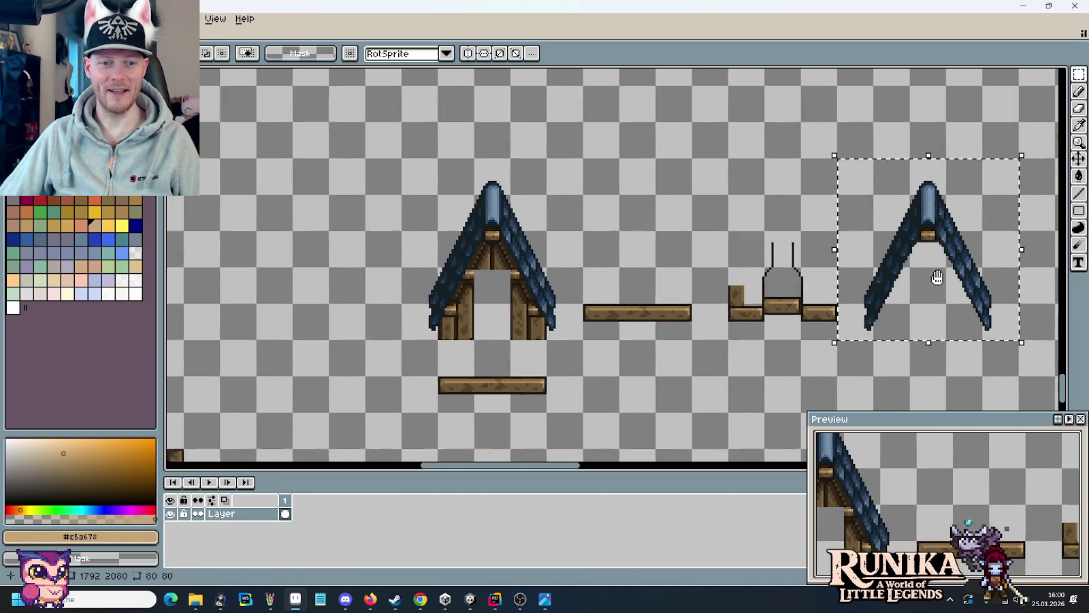
mouse_move(861, 279)
mouse_down()
mouse_move(590, 240)
mouse_move(284, 269)
mouse_move(807, 286)
mouse_up()
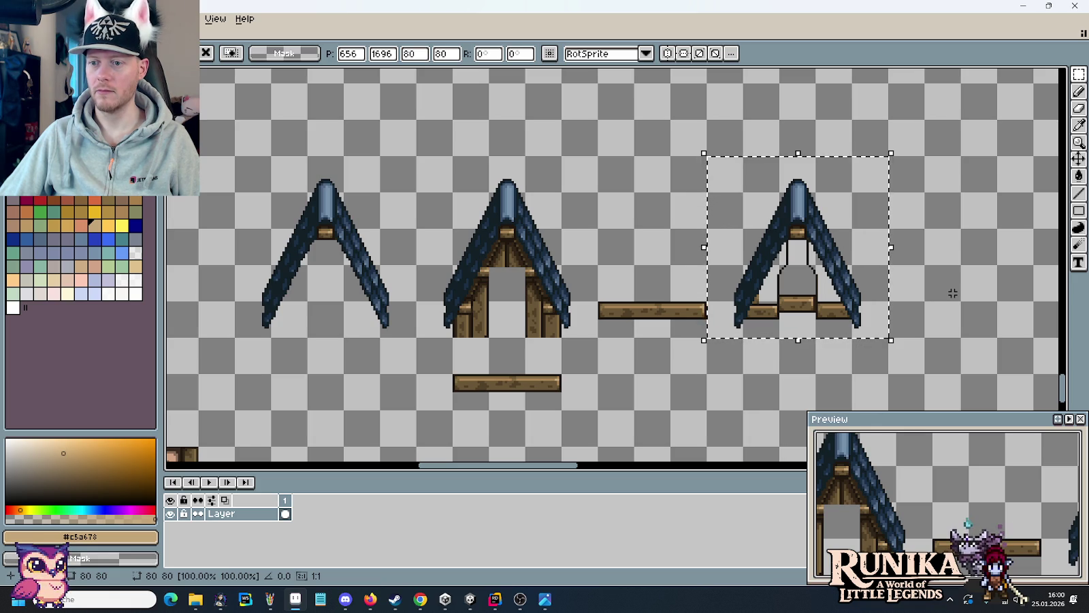
click(953, 293)
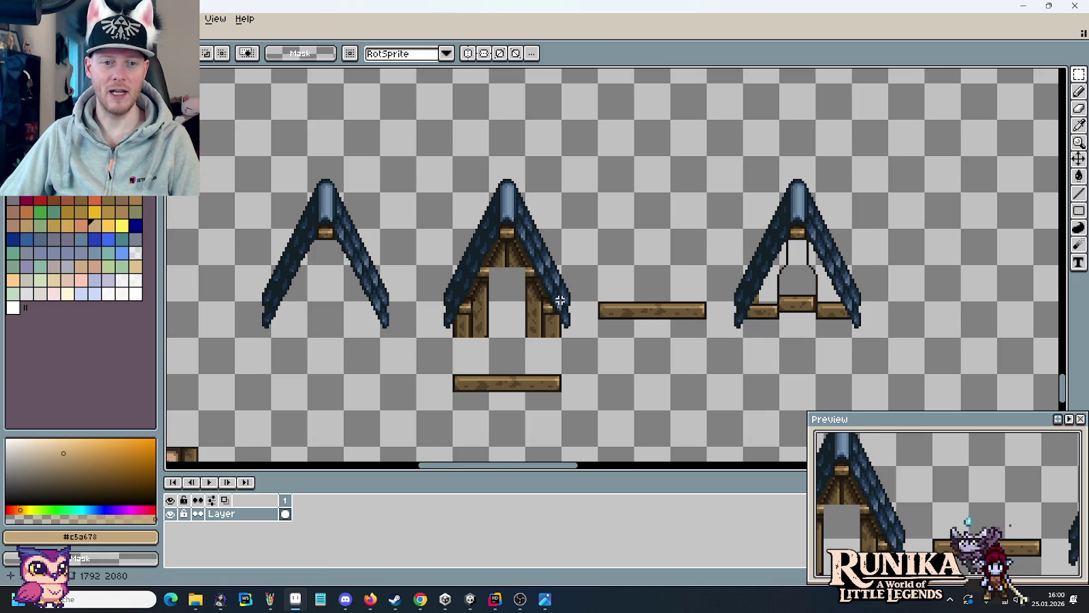
scroll(664, 300, up, 2)
- Paint-bucket both gable triangles brown, then pick the dark brown outline colour for the Pencil
key(g)
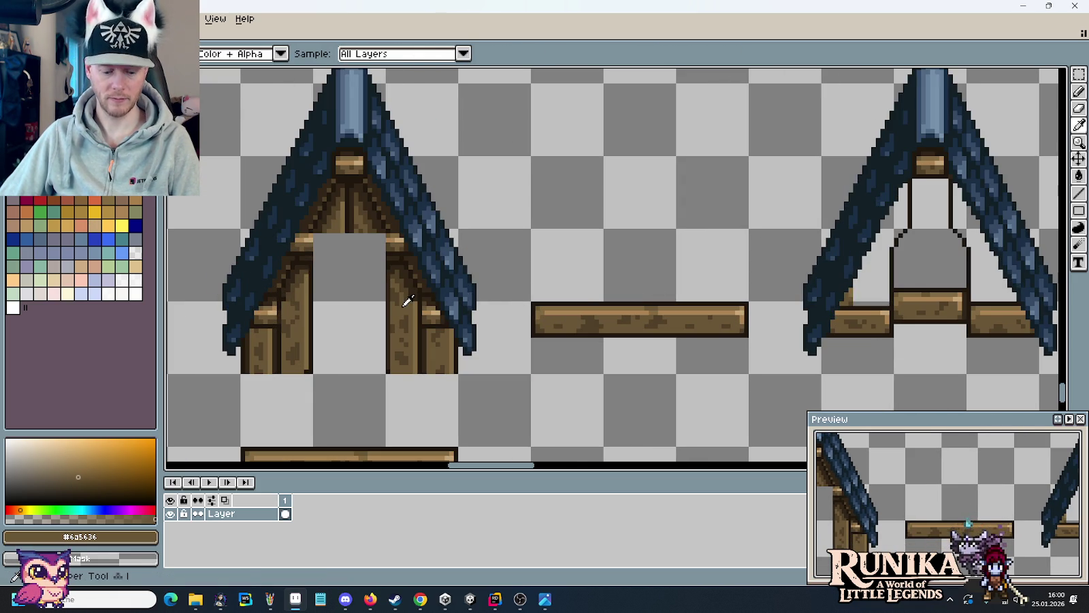
click(865, 269)
click(997, 281)
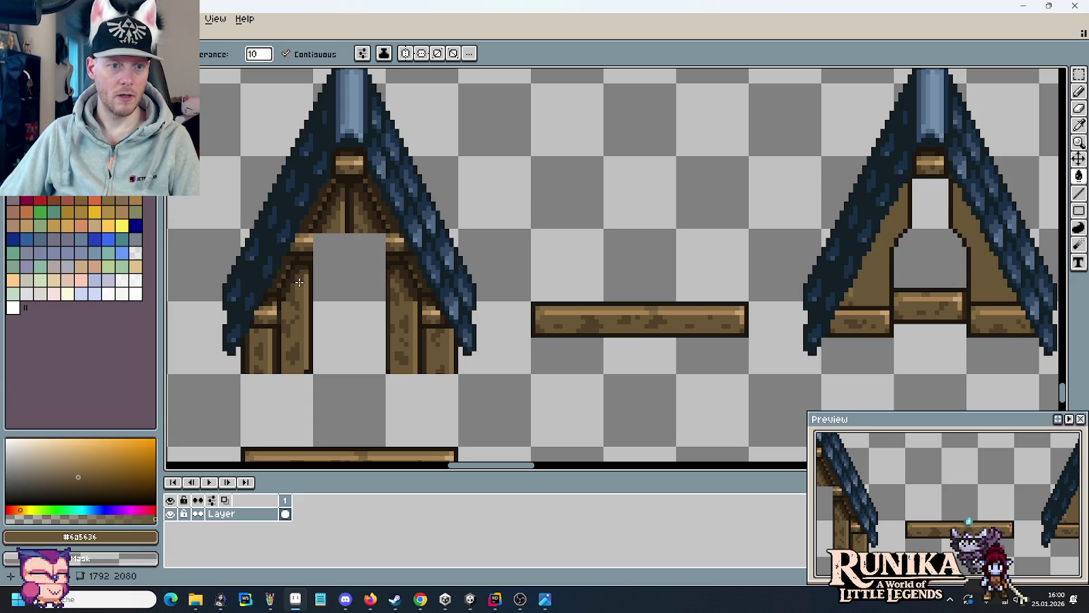
key(i)
click(293, 254)
key(b)
scroll(433, 272, up, 5)
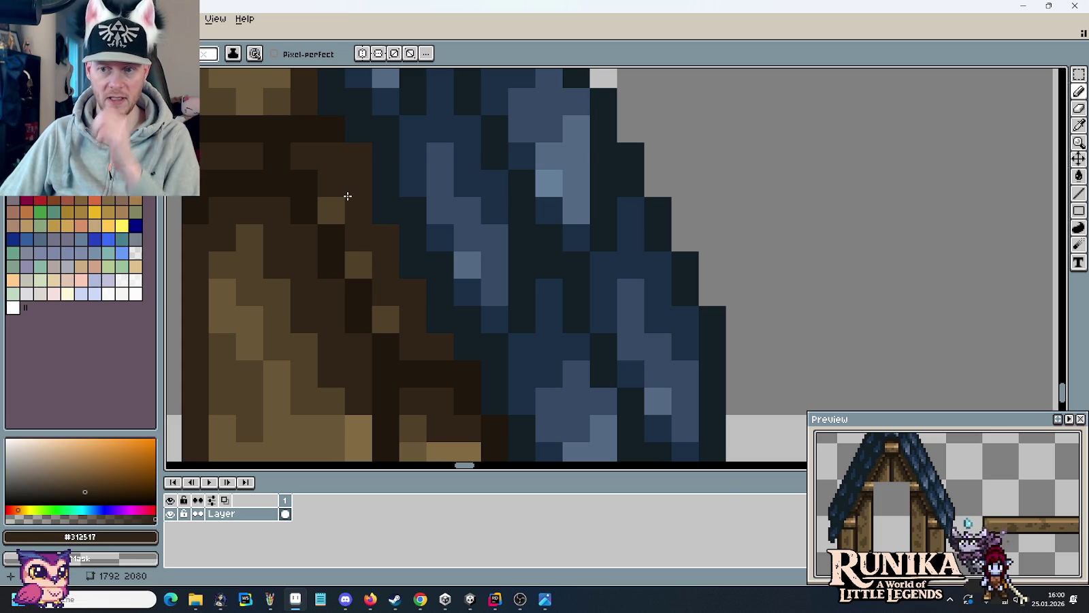
scroll(347, 196, down, 4)
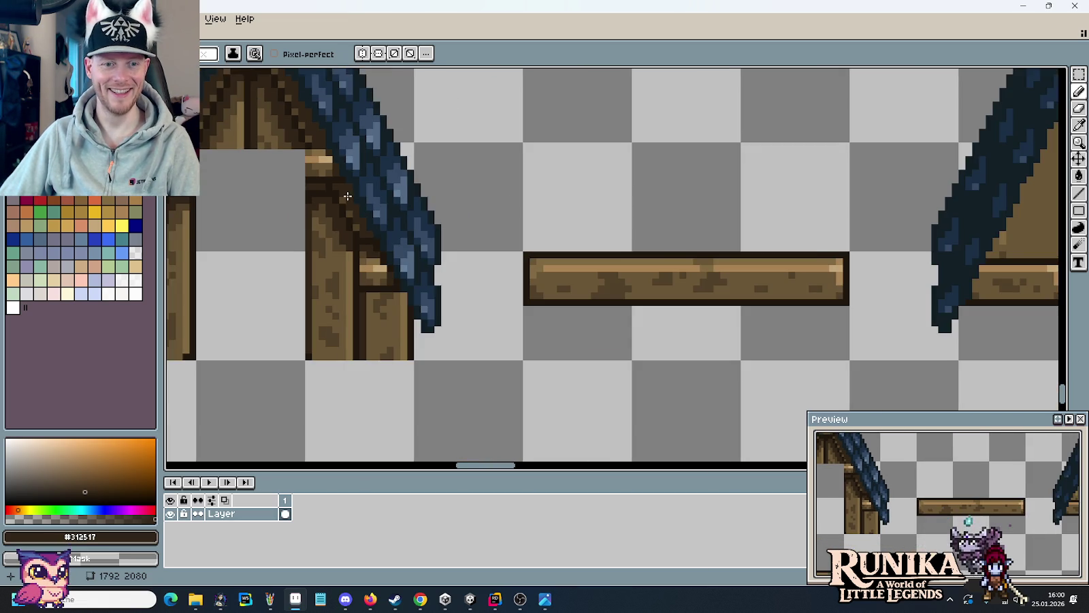
- Draw a dark #312517 outline along the panel edge under the roof and down the beam
scroll(789, 245, right, 5)
scroll(790, 218, up, 3)
mouse_move(862, 203)
mouse_down()
mouse_move(841, 183)
mouse_move(846, 212)
mouse_move(841, 160)
mouse_up()
scroll(749, 170, up, 2)
scroll(749, 171, right, 1)
mouse_move(741, 205)
mouse_down()
mouse_move(759, 222)
mouse_move(762, 250)
mouse_up()
mouse_move(734, 141)
mouse_down()
mouse_move(732, 200)
mouse_move(701, 184)
mouse_move(704, 244)
mouse_move(674, 175)
mouse_move(680, 282)
mouse_up()
scroll(732, 200, up, 3)
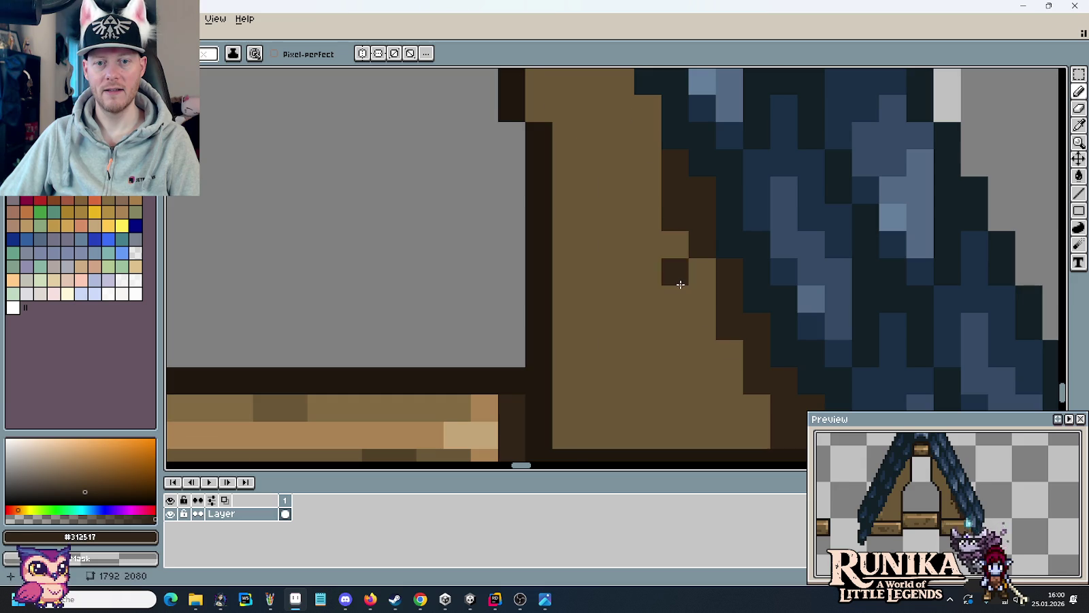
scroll(680, 282, down, 4)
scroll(677, 276, up, 1)
scroll(672, 263, up, 2)
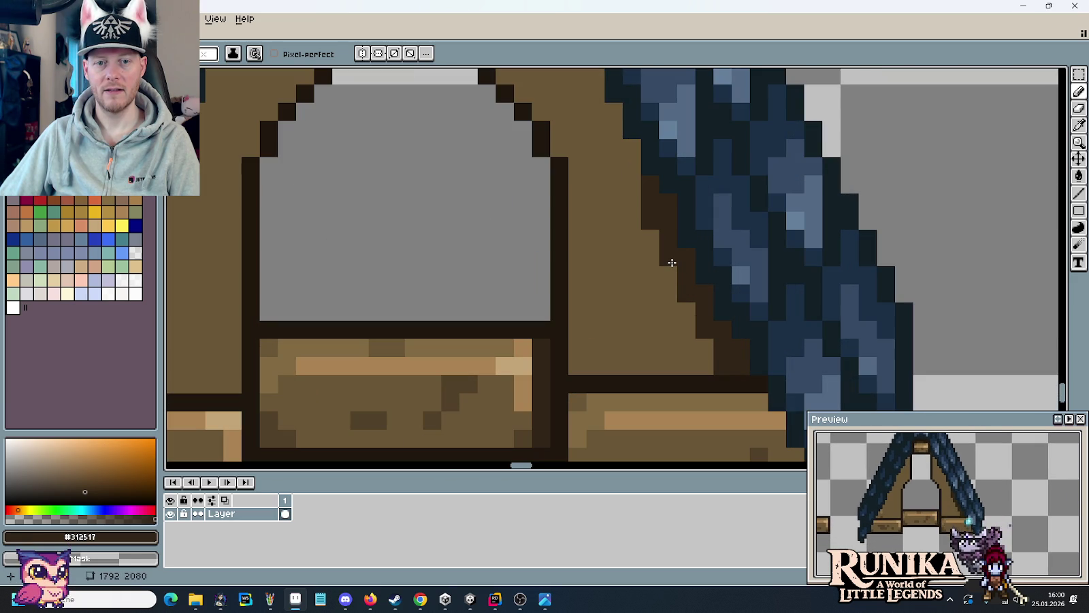
mouse_move(632, 192)
mouse_down()
mouse_move(627, 151)
mouse_move(606, 154)
mouse_up()
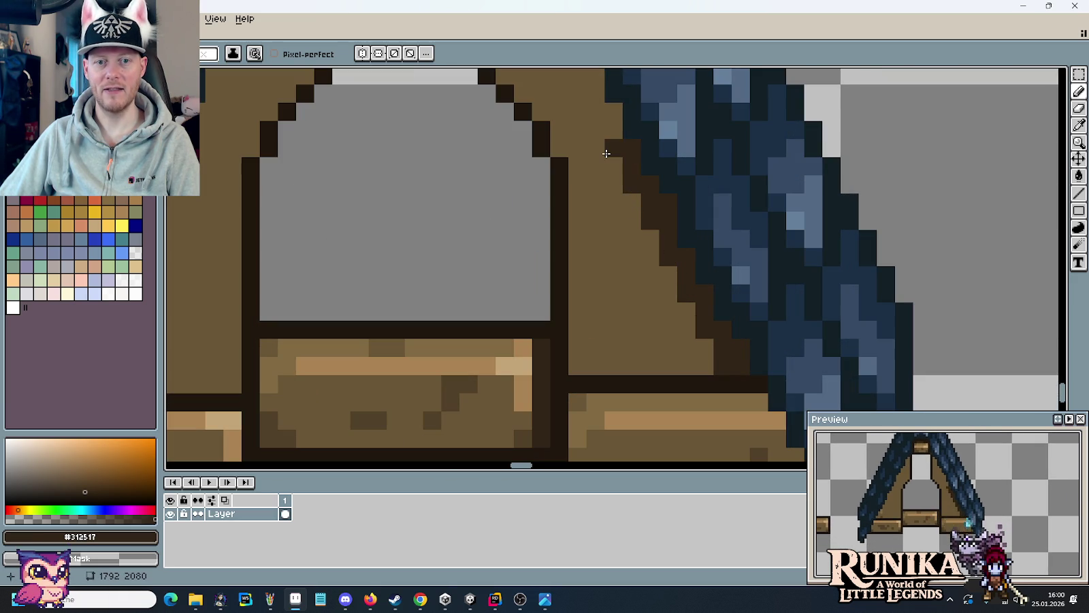
- Darken individual brown outline pixels up and down the right beam's edge
drag(559, 107, 640, 285)
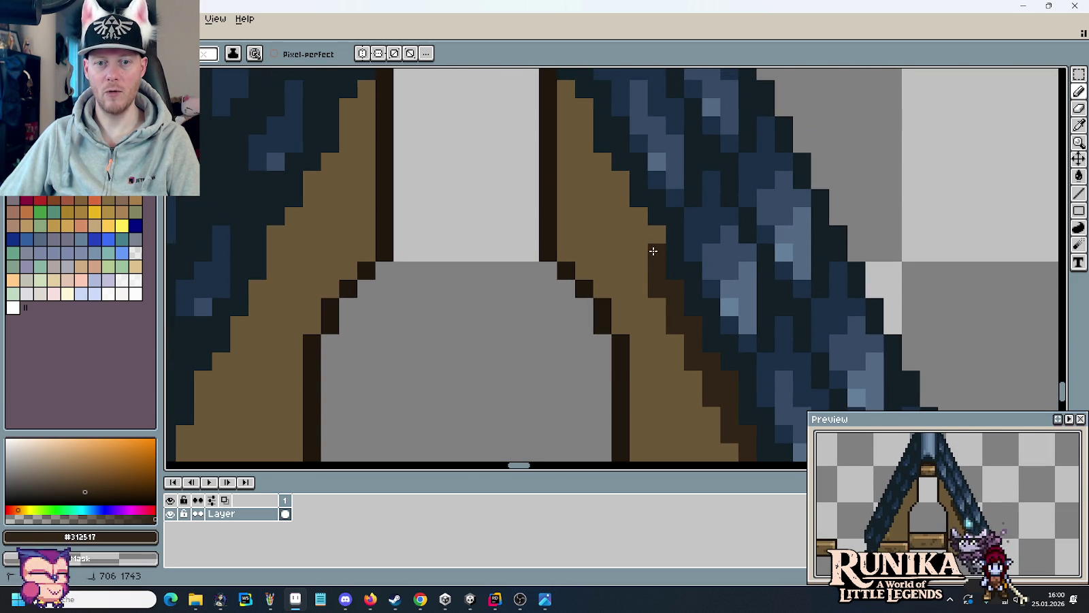
mouse_move(652, 237)
mouse_down()
mouse_move(637, 224)
mouse_move(615, 231)
mouse_move(619, 186)
mouse_move(613, 275)
mouse_up()
click(597, 178)
click(597, 167)
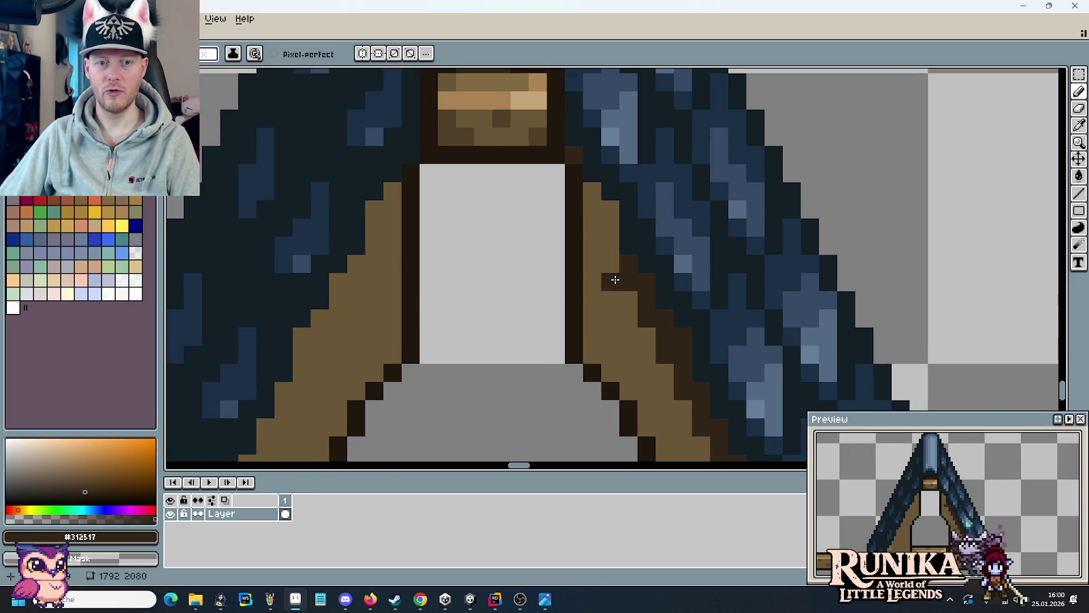
click(610, 227)
click(594, 214)
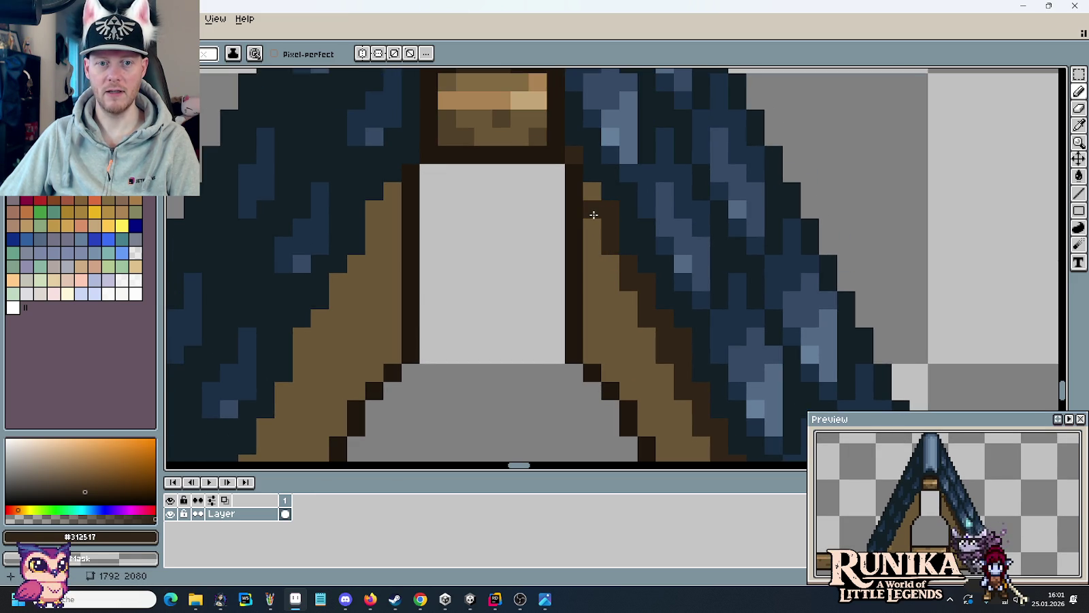
click(594, 198)
scroll(651, 322, down, 3)
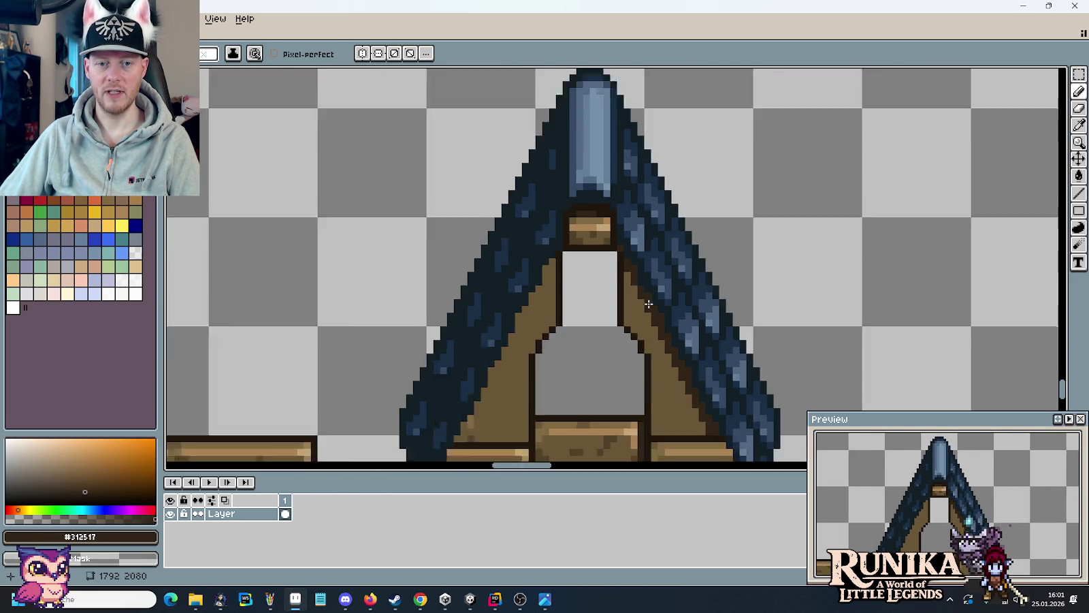
scroll(662, 262, up, 1)
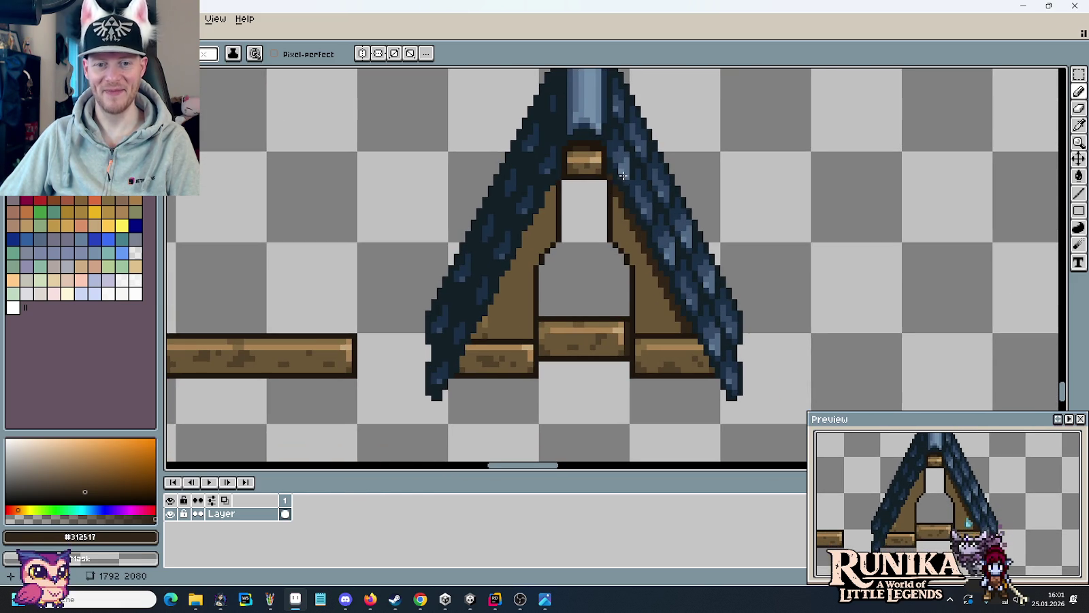
scroll(672, 284, up, 1)
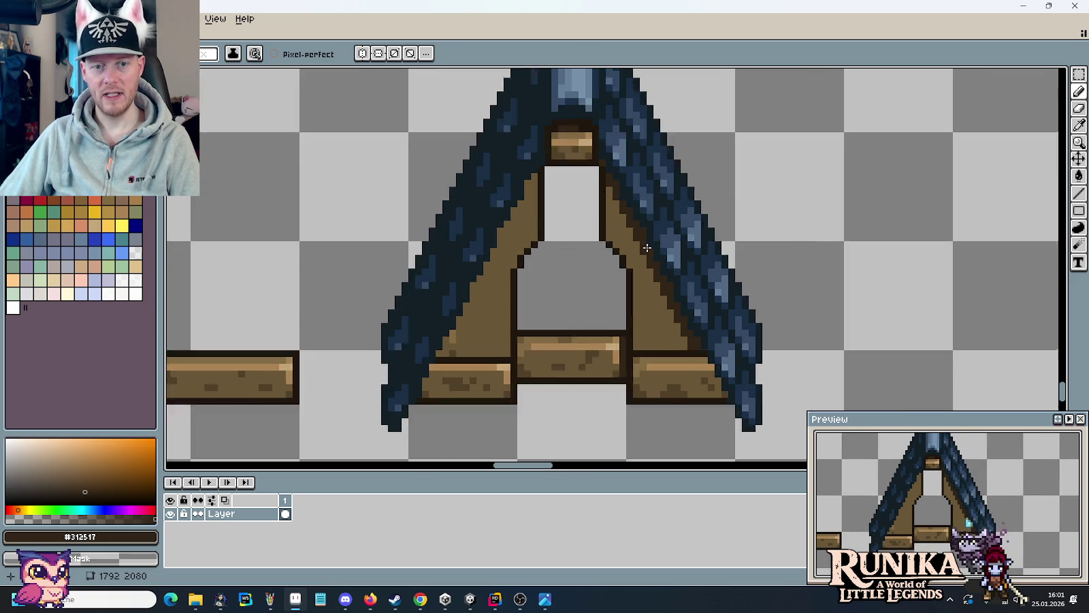
scroll(596, 162, up, 2)
scroll(678, 344, down, 2)
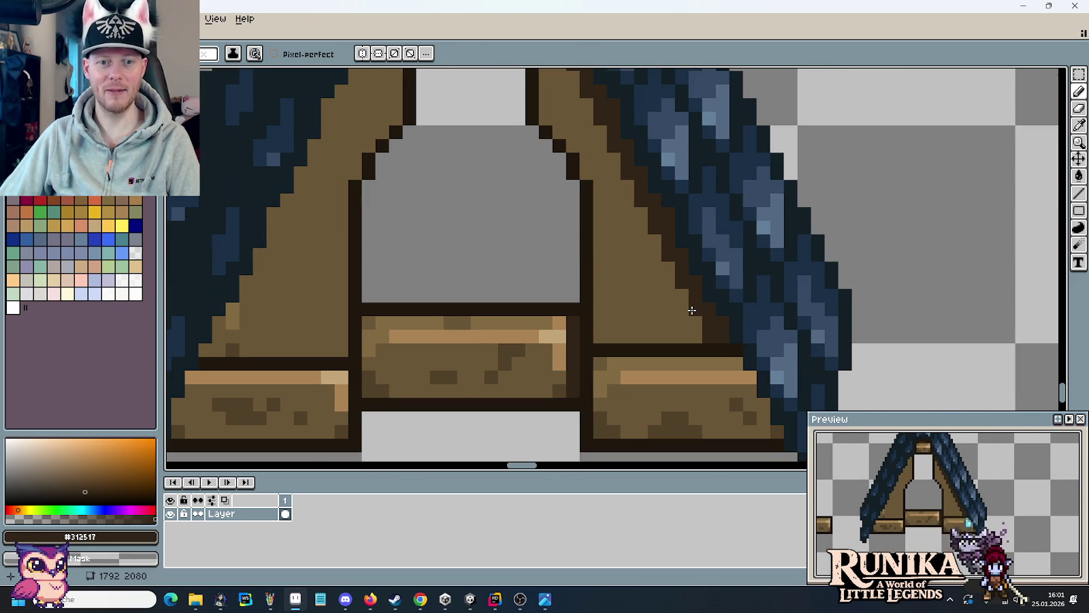
scroll(692, 310, down, 3)
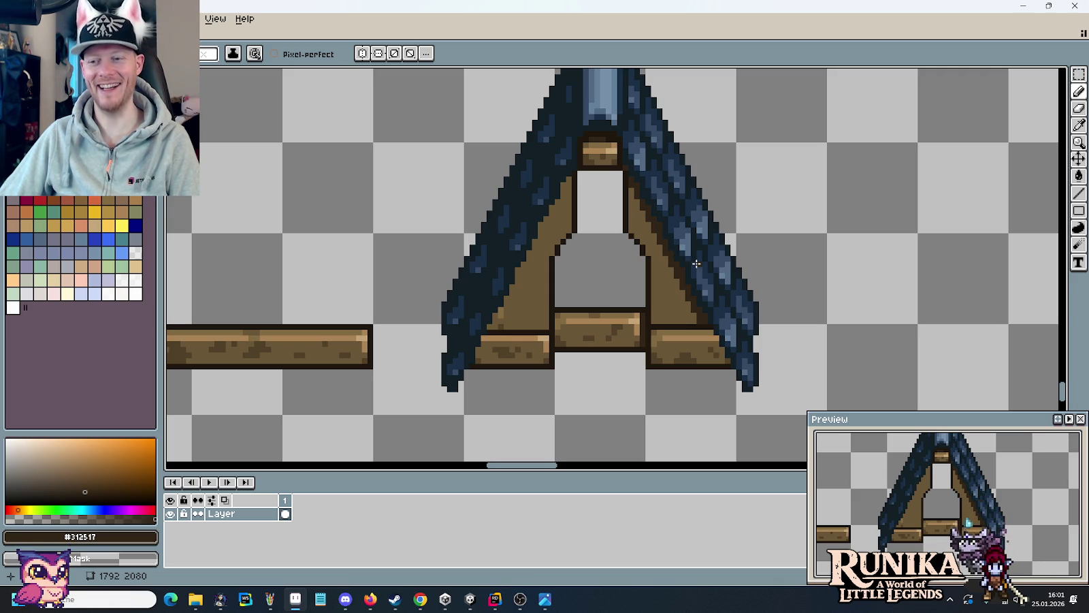
scroll(703, 255, up, 2)
scroll(656, 275, up, 1)
scroll(656, 275, up, 1)
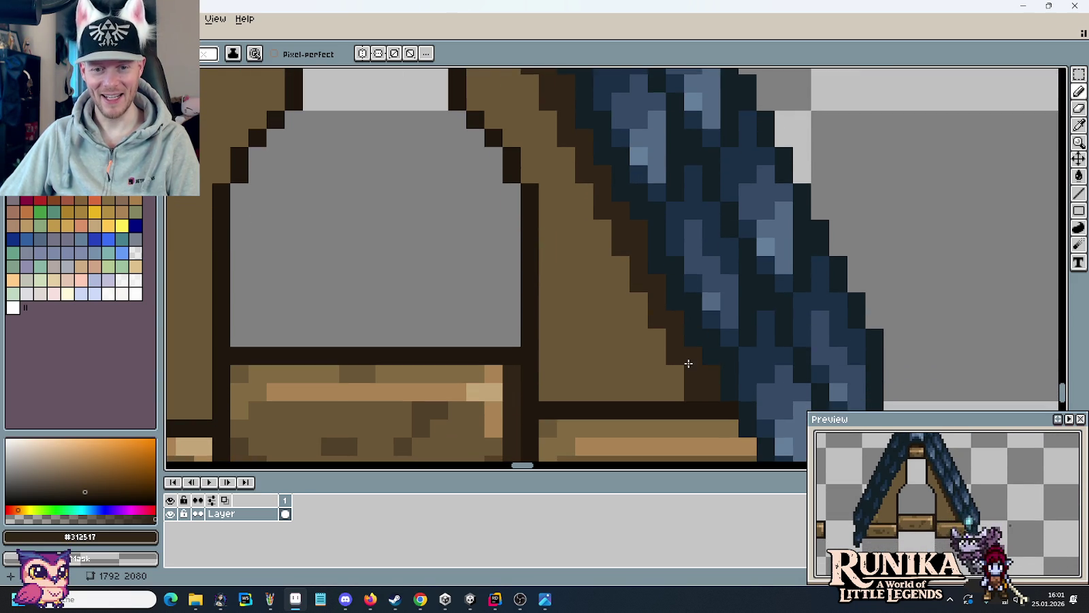
scroll(634, 264, up, 1)
- Eyedrop the dark brown outline colour and darken the remaining light brown beam pixels
key(i)
click(636, 324)
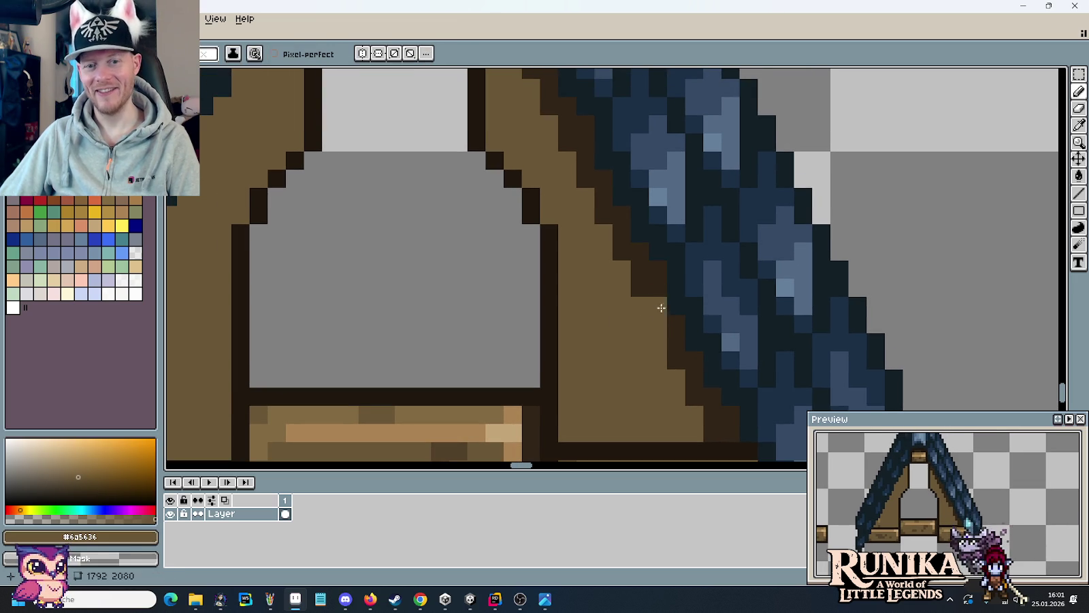
alt+click(664, 282)
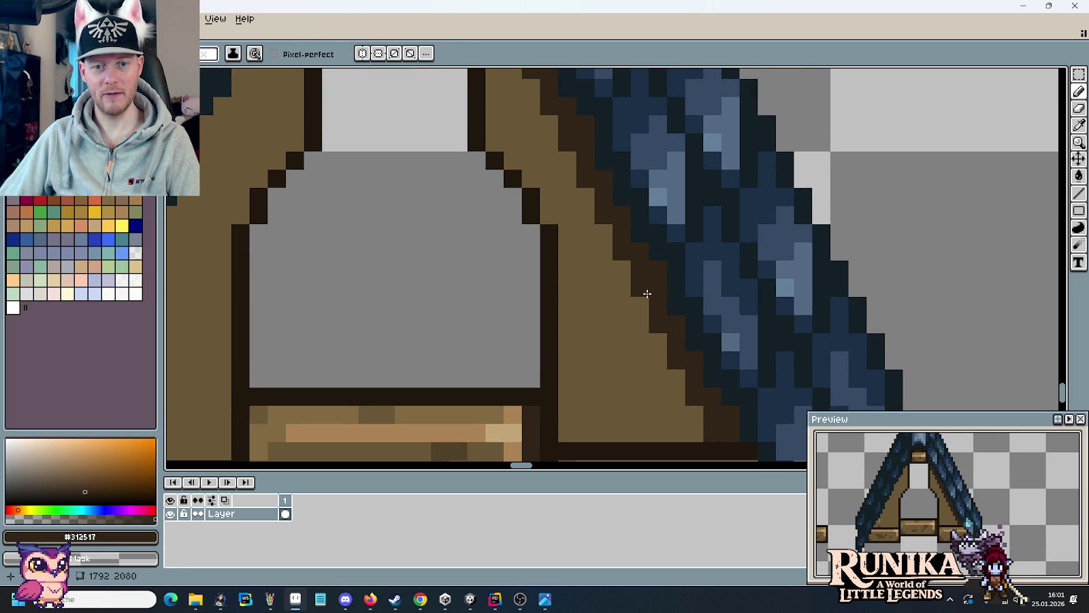
scroll(639, 287, up, 3)
scroll(638, 287, left, 2)
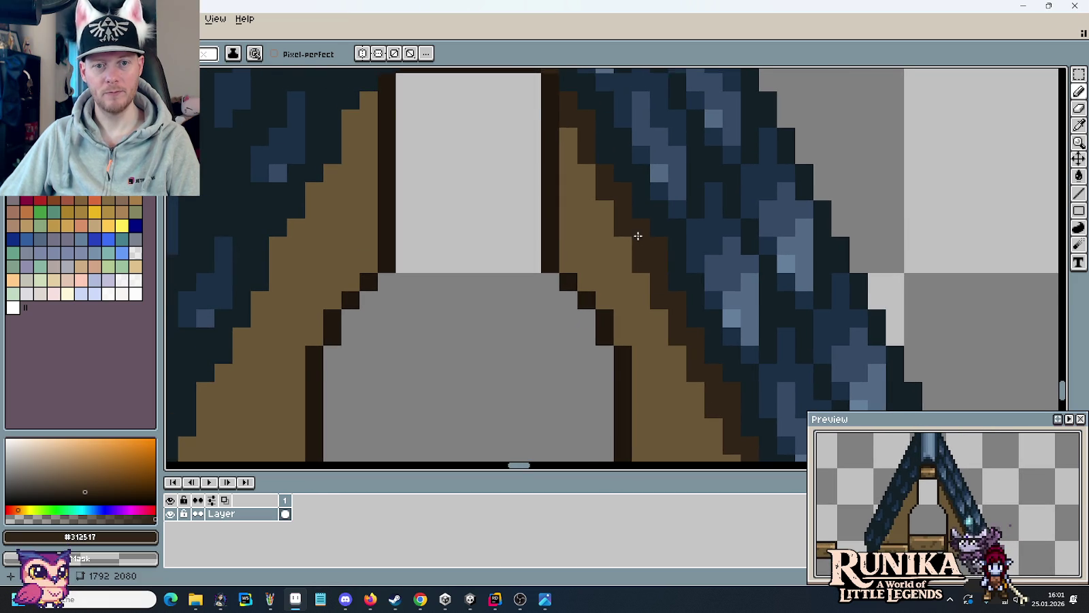
scroll(674, 327, up, 2)
scroll(674, 327, left, 1)
click(606, 216)
click(641, 315)
scroll(606, 216, down, 3)
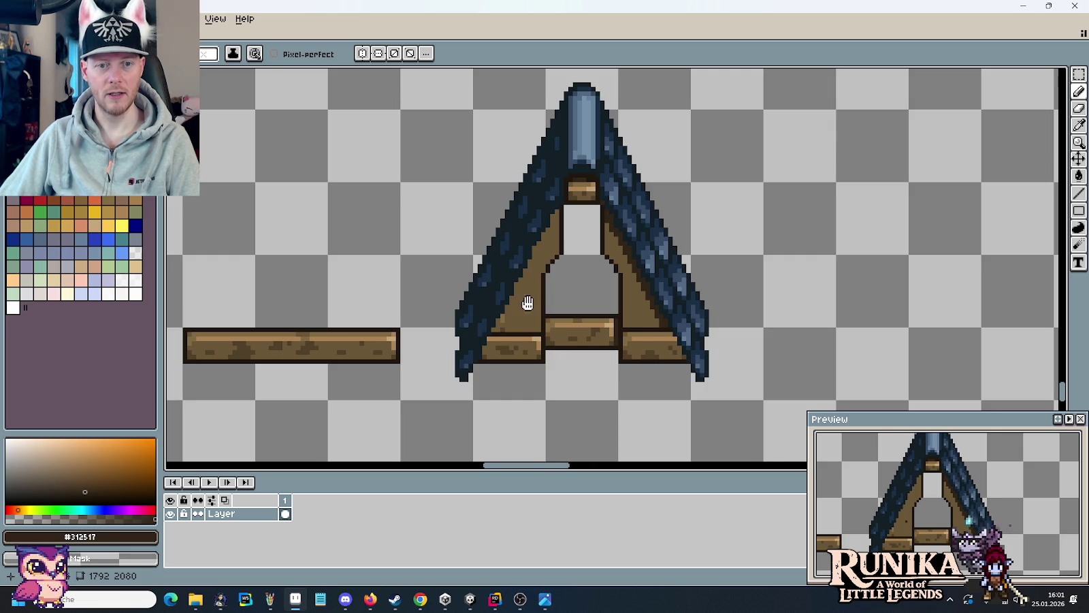
- Try a dark brown stroke along the wall outline, then undo it
scroll(528, 303, up, 2)
scroll(652, 348, up, 1)
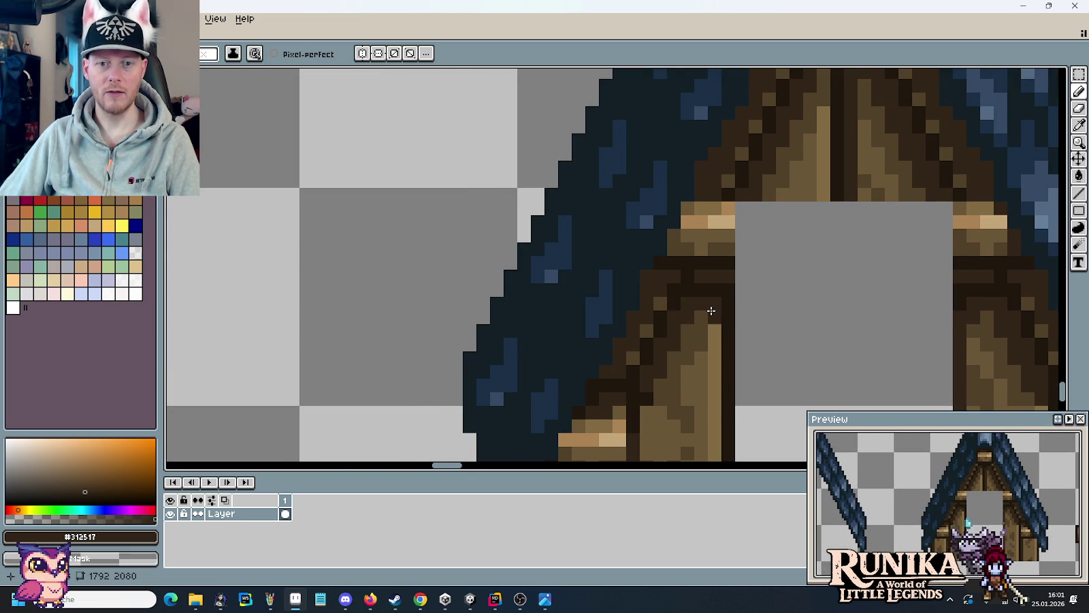
drag(710, 311, 570, 272)
scroll(570, 272, down, 4)
scroll(751, 226, left, 5)
scroll(730, 316, up, 2)
scroll(730, 317, up, 2)
mouse_move(678, 344)
mouse_down()
mouse_move(703, 294)
mouse_move(727, 305)
mouse_move(725, 260)
mouse_move(752, 284)
mouse_move(759, 209)
mouse_move(783, 219)
mouse_move(786, 159)
mouse_move(761, 258)
mouse_move(661, 299)
mouse_move(664, 229)
mouse_move(689, 252)
mouse_move(688, 195)
mouse_move(708, 200)
mouse_move(741, 161)
mouse_move(706, 264)
mouse_move(734, 194)
mouse_move(725, 250)
mouse_move(746, 150)
mouse_move(737, 282)
mouse_move(732, 249)
mouse_move(778, 178)
mouse_move(763, 237)
mouse_move(765, 170)
mouse_move(792, 197)
mouse_up()
key(ctrl+z)
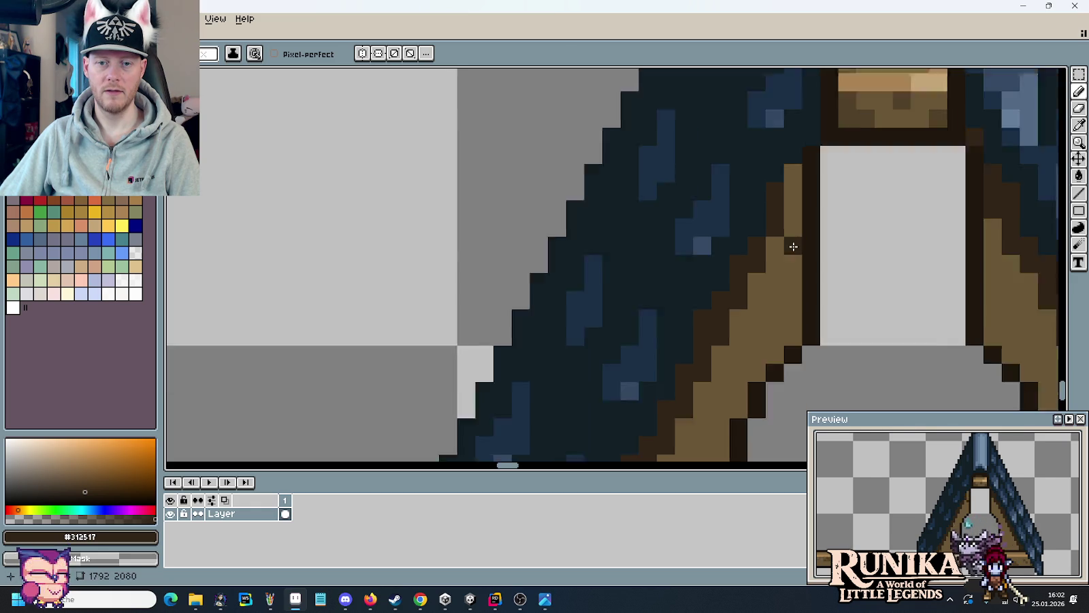
- Pick light brown #826a42 and paint a highlight column down the left beam edge
scroll(792, 198, down, 2)
drag(791, 252, 716, 254)
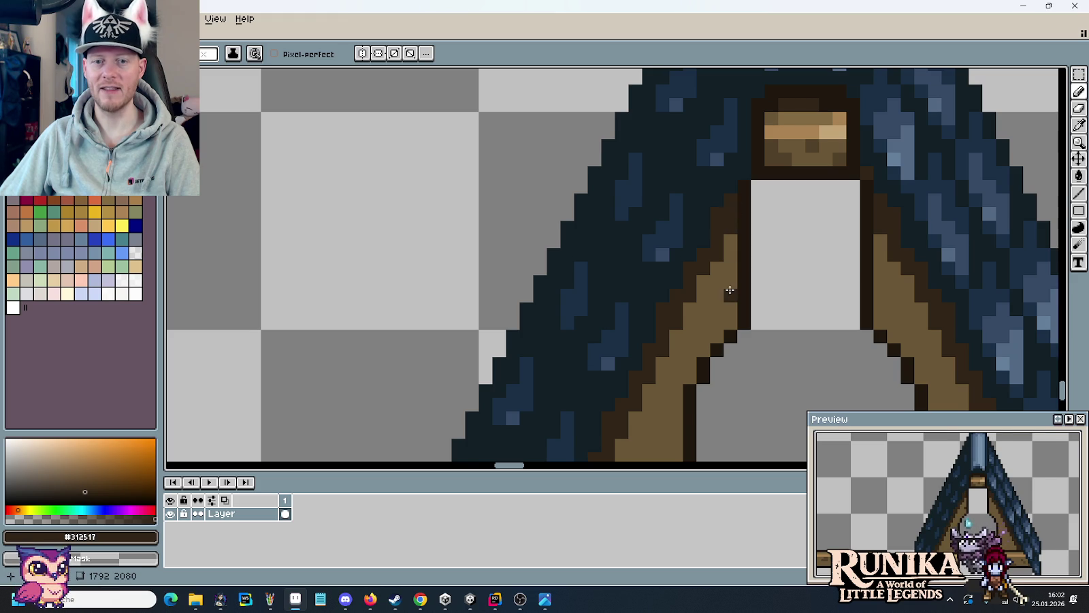
scroll(727, 293, down, 1)
scroll(724, 296, down, 1)
scroll(724, 348, down, 2)
scroll(666, 226, down, 1)
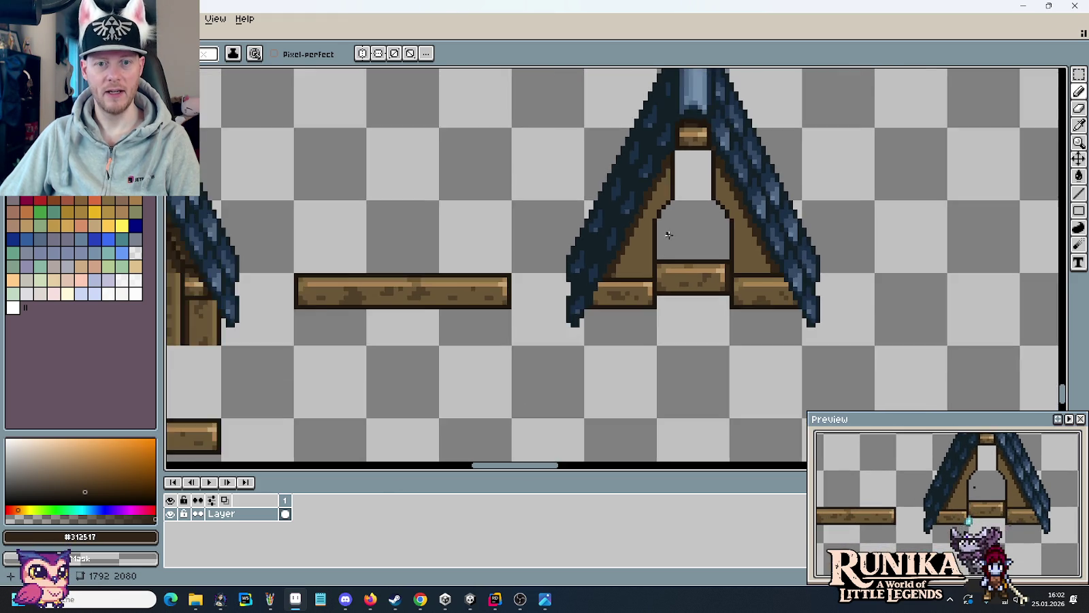
scroll(670, 234, down, 1)
scroll(685, 275, left, 1)
scroll(735, 280, left, 1)
scroll(376, 313, up, 1)
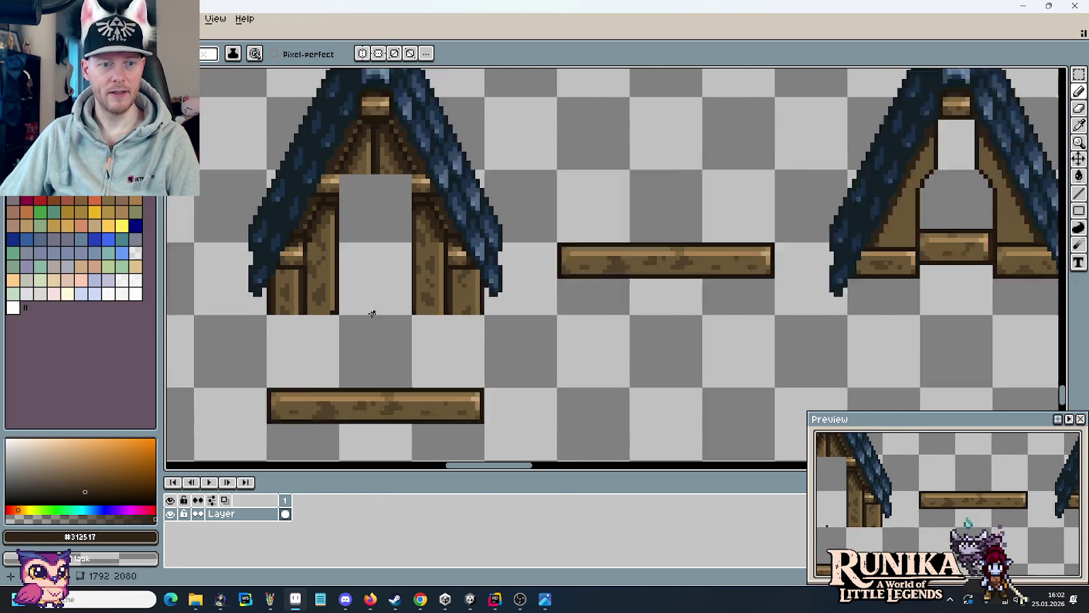
scroll(376, 313, up, 1)
key(i)
click(324, 272)
scroll(803, 287, right, 3)
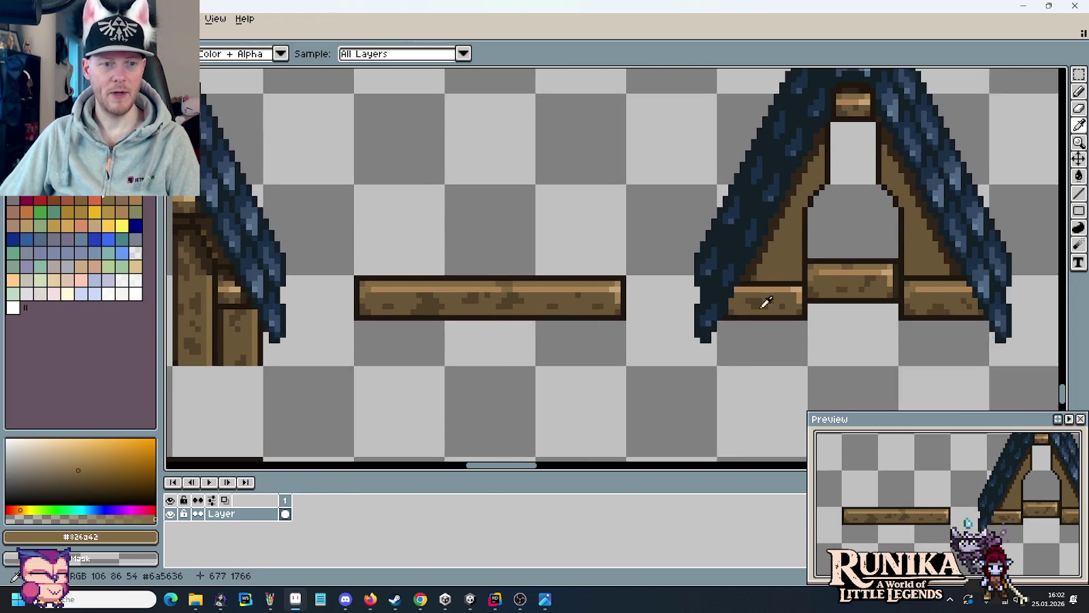
scroll(830, 294, up, 1)
scroll(834, 224, up, 1)
scroll(834, 224, up, 2)
key(b)
mouse_move(739, 336)
mouse_down()
mouse_move(732, 133)
mouse_move(722, 364)
mouse_up()
scroll(721, 365, down, 1)
drag(748, 240, 747, 310)
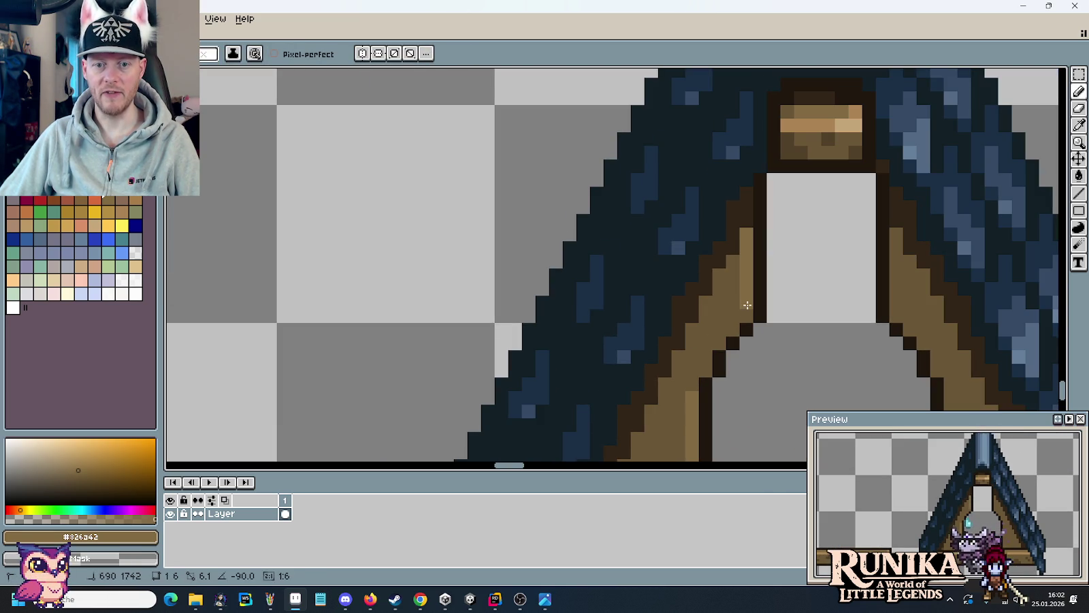
- Darken the beam edge with #514028 and add a mid-brown pixel at the opening's corner, undoing extra highlights
drag(812, 354, 783, 224)
scroll(770, 288, down, 1)
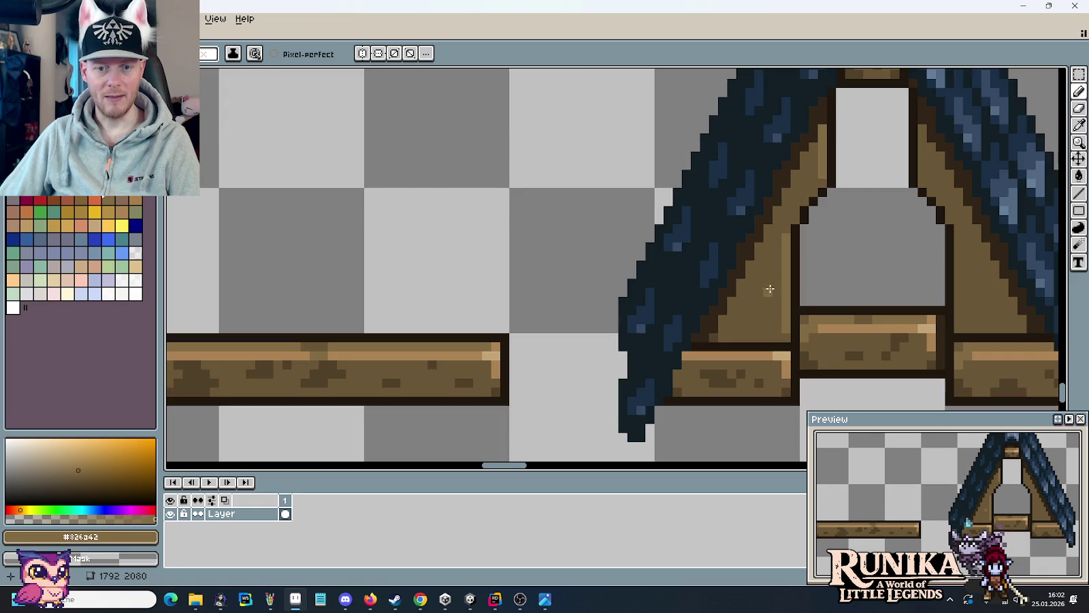
alt+click(795, 384)
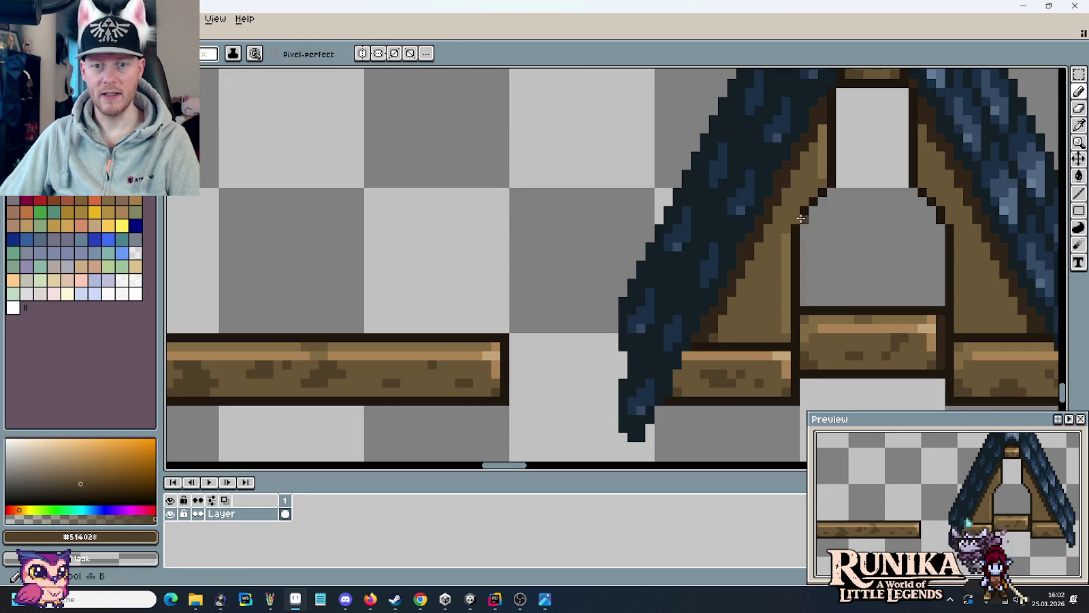
scroll(794, 220, up, 1)
drag(806, 197, 810, 184)
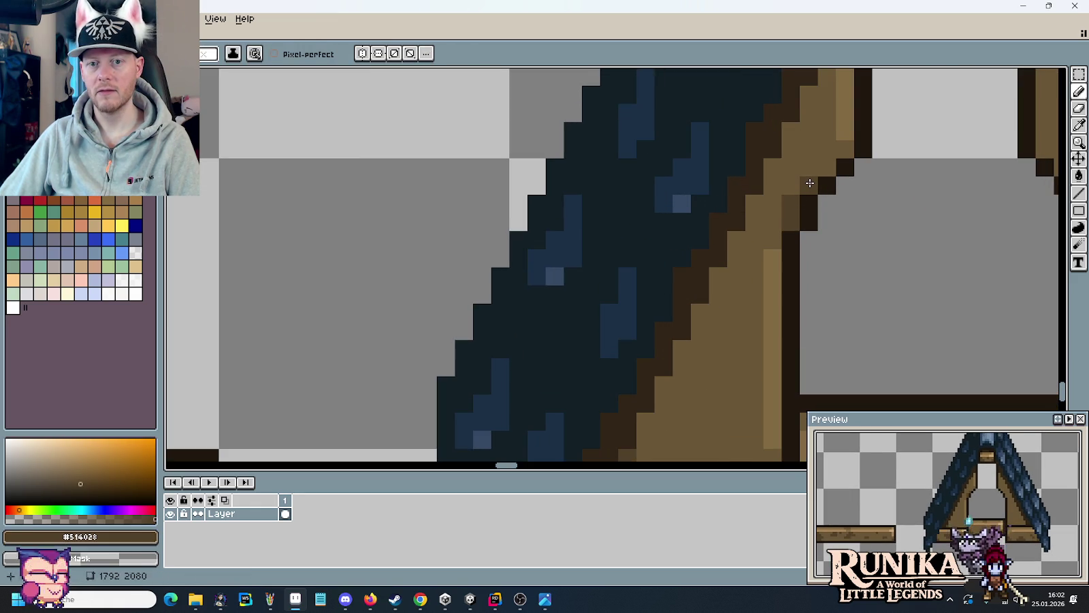
alt+click(786, 183)
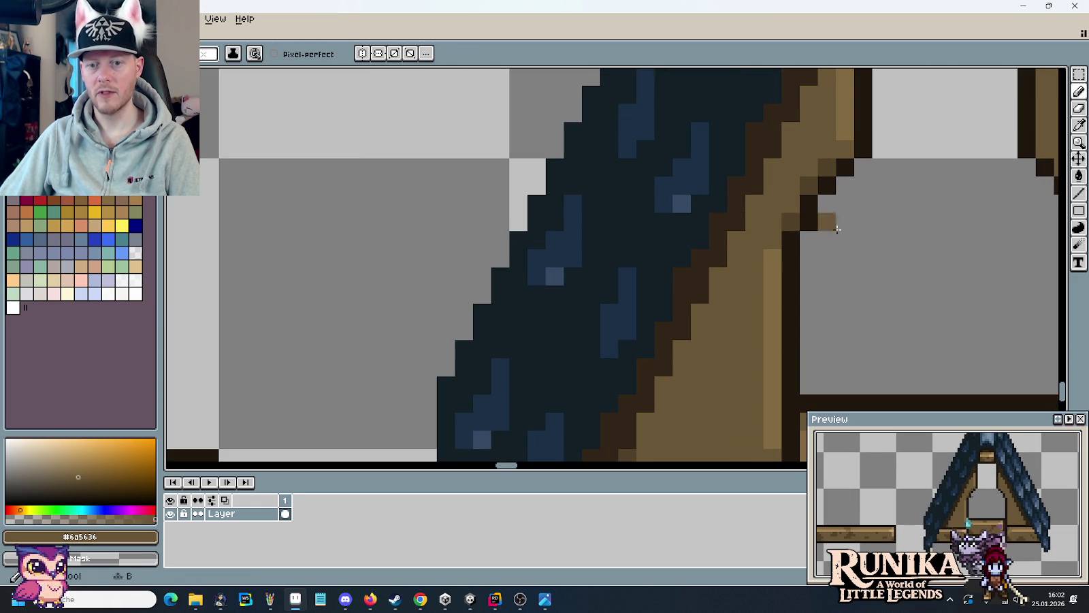
click(881, 289)
alt+click(807, 170)
click(827, 166)
drag(810, 185, 790, 221)
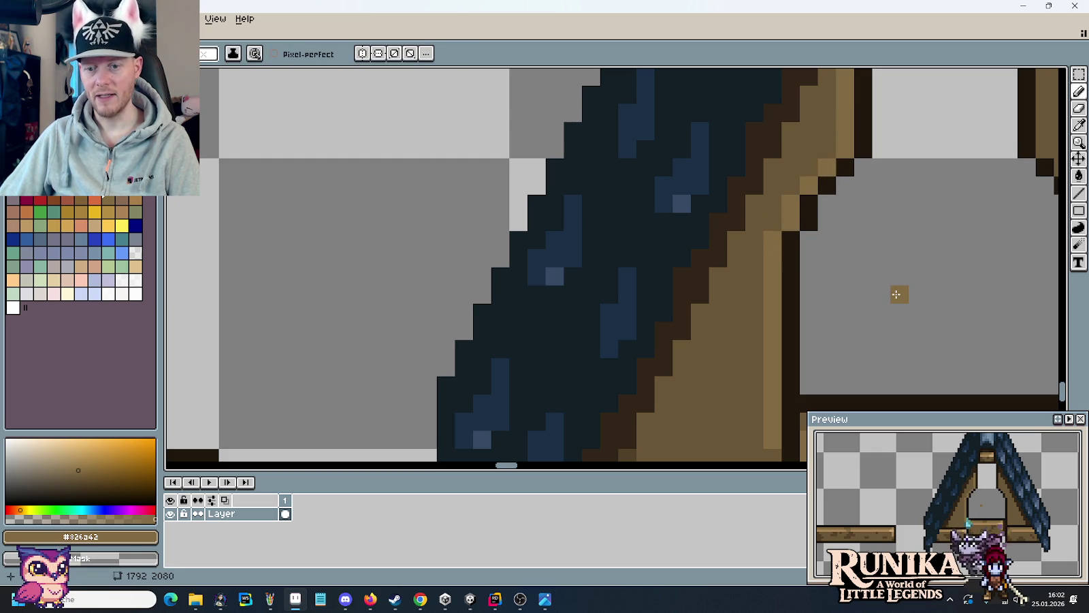
key(ctrl+z)
key(ctrl+z)
key(ctrl+z)
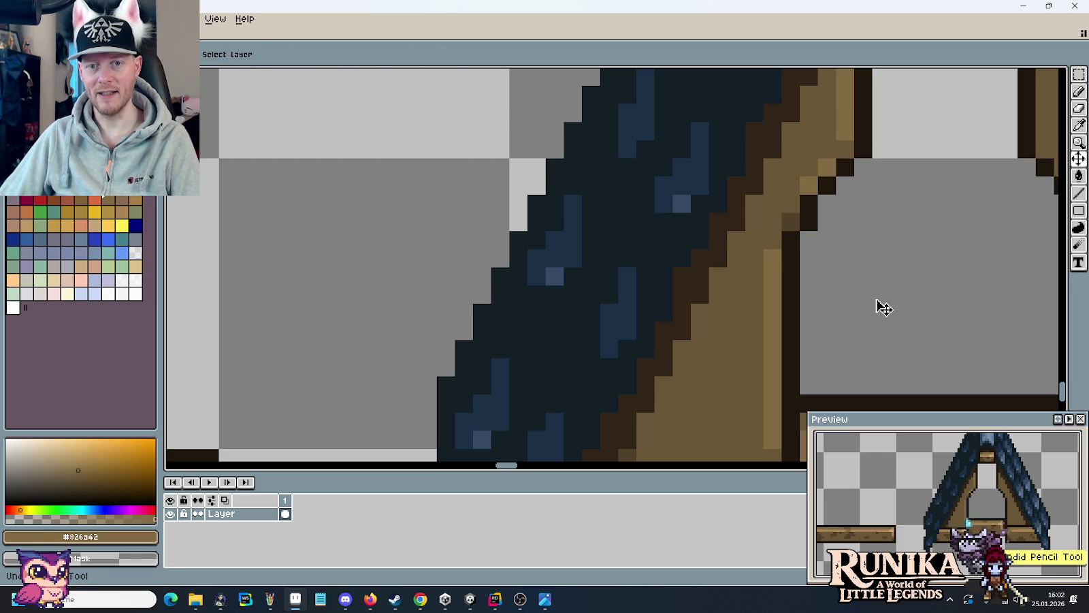
scroll(883, 308, down, 4)
- Sample the dark brown outline colour from the left roof frame's art
scroll(880, 308, down, 1)
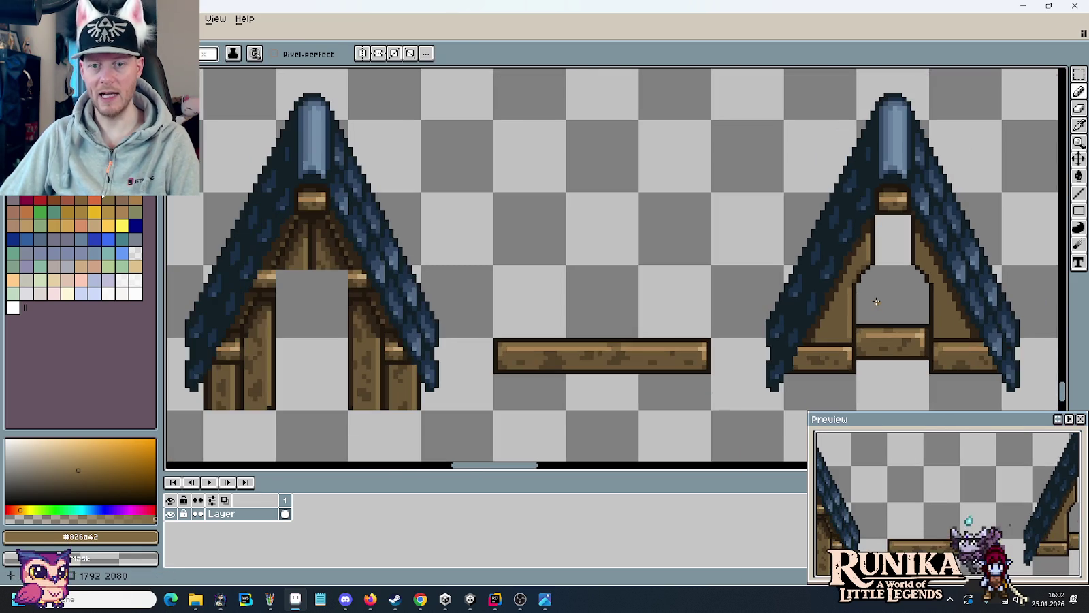
mouse_move(880, 308)
mouse_down()
mouse_move(884, 277)
mouse_move(851, 286)
mouse_up()
scroll(897, 315, up, 2)
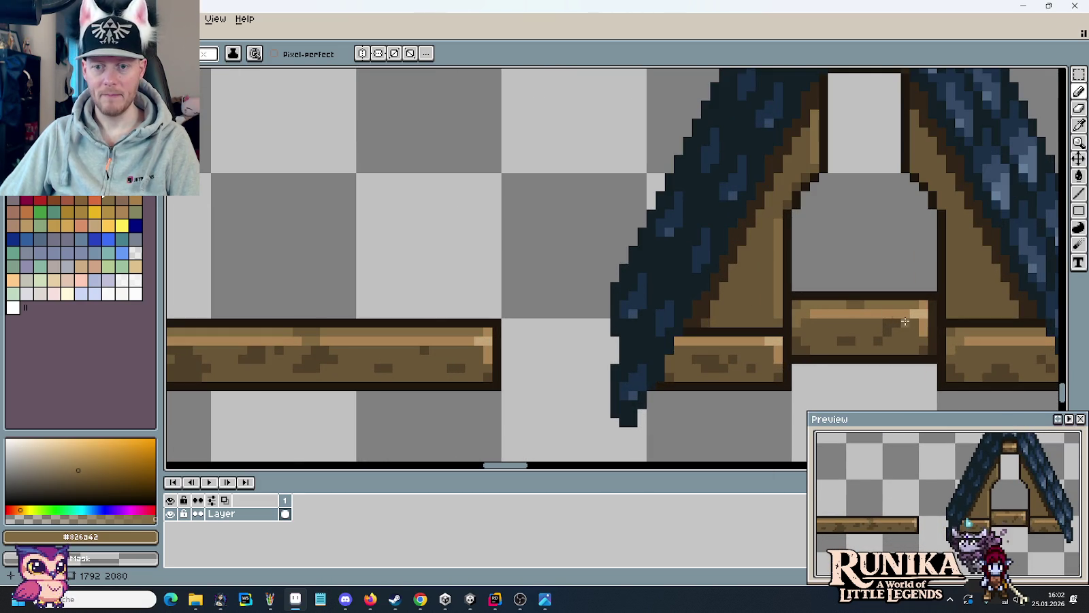
scroll(892, 348, down, 1)
drag(486, 328, 914, 307)
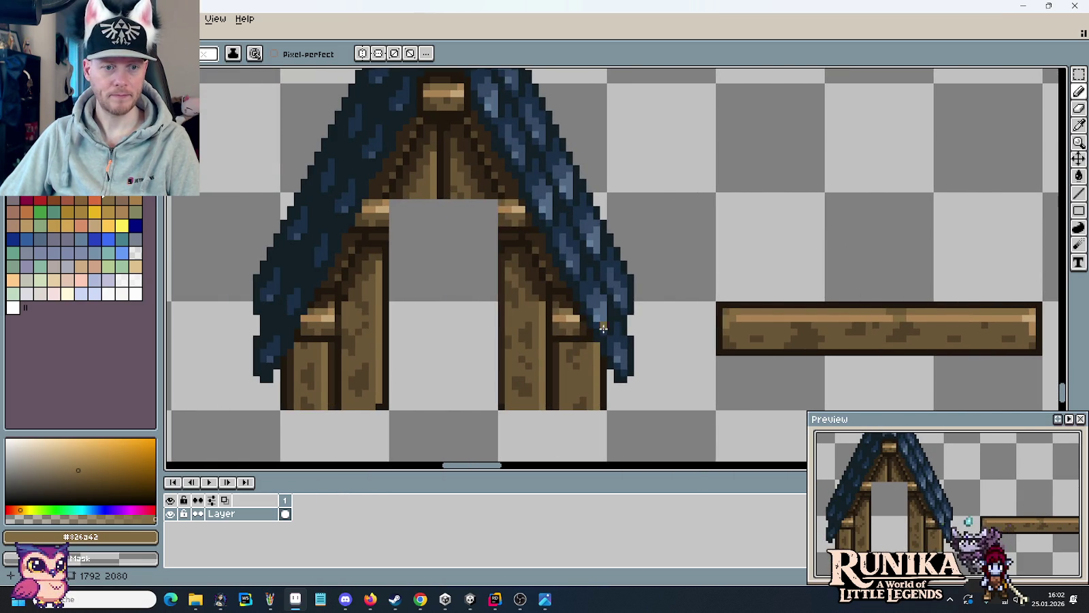
key(i)
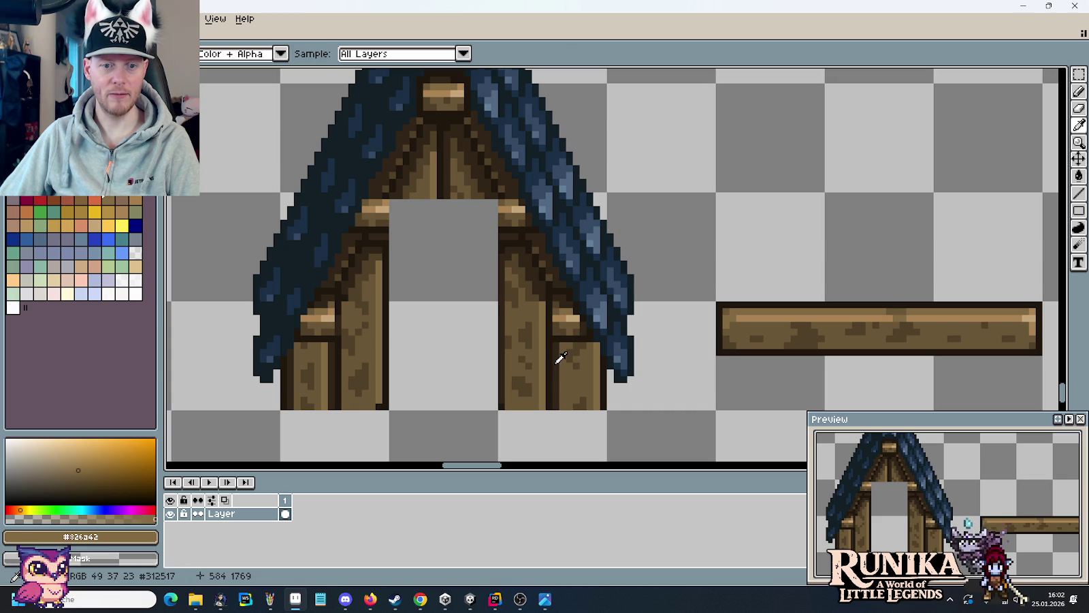
click(503, 370)
drag(846, 327, 367, 330)
scroll(887, 243, up, 2)
scroll(831, 258, up, 2)
scroll(774, 336, up, 1)
key(b)
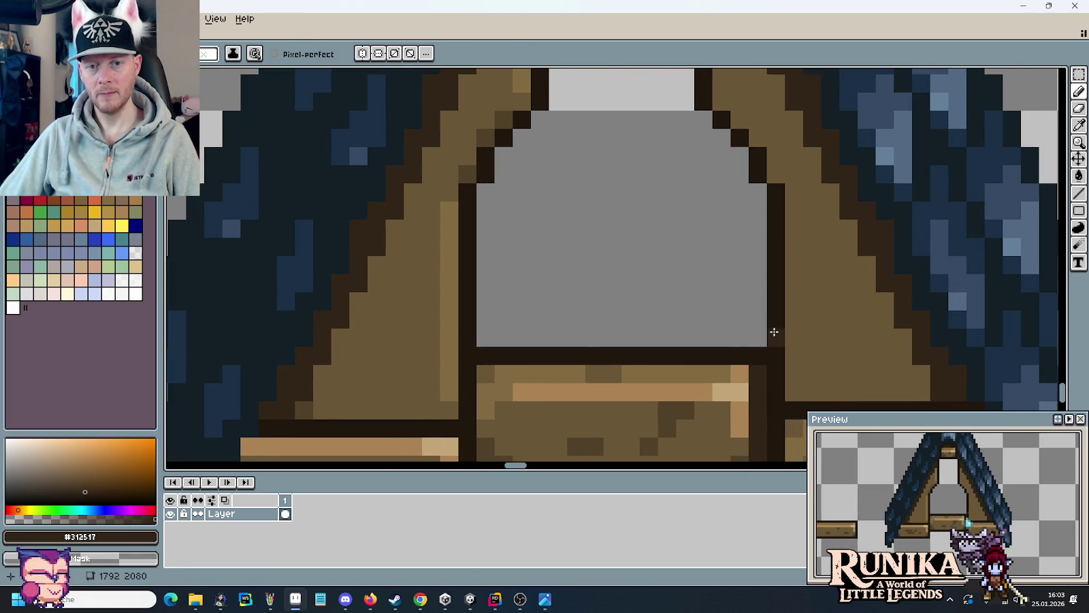
- Pick the medium plank brown and darken the right edge of the window opening
scroll(768, 282, down, 3)
scroll(724, 274, down, 1)
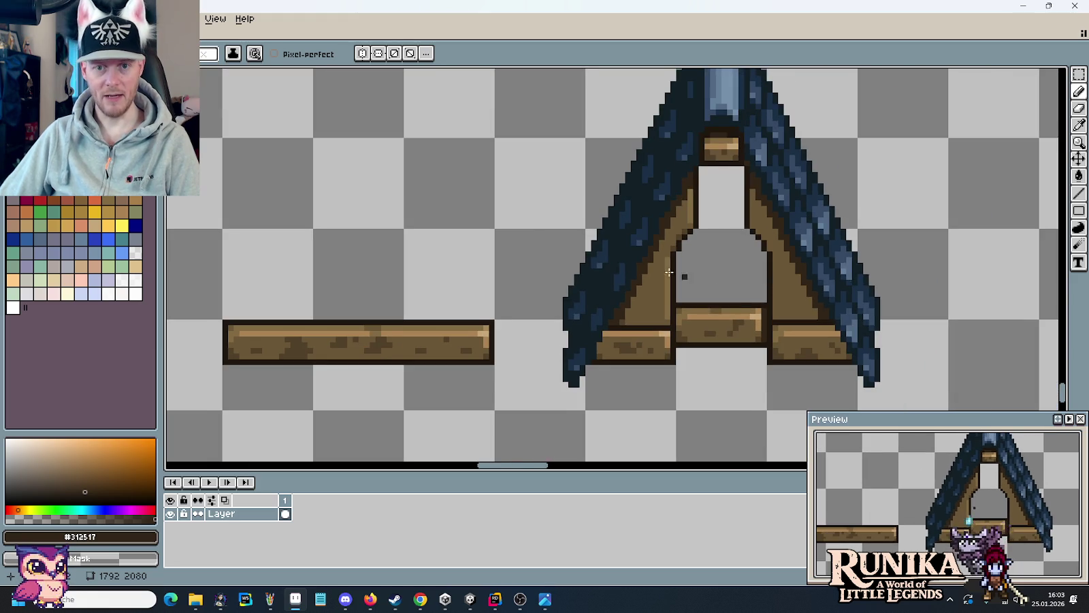
drag(656, 260, 916, 243)
key(i)
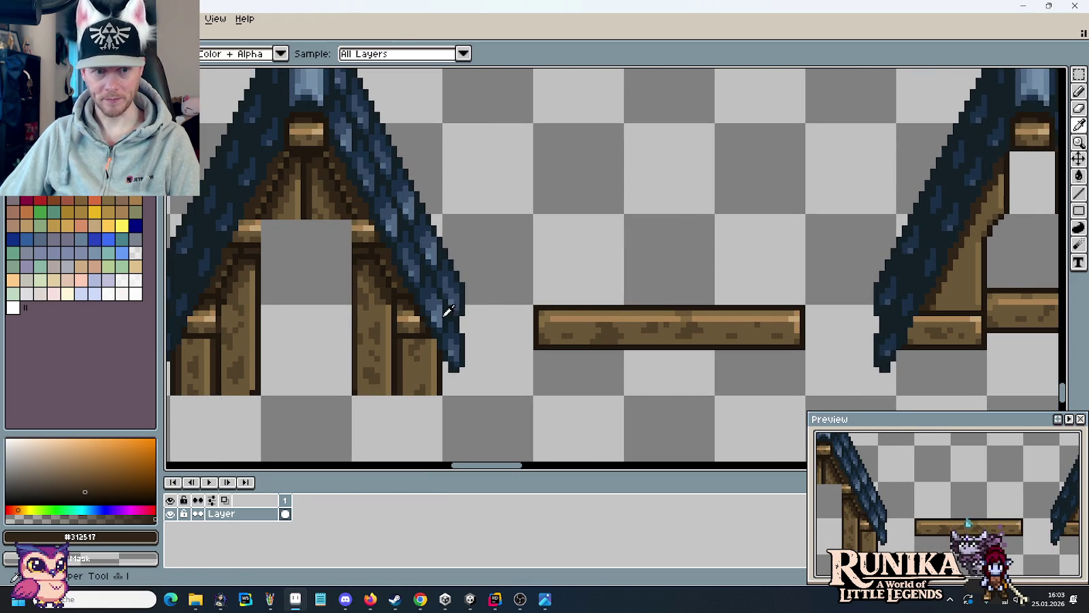
click(369, 294)
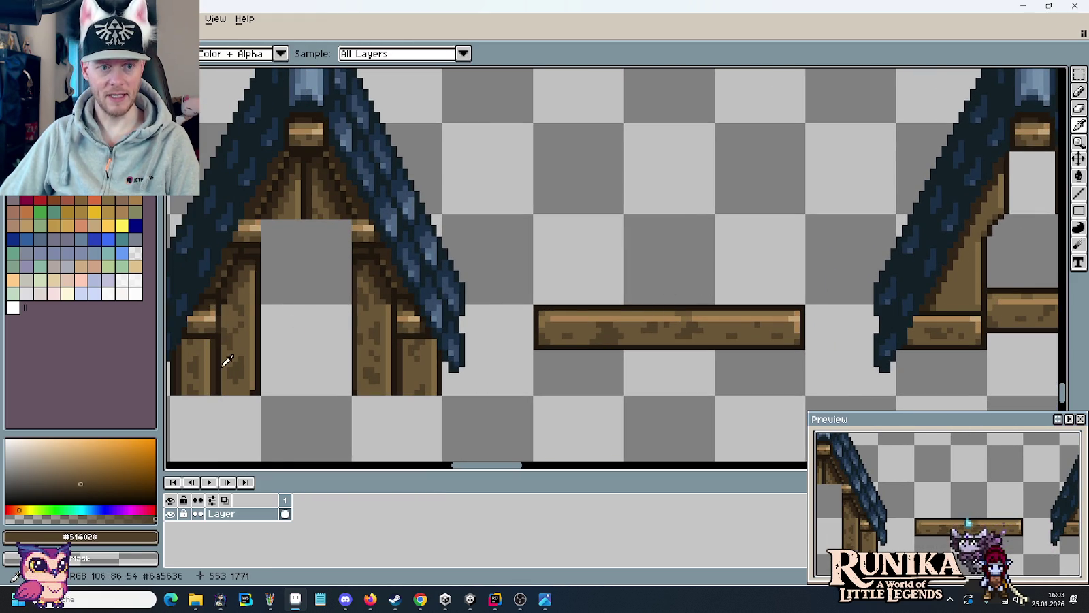
drag(766, 252, 440, 260)
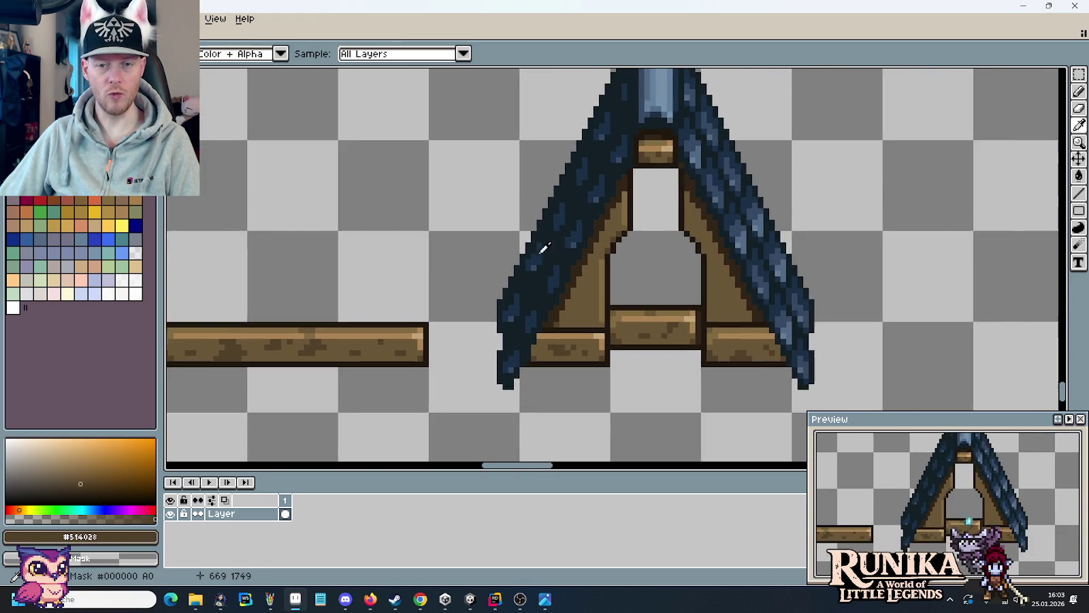
scroll(656, 195, up, 3)
key(b)
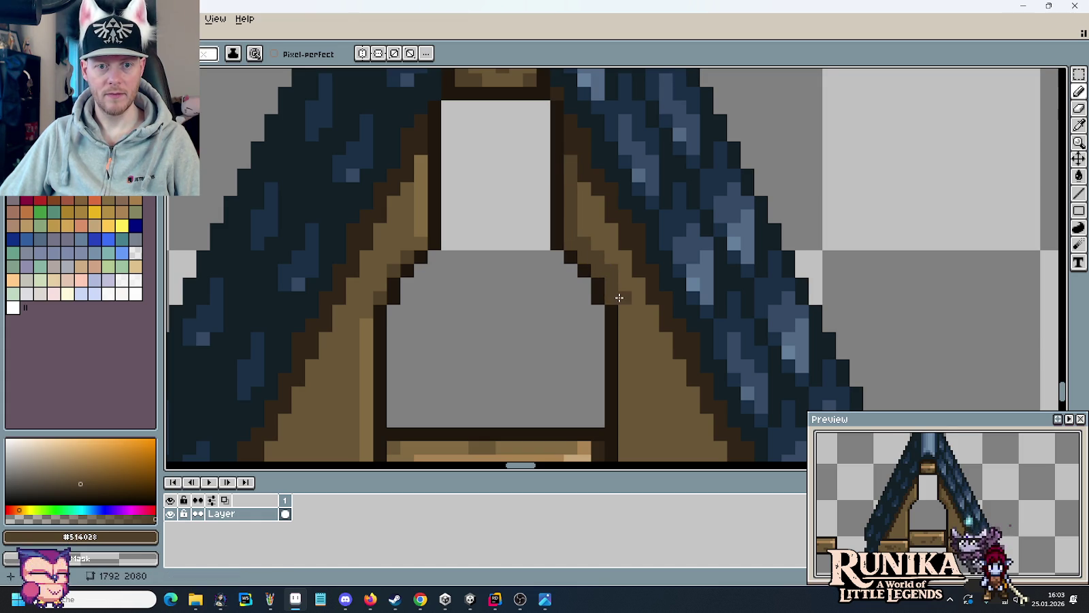
scroll(634, 319, down, 3)
shift+click(635, 378)
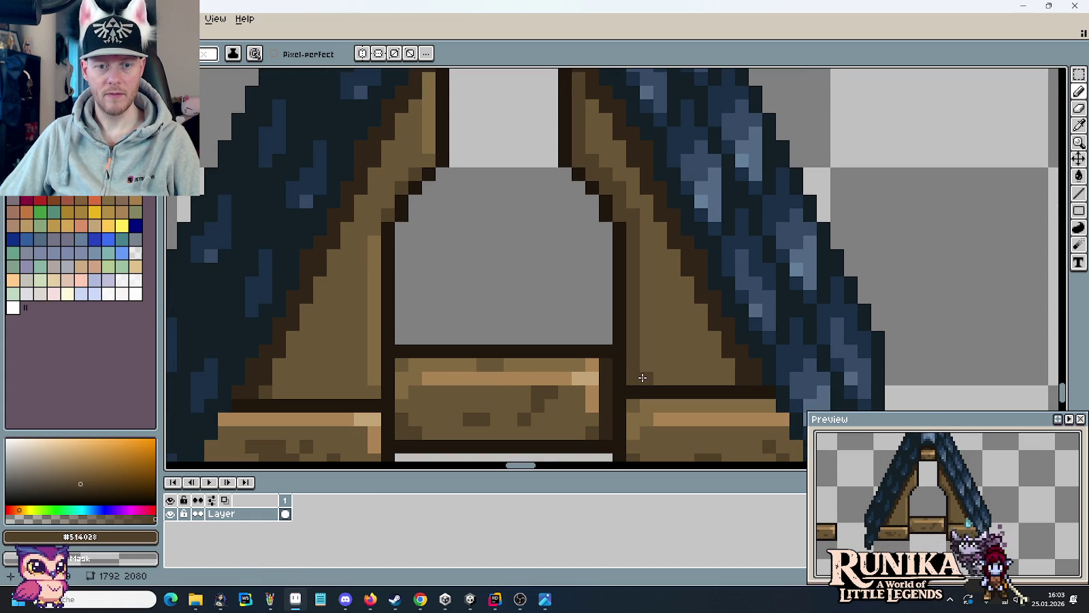
- Paint darker shading on the truss above the left and right beams
scroll(650, 368, down, 3)
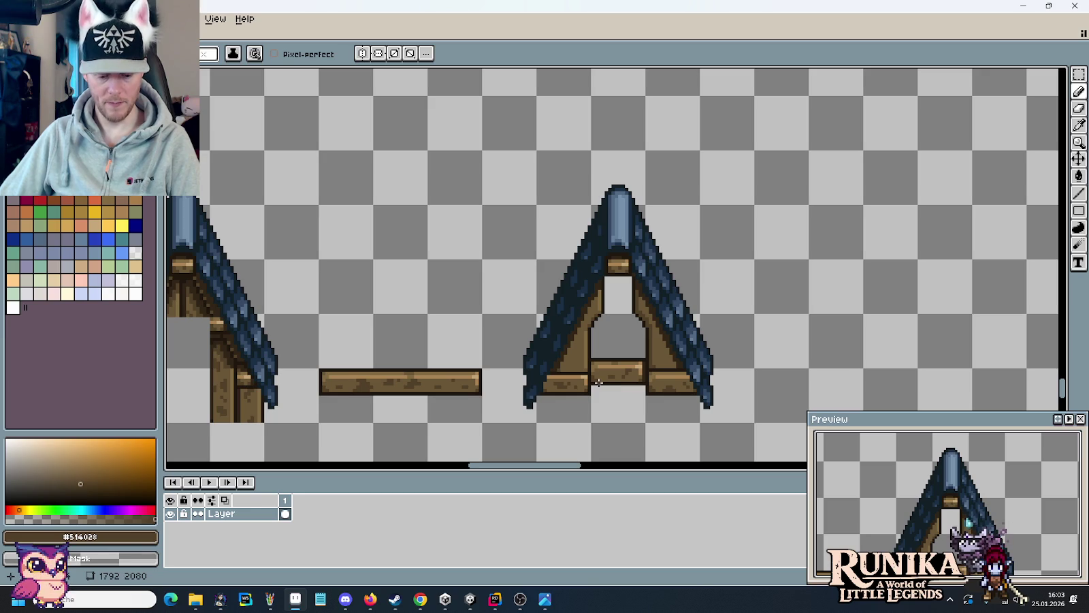
drag(564, 414, 672, 358)
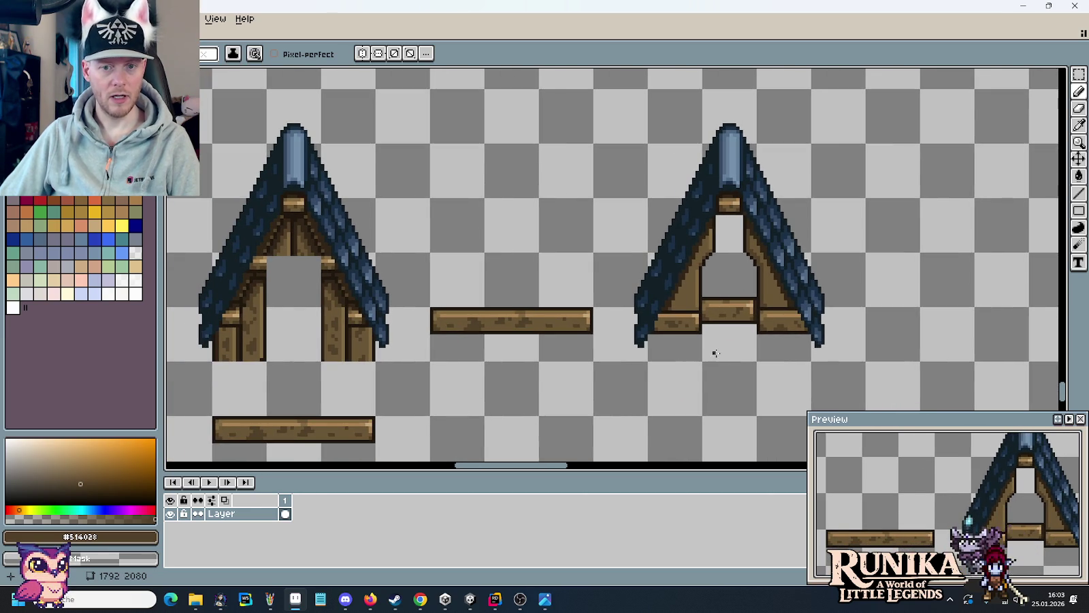
scroll(715, 355, up, 3)
drag(643, 322, 577, 318)
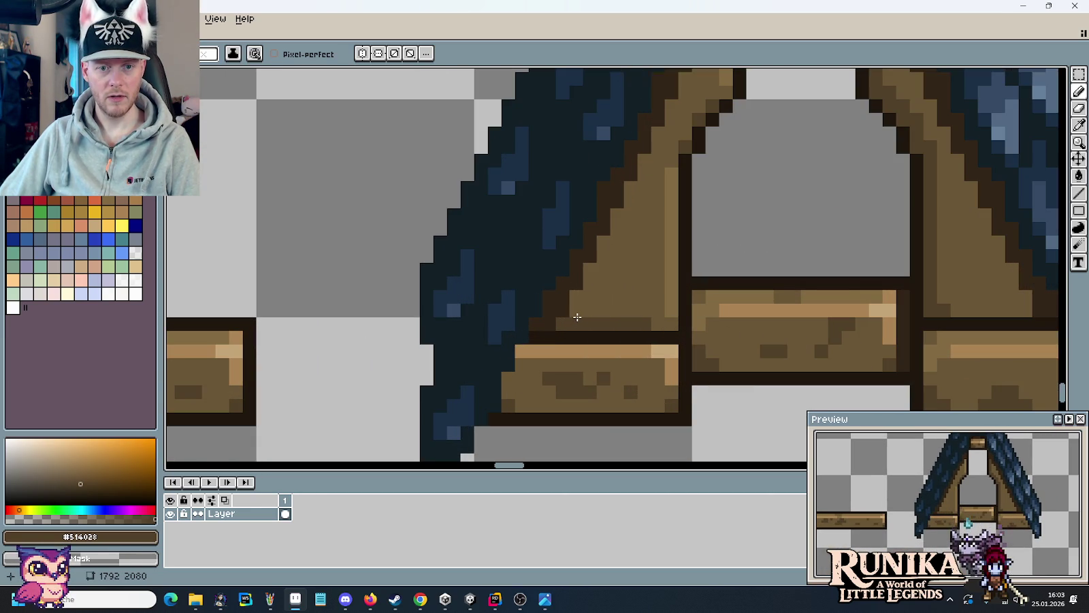
drag(927, 336, 819, 341)
drag(909, 317, 856, 315)
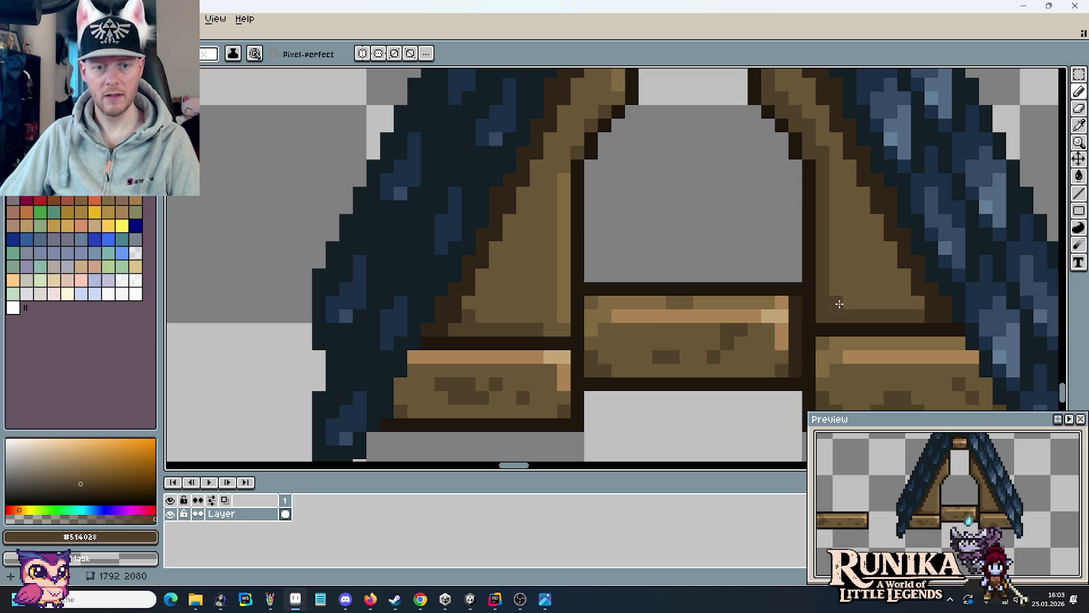
scroll(684, 335, down, 1)
scroll(685, 338, down, 1)
scroll(686, 339, down, 1)
drag(653, 365, 659, 318)
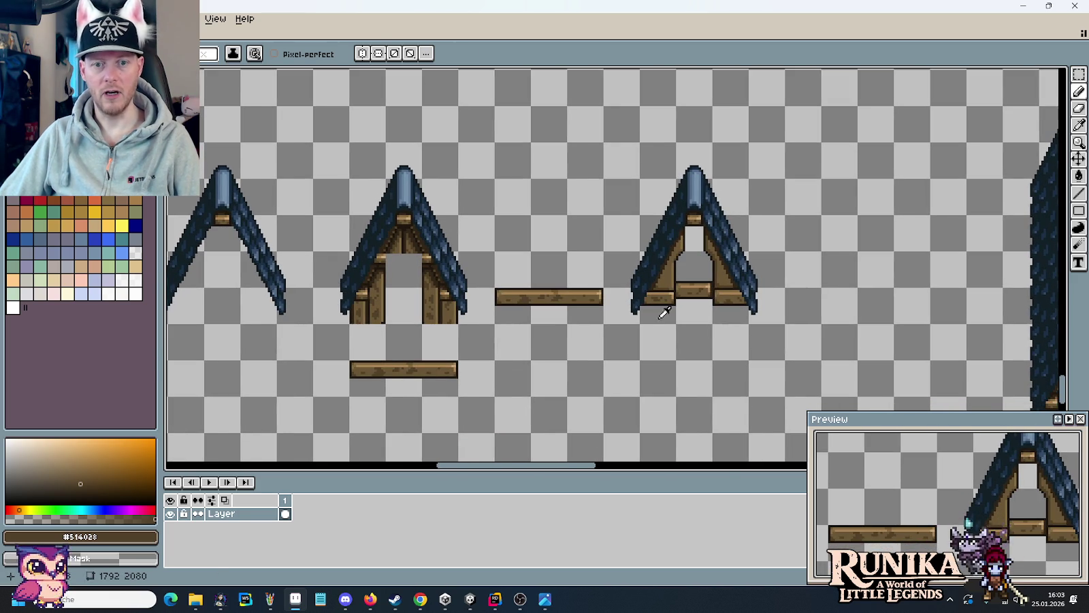
key(alt+Tab)
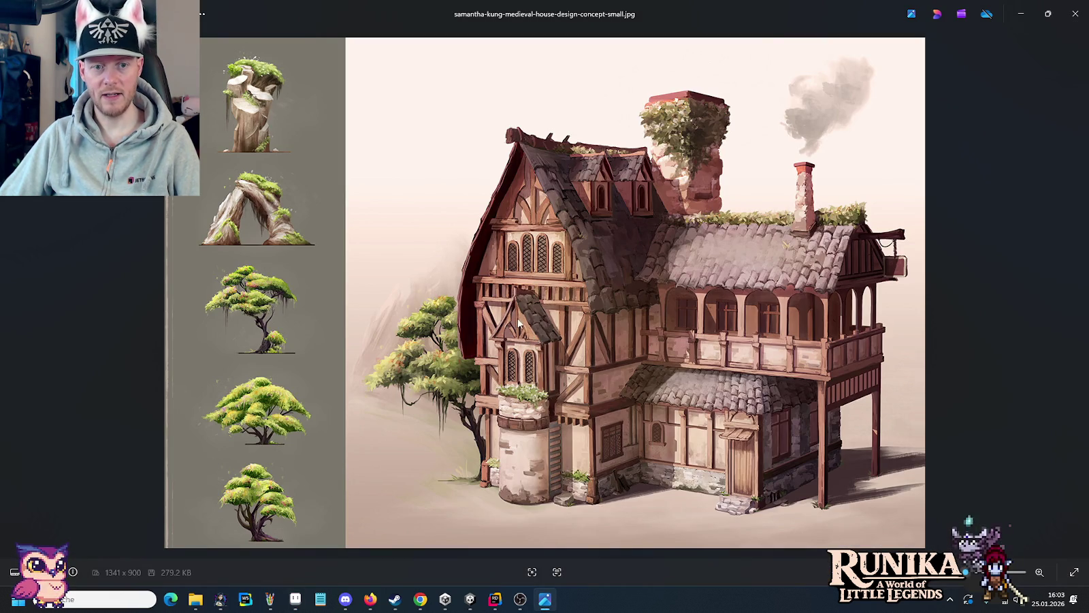
key(alt+Tab)
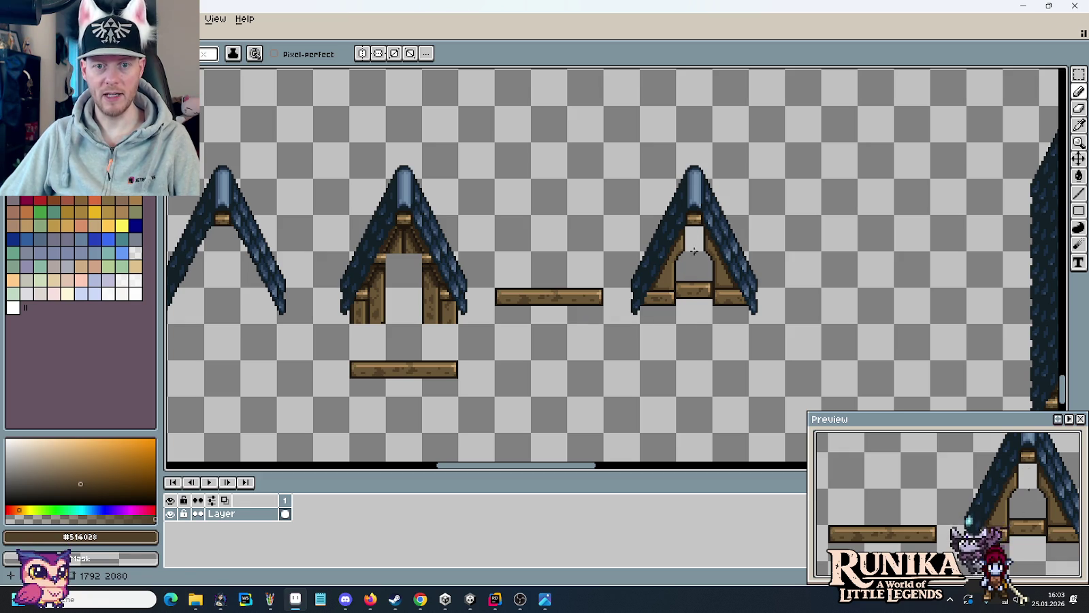
key(alt+Tab)
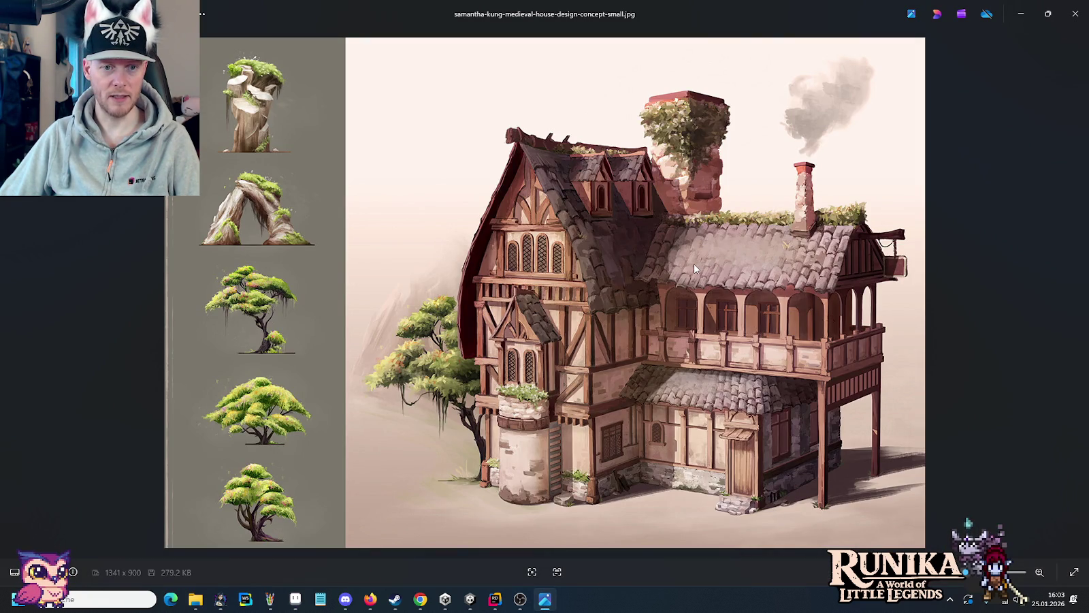
key(alt+Tab)
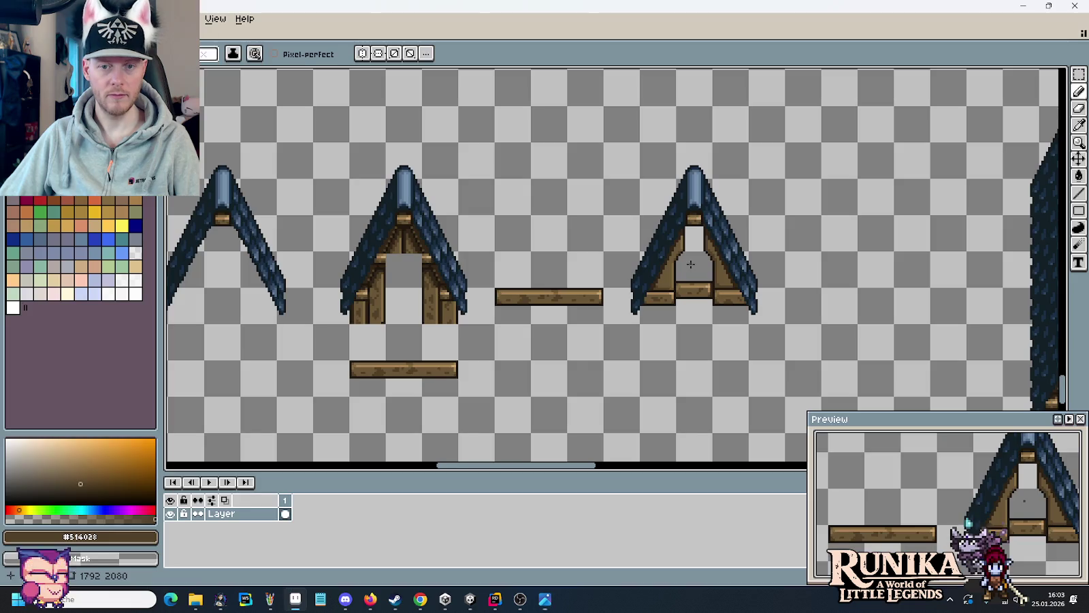
scroll(689, 280, up, 3)
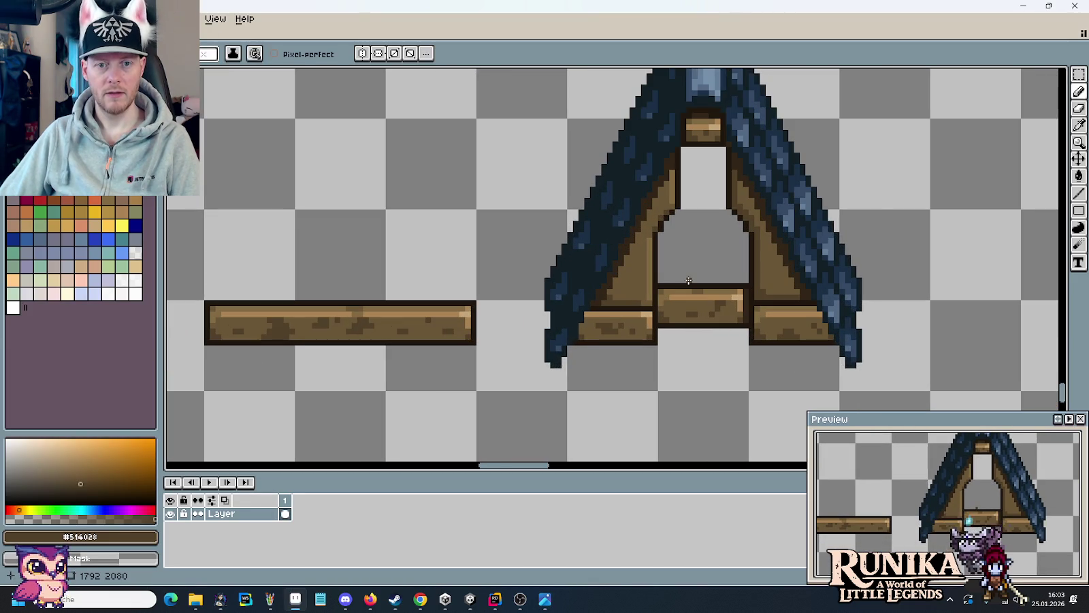
scroll(685, 281, down, 1)
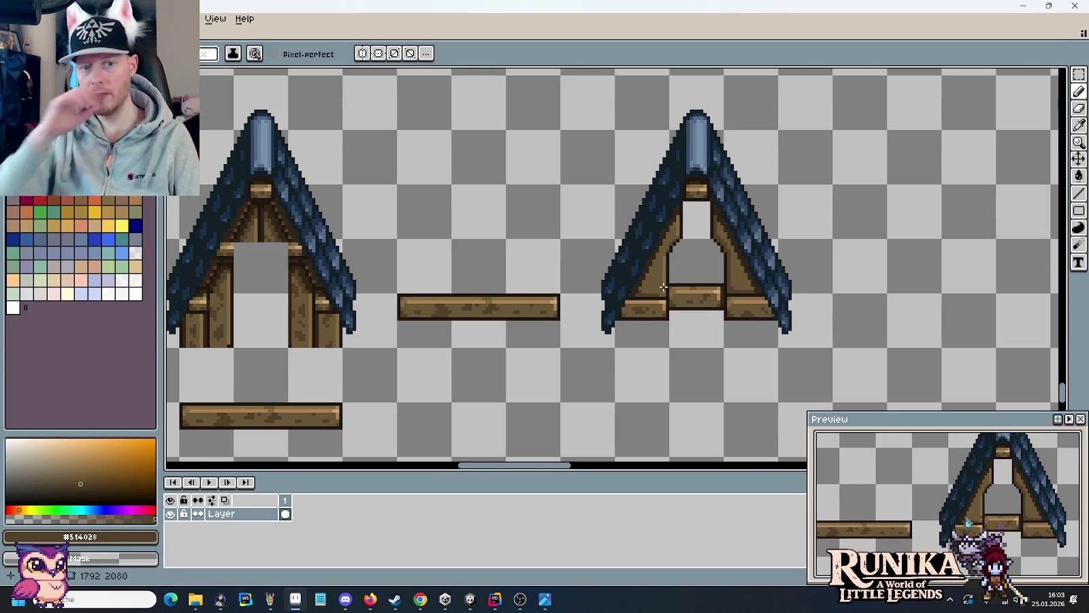
key(alt+Tab)
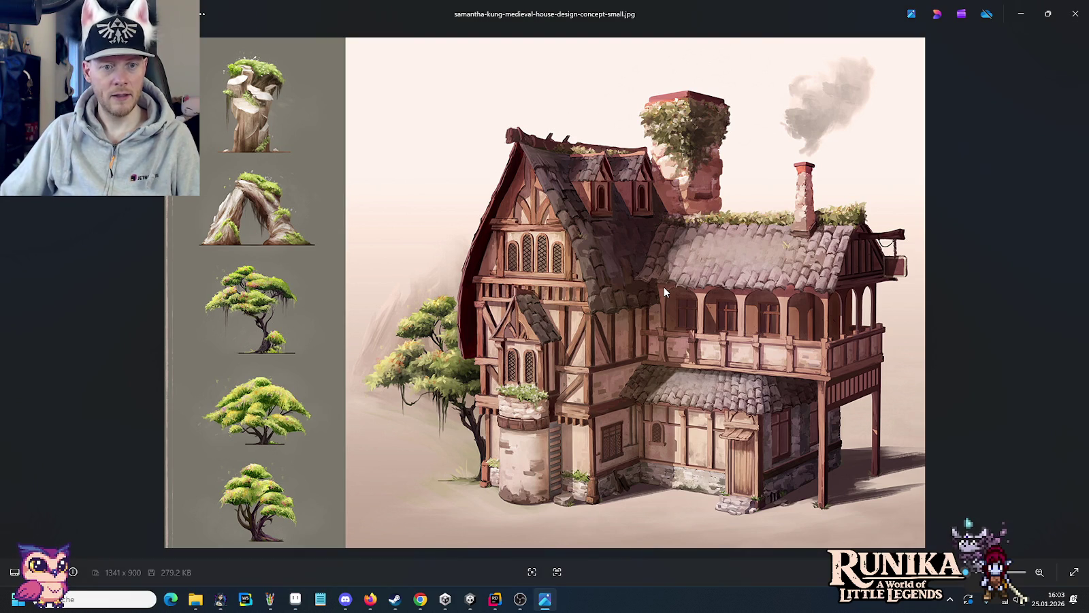
key(alt+Tab)
scroll(652, 315, up, 2)
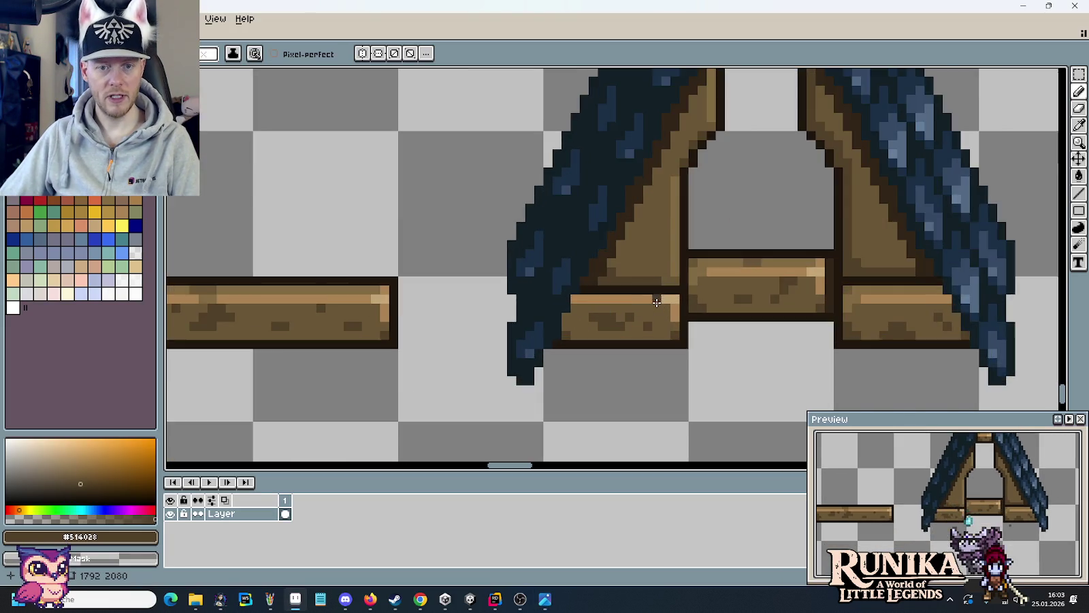
scroll(652, 313, down, 1)
scroll(654, 310, down, 3)
key(m)
- Select the two vertical wooden plank tiles with the rectangular marquee
scroll(681, 326, up, 5)
scroll(646, 314, up, 4)
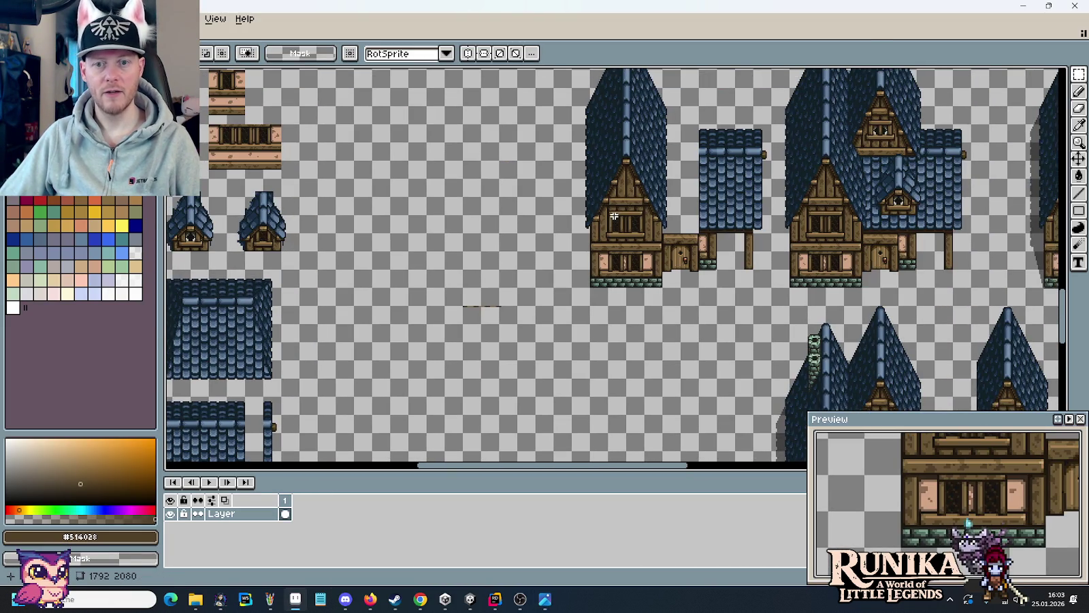
scroll(614, 221, down, 2)
scroll(585, 258, up, 3)
scroll(564, 291, up, 2)
scroll(563, 290, down, 2)
scroll(681, 293, up, 1)
scroll(776, 325, up, 3)
drag(777, 326, 663, 248)
- Paste the plank tiles and place them just right of the A-frame roof tile
scroll(668, 255, down, 1)
scroll(669, 255, down, 3)
scroll(592, 365, up, 1)
scroll(633, 354, up, 1)
scroll(664, 346, up, 1)
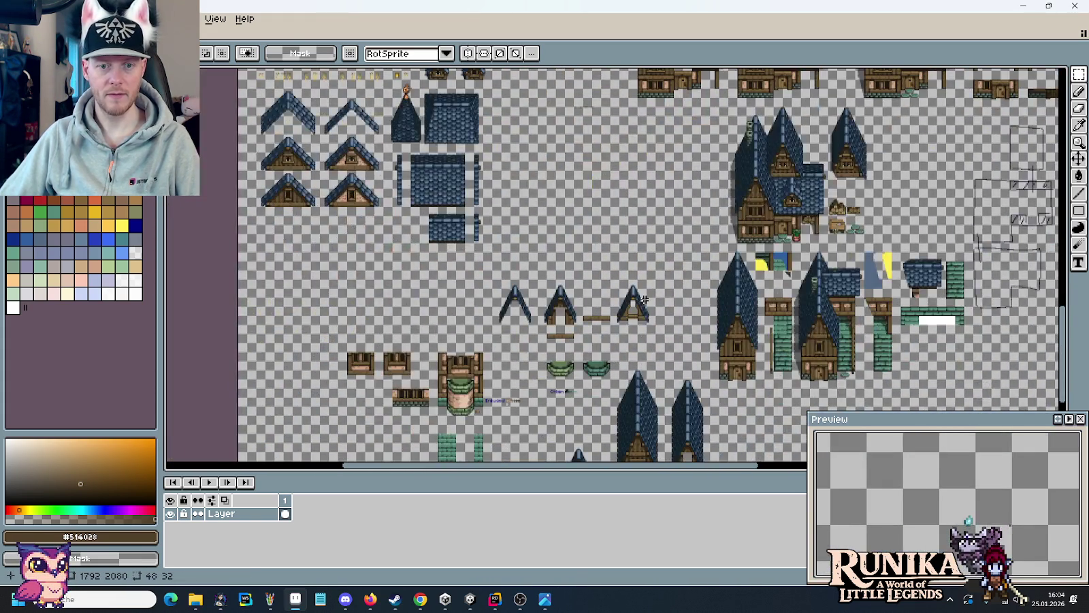
scroll(644, 300, up, 3)
key(ctrl+v)
mouse_move(712, 206)
mouse_down()
mouse_move(819, 224)
mouse_move(829, 197)
mouse_move(822, 213)
mouse_move(939, 200)
mouse_up()
key(ctrl+d)
scroll(735, 199, up, 1)
scroll(735, 201, up, 1)
scroll(769, 218, up, 1)
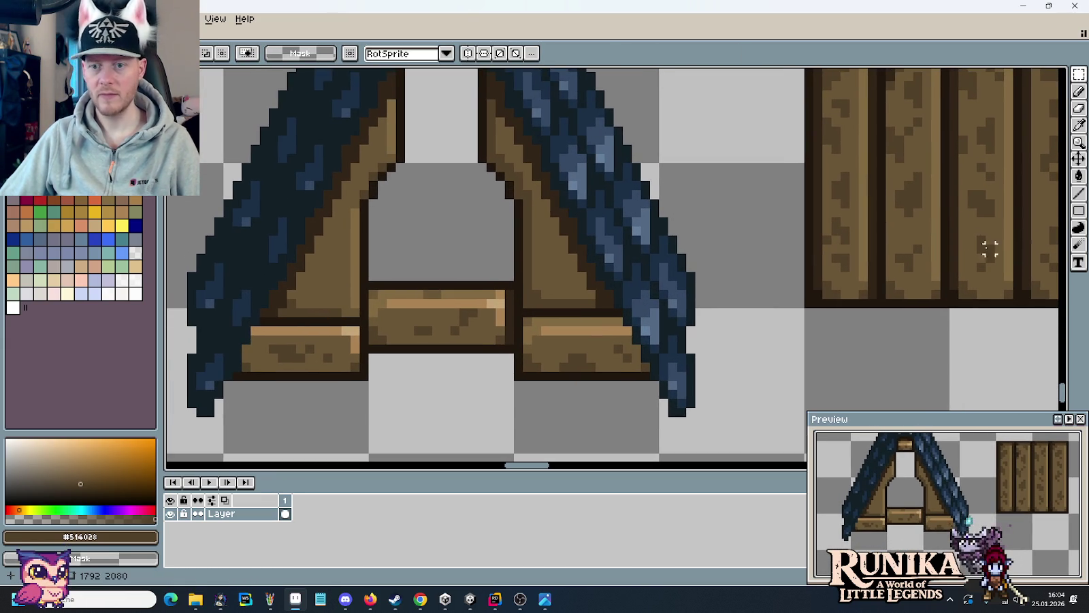
- Place copies of a small plank-texture patch onto the right and left trusses
mouse_move(918, 177)
mouse_down()
mouse_move(898, 206)
mouse_move(560, 276)
mouse_move(560, 265)
mouse_up()
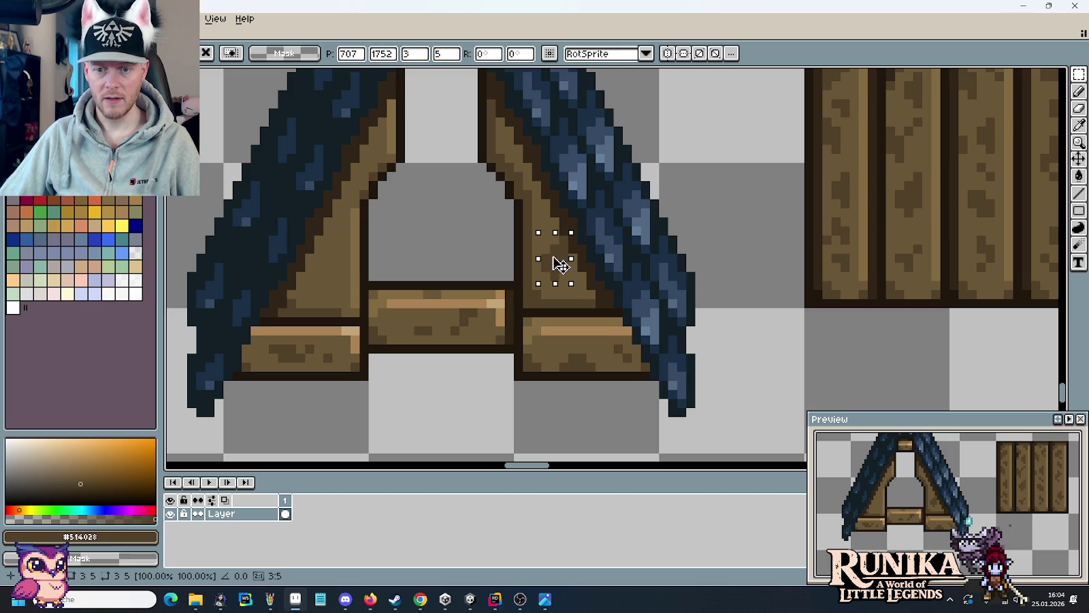
click(919, 165)
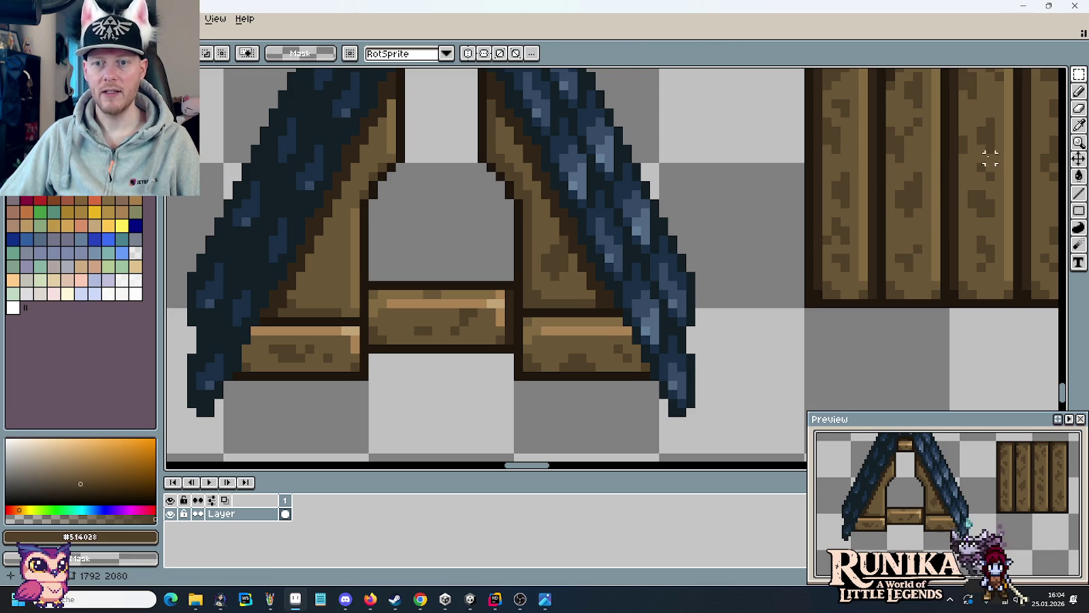
drag(990, 158, 952, 184)
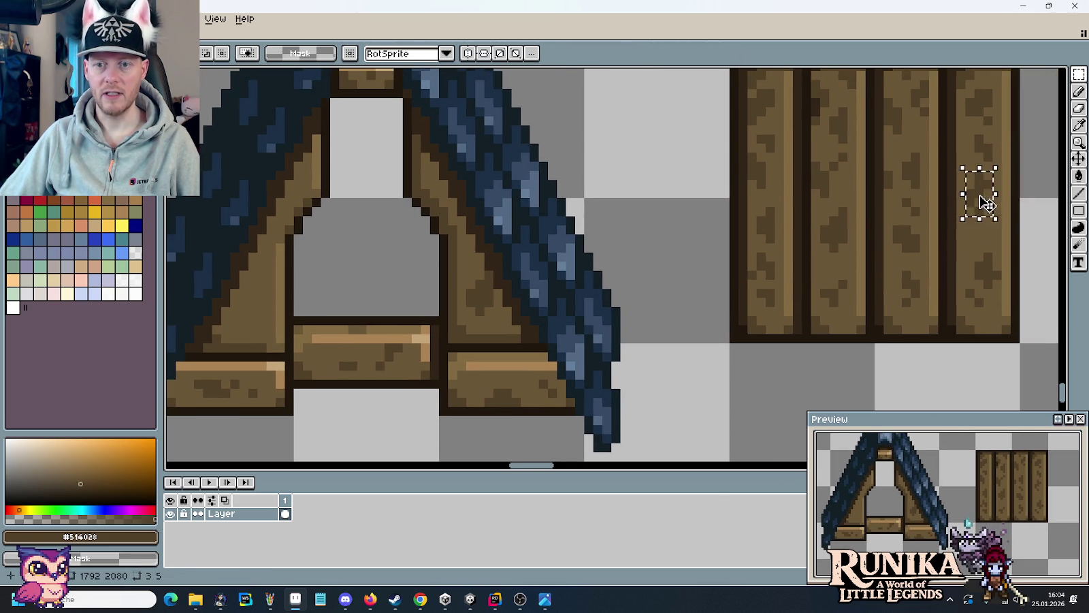
key(ctrl+v)
drag(297, 303, 260, 286)
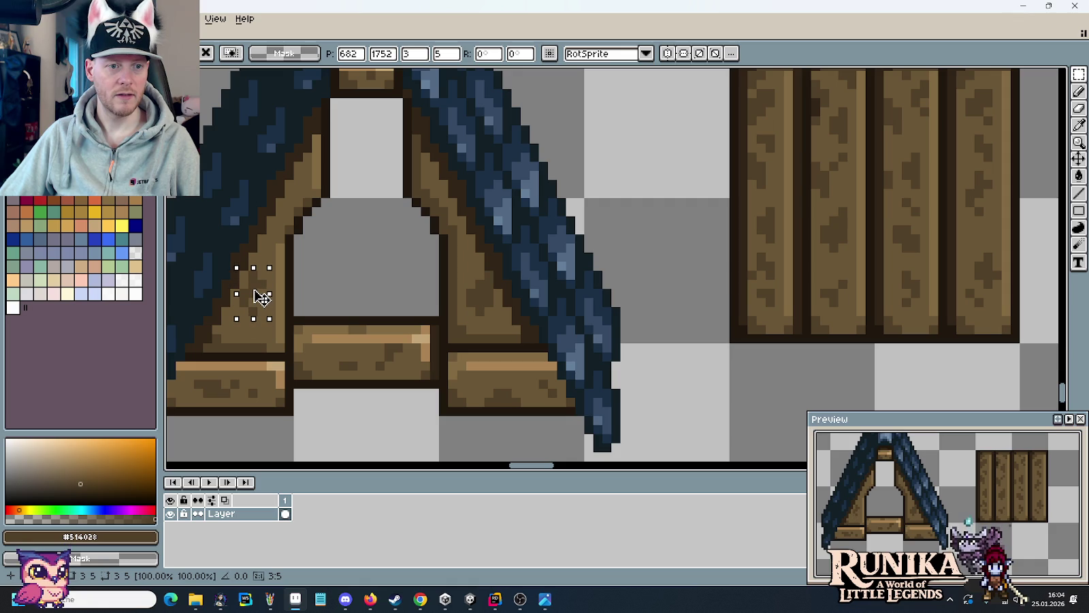
click(408, 303)
- Sample the darkest plank brown, then return to rectangular selection
key(i)
click(244, 250)
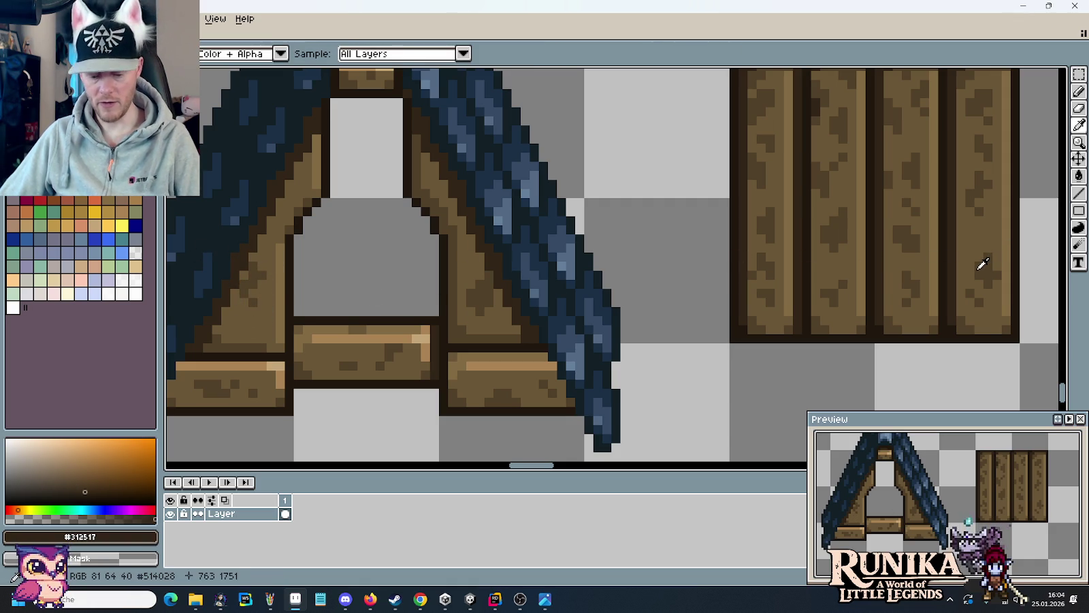
key(m)
drag(909, 128, 1045, 163)
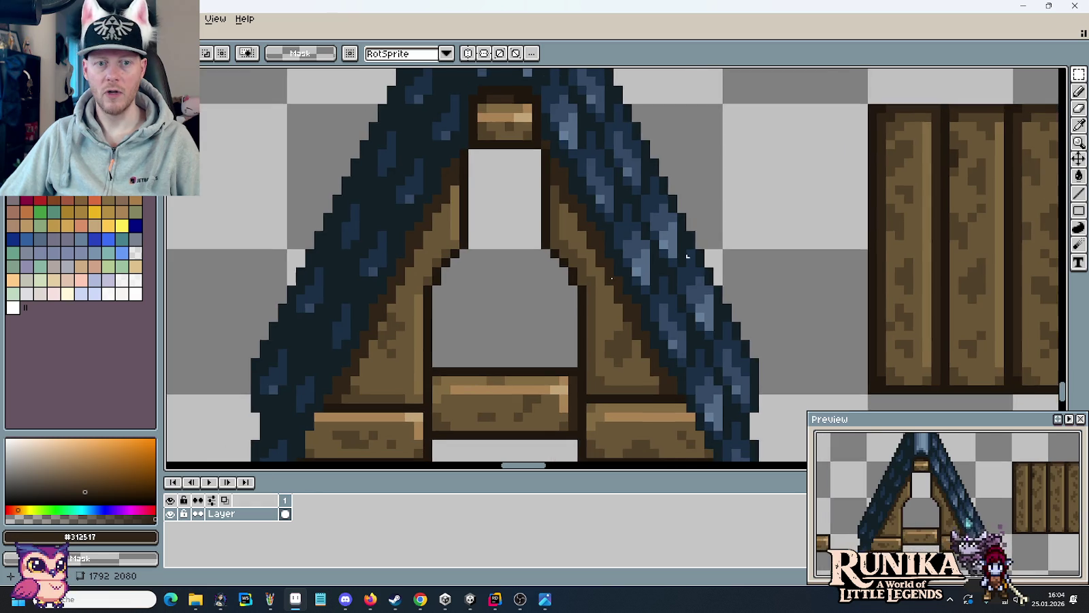
scroll(554, 260, up, 2)
scroll(445, 309, up, 1)
- Pick the beam's mid brown and paint over outline pixels on the beams
key(i)
click(483, 265)
key(b)
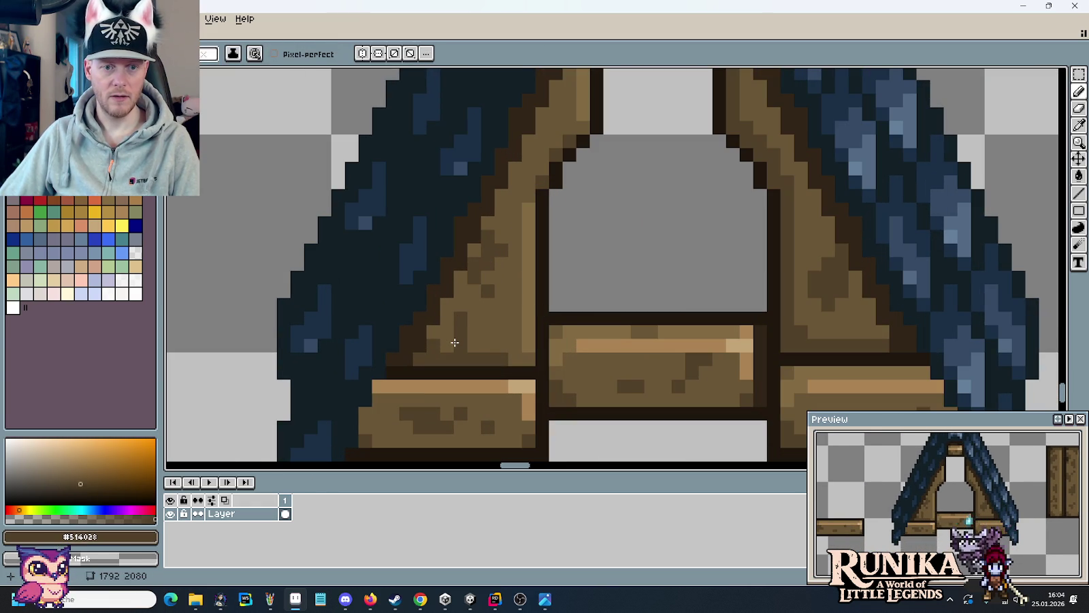
drag(550, 344, 392, 353)
click(396, 232)
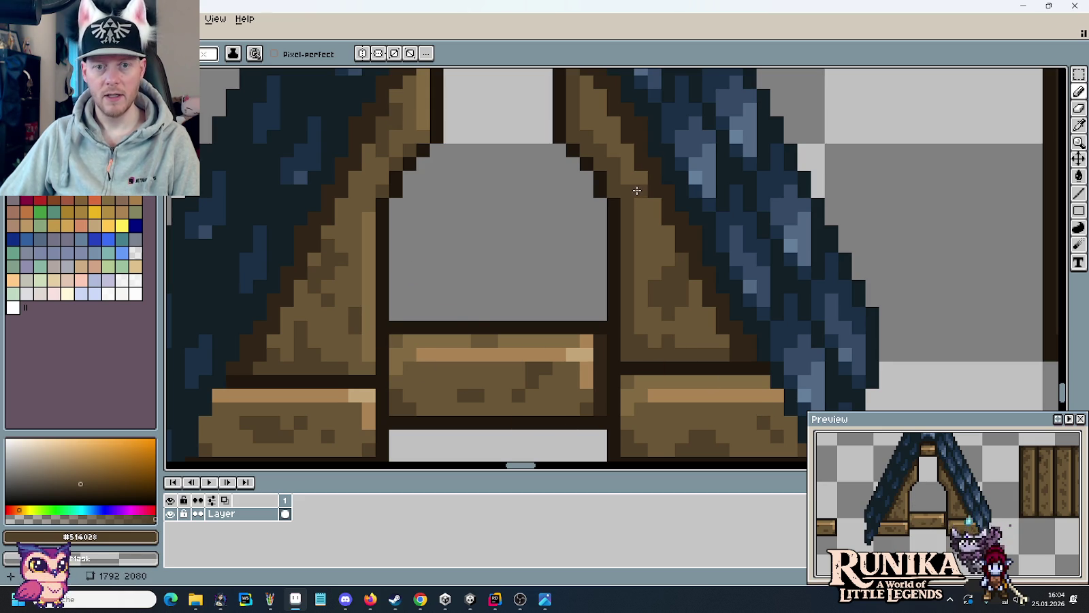
click(681, 369)
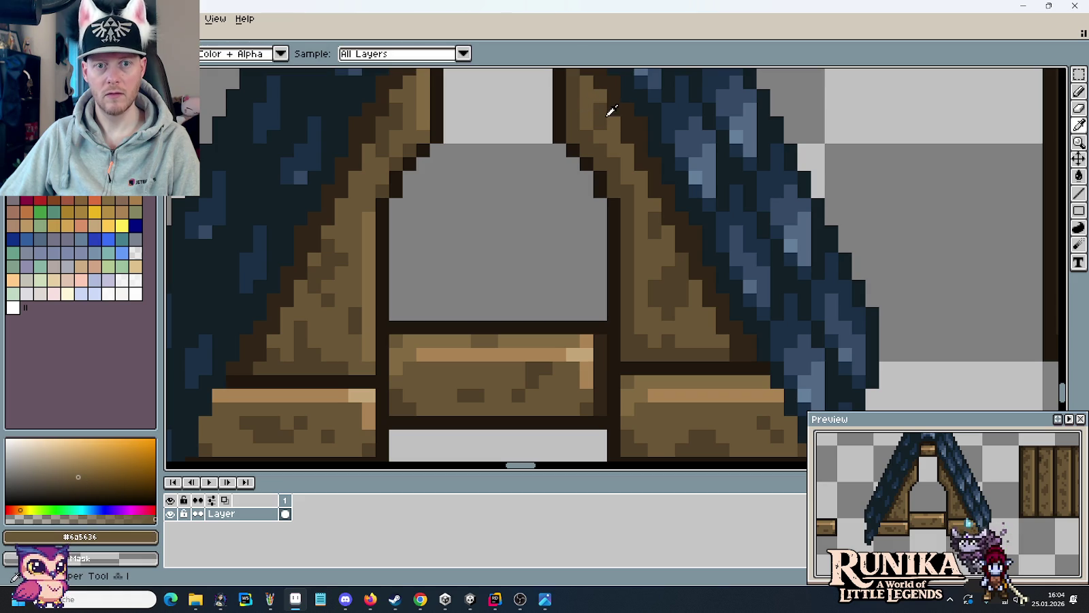
scroll(631, 258, down, 2)
scroll(631, 258, down, 1)
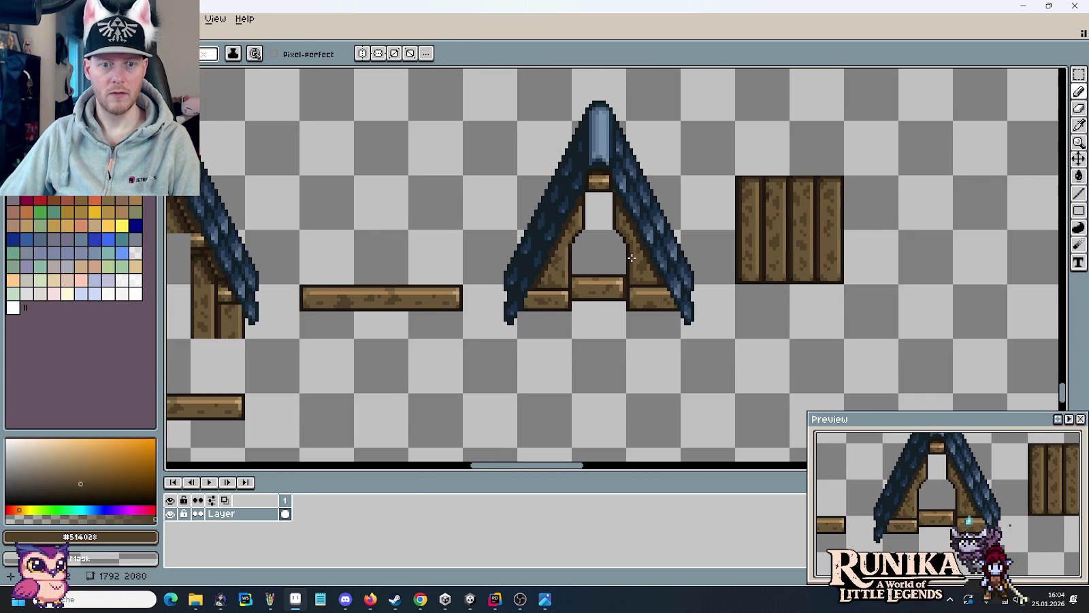
- Sample the brown from the Erdwand swatches
scroll(631, 258, down, 1)
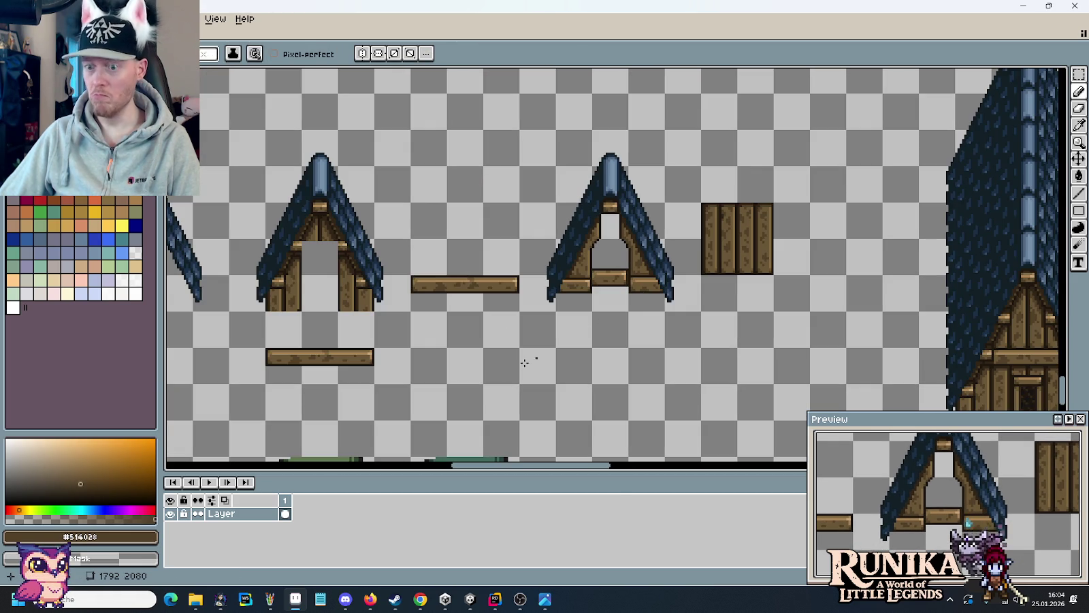
scroll(510, 360, down, 2)
scroll(511, 359, left, 2)
scroll(555, 302, down, 1)
scroll(555, 301, left, 1)
scroll(554, 340, down, 2)
scroll(554, 340, left, 2)
scroll(639, 285, left, 3)
scroll(647, 320, down, 1)
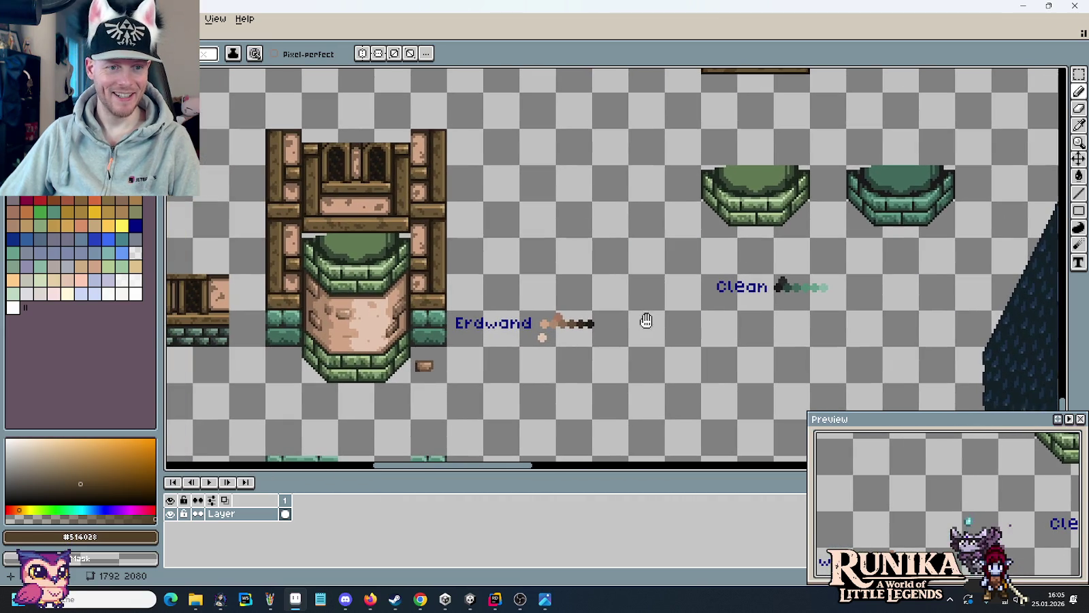
scroll(555, 331, up, 3)
key(i)
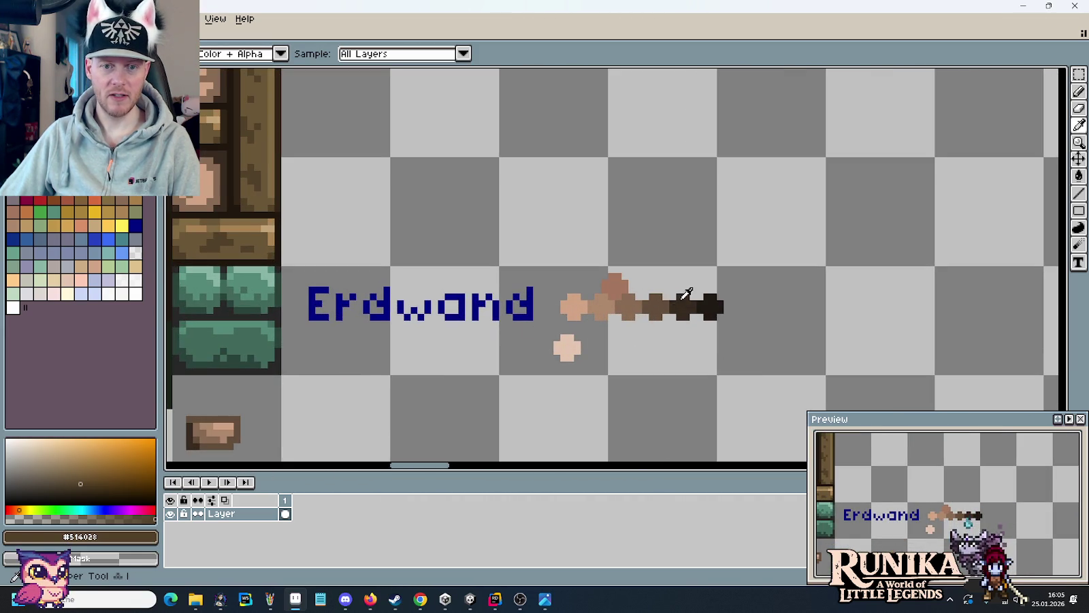
click(654, 301)
- Bucket-fill the gap inside the right A-frame with that brown
scroll(688, 280, down, 2)
scroll(421, 406, up, 3)
scroll(421, 406, right, 4)
scroll(590, 372, up, 2)
scroll(590, 372, up, 2)
scroll(590, 373, right, 2)
key(g)
click(810, 223)
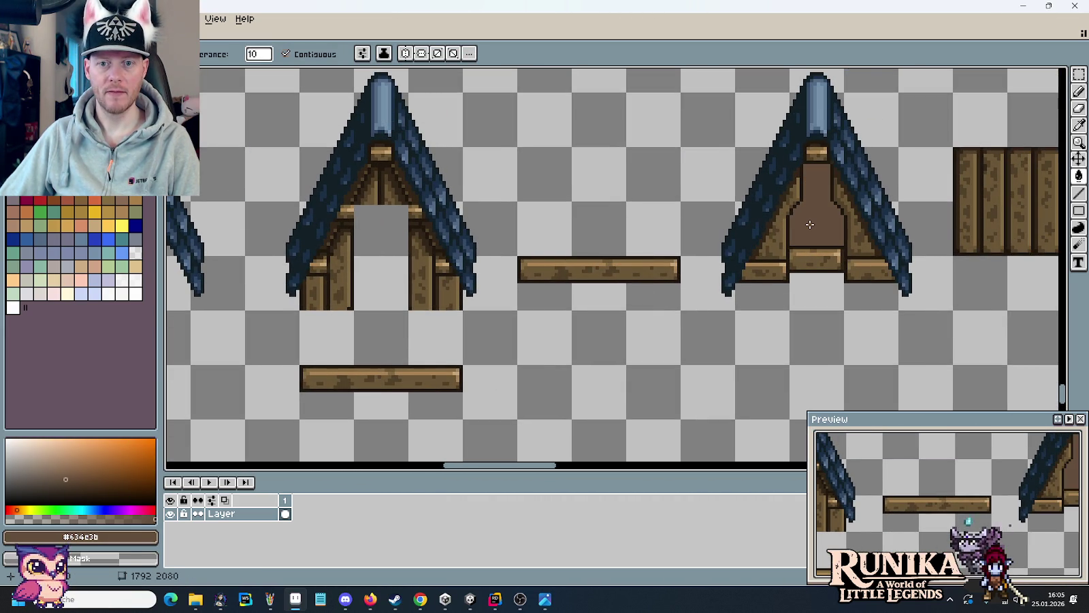
- Sample the darkest Erdwand brown and pan back to the roof tiles
scroll(764, 256, down, 2)
scroll(644, 258, down, 2)
scroll(644, 258, left, 1)
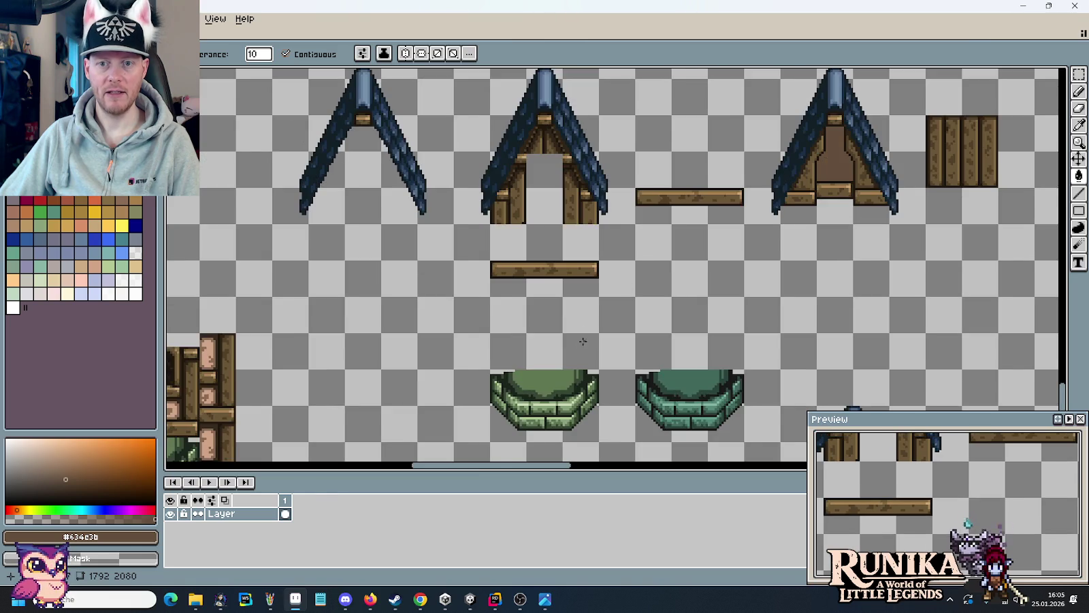
scroll(583, 341, down, 3)
scroll(599, 326, left, 2)
scroll(626, 315, up, 3)
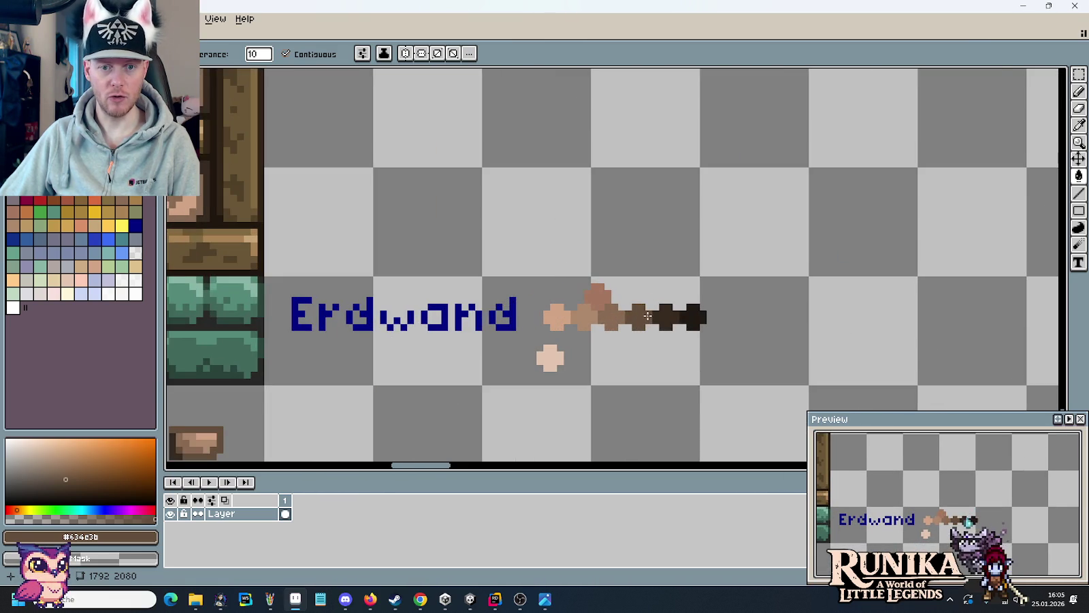
scroll(648, 315, up, 2)
key(i)
click(681, 309)
scroll(681, 309, down, 3)
drag(707, 286, 538, 363)
scroll(538, 363, up, 3)
scroll(650, 263, up, 2)
scroll(774, 263, up, 2)
scroll(744, 251, up, 2)
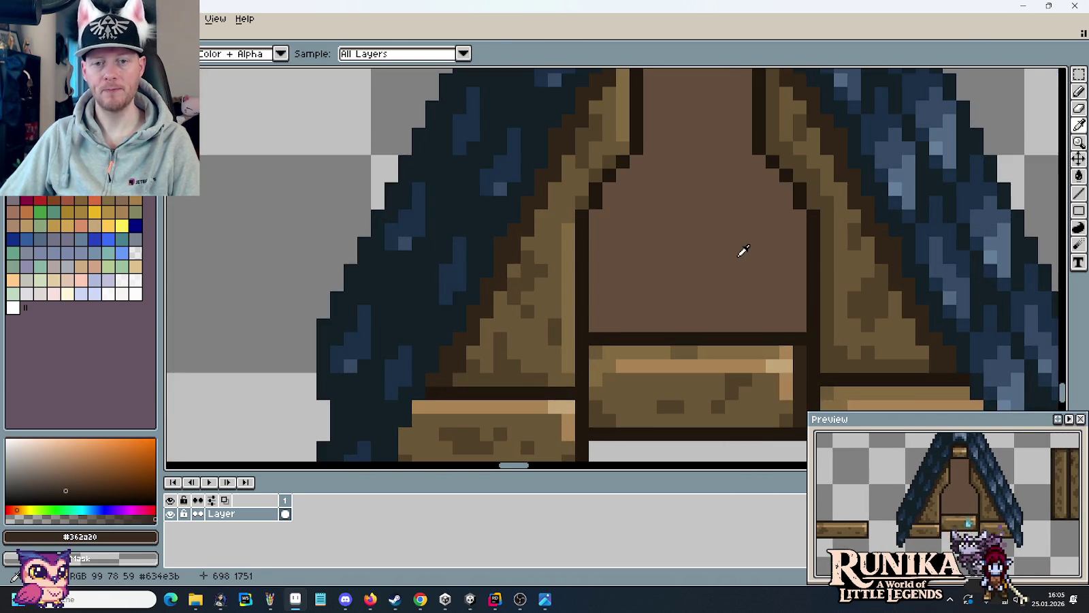
- Pencil a dark brown pixel column up the gable panel's right edge, checking and extending it upward
scroll(744, 251, down, 1)
key(b)
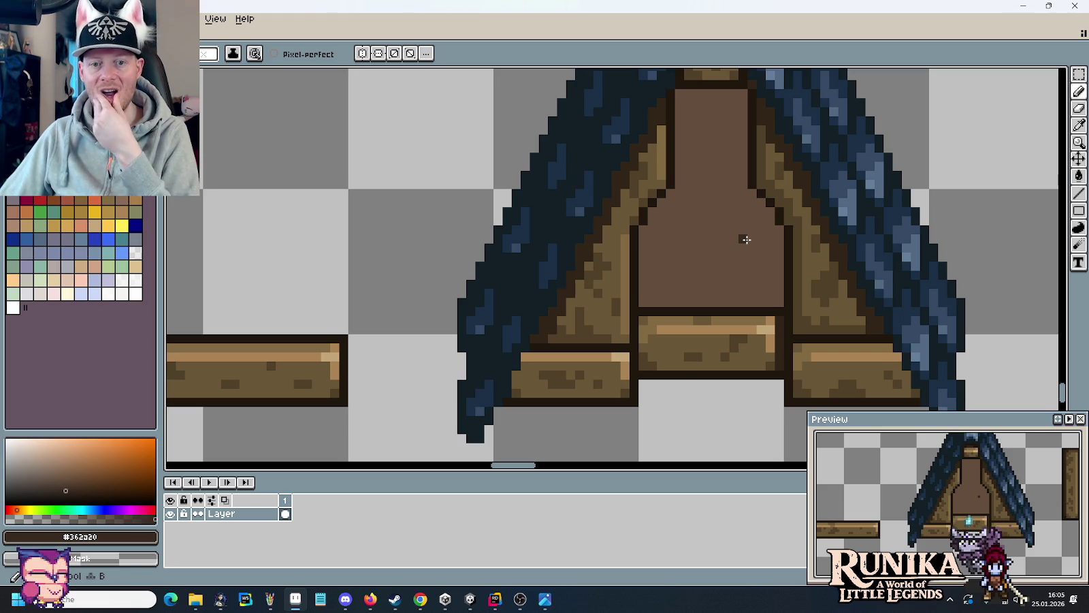
scroll(759, 374, up, 1)
scroll(759, 373, down, 1)
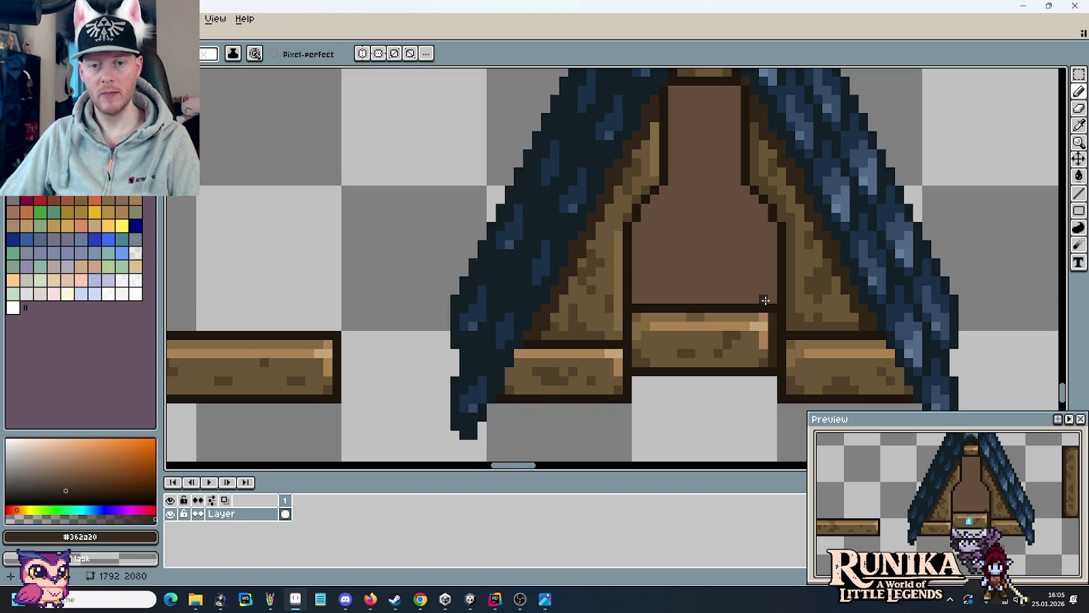
drag(764, 293, 762, 280)
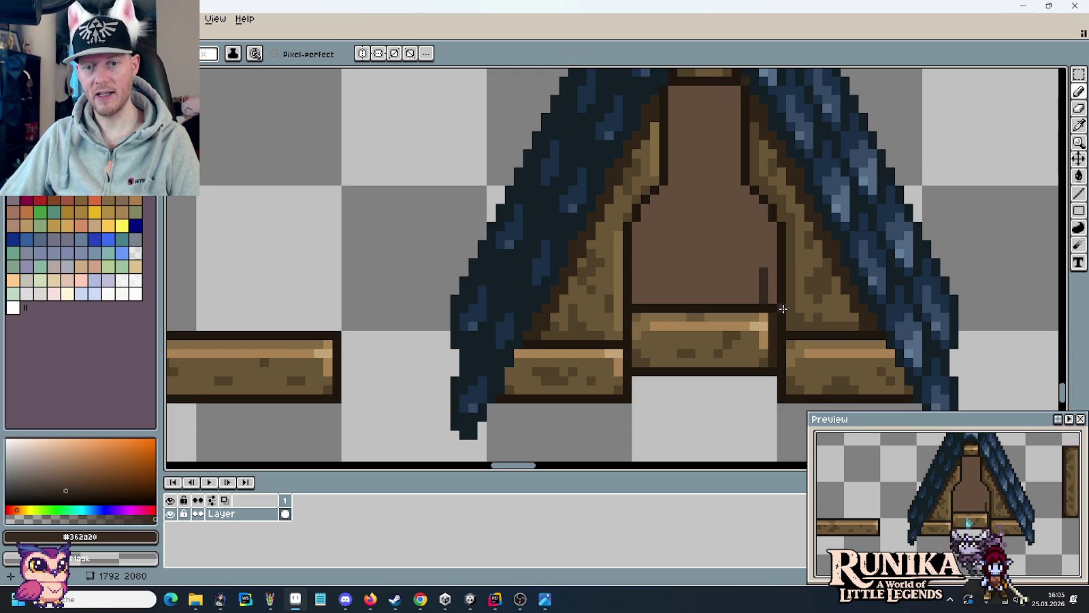
key(m)
drag(783, 328, 788, 225)
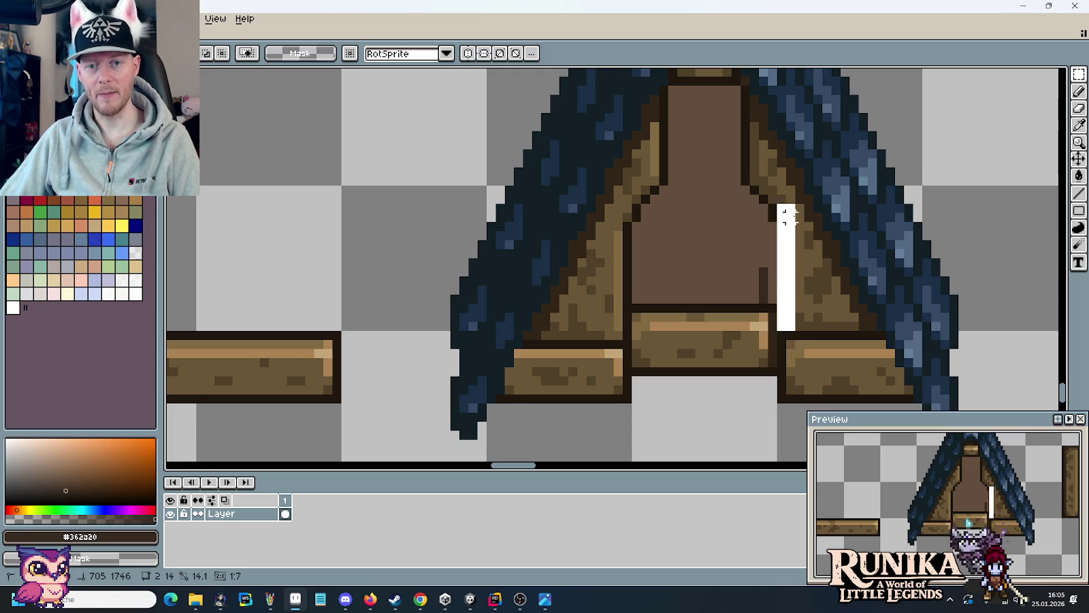
key(ctrl+d)
key(b)
drag(758, 262, 756, 239)
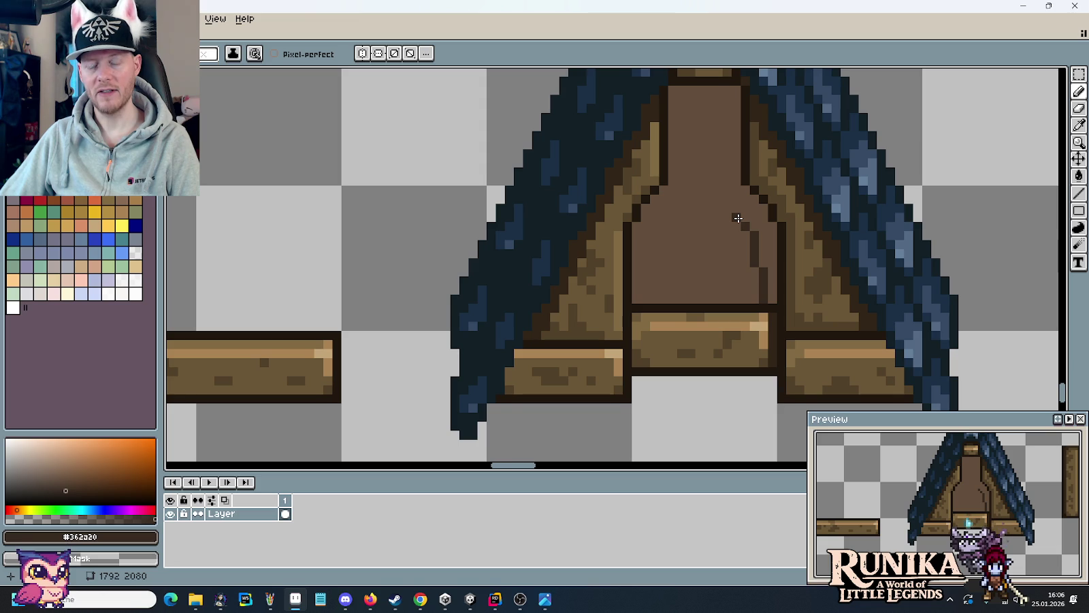
- Draw a dark vertical line from the diagonal's top up toward the panel top for the post
click(728, 212)
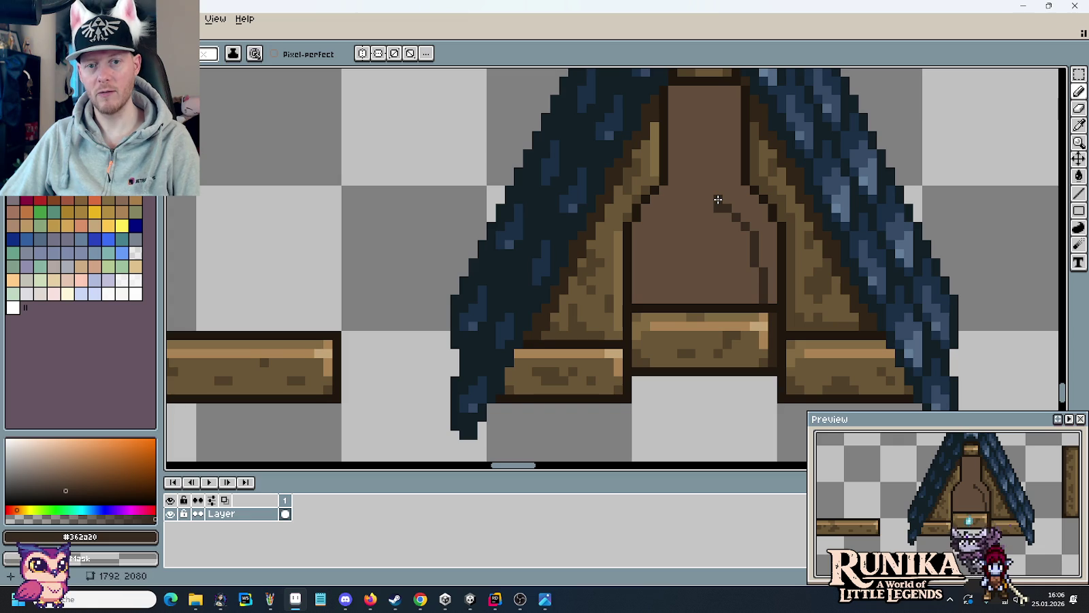
drag(717, 199, 717, 107)
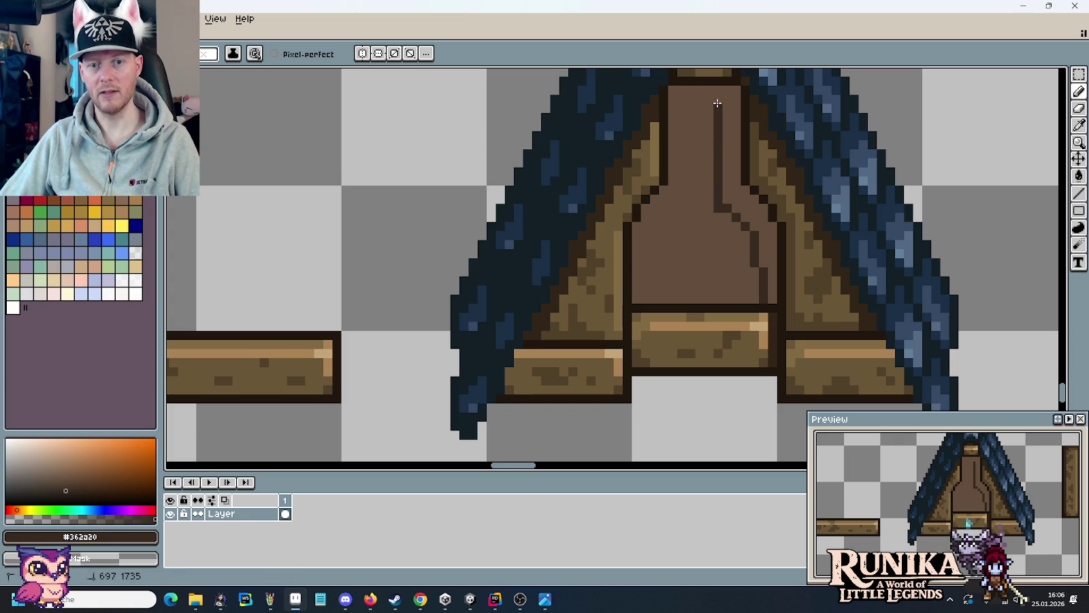
alt+click(714, 208)
key(b)
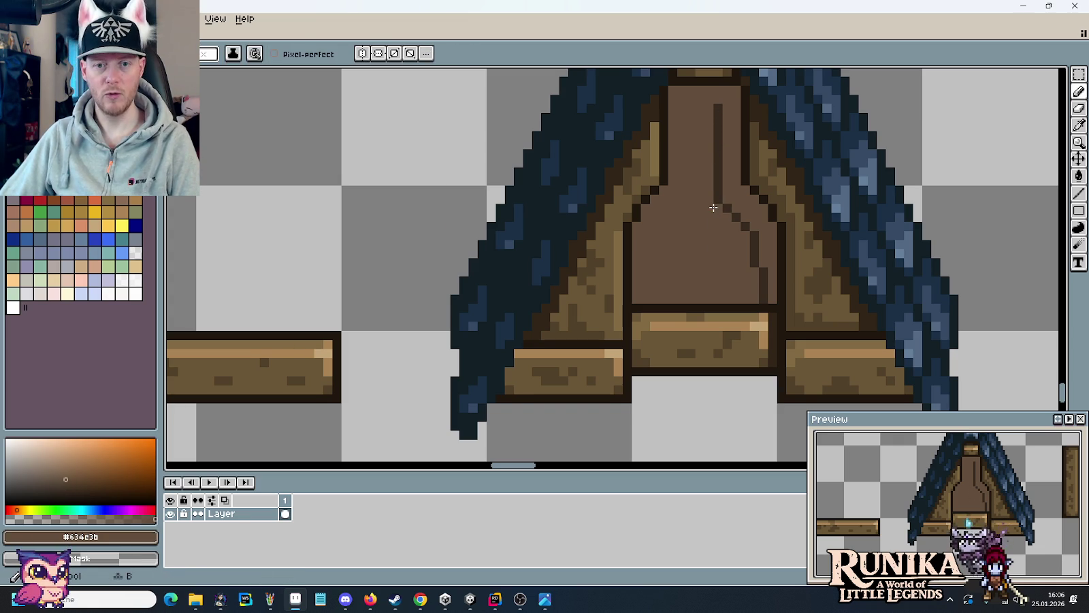
key(i)
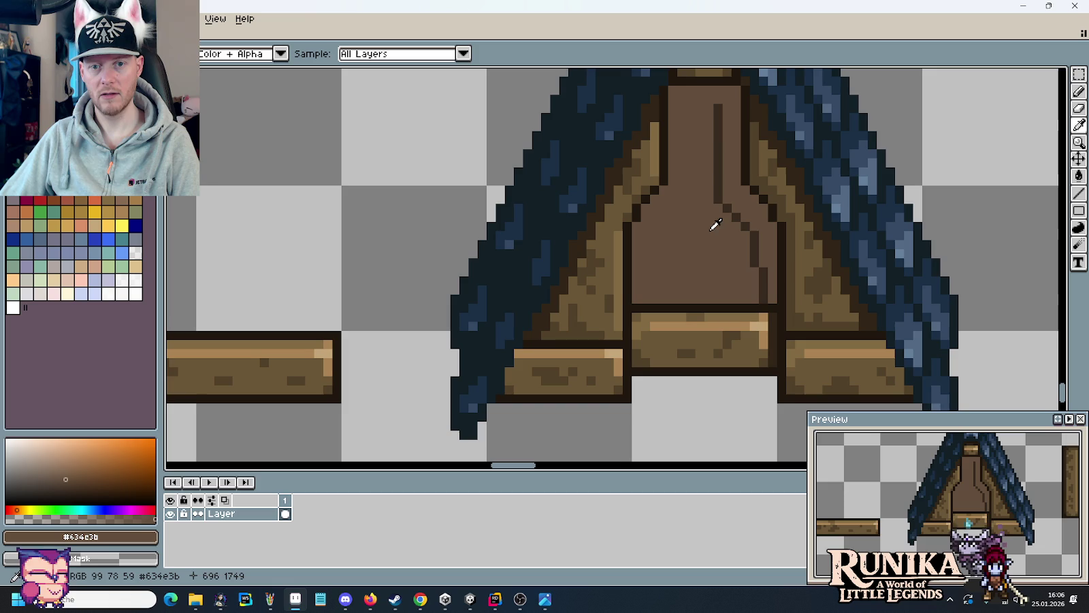
drag(725, 236, 715, 319)
- Draw a dark row across the post's neck and fill the panel beside it dark brown
click(707, 184)
key(b)
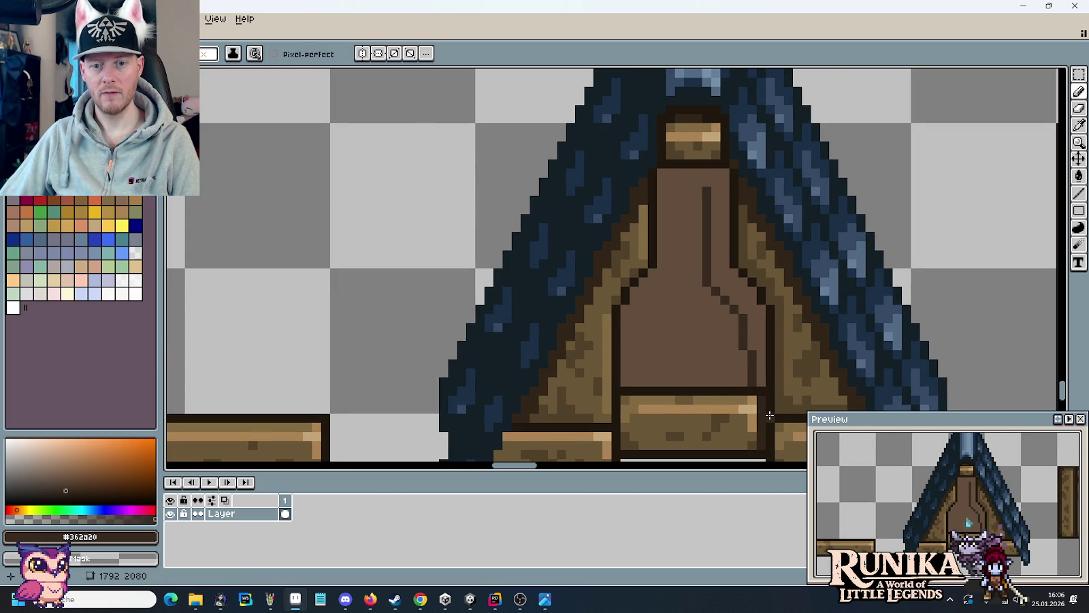
drag(661, 190, 707, 190)
key(g)
click(701, 176)
scroll(705, 214, down, 3)
scroll(702, 272, up, 2)
scroll(703, 280, up, 1)
scroll(702, 264, up, 1)
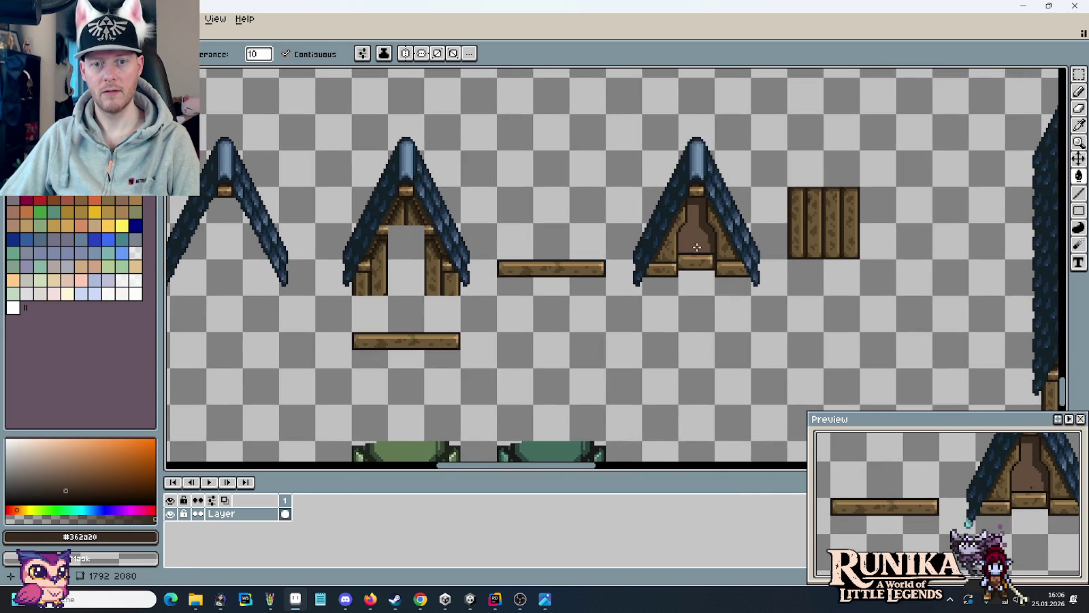
- Sample the mid panel brown #634e3b and paint a Pencil stroke up the center post's right side
scroll(702, 264, up, 2)
key(b)
alt+click(697, 171)
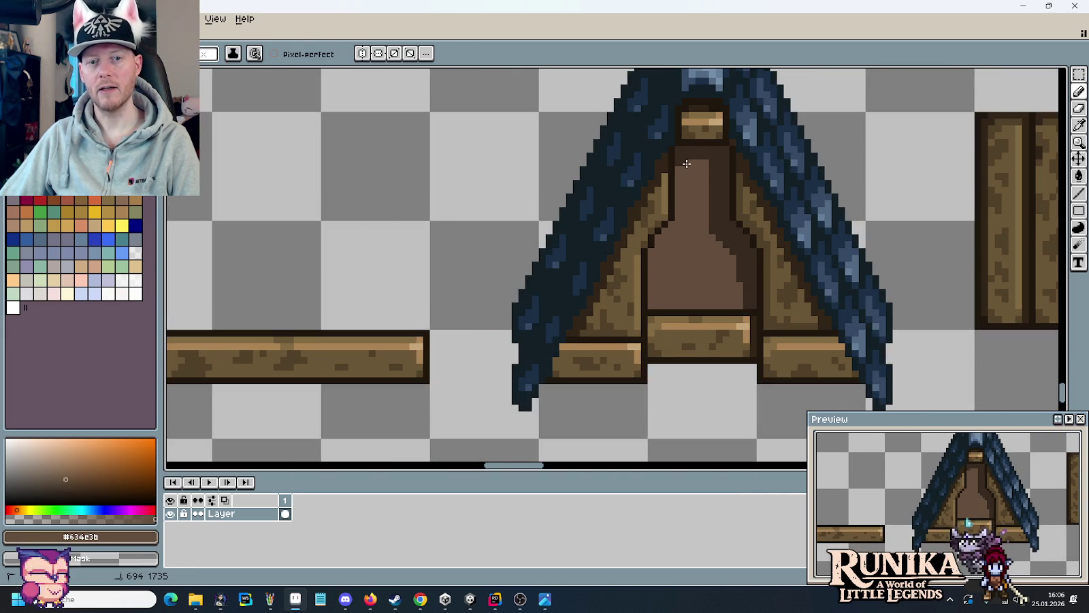
scroll(689, 178, down, 1)
scroll(721, 273, down, 2)
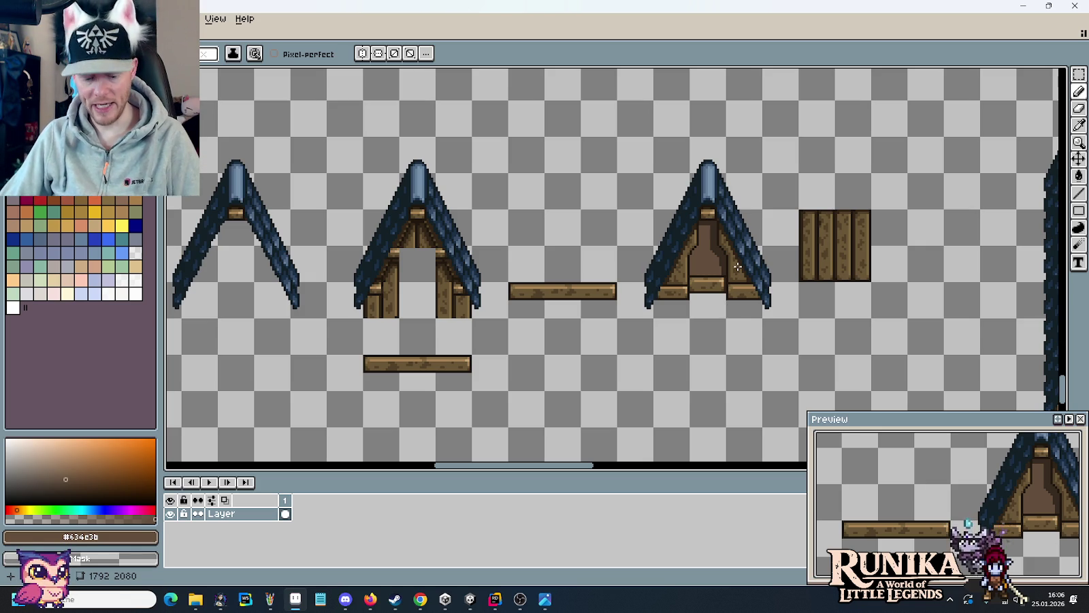
scroll(727, 308, up, 2)
scroll(673, 266, up, 1)
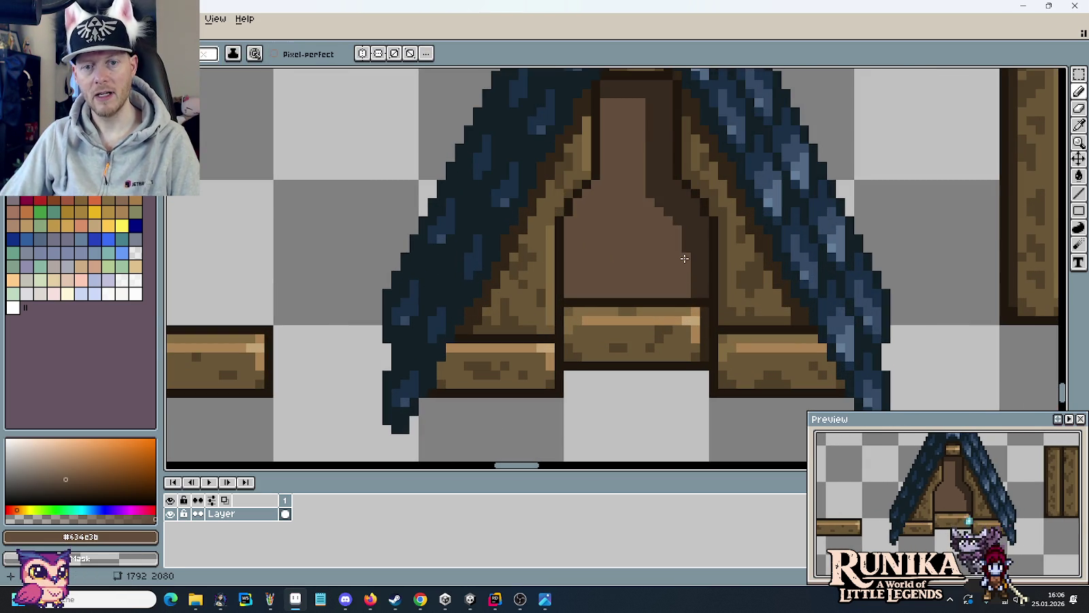
click(667, 212)
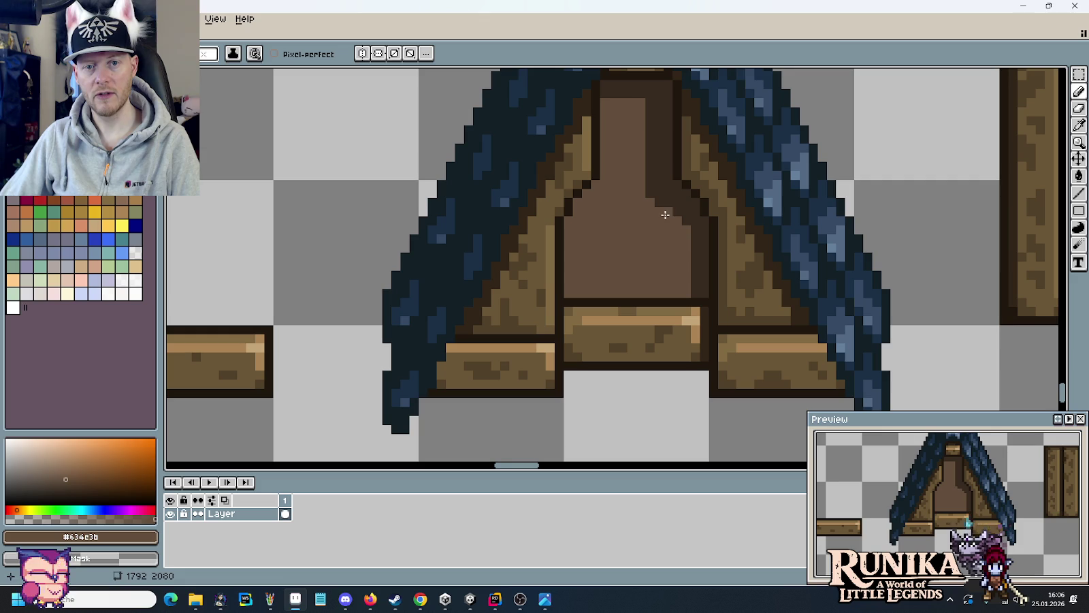
drag(652, 197, 648, 114)
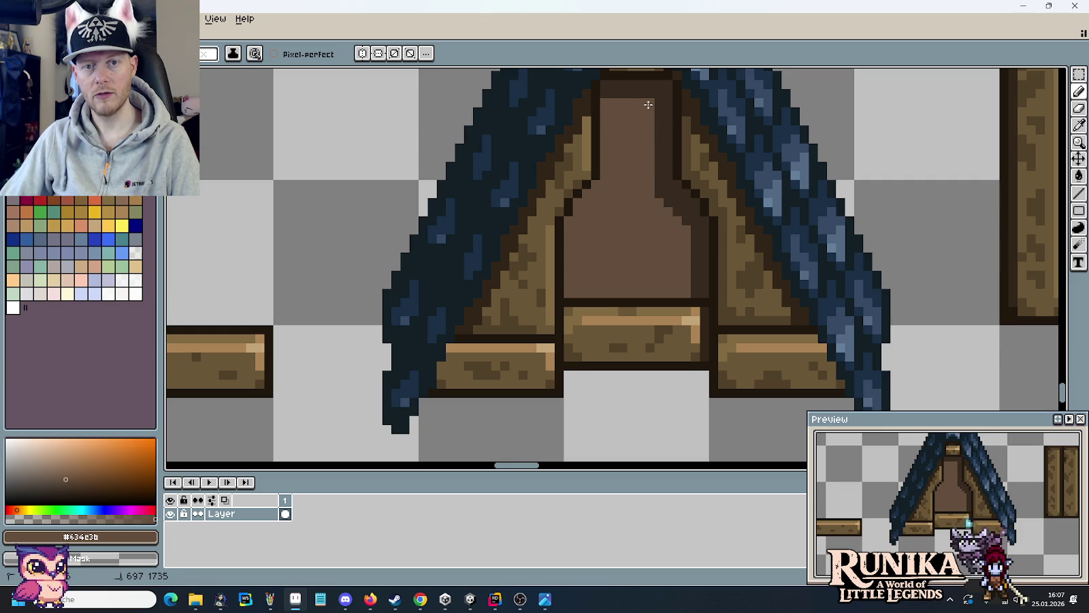
scroll(650, 150, down, 2)
scroll(690, 285, down, 1)
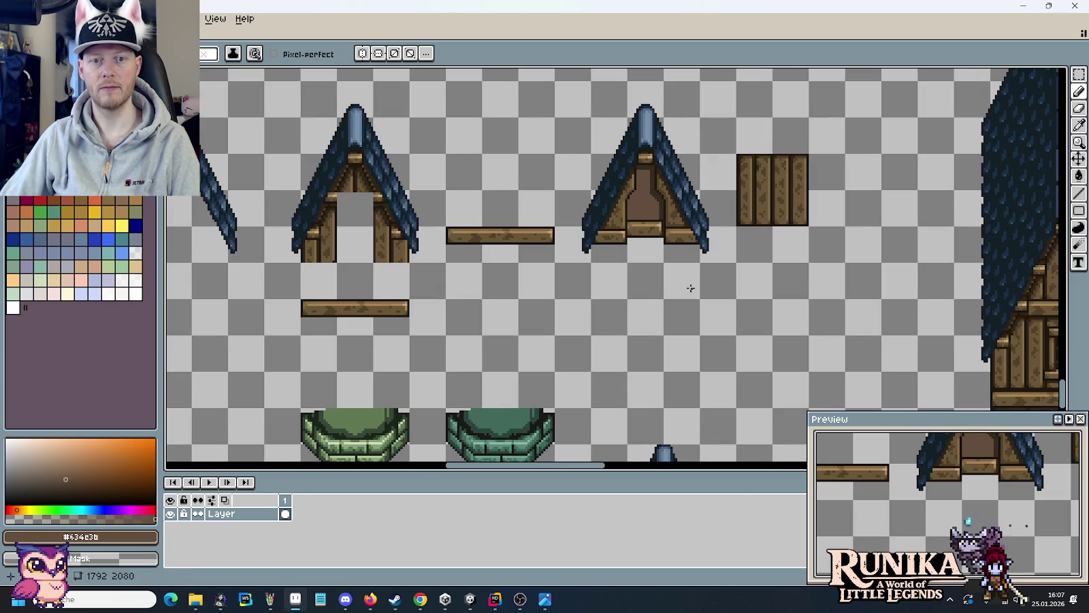
- Zoom in on the chimney planks and sample the darker brown #514028 as the drawing colour
scroll(677, 277, up, 2)
scroll(649, 238, up, 2)
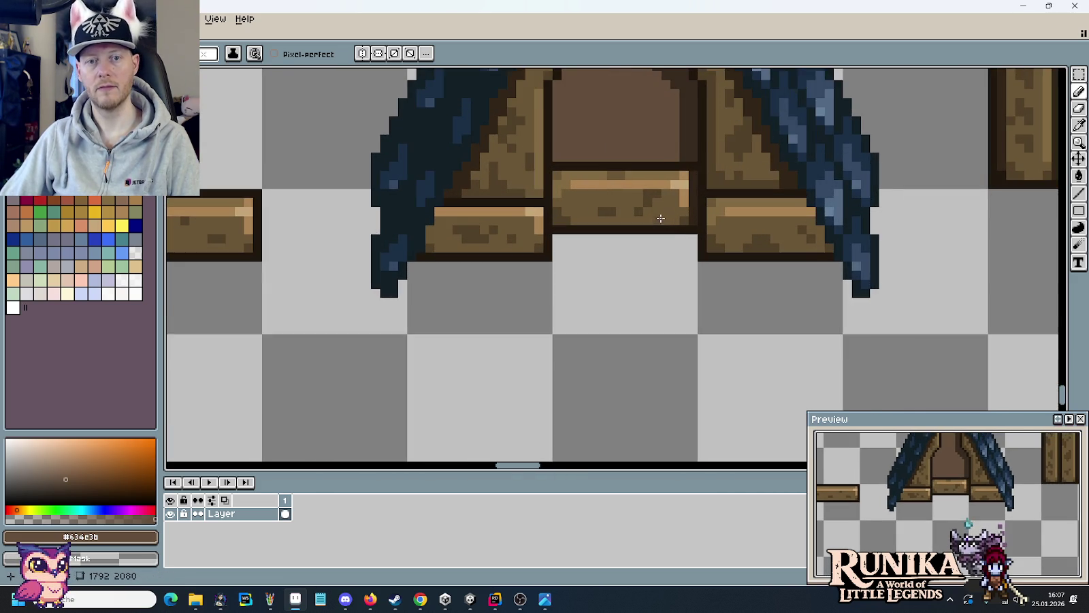
scroll(676, 201, up, 1)
scroll(699, 311, up, 2)
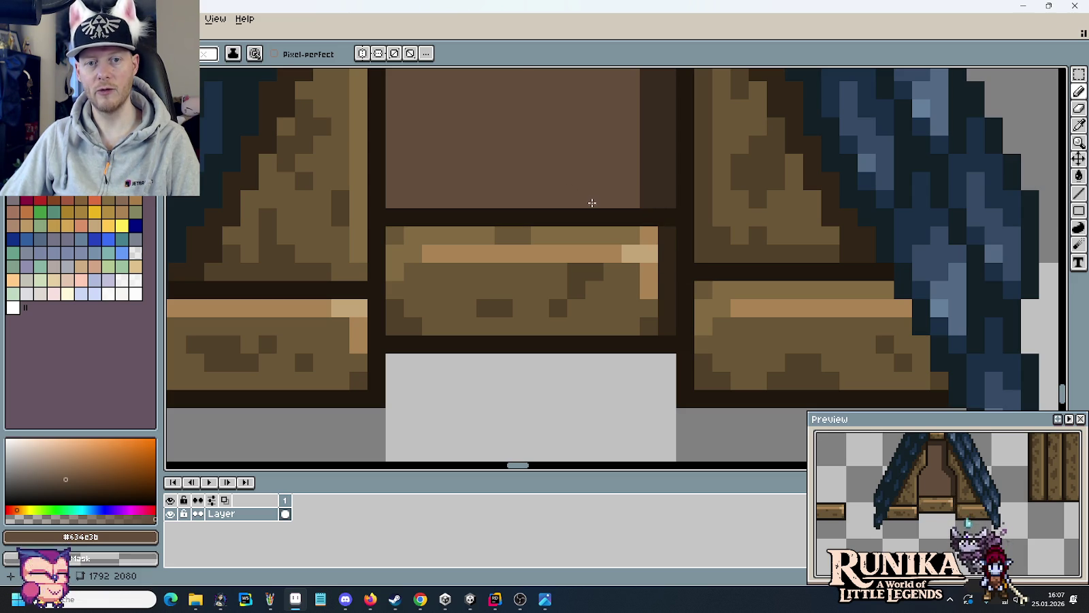
scroll(591, 202, down, 3)
scroll(627, 302, down, 1)
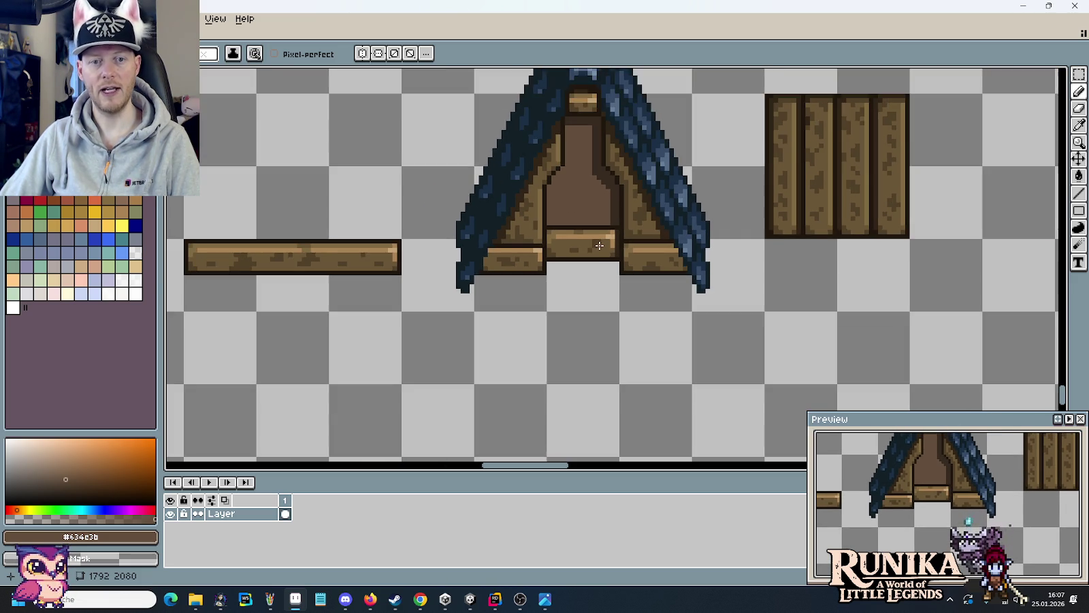
scroll(605, 239, up, 3)
alt+click(631, 218)
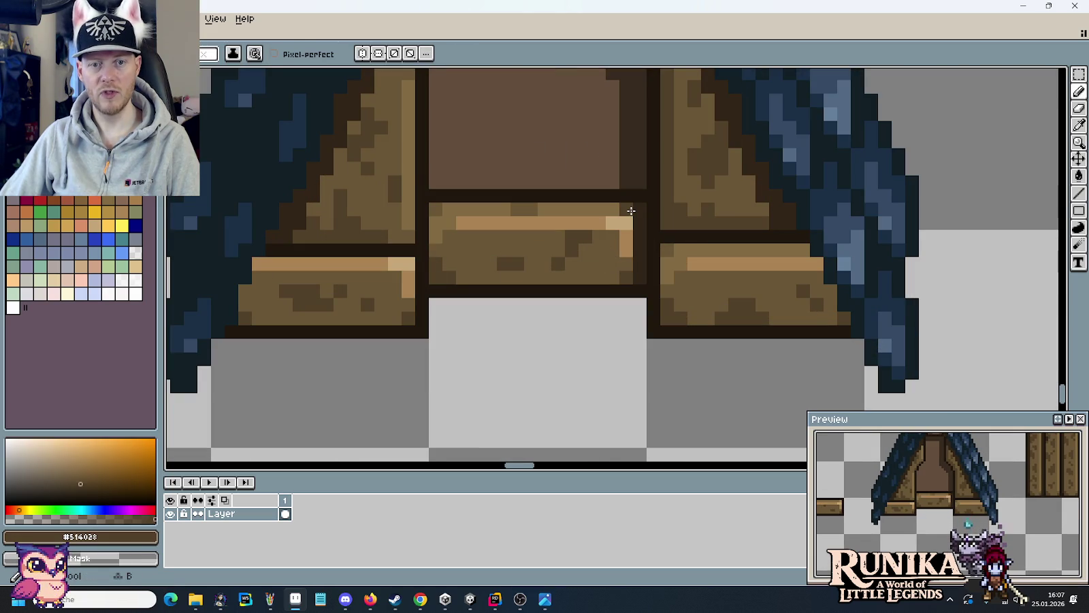
scroll(637, 327, down, 3)
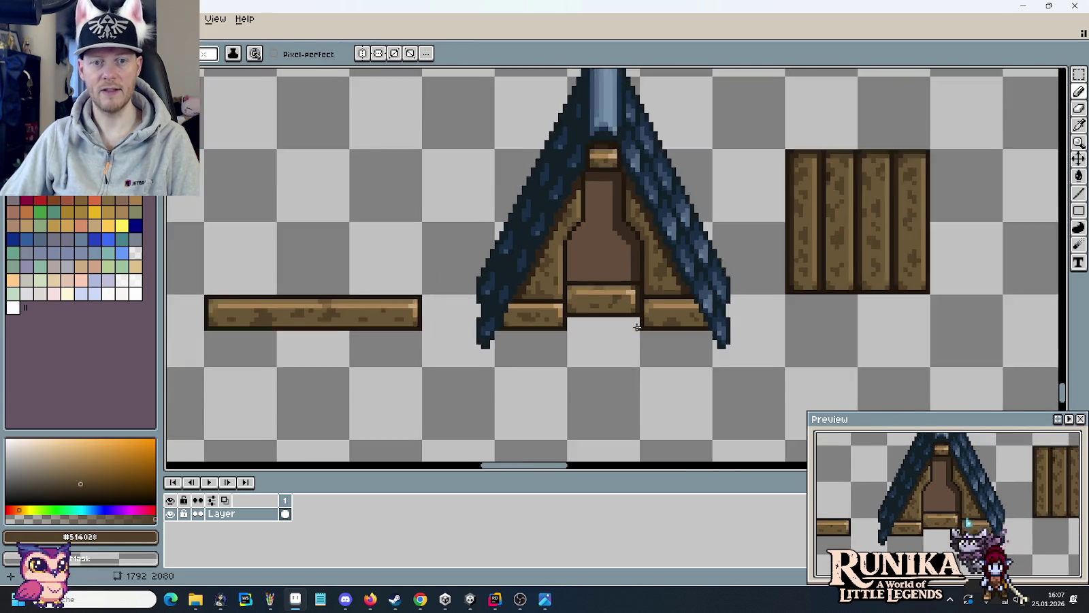
scroll(637, 327, down, 2)
scroll(637, 327, down, 1)
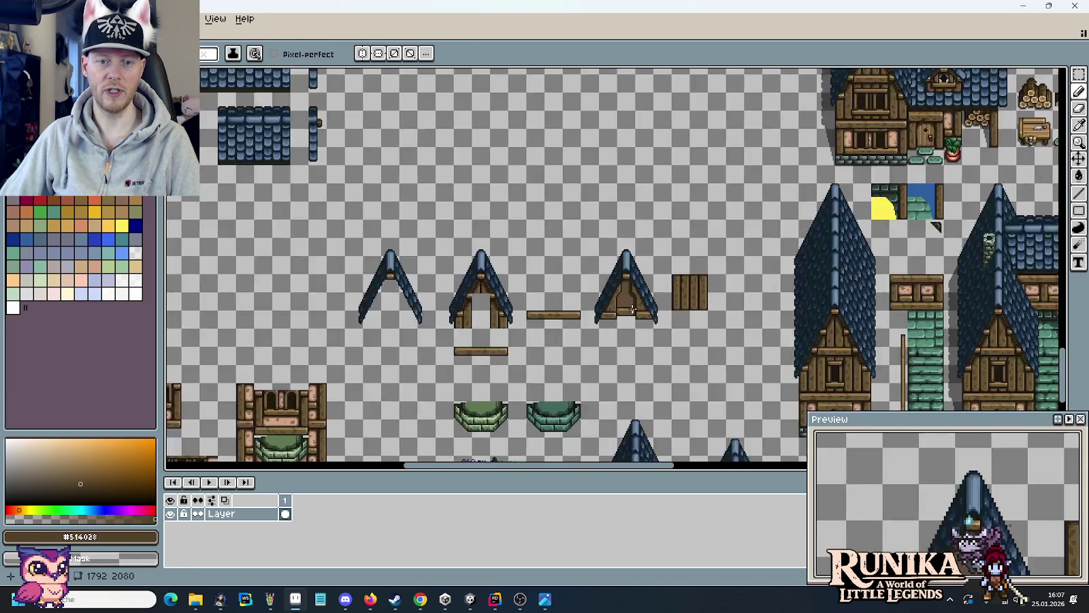
- Sample the very dark brown #362a20, then the gable panel's brown, from the canvas
scroll(634, 286, up, 2)
scroll(637, 238, up, 3)
alt+click(632, 256)
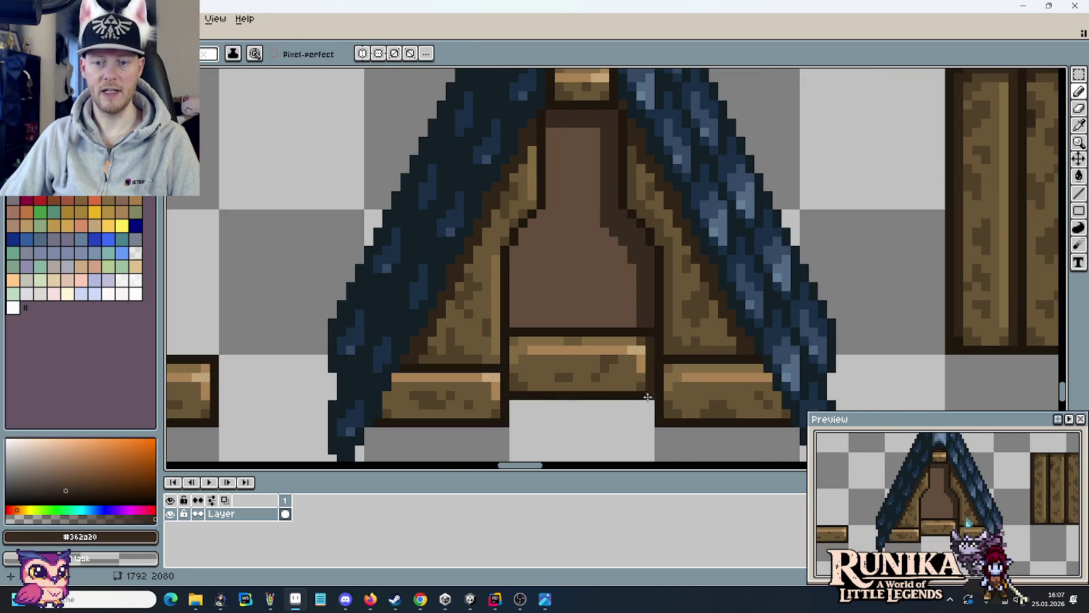
scroll(633, 386, down, 3)
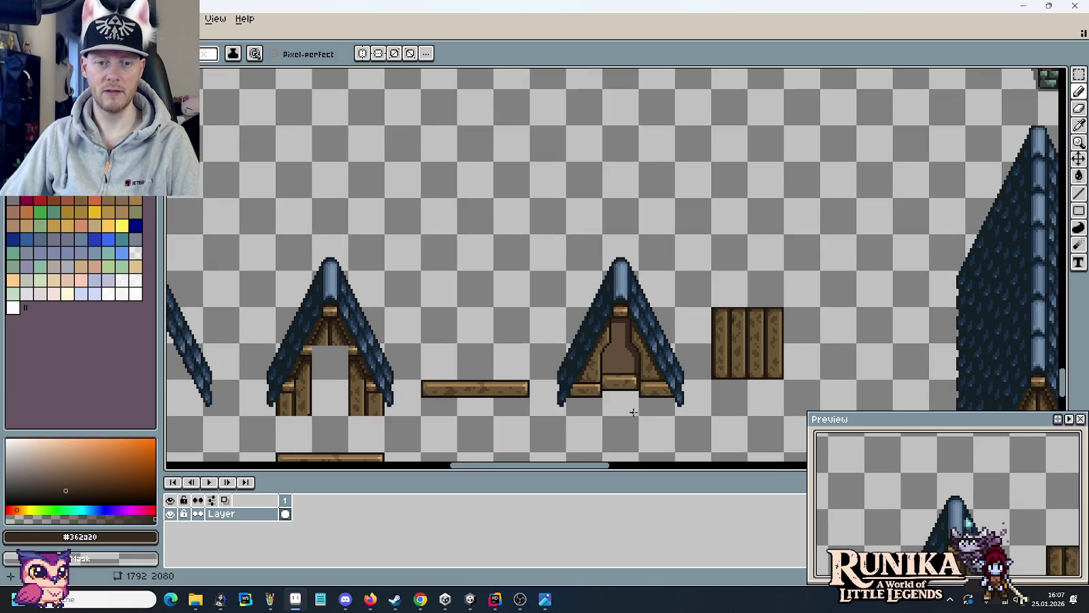
scroll(633, 412, up, 2)
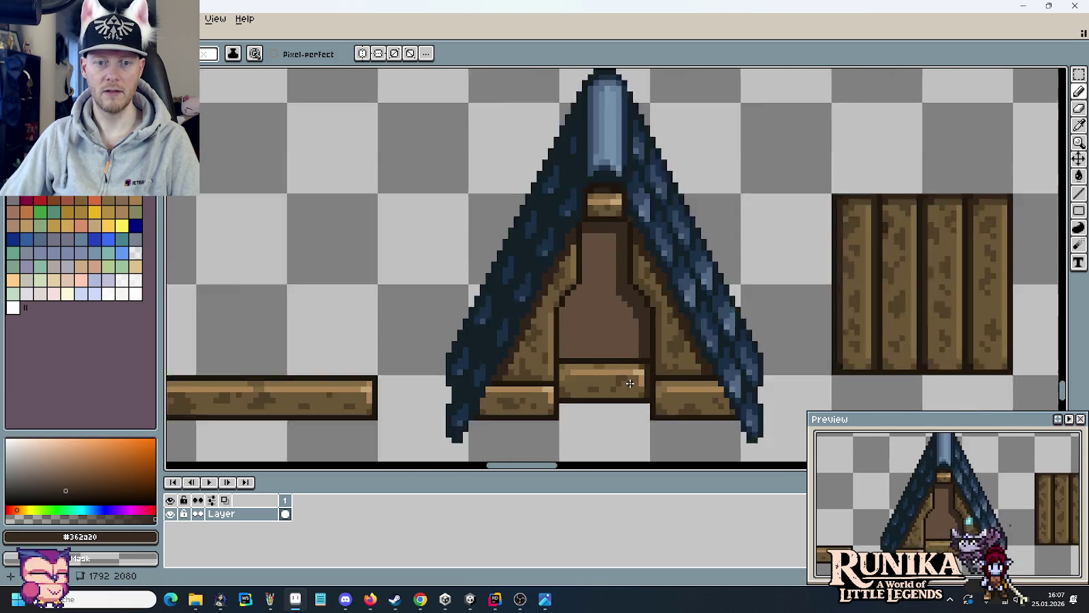
scroll(630, 354, up, 2)
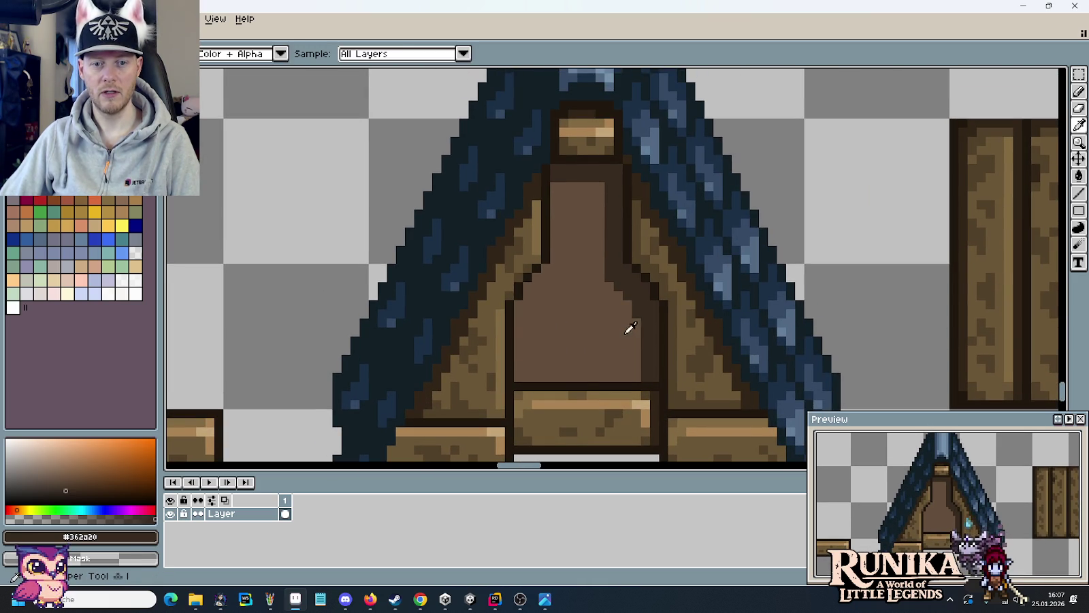
alt+click(629, 308)
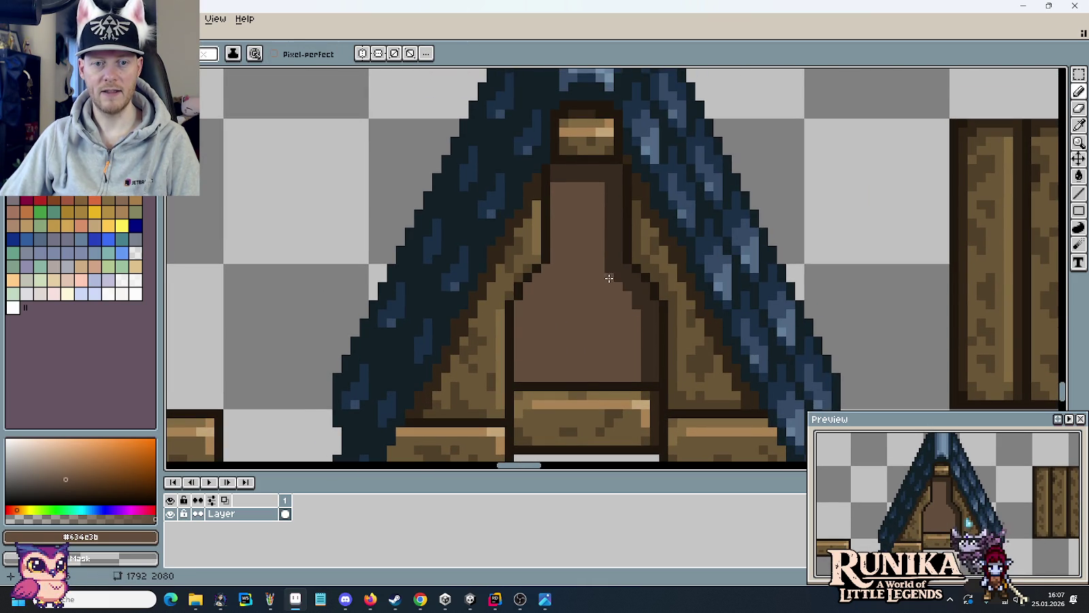
scroll(592, 357, down, 4)
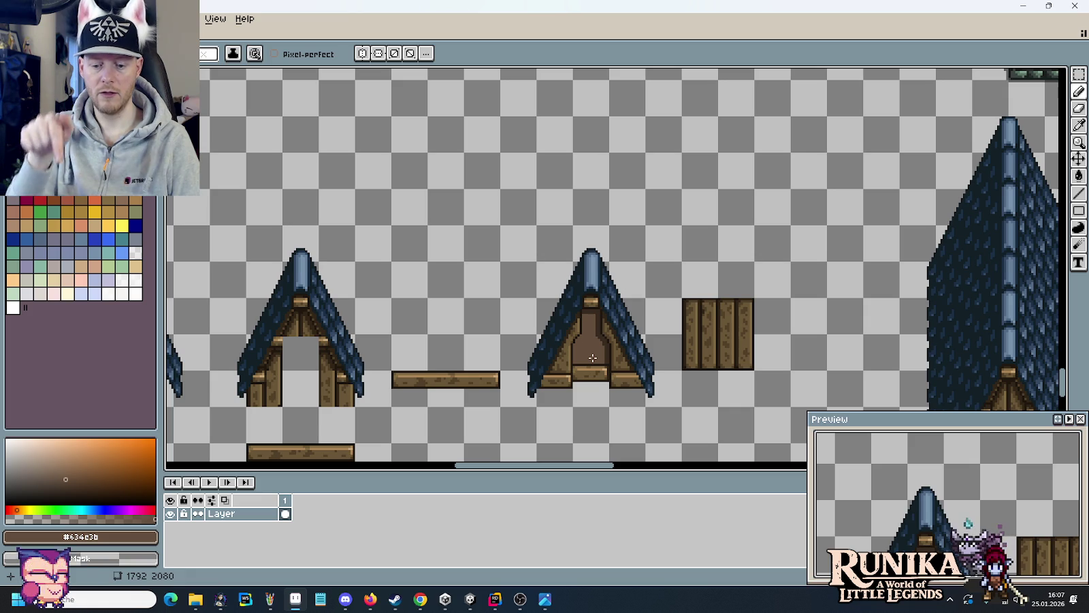
- Repaint four pixels along the gable panel's edge with the Pencil
scroll(592, 358, up, 2)
scroll(592, 341, up, 2)
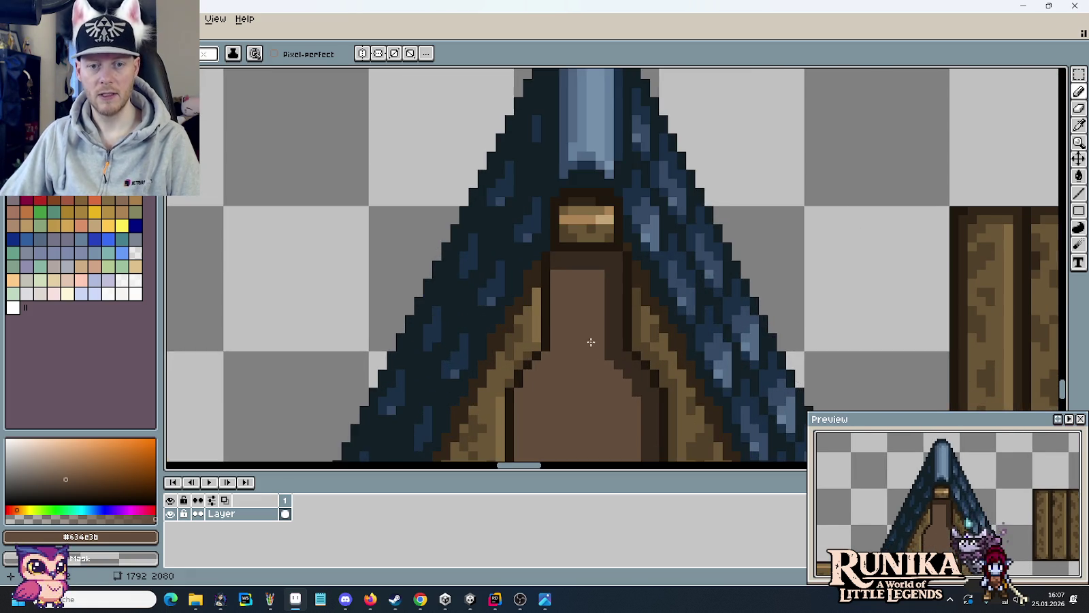
scroll(599, 272, up, 1)
scroll(602, 222, up, 1)
key(i)
key(b)
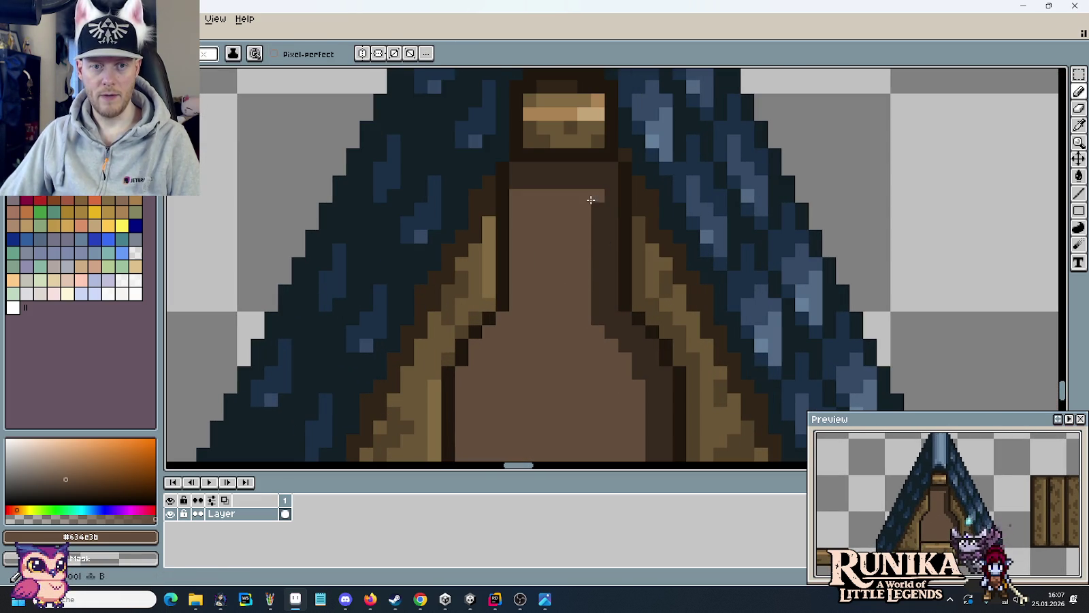
click(598, 318)
alt+click(610, 319)
click(623, 358)
click(639, 387)
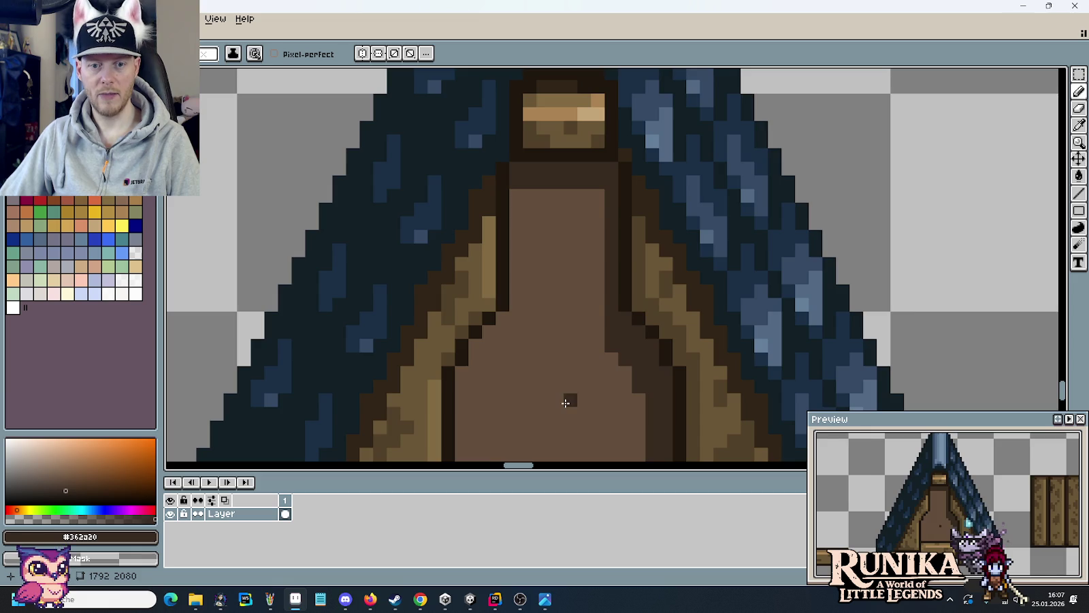
- Undo and redo the last pencil stroke to compare before and after
scroll(566, 401, down, 3)
scroll(598, 300, up, 1)
scroll(599, 299, down, 1)
scroll(598, 300, down, 1)
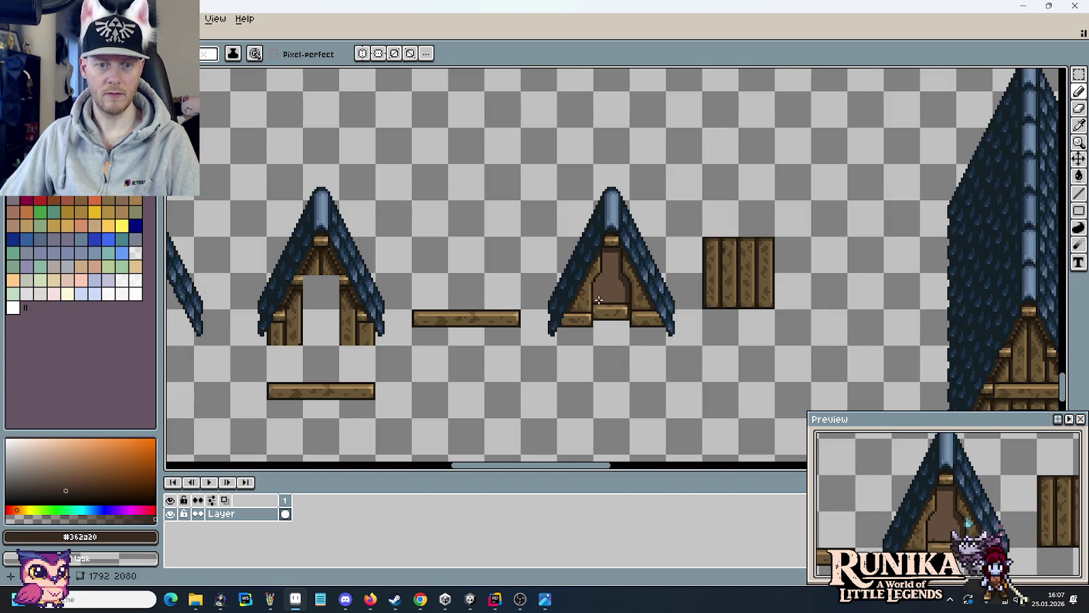
key(ctrl+z)
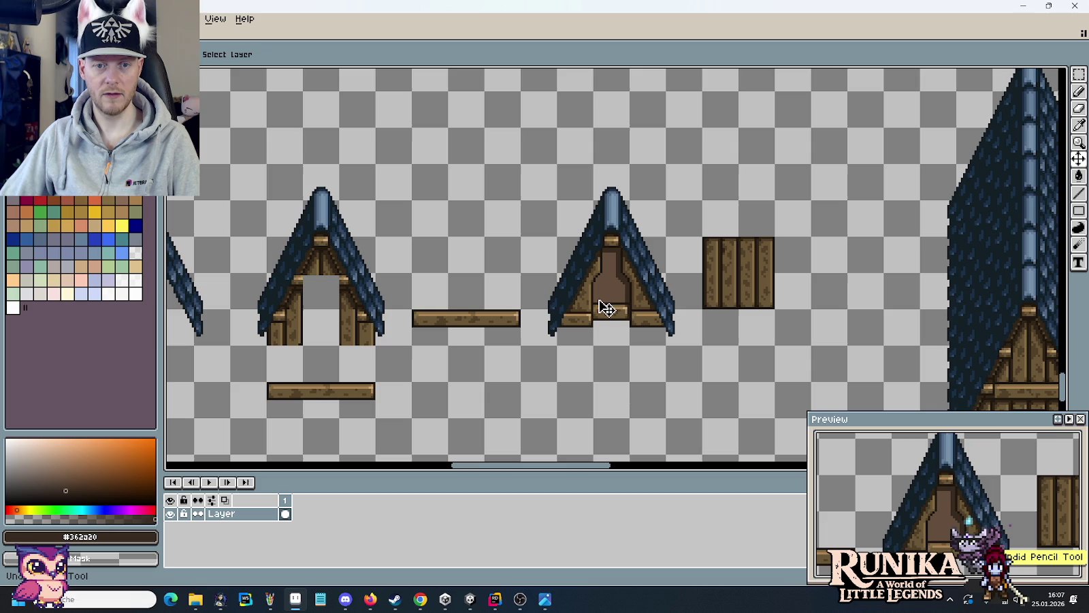
key(ctrl+y)
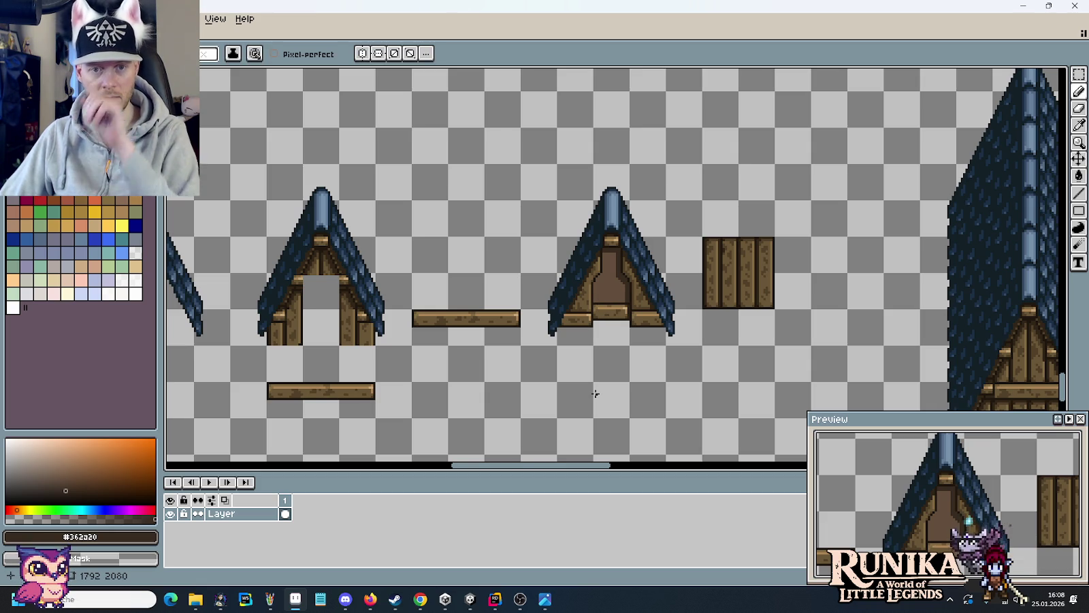
- Turn the black outline pixels at both stepped shoulders dark brown #362a20
scroll(593, 358, down, 2)
scroll(597, 300, up, 4)
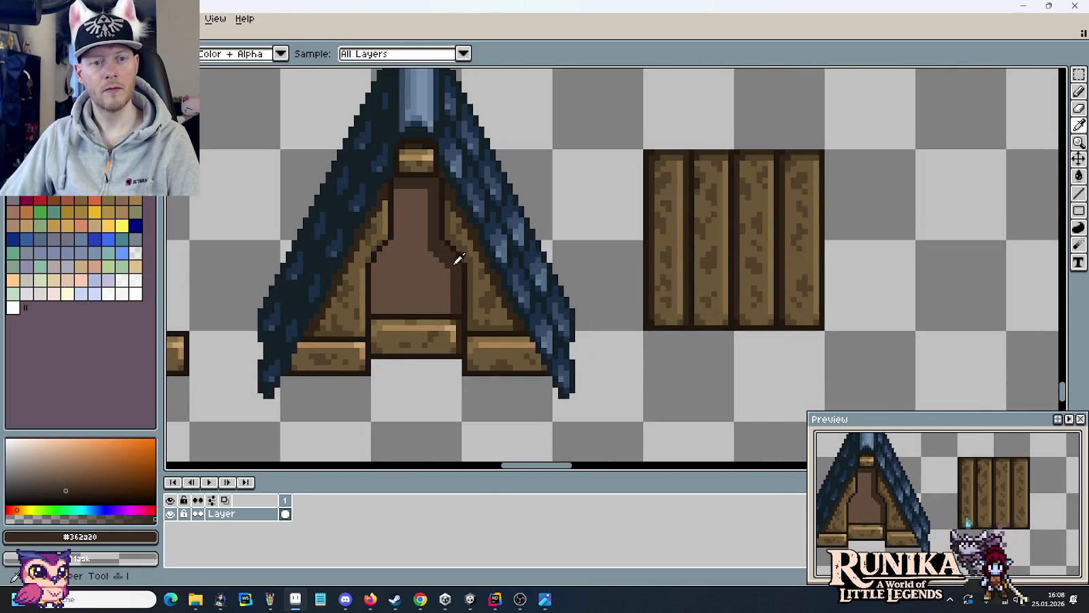
scroll(557, 334, down, 1)
scroll(557, 335, down, 1)
drag(557, 335, 638, 314)
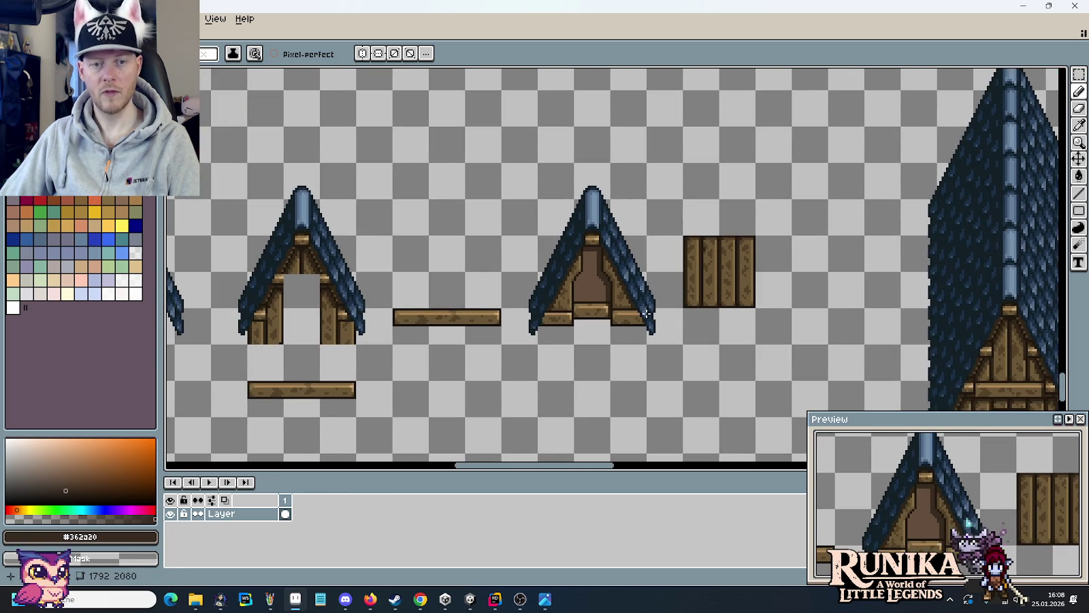
scroll(668, 297, up, 2)
scroll(668, 297, up, 1)
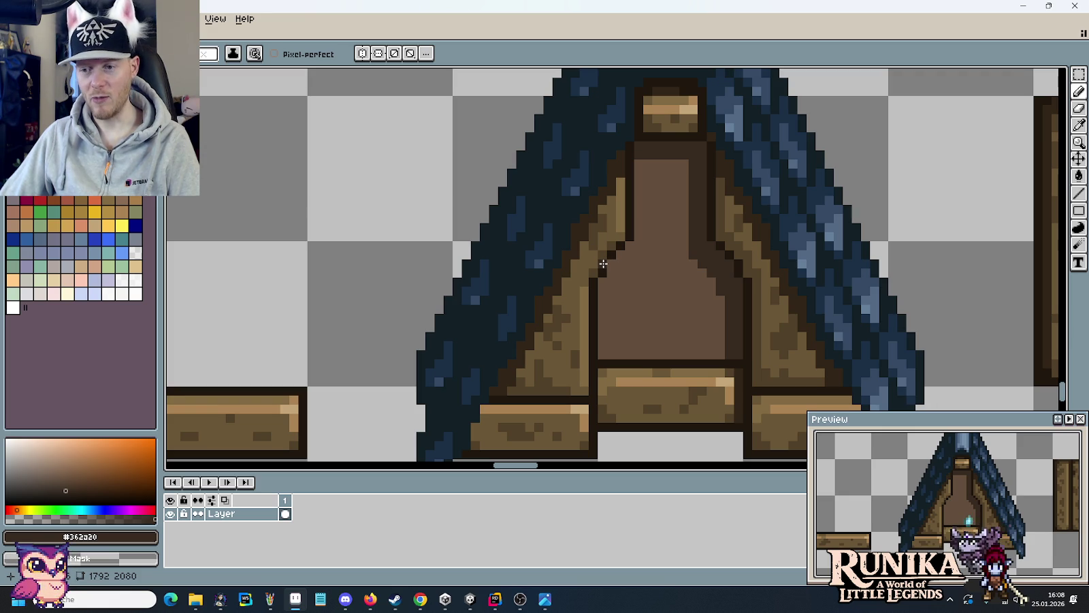
scroll(730, 306, up, 2)
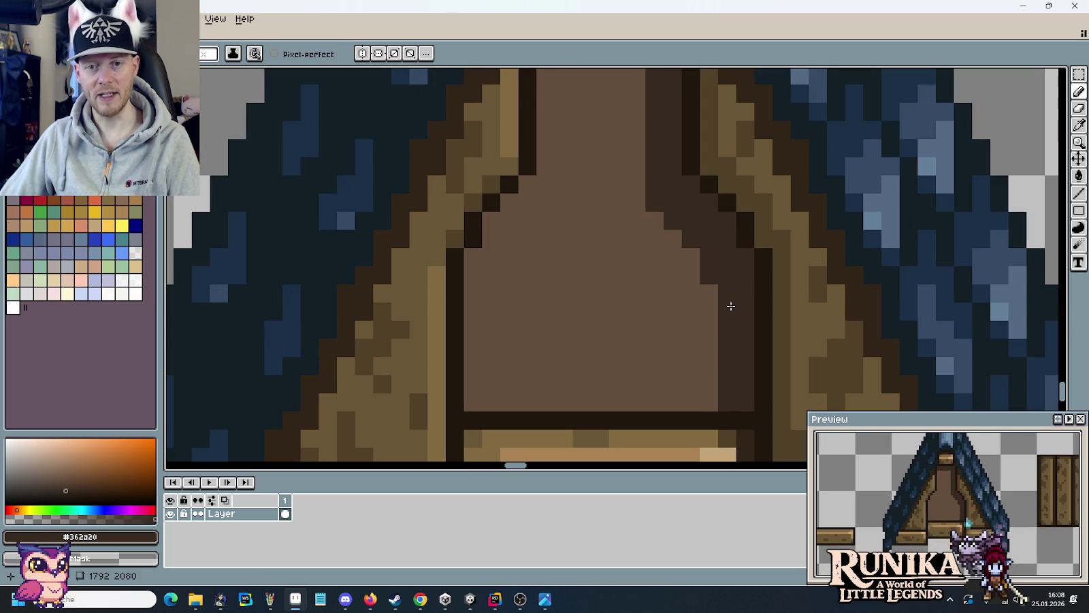
click(709, 184)
key(ctrl+z)
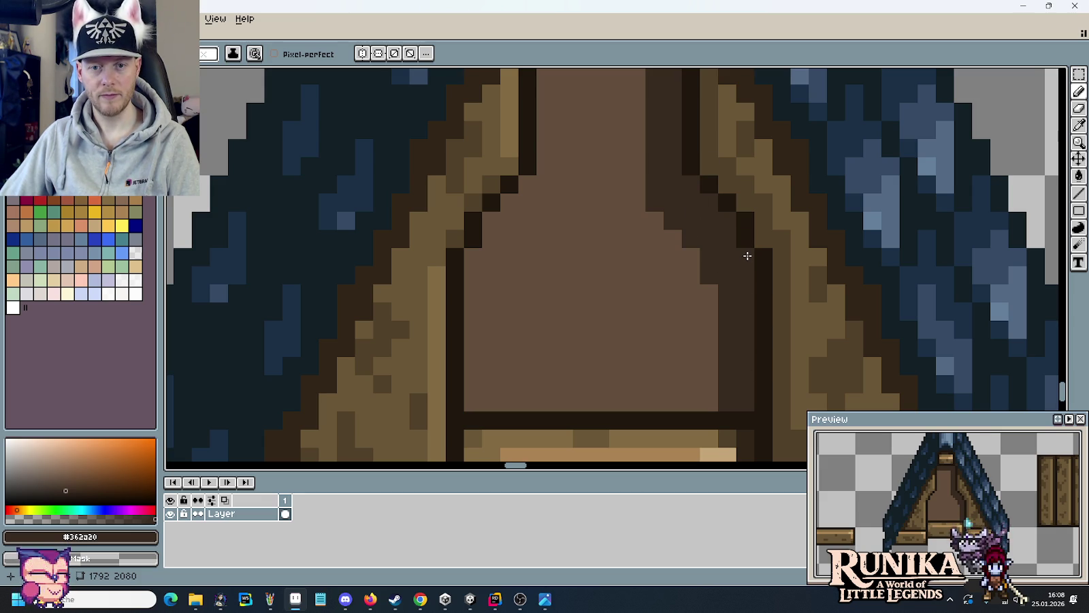
click(708, 186)
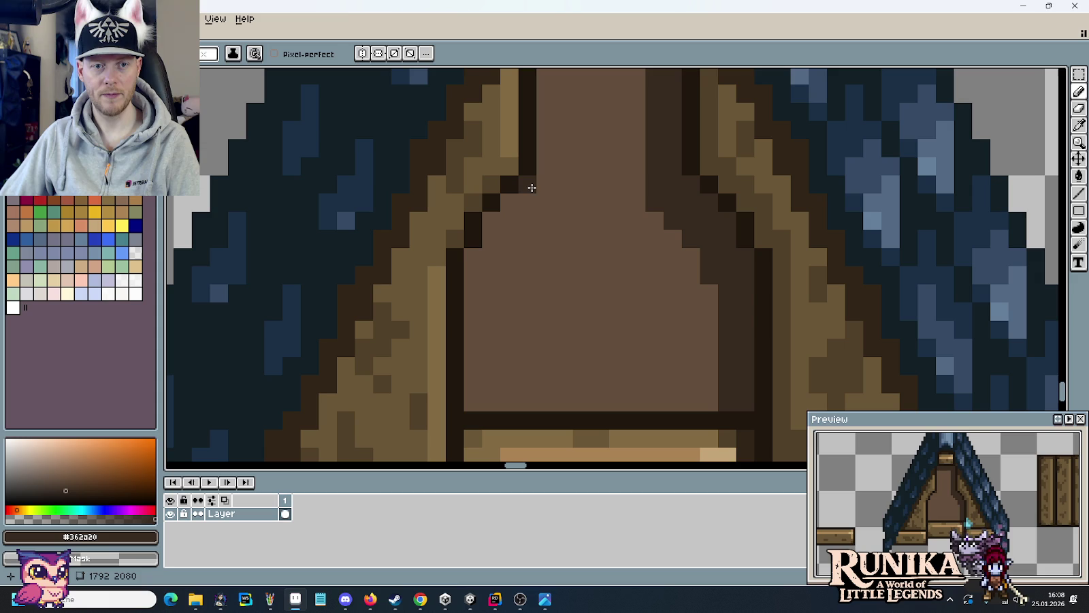
click(489, 202)
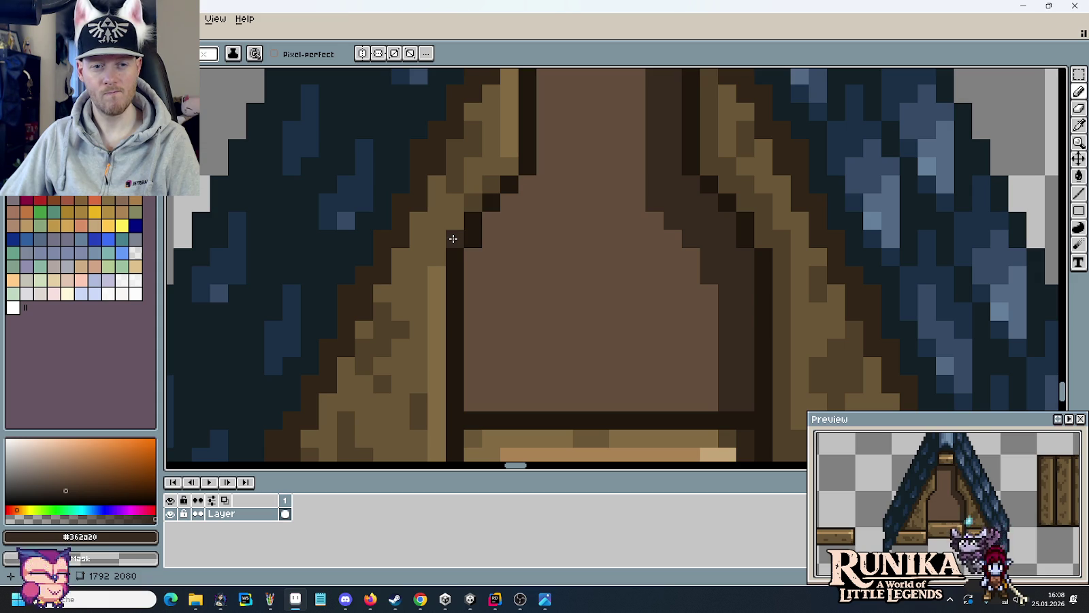
scroll(542, 303, down, 4)
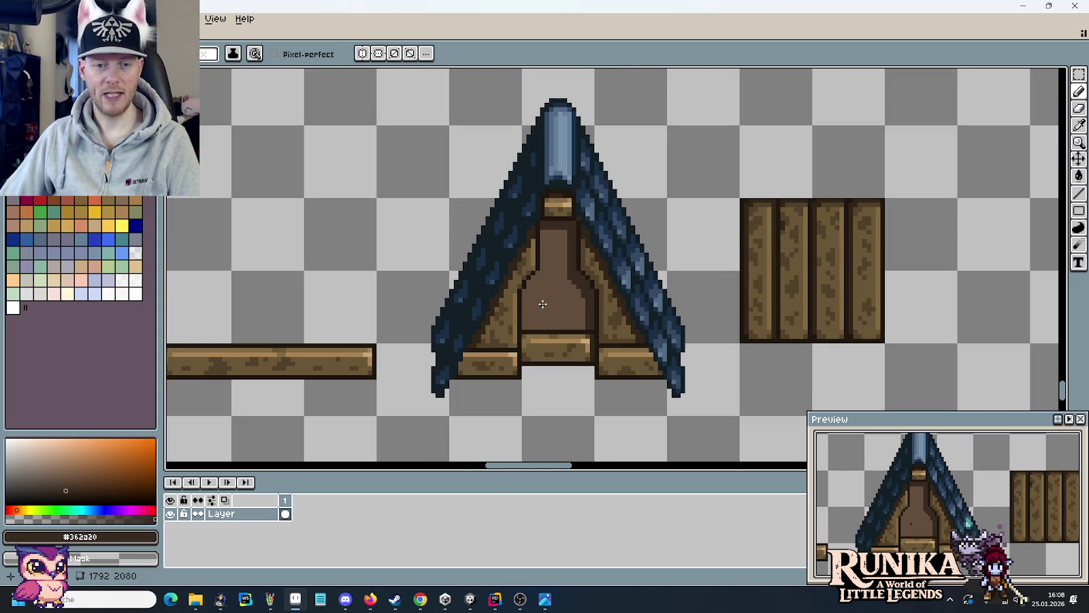
scroll(539, 293, up, 1)
scroll(528, 298, up, 1)
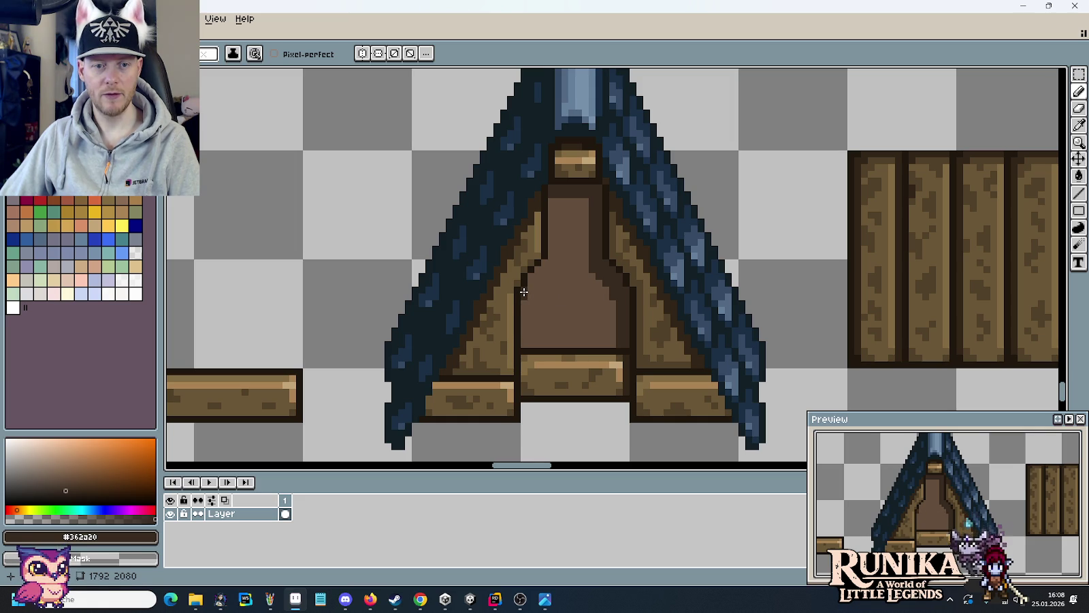
- Extend the dark stepped outline upward by three pixels on the panel edge
scroll(525, 295, up, 1)
scroll(530, 281, up, 1)
click(530, 271)
click(548, 253)
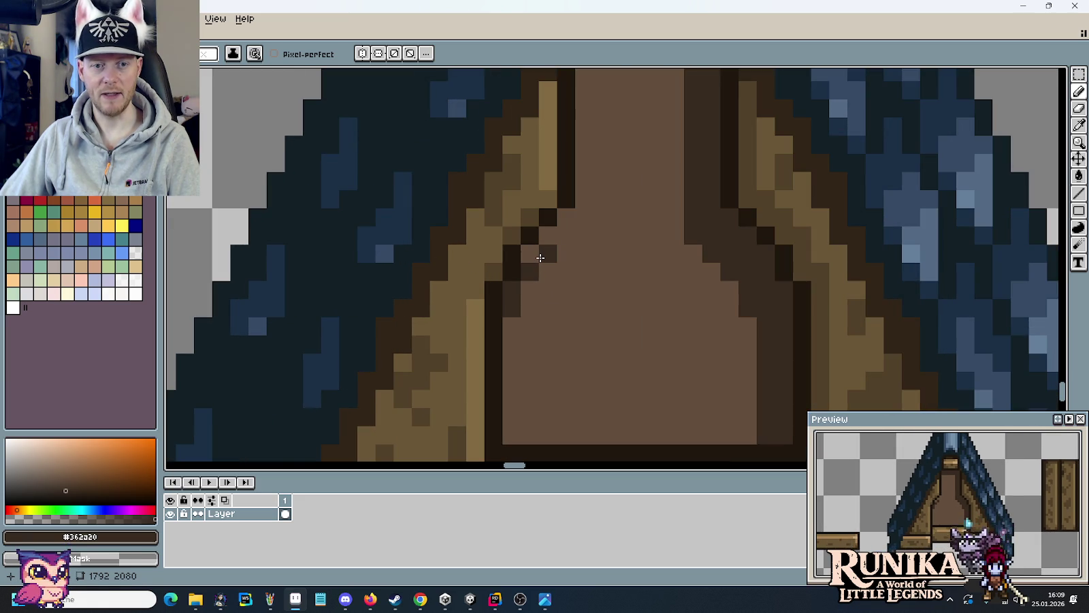
click(530, 253)
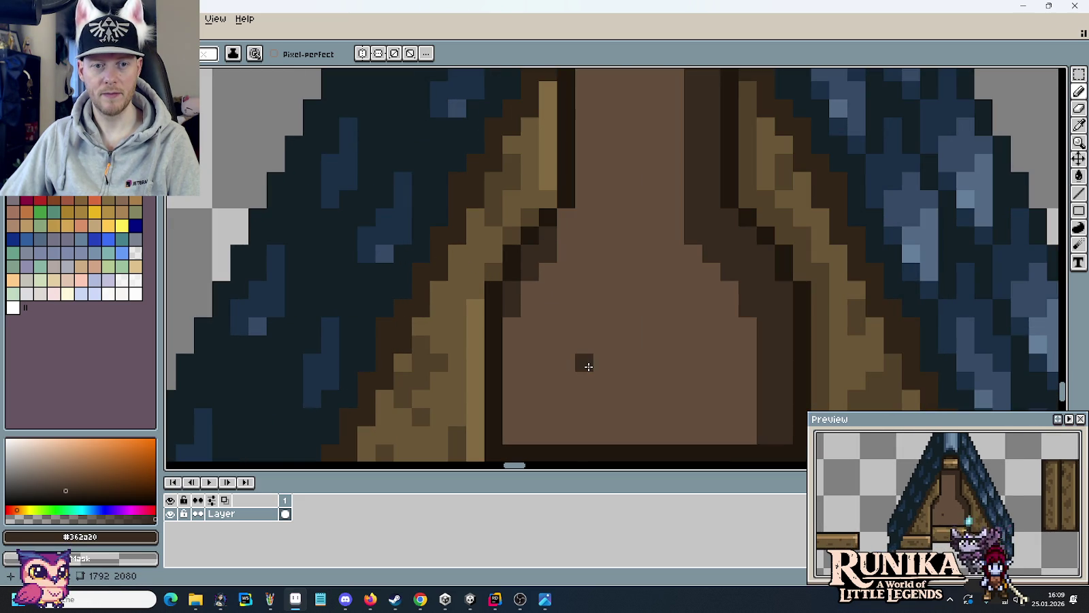
- Sample the panel's interior door brown and repaint an outline pixel with it
alt+click(532, 314)
click(515, 308)
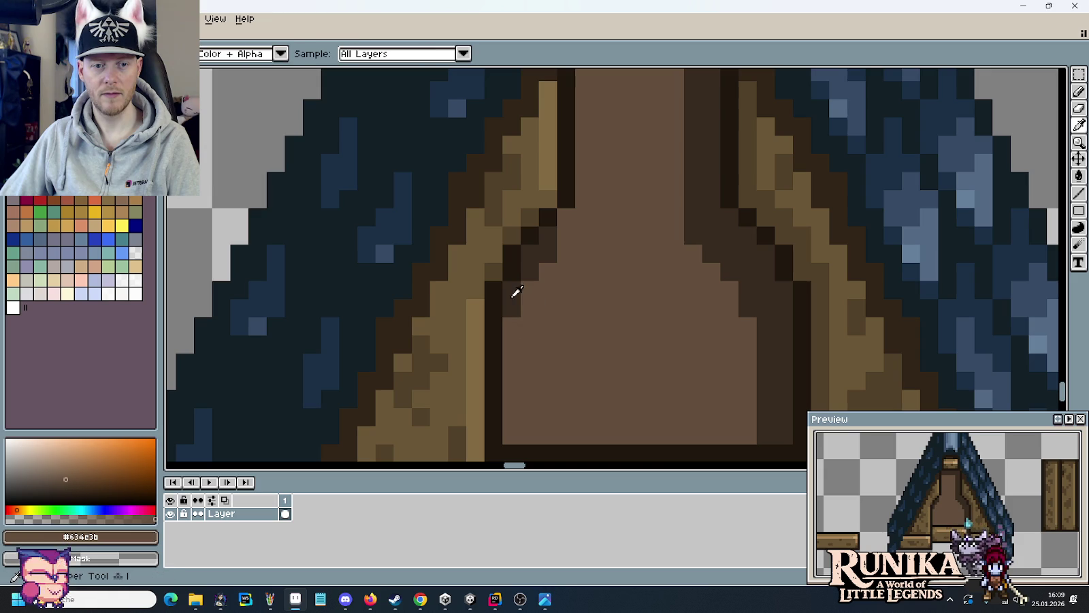
scroll(583, 324, down, 3)
scroll(584, 324, down, 2)
scroll(583, 324, up, 1)
scroll(572, 320, up, 1)
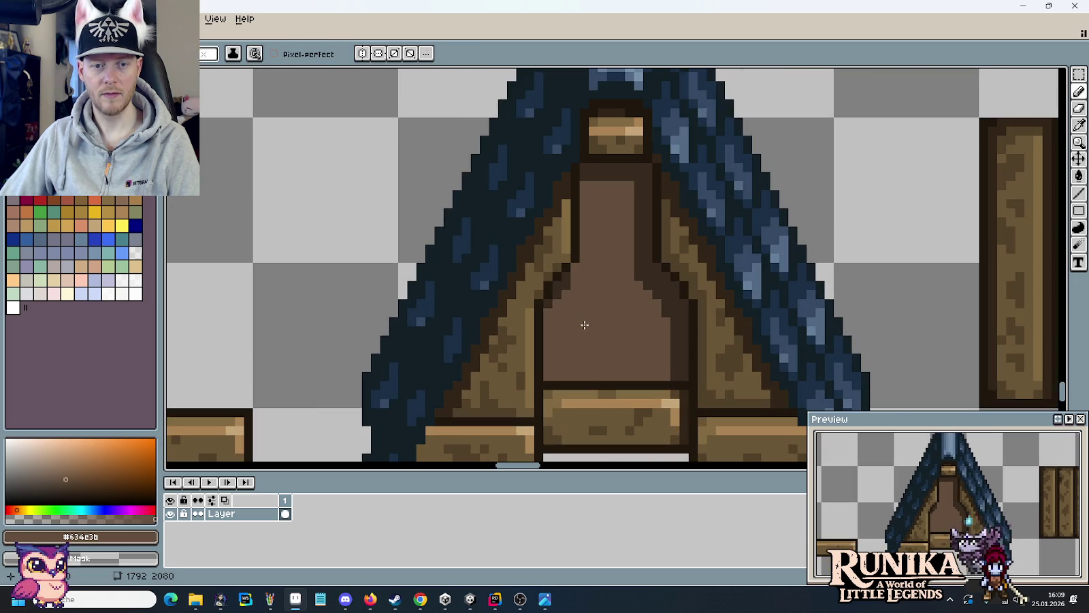
scroll(563, 318, up, 1)
- Add two dark outline pixels to the gable panel's upper corner
alt+click(544, 295)
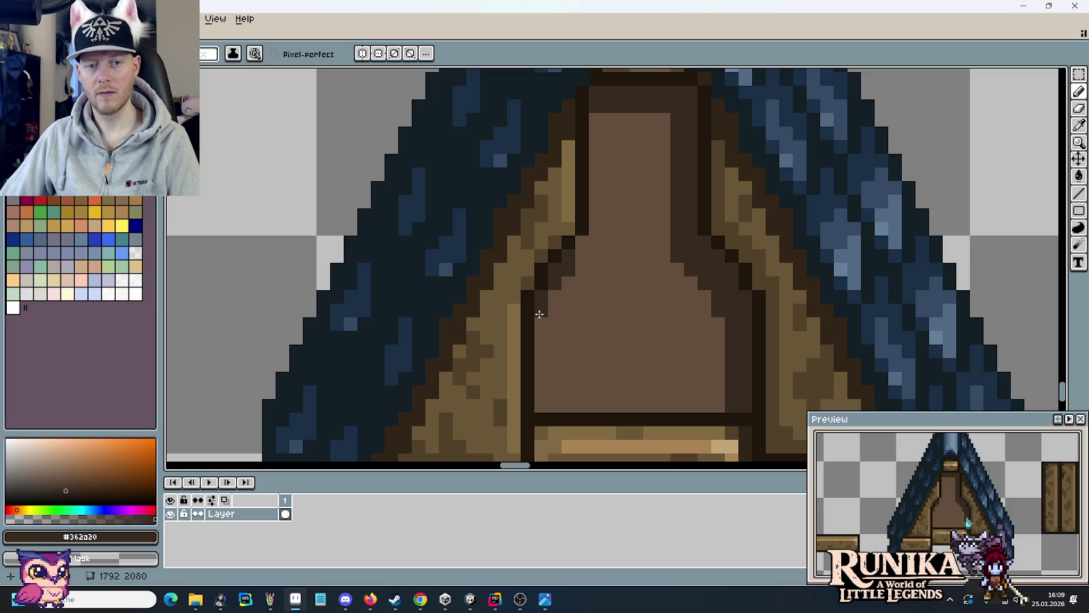
alt+click(608, 313)
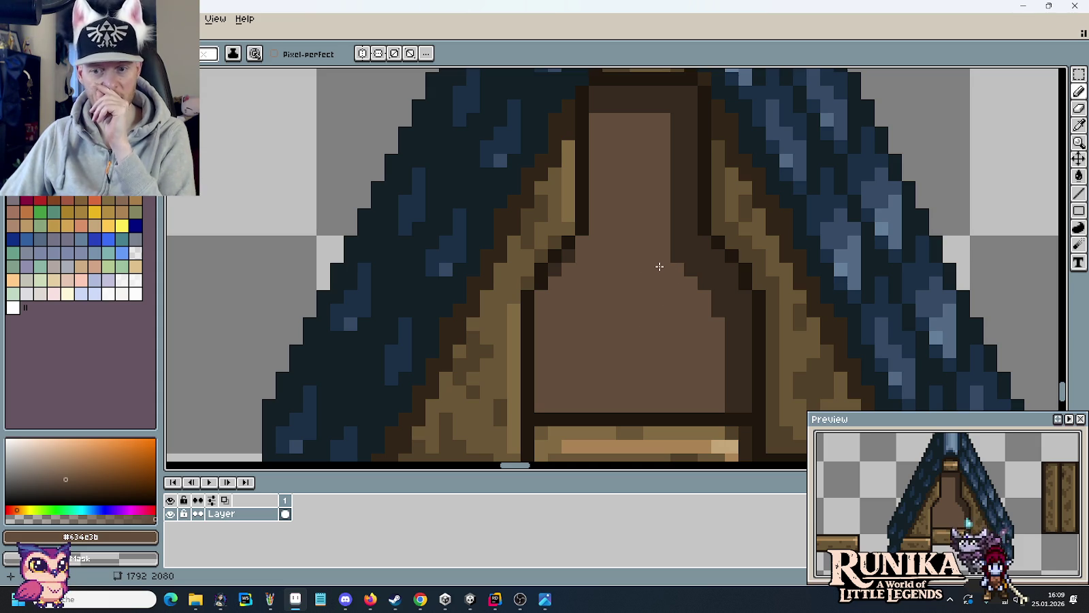
alt+click(555, 255)
click(541, 296)
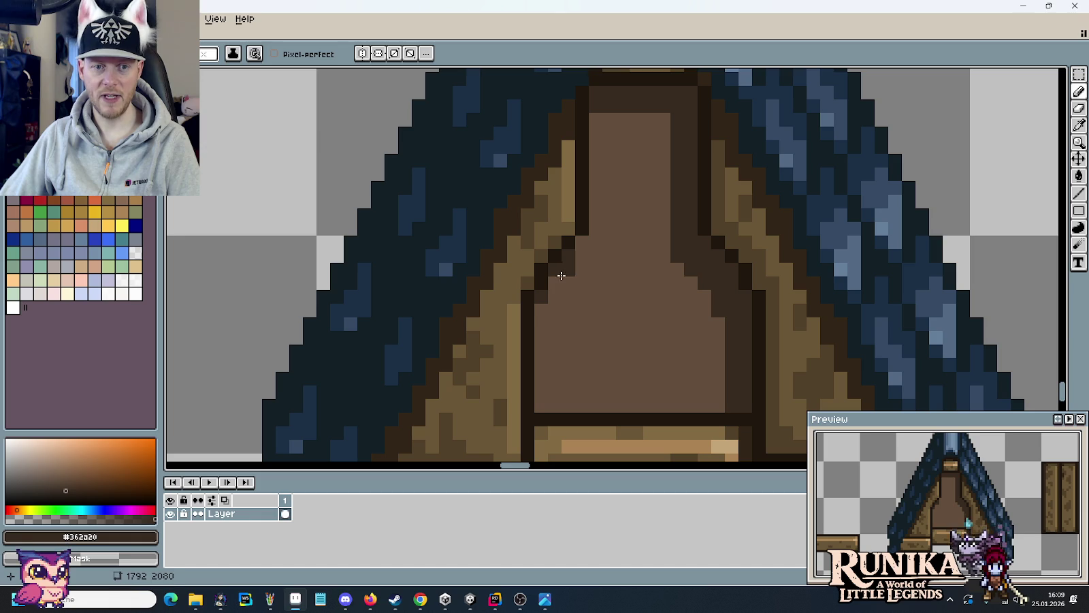
scroll(622, 322, down, 3)
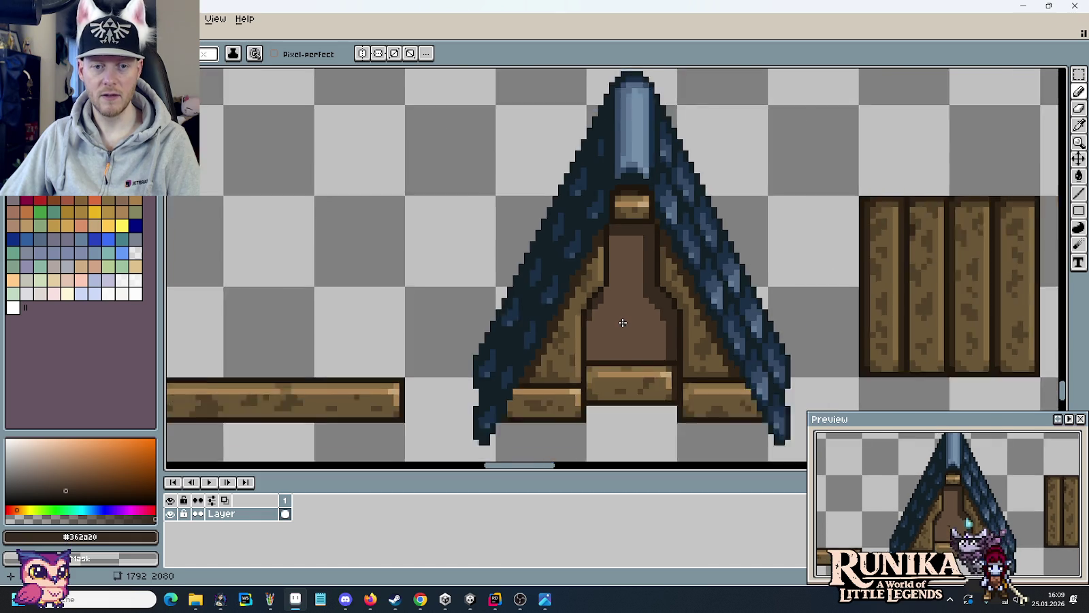
drag(622, 322, 614, 285)
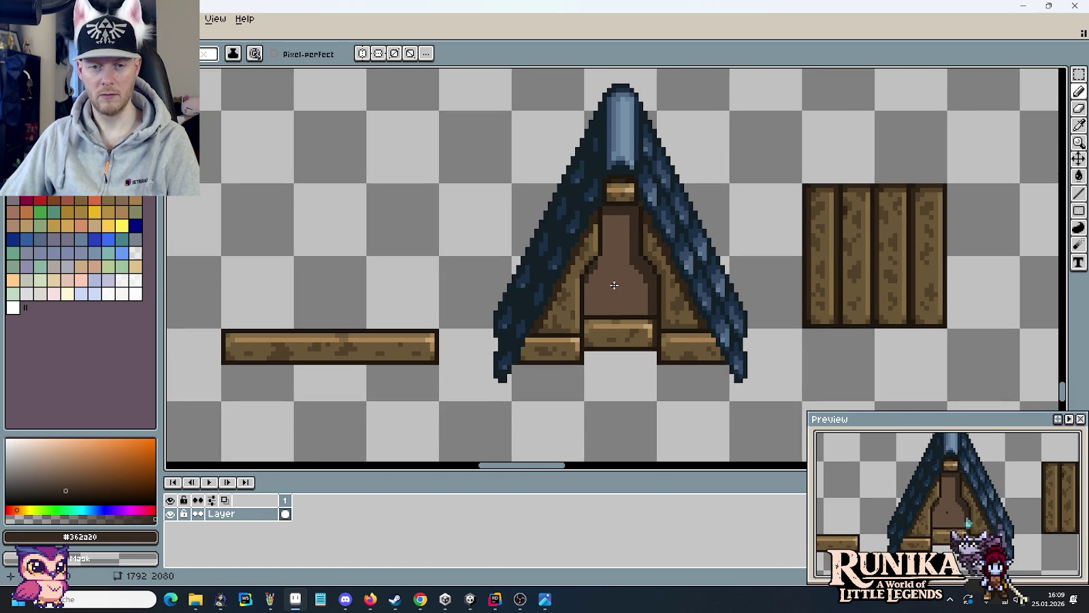
scroll(615, 285, up, 1)
scroll(613, 272, up, 1)
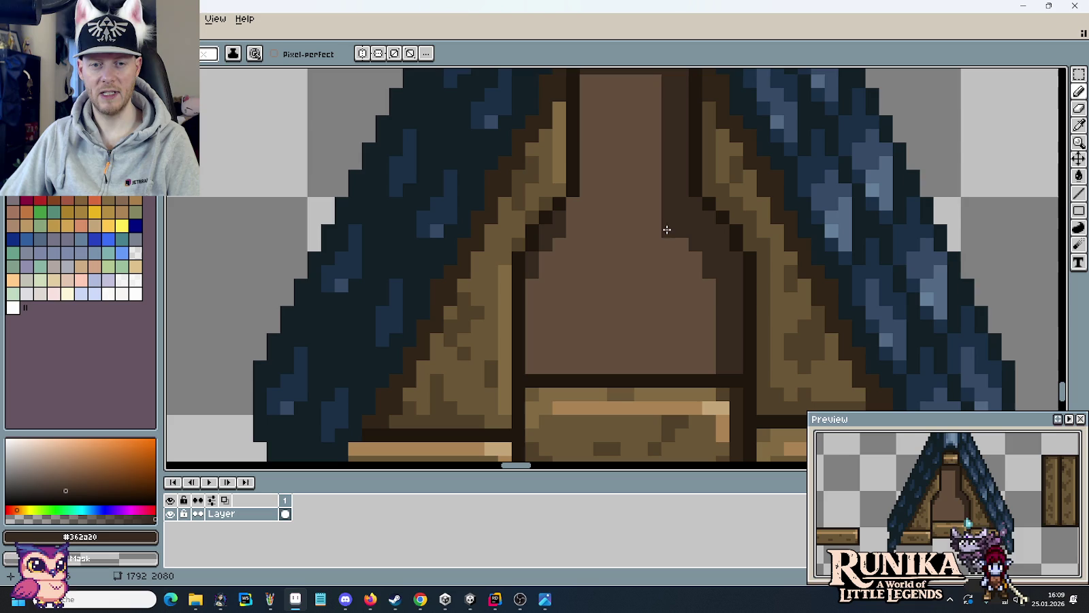
- Sample the door brown, then the dark outline brown, and review the gable tile
alt+click(615, 227)
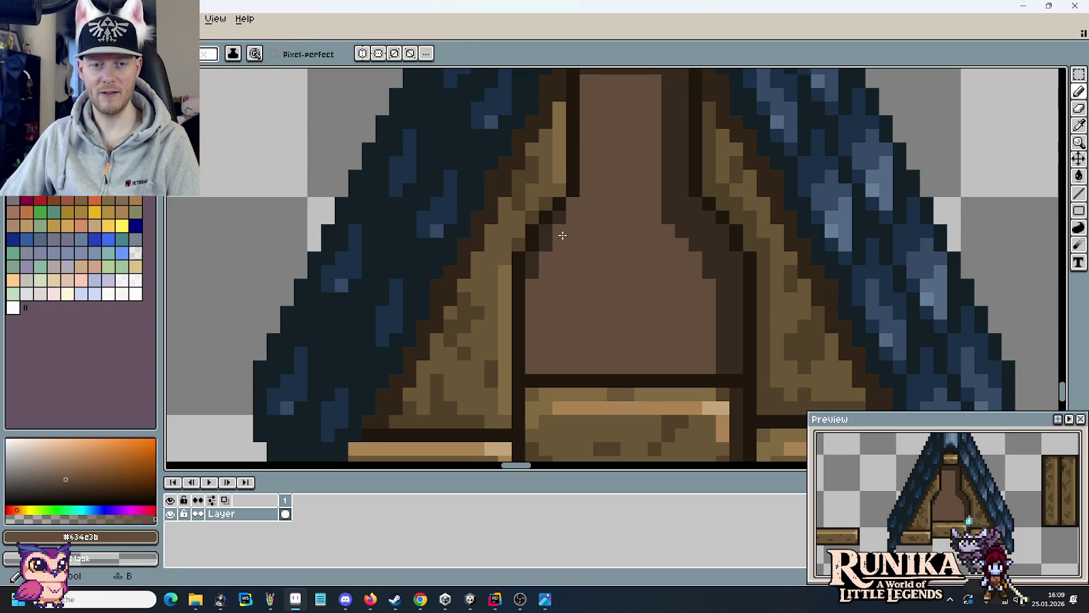
alt+click(535, 250)
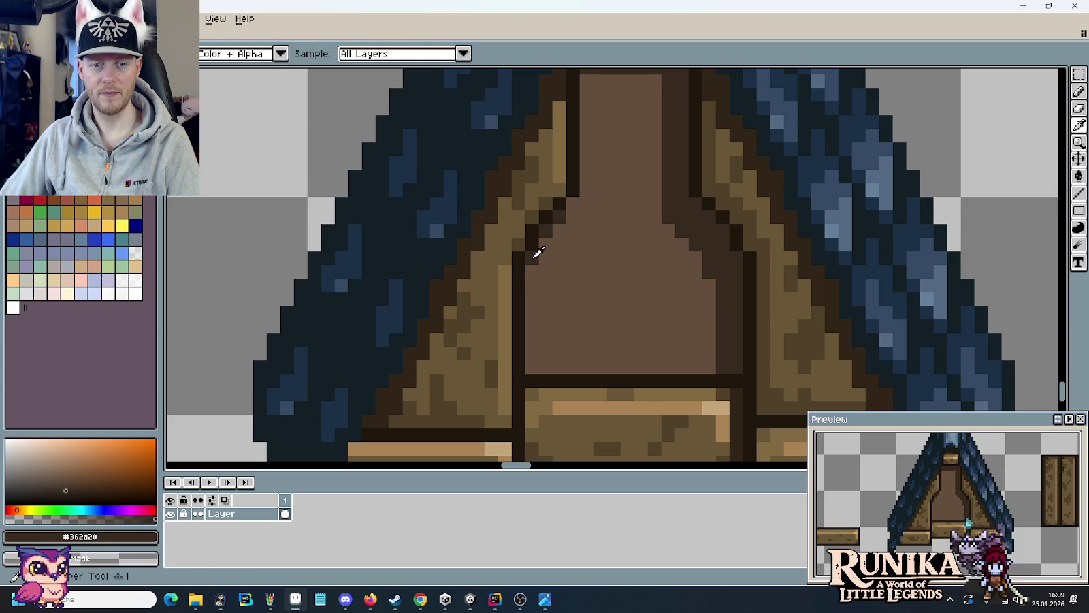
scroll(627, 290, down, 2)
scroll(627, 290, down, 2)
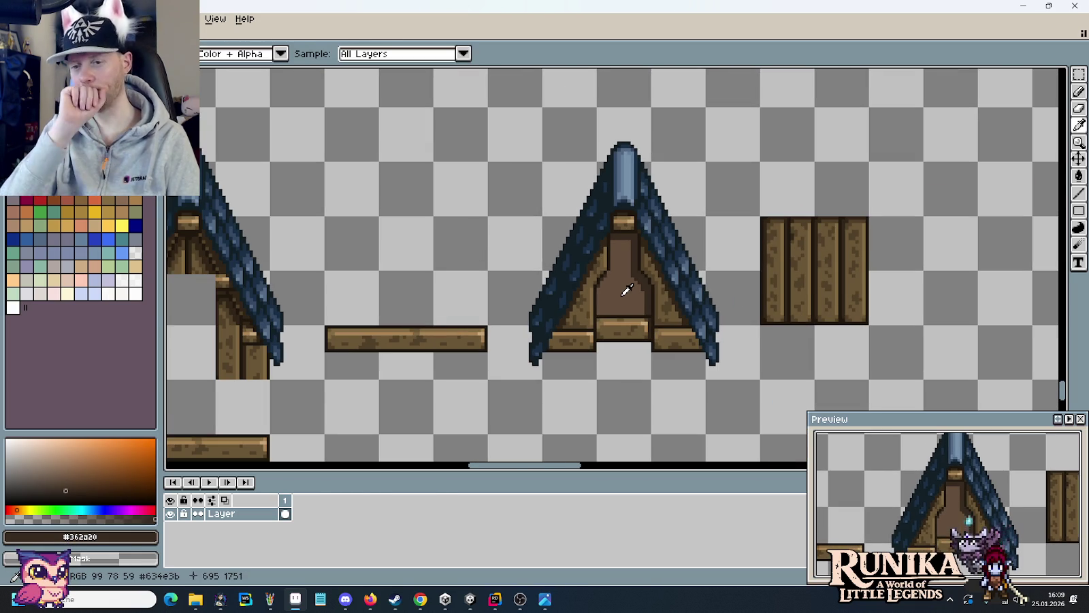
scroll(629, 307, up, 1)
scroll(647, 313, up, 1)
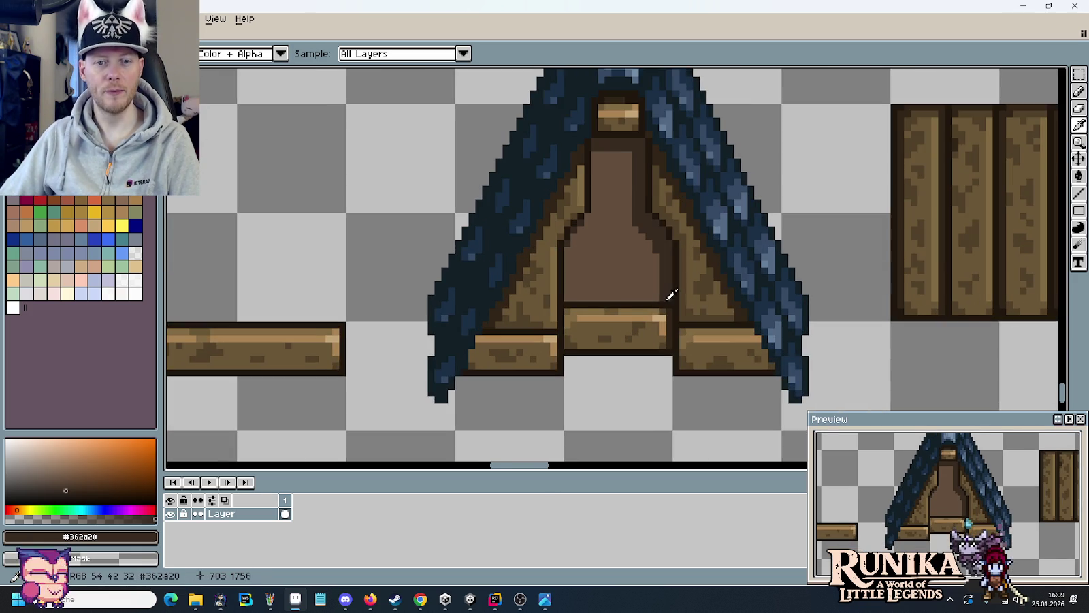
scroll(671, 289, up, 1)
scroll(670, 288, up, 1)
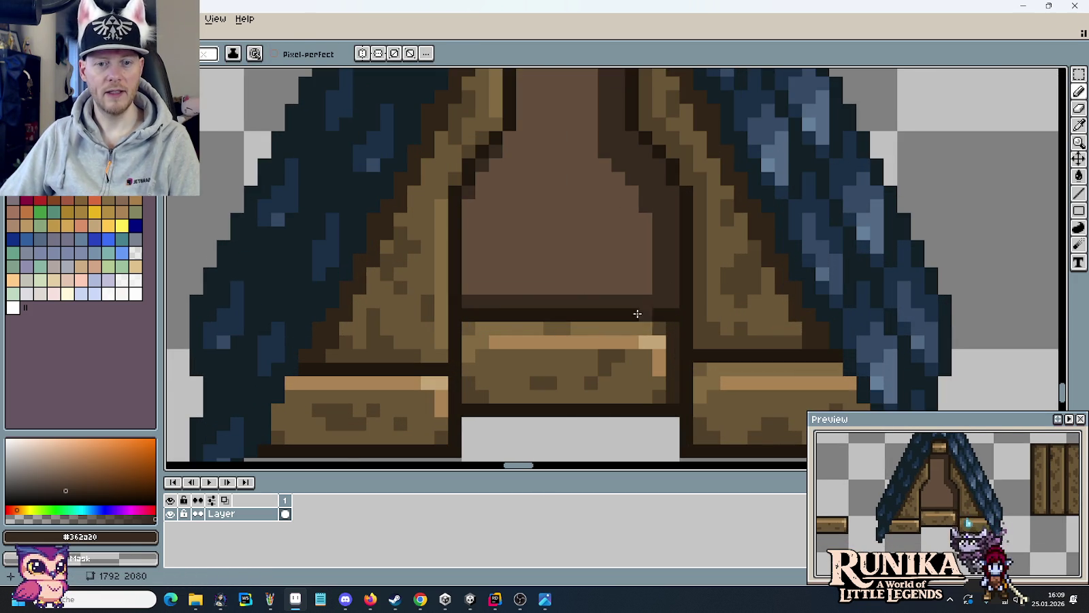
scroll(600, 431, down, 2)
scroll(601, 430, down, 1)
scroll(627, 367, down, 2)
scroll(647, 296, down, 1)
scroll(646, 296, down, 1)
scroll(647, 296, up, 1)
scroll(647, 296, up, 1)
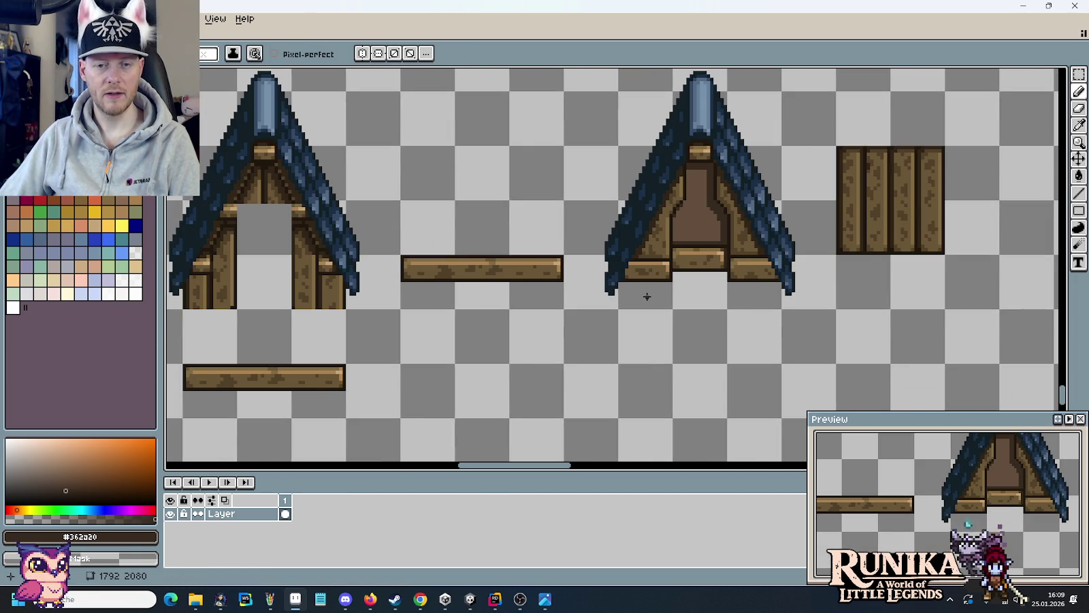
scroll(565, 316, left, 5)
scroll(540, 308, down, 5)
scroll(652, 260, left, 5)
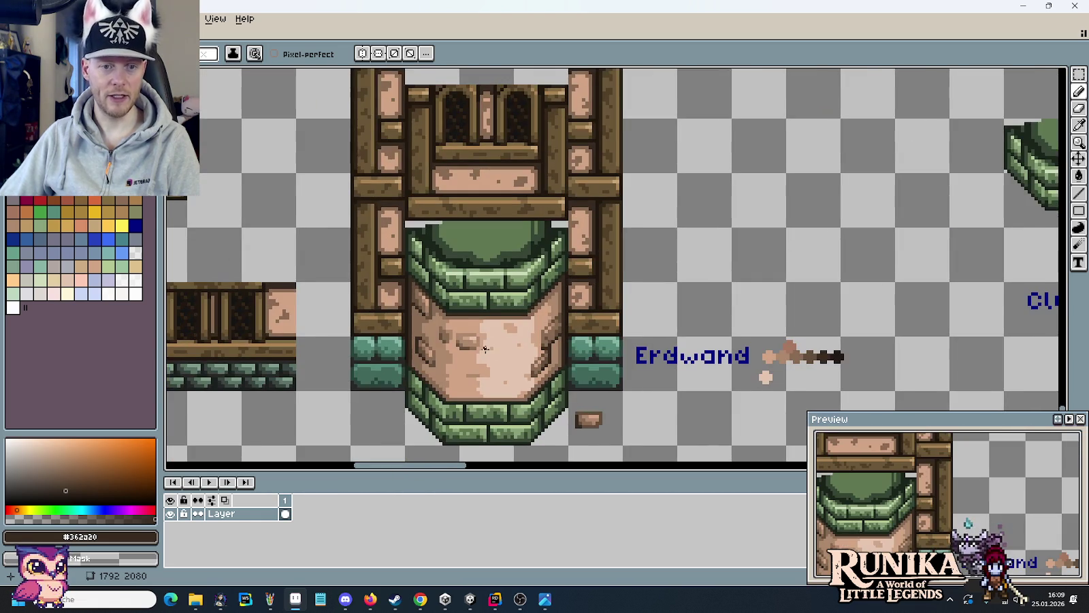
- Sample the tower plank's tan and test filling the gable panel with it
alt+click(501, 173)
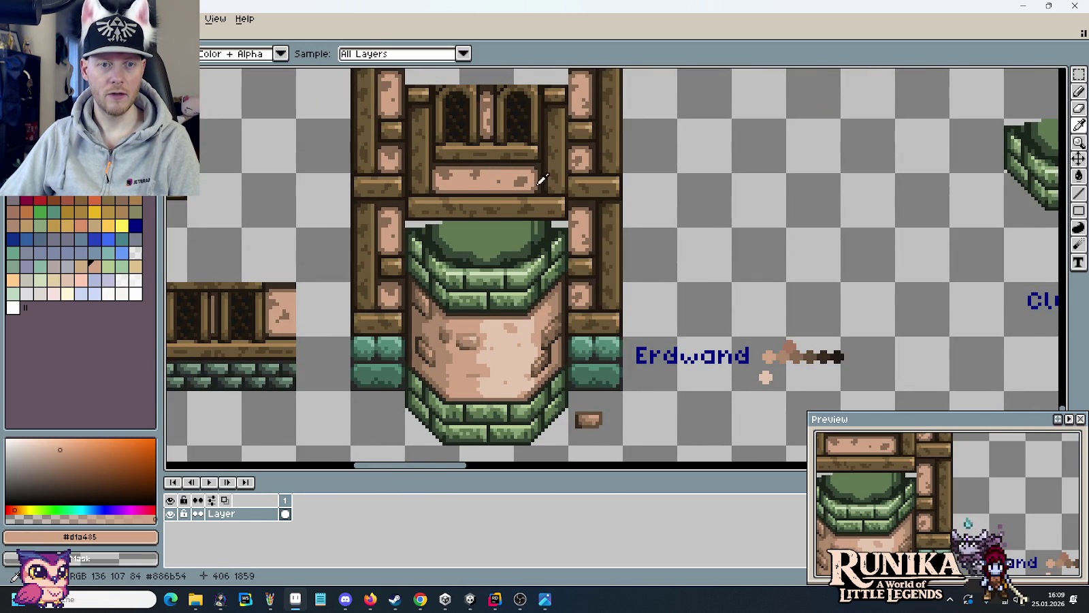
scroll(531, 300, right, 2)
scroll(531, 300, up, 1)
scroll(579, 377, up, 5)
scroll(613, 306, right, 3)
scroll(712, 215, up, 1)
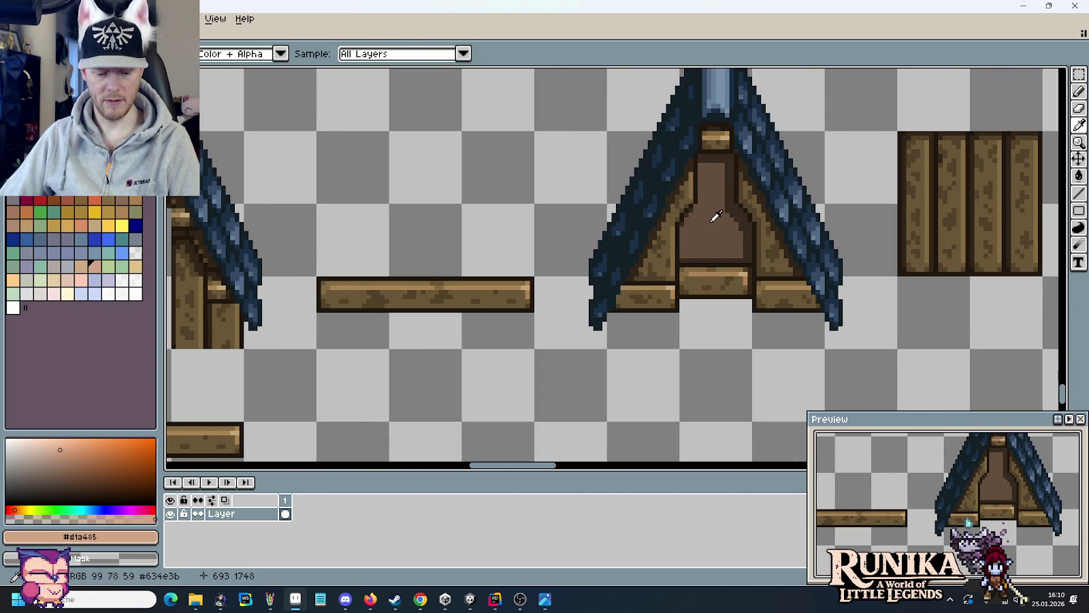
click(719, 228)
scroll(701, 313, down, 2)
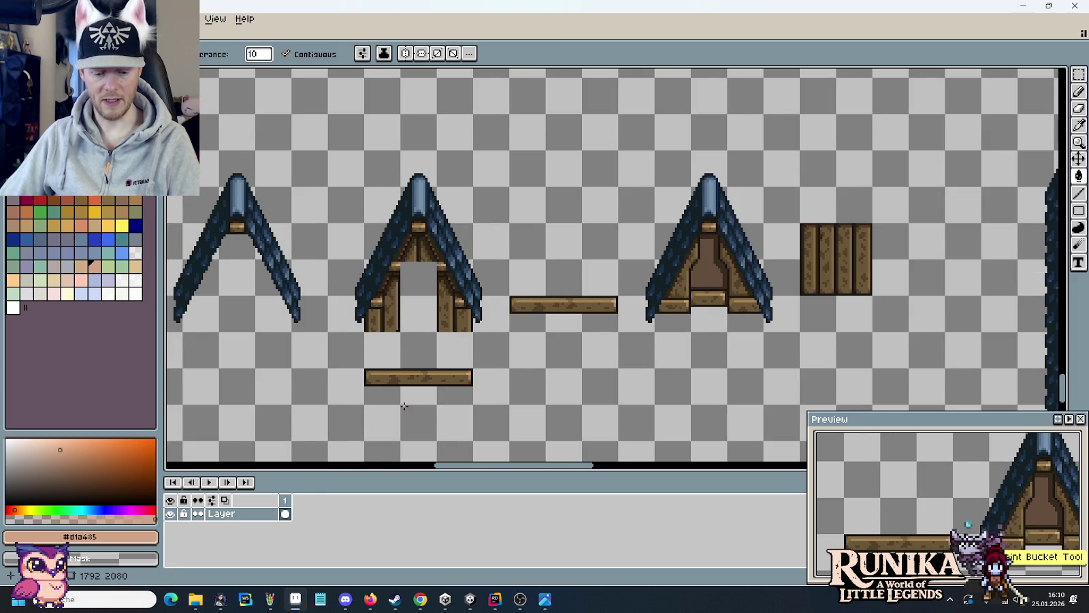
scroll(477, 360, down, 3)
scroll(477, 361, left, 5)
scroll(499, 329, left, 1)
scroll(498, 329, up, 3)
- Try filling the panel with the tower wall's lighter brown twice, undoing both to keep the dark fill
key(i)
click(579, 270)
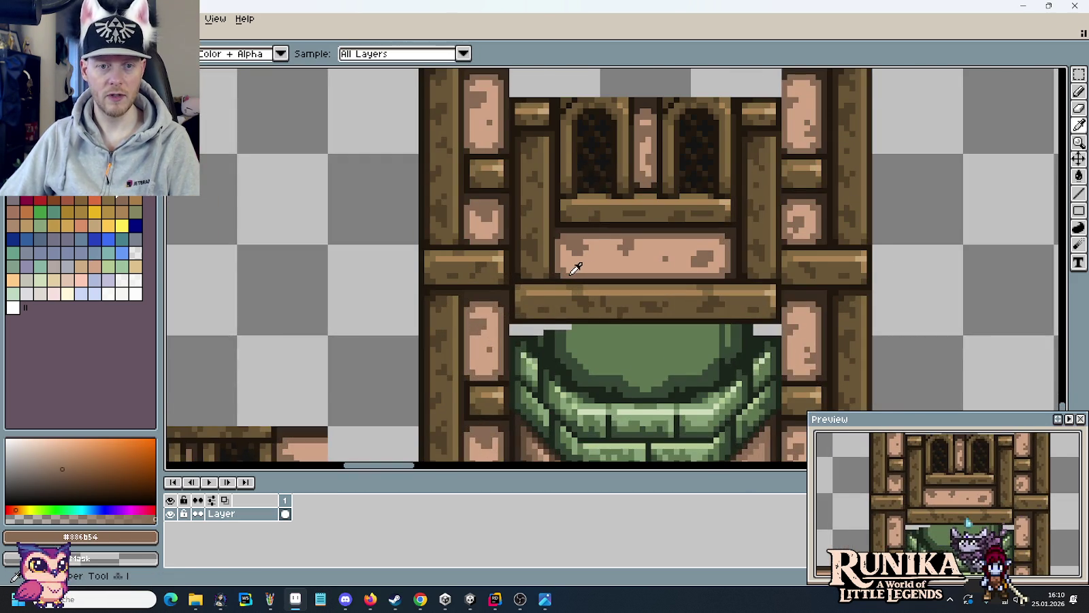
scroll(579, 270, down, 2)
scroll(783, 226, right, 5)
scroll(803, 239, up, 3)
scroll(640, 287, up, 2)
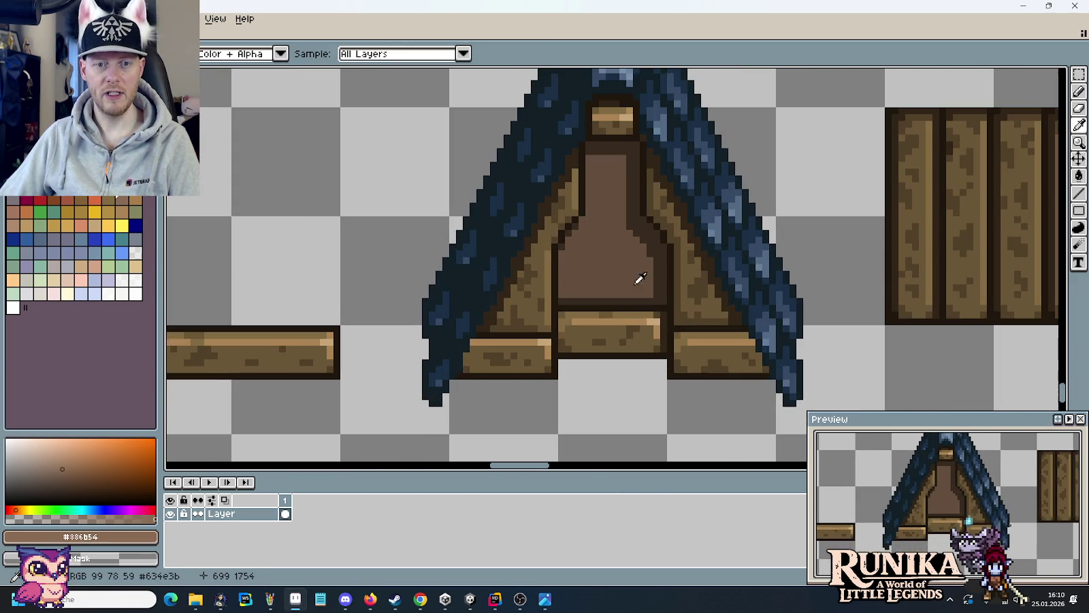
key(f)
click(615, 271)
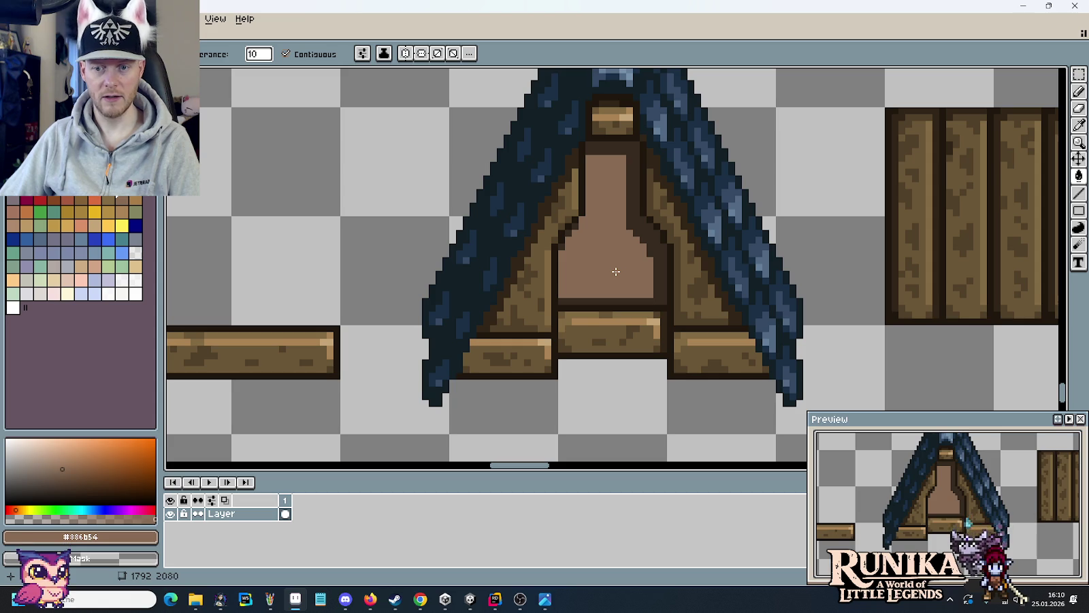
key(ctrl+z)
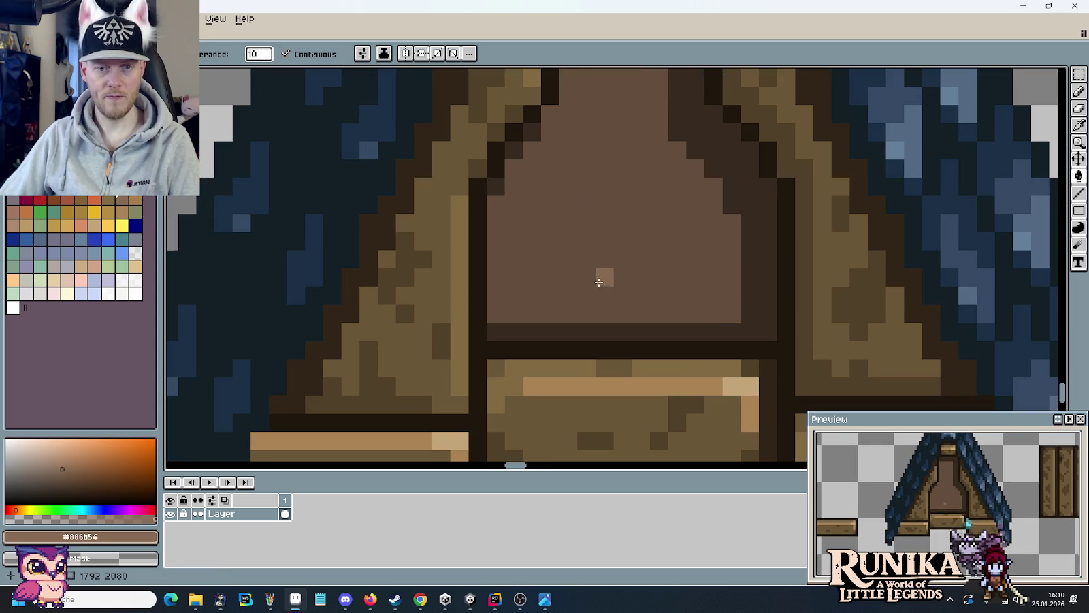
scroll(605, 275, up, 2)
click(687, 309)
key(ctrl+z)
- Draw a thin light-brown highlight along the panel's bottom edge
key(b)
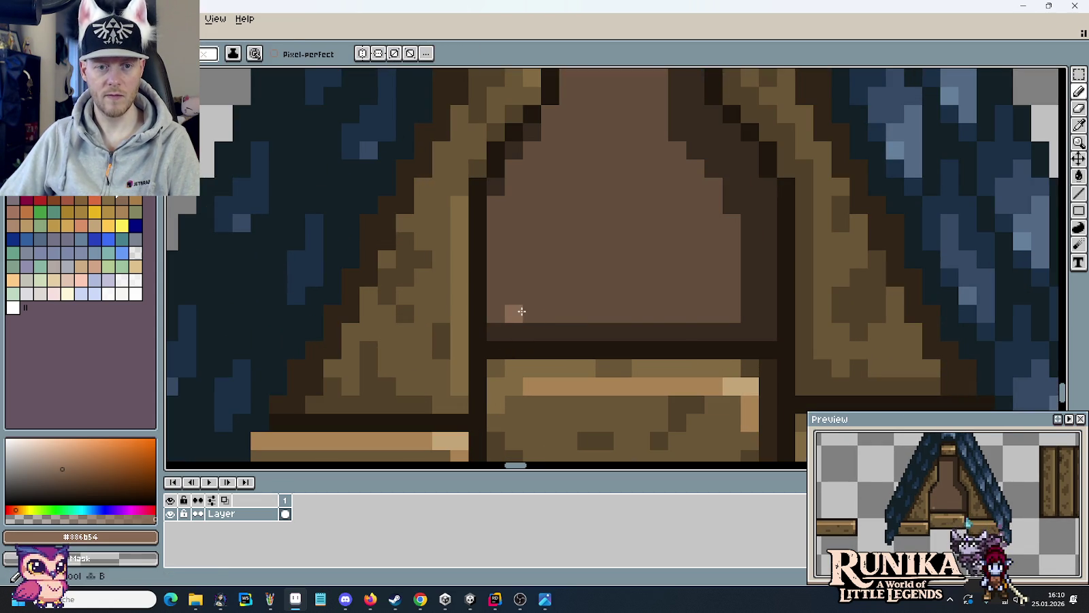
drag(512, 313, 678, 310)
scroll(678, 310, down, 1)
scroll(681, 306, down, 1)
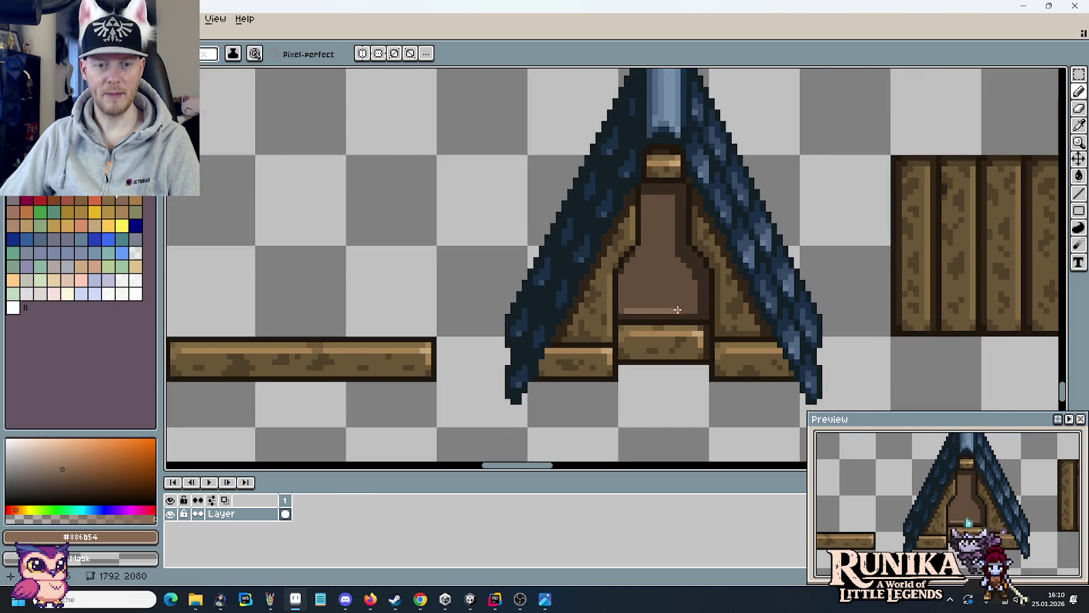
scroll(706, 299, down, 1)
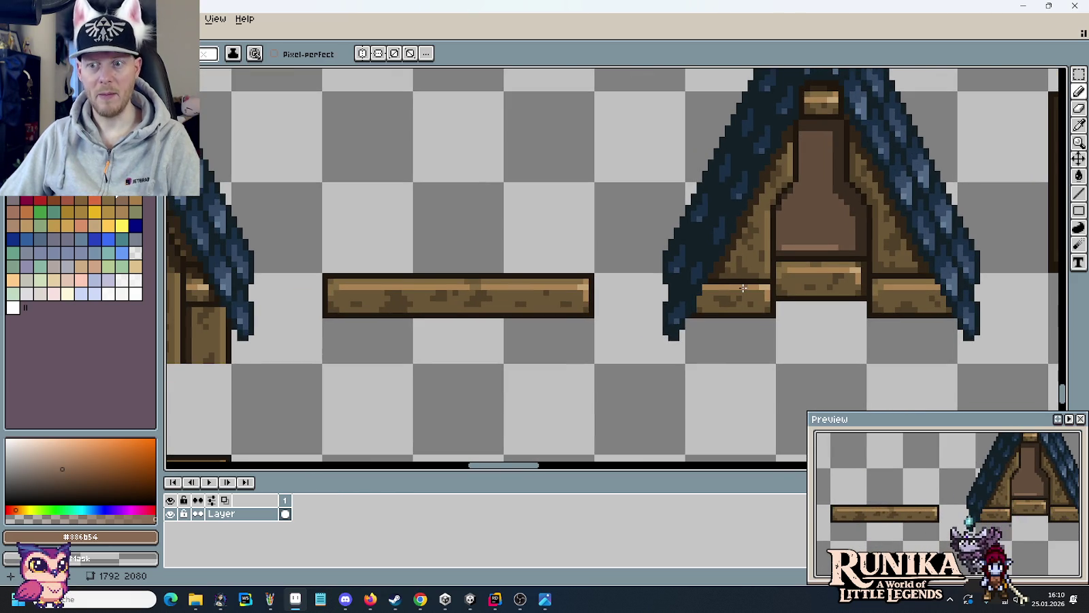
scroll(839, 227, down, 2)
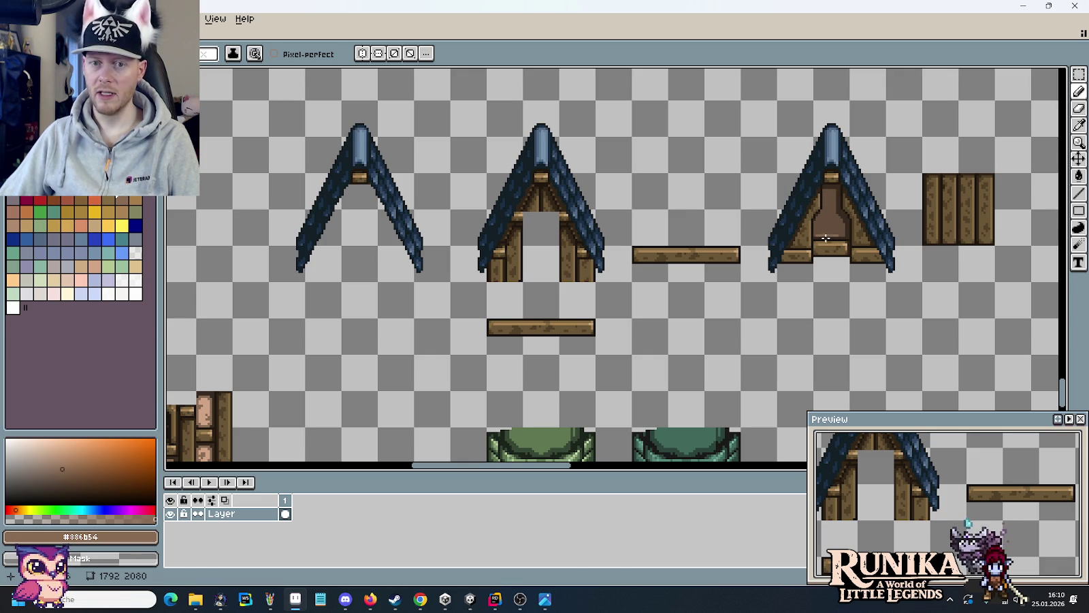
- Check the medieval house reference image, then return to the sprite sheet
key(alt+Tab)
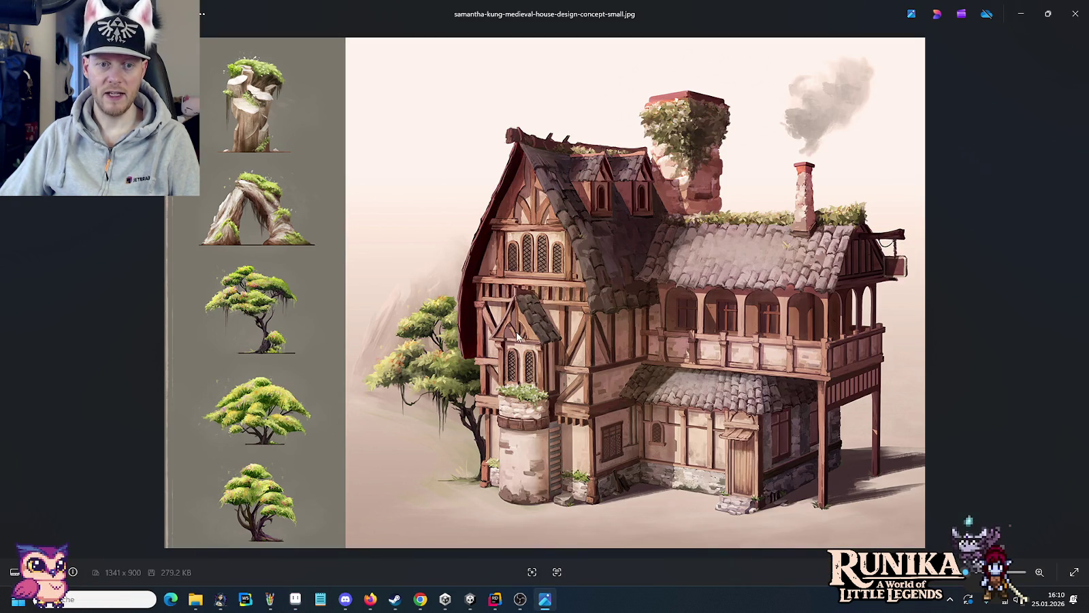
key(alt+Tab)
scroll(859, 210, up, 1)
scroll(811, 198, up, 1)
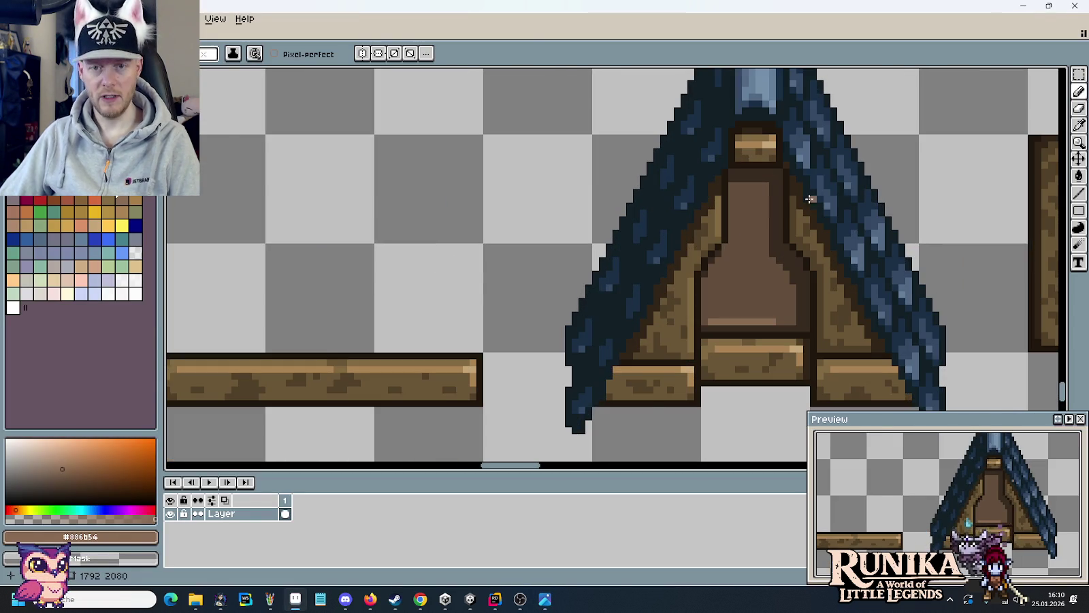
scroll(807, 198, up, 1)
- Select the wooden pillar strip on the window tile with the rectangular marquee
key(m)
scroll(425, 370, down, 3)
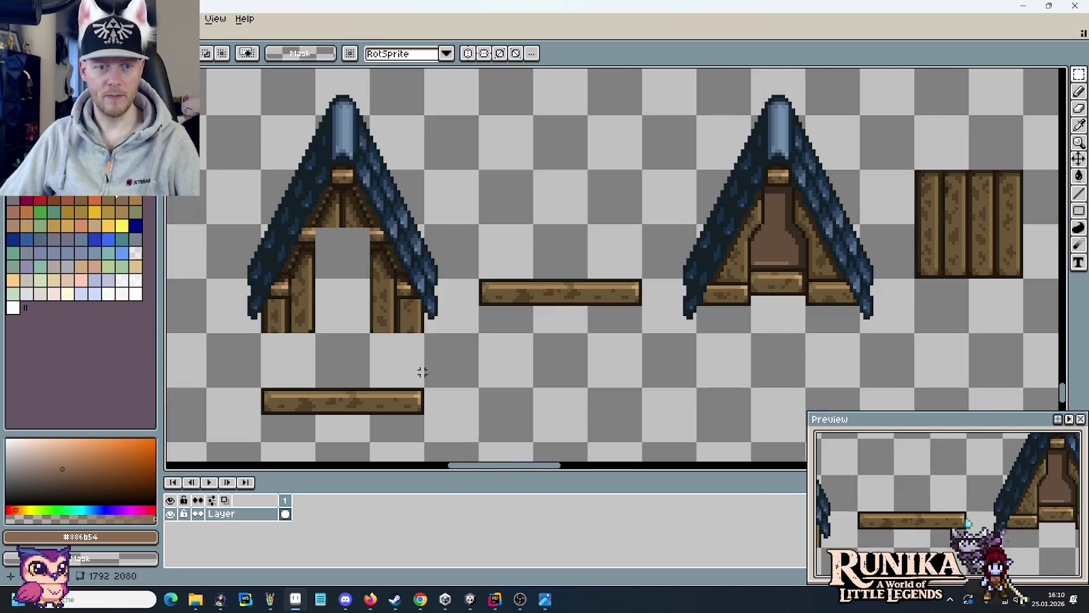
scroll(440, 348, up, 1)
scroll(441, 348, down, 2)
scroll(443, 346, left, 2)
scroll(455, 342, left, 5)
scroll(455, 343, down, 2)
scroll(517, 320, left, 4)
scroll(594, 299, up, 1)
drag(632, 352, 608, 255)
- Paste the copied pillar onto the roof tile and nudge it toward the gable centre
scroll(615, 261, down, 2)
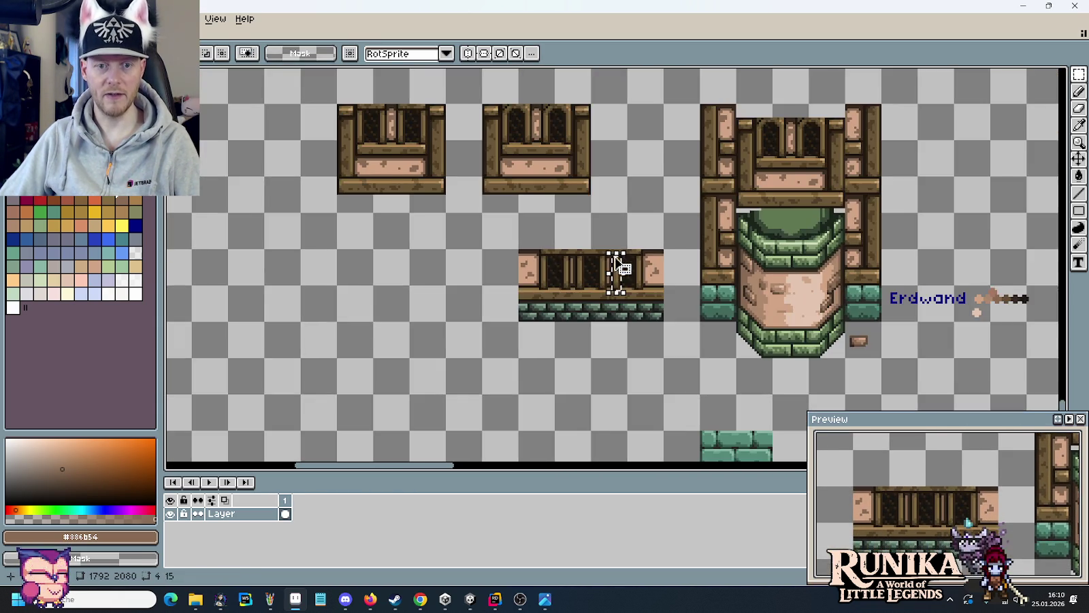
scroll(616, 266, up, 2)
scroll(616, 266, right, 4)
scroll(498, 333, up, 4)
scroll(499, 333, right, 2)
scroll(632, 278, up, 2)
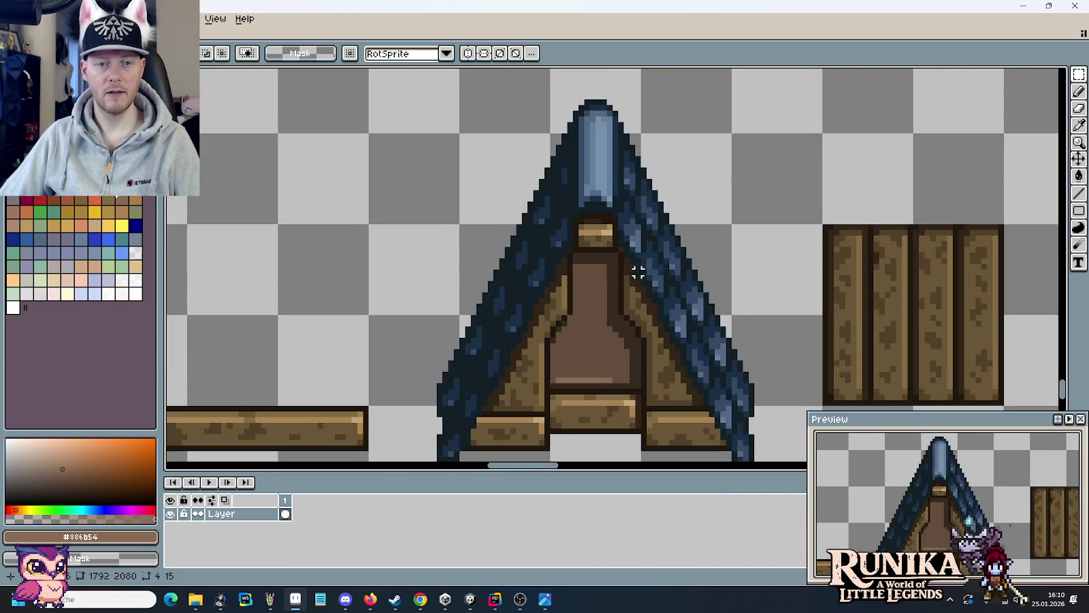
scroll(633, 277, up, 2)
scroll(633, 277, up, 1)
key(ctrl+v)
drag(620, 279, 645, 277)
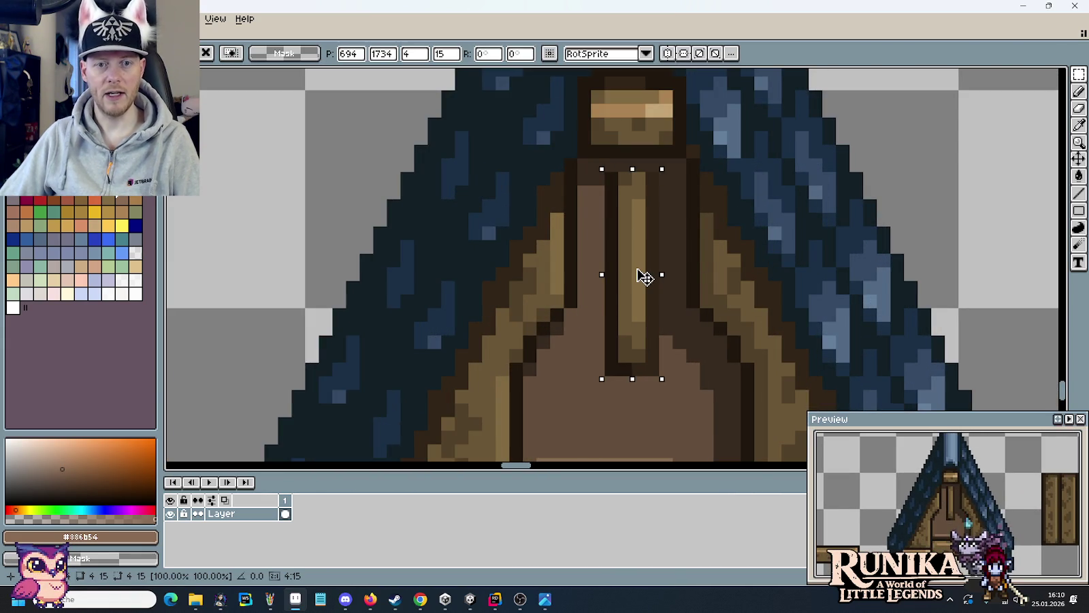
- Move the pasted post further down the gable and commit it in place
scroll(635, 263, down, 2)
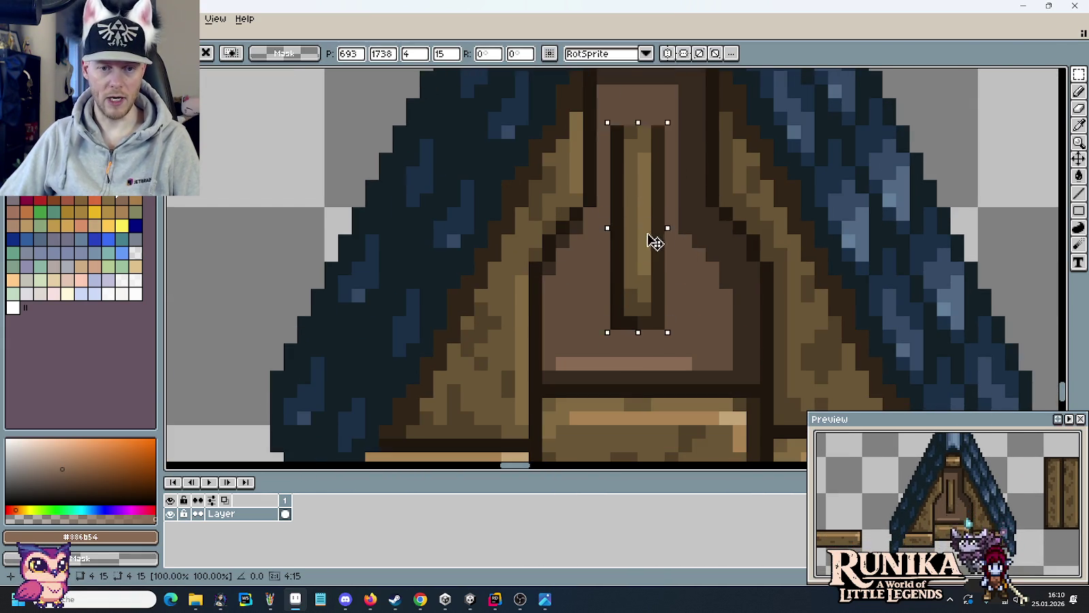
drag(654, 226, 660, 288)
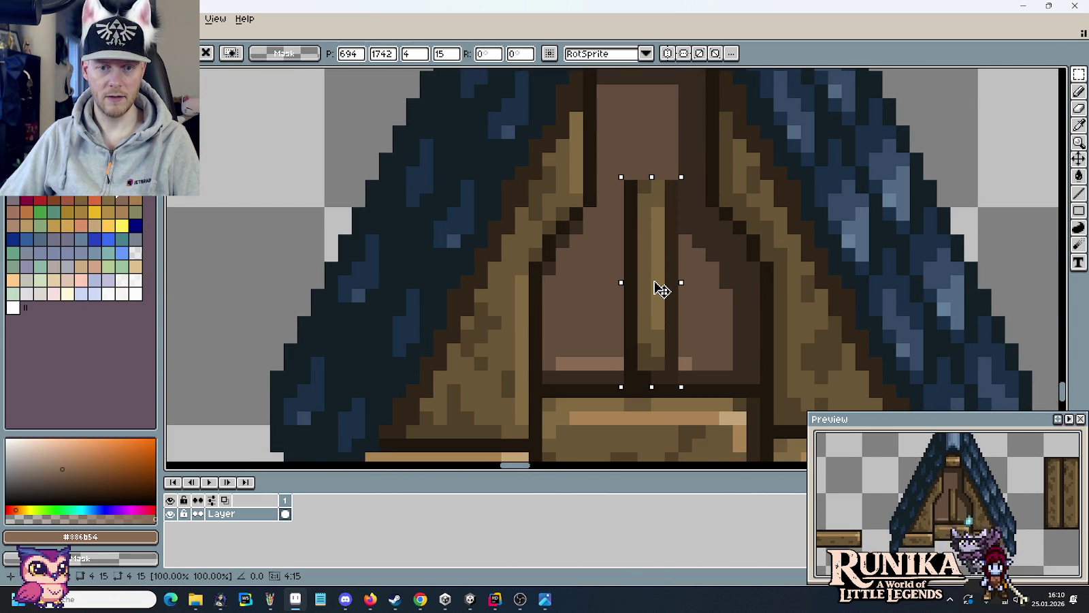
key(Return)
scroll(681, 273, up, 2)
key(ctrl+d)
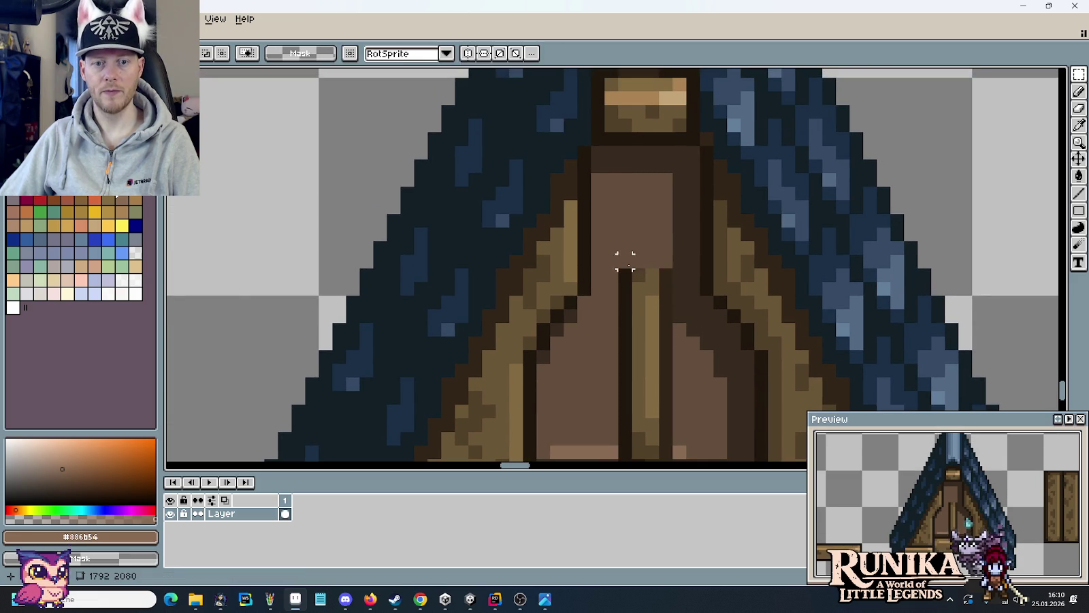
- Reselect the centre post and raise it about 4 pixels
drag(666, 272, 620, 414)
mouse_move(647, 369)
mouse_down()
mouse_move(659, 314)
mouse_move(640, 243)
mouse_move(641, 258)
mouse_up()
key(Return)
key(ctrl+d)
scroll(668, 173, up, 1)
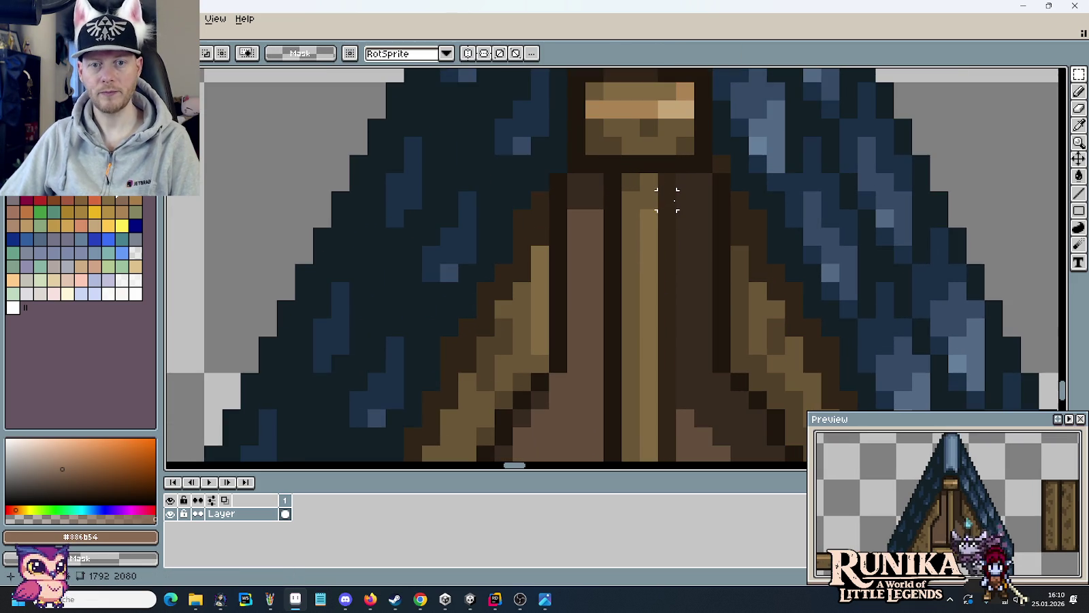
- Sample the darkest brown #1f170c and select a small block at the post's top
key(i)
click(618, 195)
mouse_move(693, 303)
mouse_down()
mouse_move(715, 183)
mouse_move(705, 198)
mouse_up()
key(b)
mouse_move(683, 233)
mouse_down()
mouse_move(673, 360)
mouse_move(673, 137)
mouse_up()
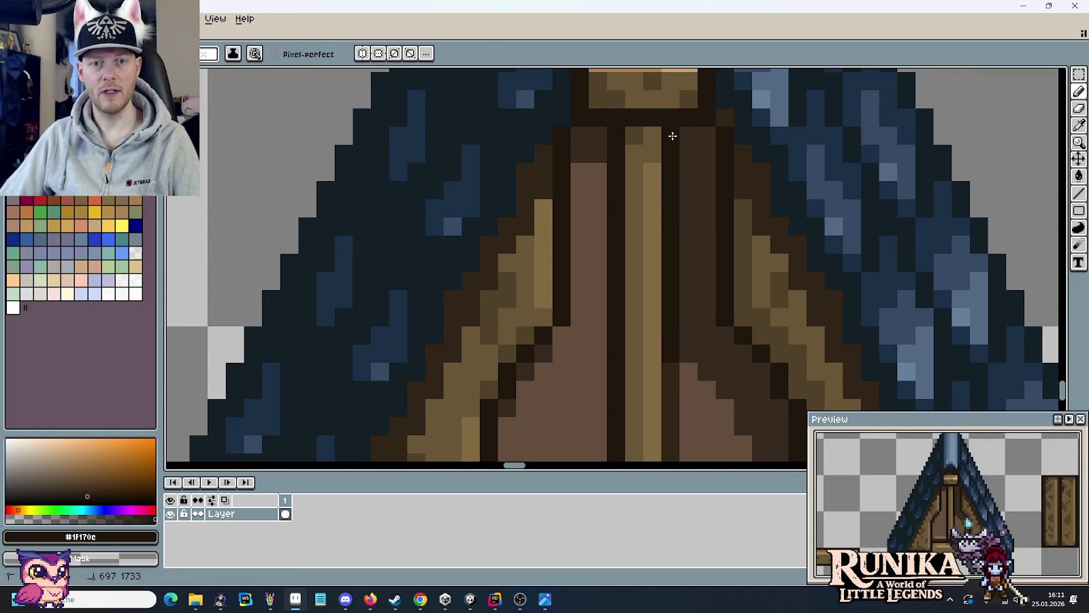
key(i)
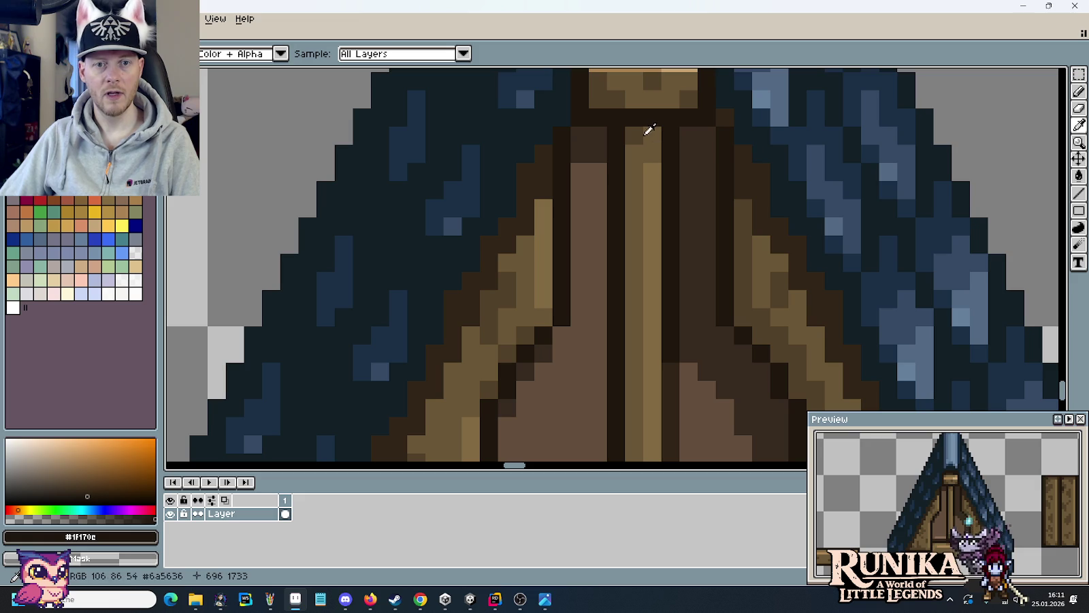
key(m)
mouse_move(624, 125)
mouse_down()
mouse_move(662, 182)
mouse_move(645, 199)
mouse_up()
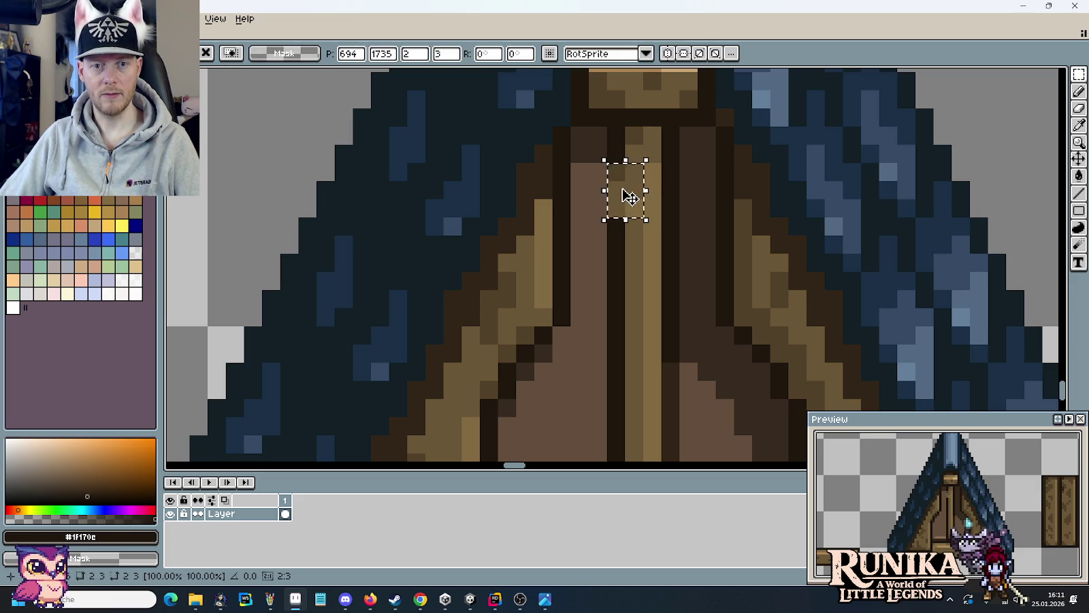
key(Return)
- Paint dark #312517 pixels into the post's centre column
key(i)
click(761, 188)
key(b)
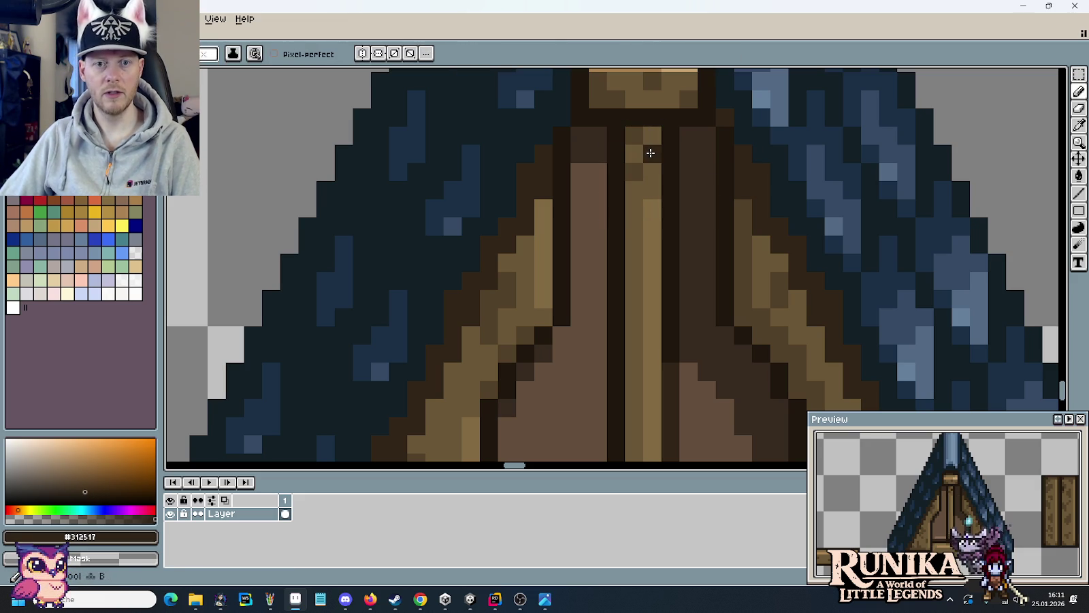
drag(635, 154, 641, 139)
click(652, 136)
click(652, 242)
- Select the gable's centre column, then clear the selection
scroll(651, 273, down, 2)
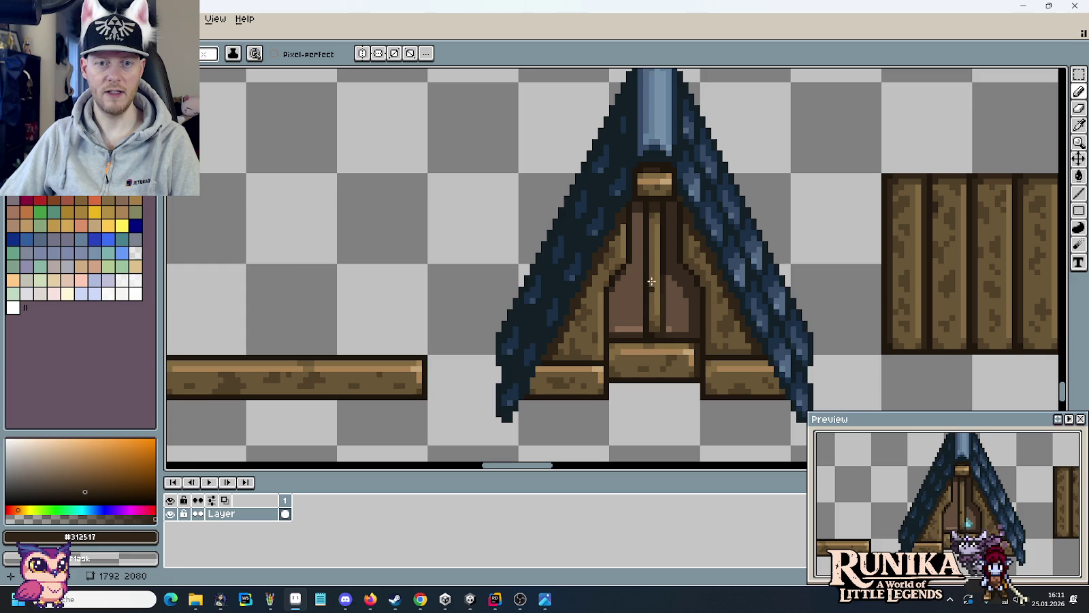
scroll(665, 235, up, 1)
scroll(664, 235, up, 1)
key(i)
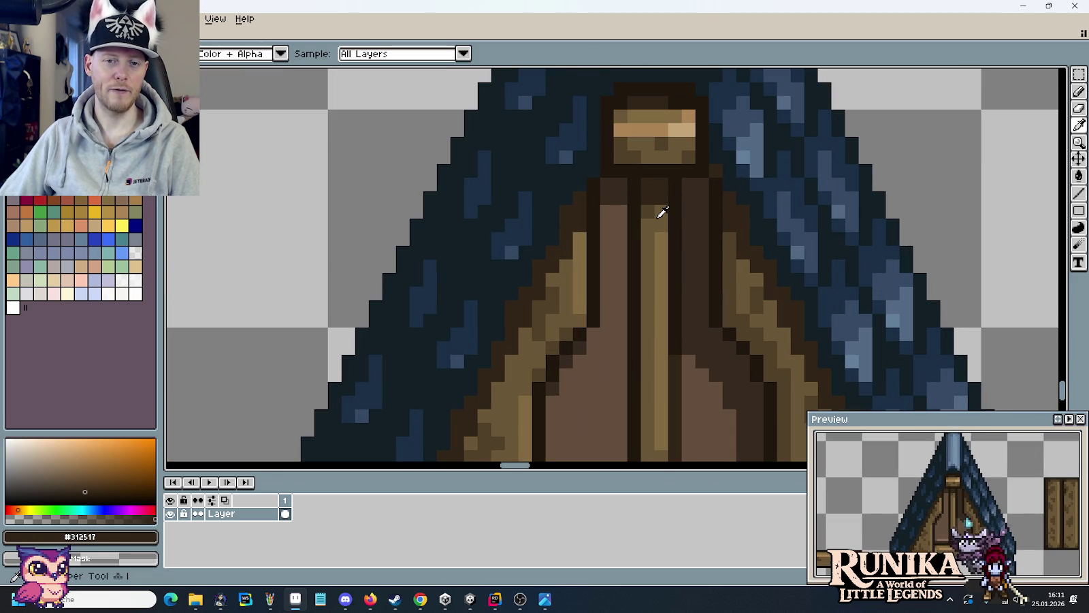
key(m)
drag(671, 261, 638, 188)
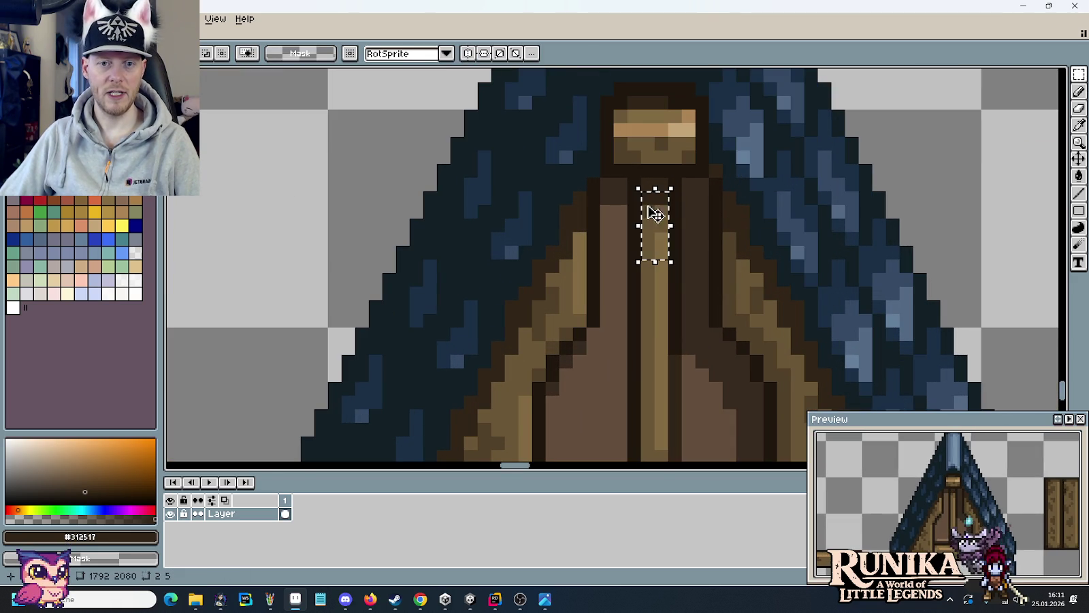
click(712, 260)
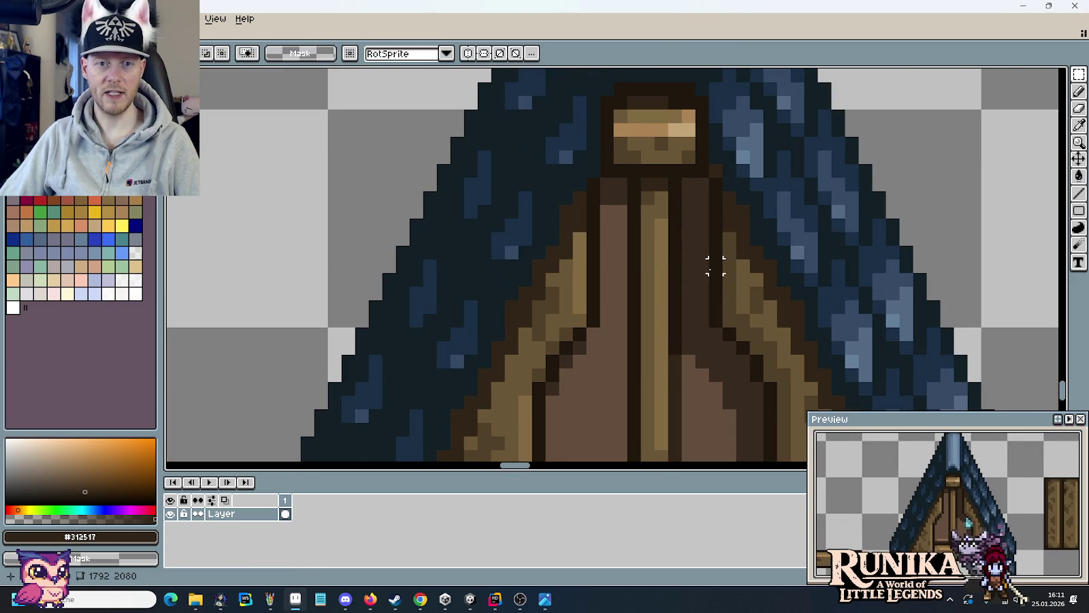
- Paint lighter #6a5636 and darker #514028 vertical strokes down the middle board
scroll(712, 268, down, 2)
scroll(712, 268, down, 1)
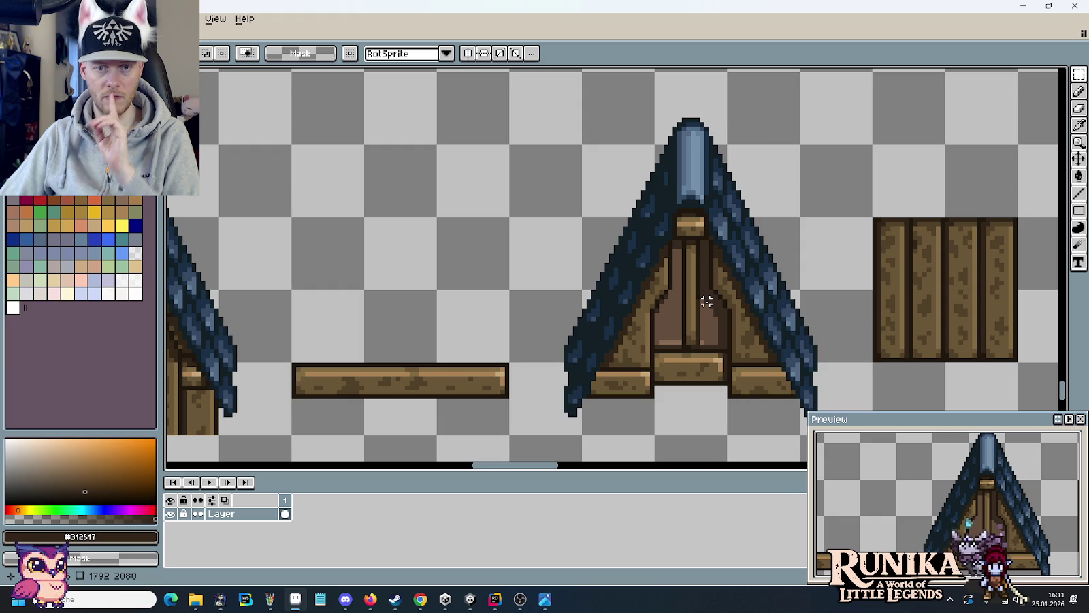
scroll(707, 301, up, 3)
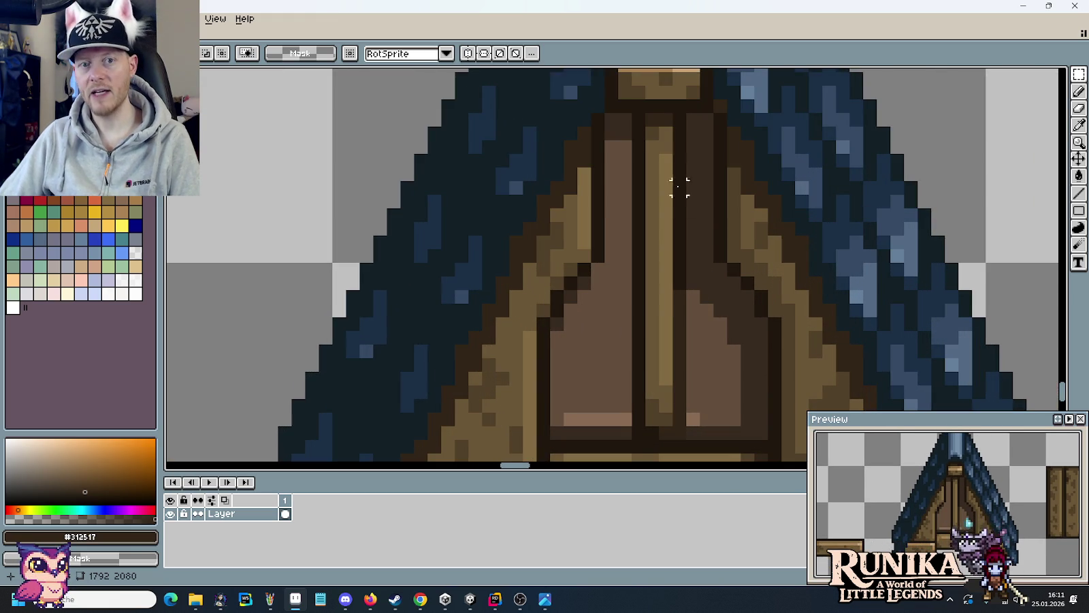
key(i)
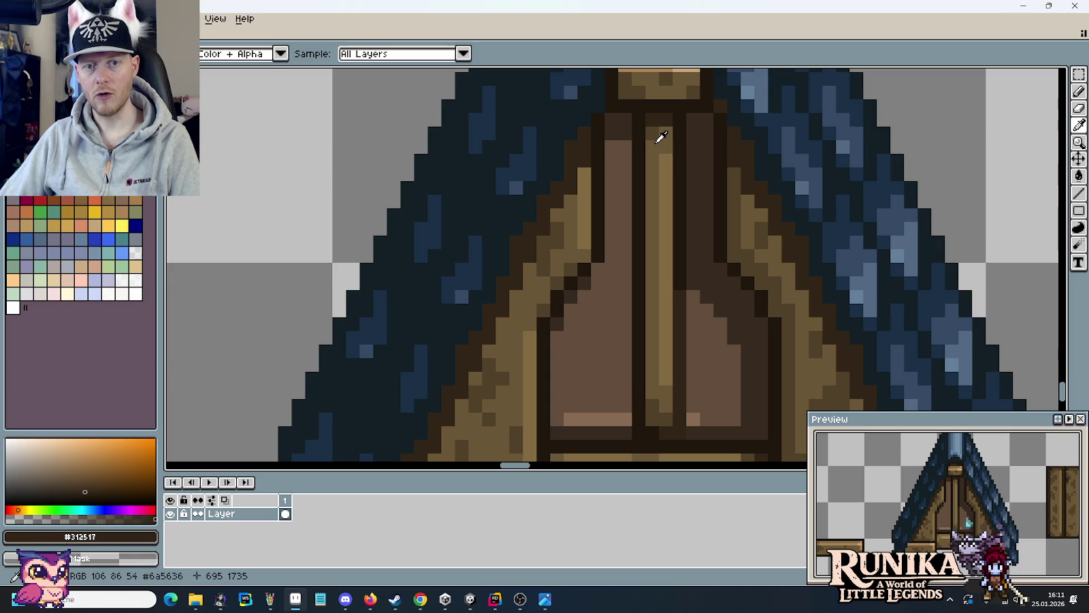
click(660, 136)
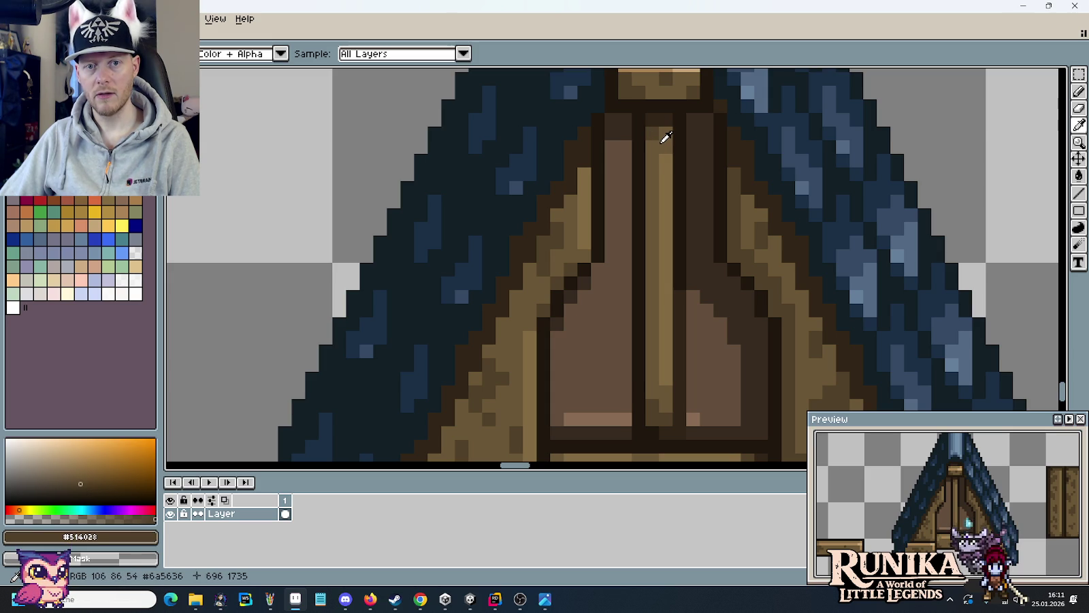
click(662, 141)
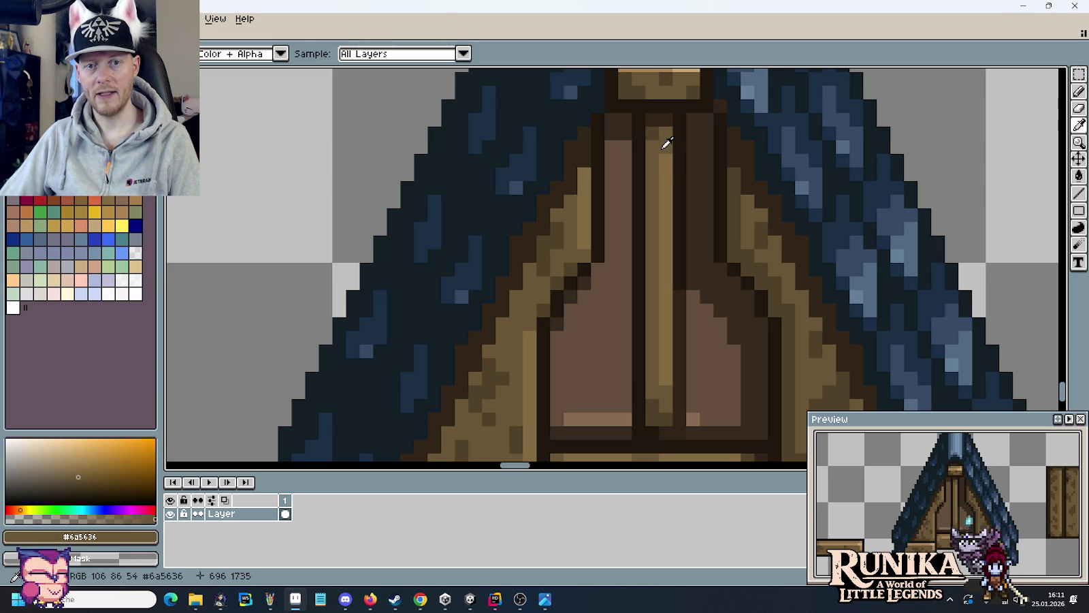
drag(665, 144, 662, 377)
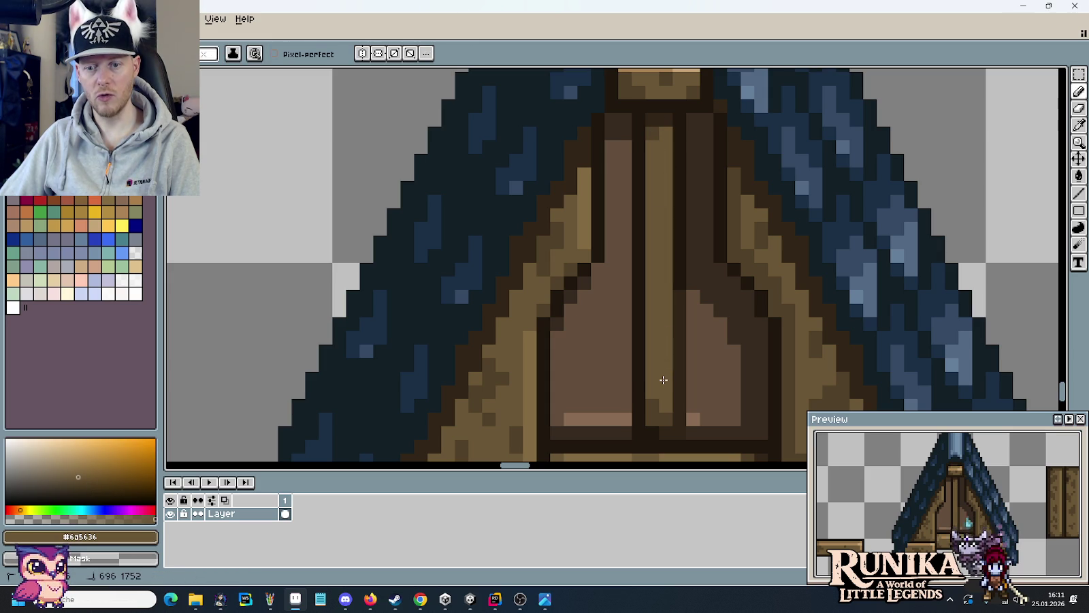
alt+click(661, 135)
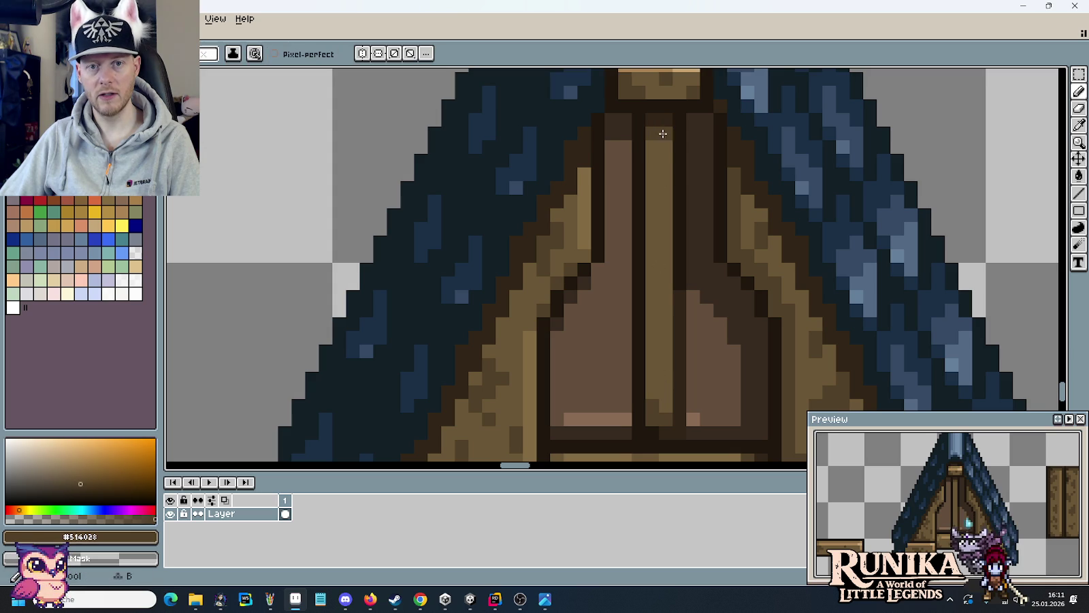
drag(661, 146, 653, 366)
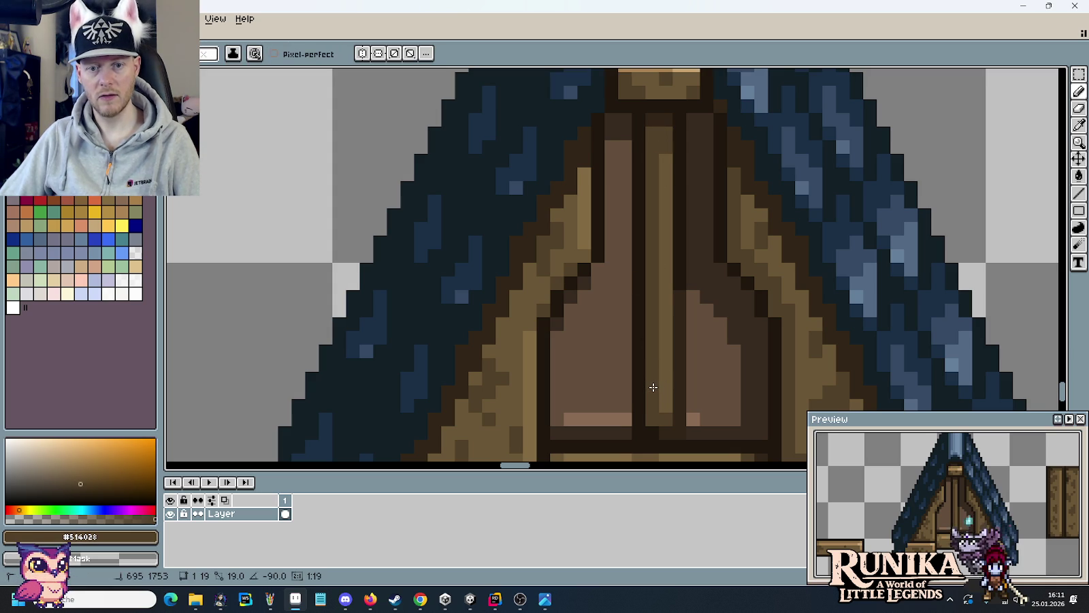
- Paint a #1f170c dark dividing line down the panel and darken the bottom-left highlight's end
key(alt)
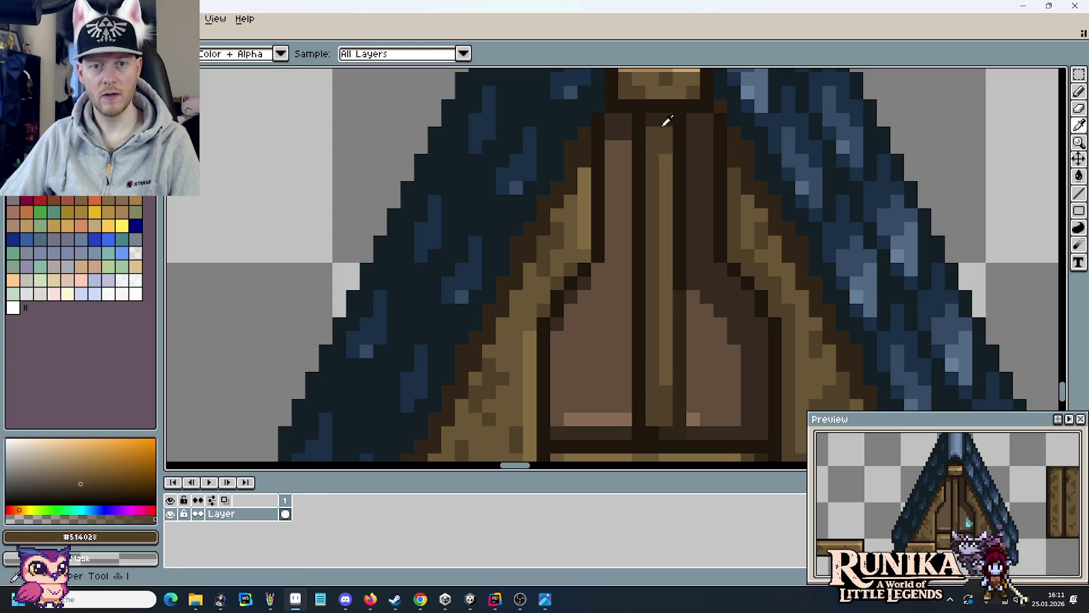
alt+click(664, 123)
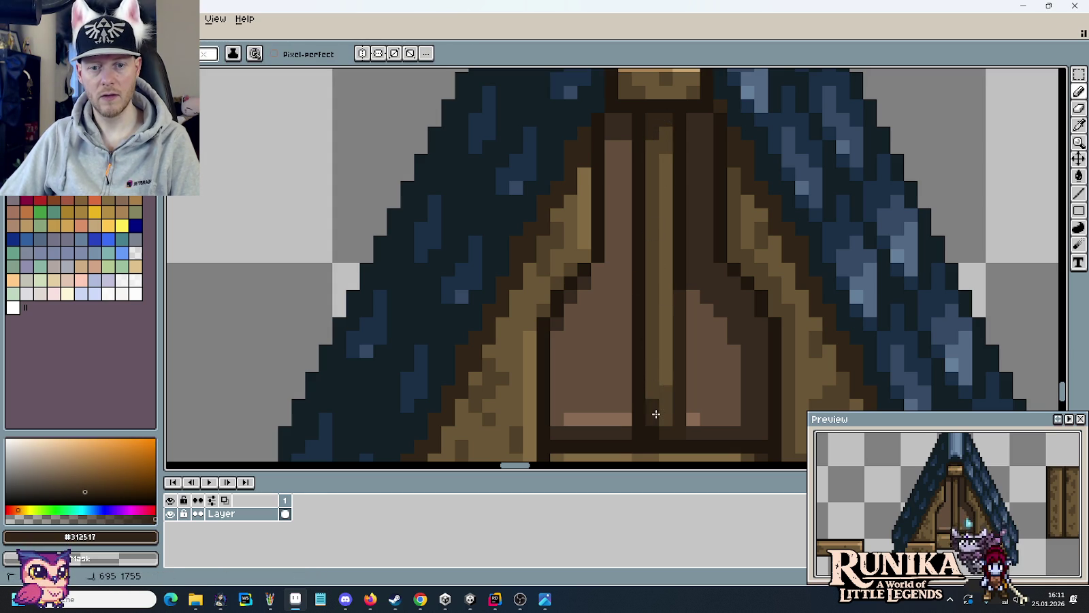
alt+click(664, 434)
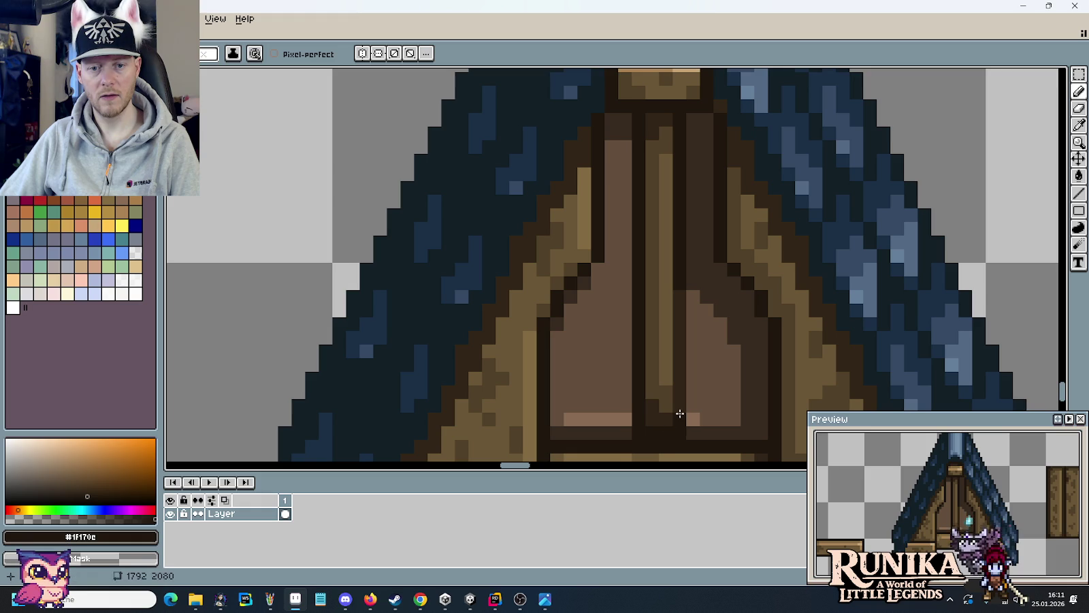
scroll(751, 303, down, 3)
scroll(749, 305, down, 1)
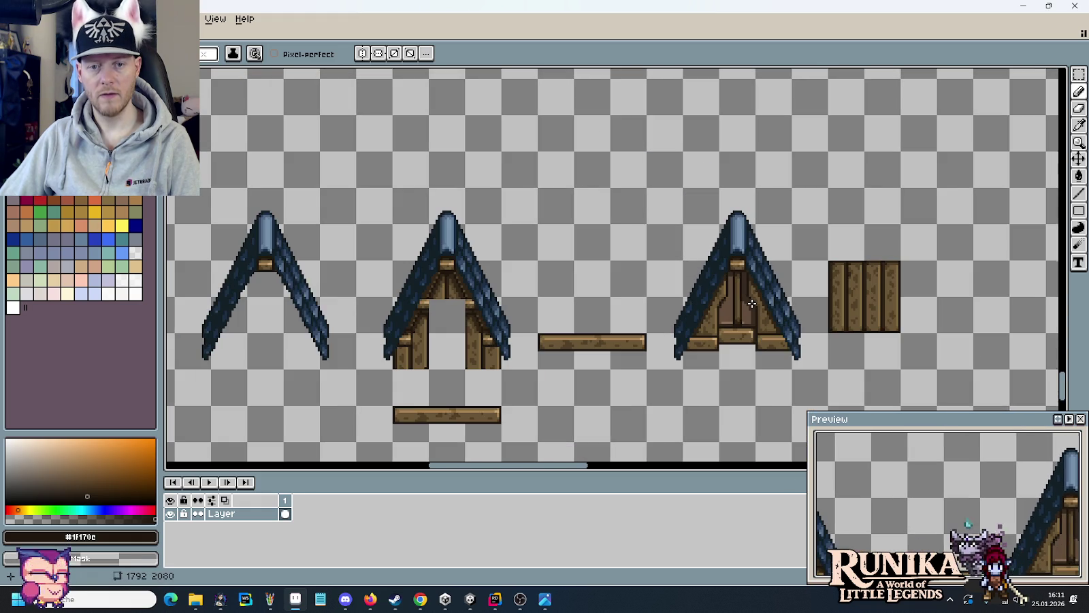
scroll(743, 307, up, 2)
scroll(749, 273, up, 2)
drag(672, 131, 675, 393)
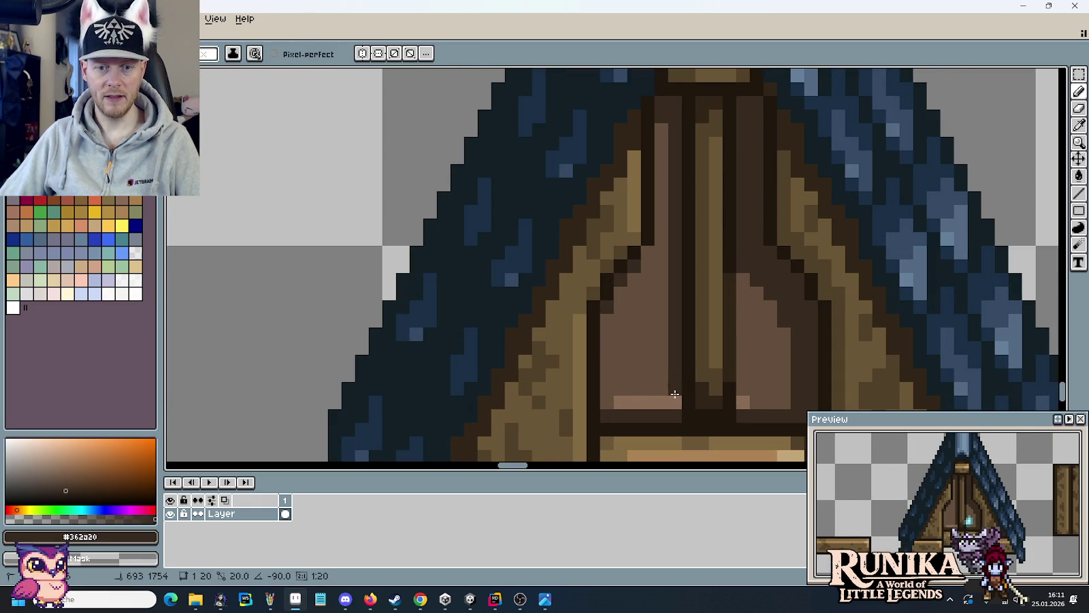
click(662, 402)
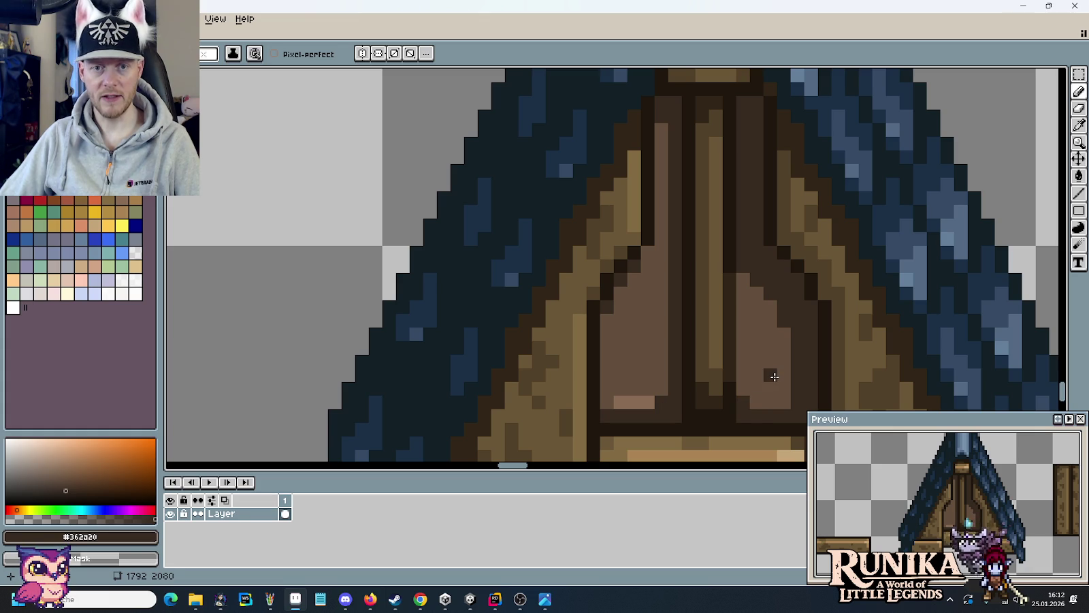
- Zoom in to check the panels and sample the near-black outline brown #1f170c
scroll(769, 261, down, 3)
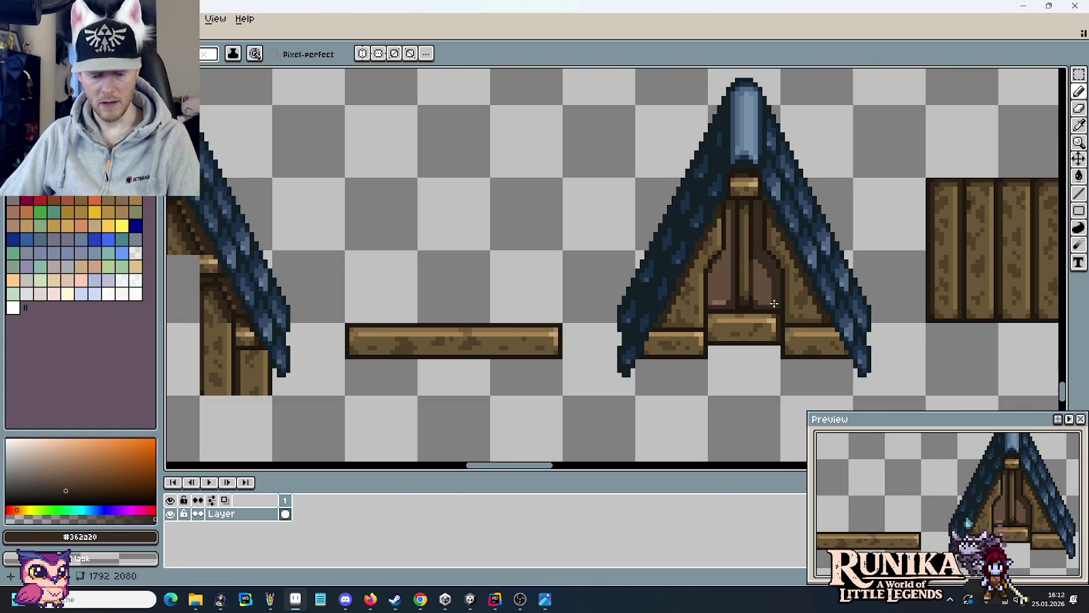
scroll(774, 305, up, 1)
scroll(730, 298, up, 1)
key(i)
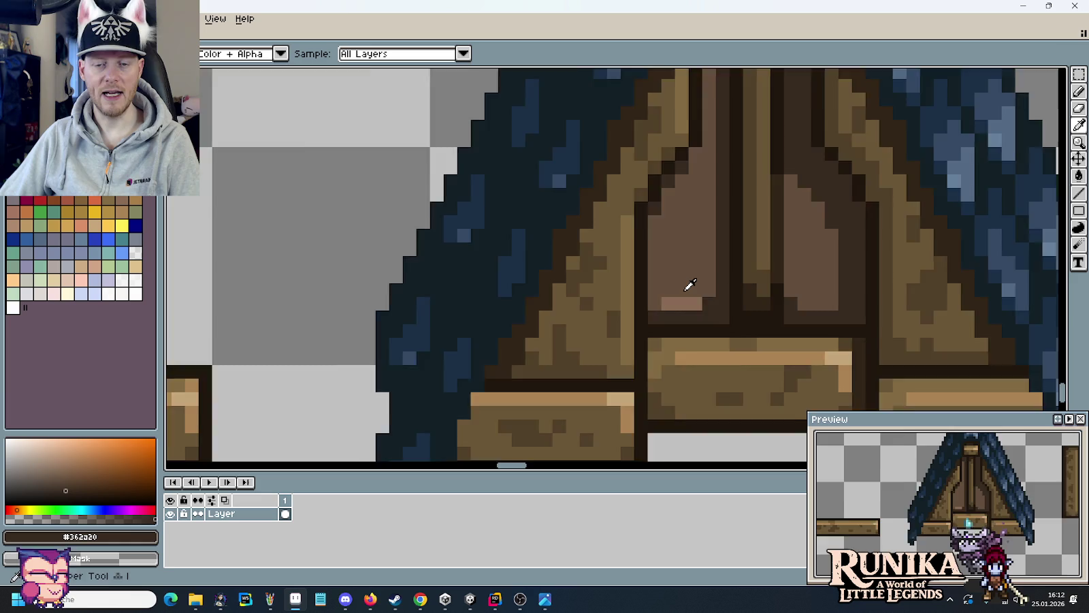
scroll(687, 287, down, 2)
scroll(694, 292, down, 1)
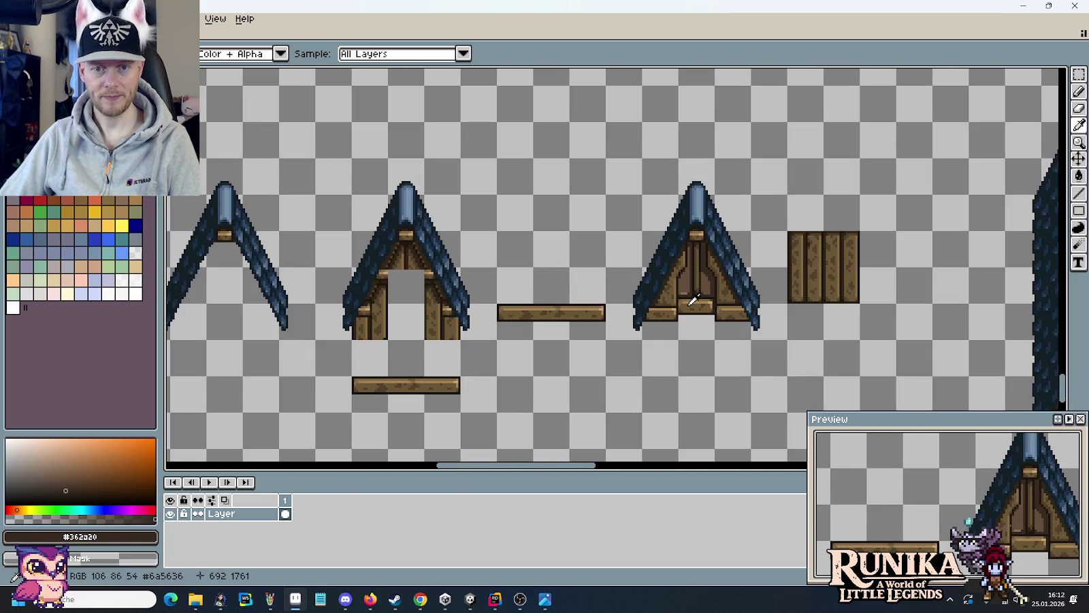
scroll(690, 297, up, 2)
scroll(693, 291, up, 1)
scroll(712, 282, up, 1)
scroll(719, 289, down, 3)
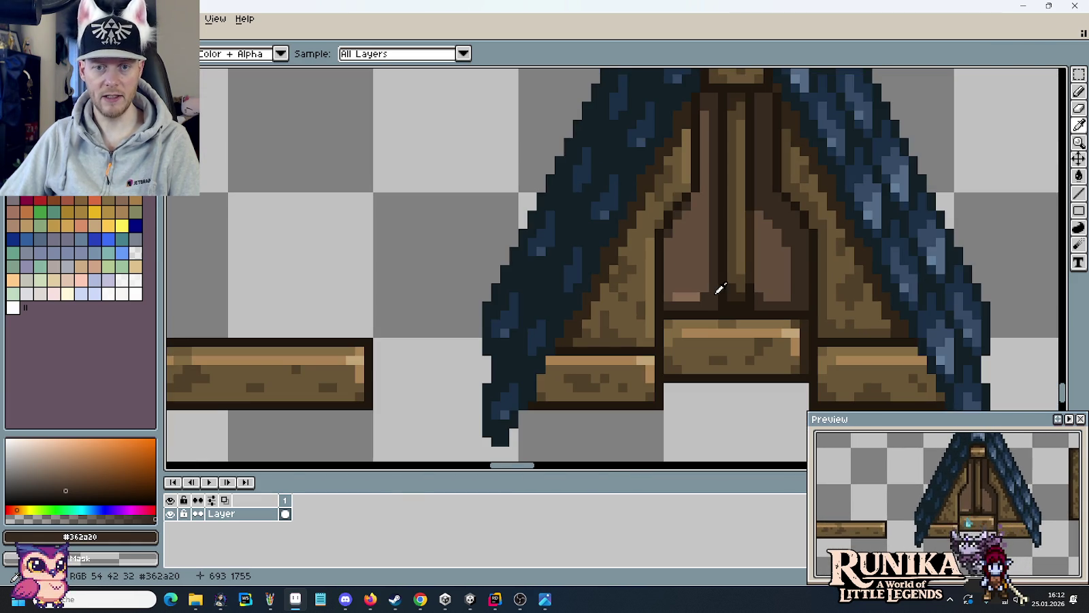
click(721, 287)
scroll(712, 300, up, 3)
- Paint a dark brown diagonal line across the left gable panel
key(b)
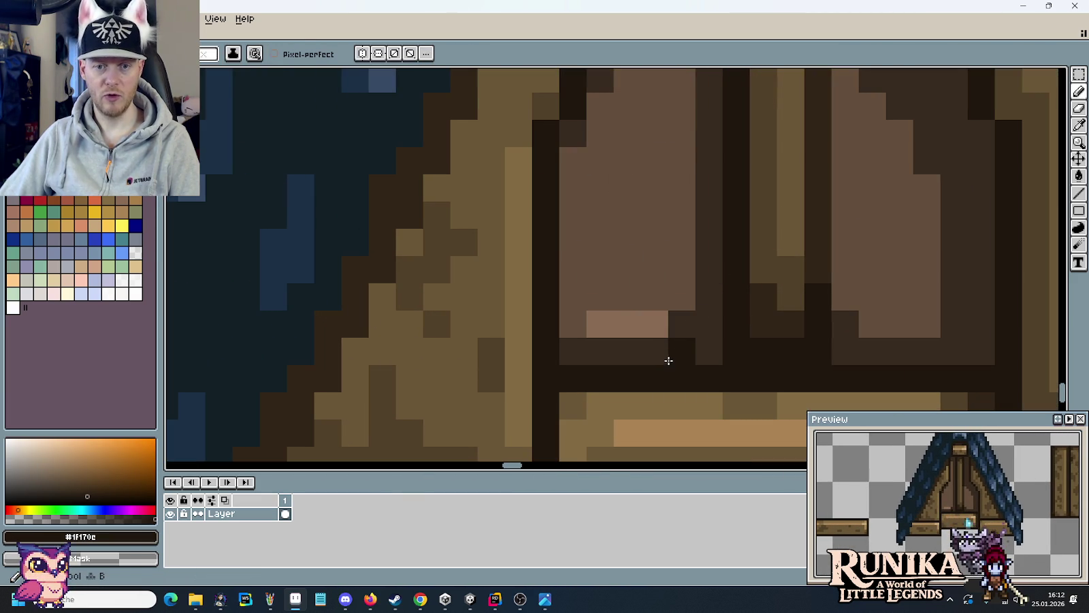
click(665, 355)
alt+click(741, 257)
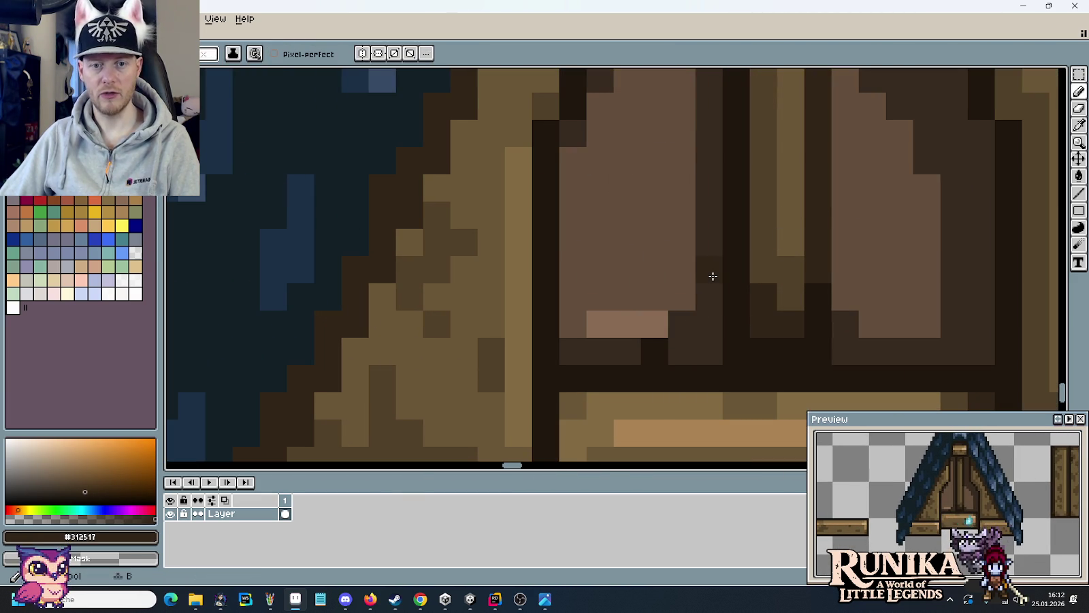
drag(682, 270, 589, 179)
click(573, 160)
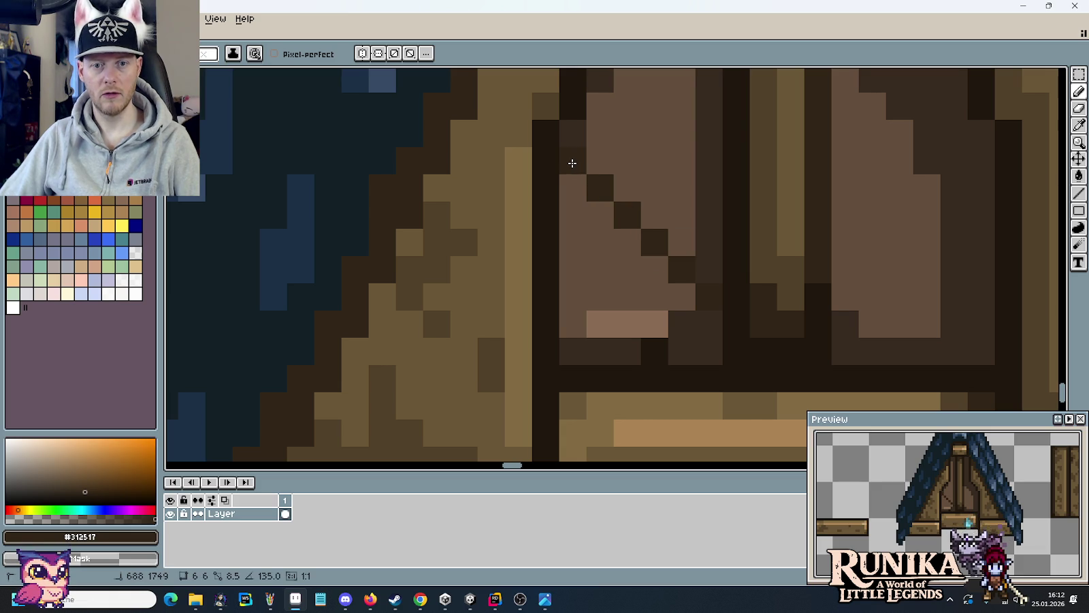
- Add near-black diagonal shading pixels to the left panel
key(i)
click(654, 338)
key(b)
click(627, 324)
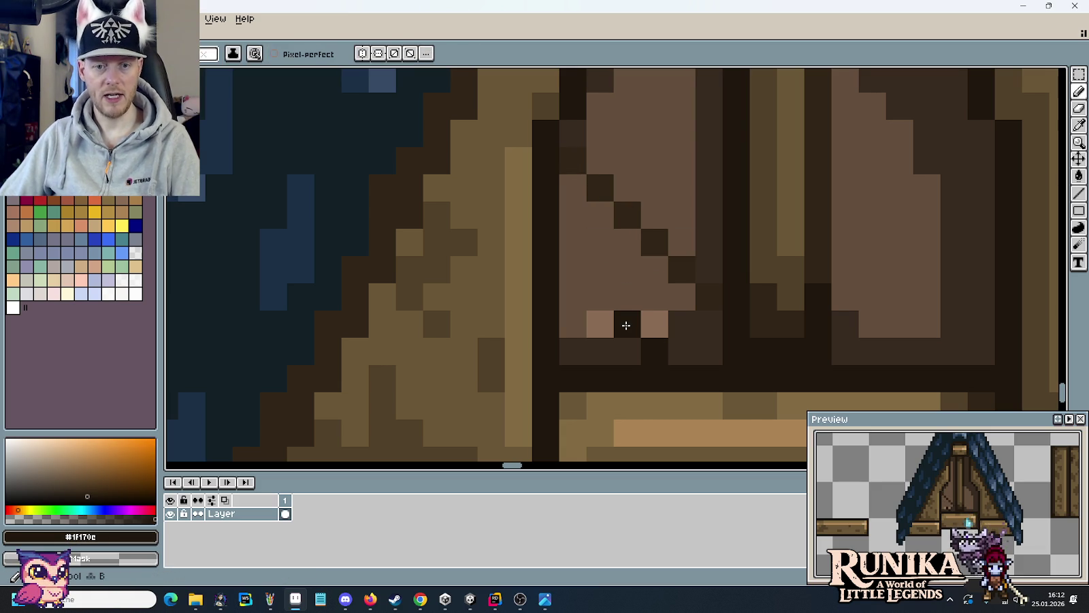
drag(600, 296, 566, 261)
click(670, 276)
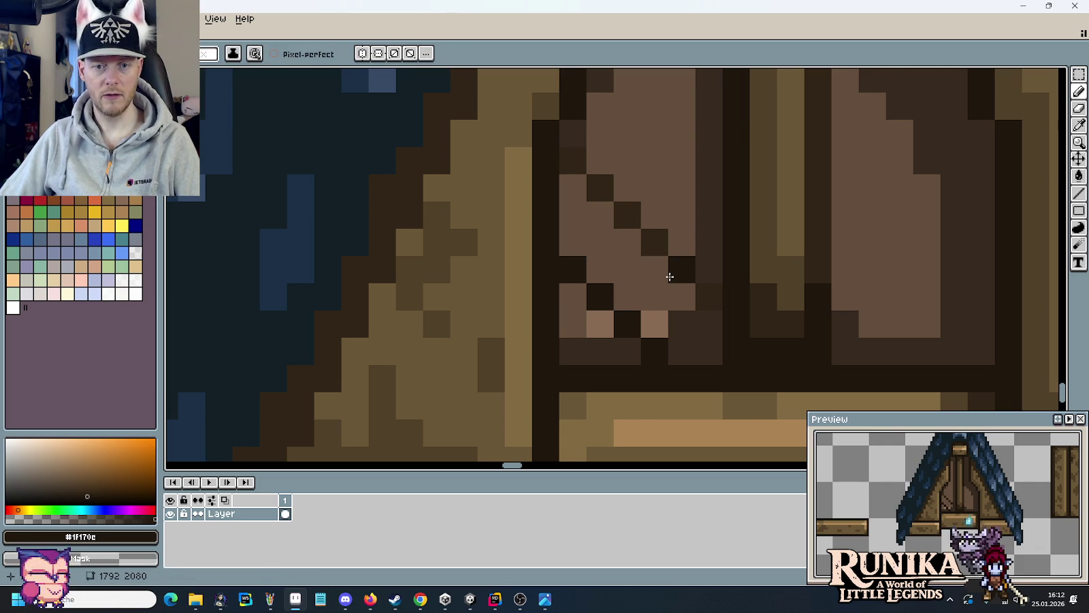
- Paint dark brown diagonal lines across the right gable panel
scroll(670, 277, down, 3)
scroll(754, 304, up, 2)
scroll(737, 280, up, 1)
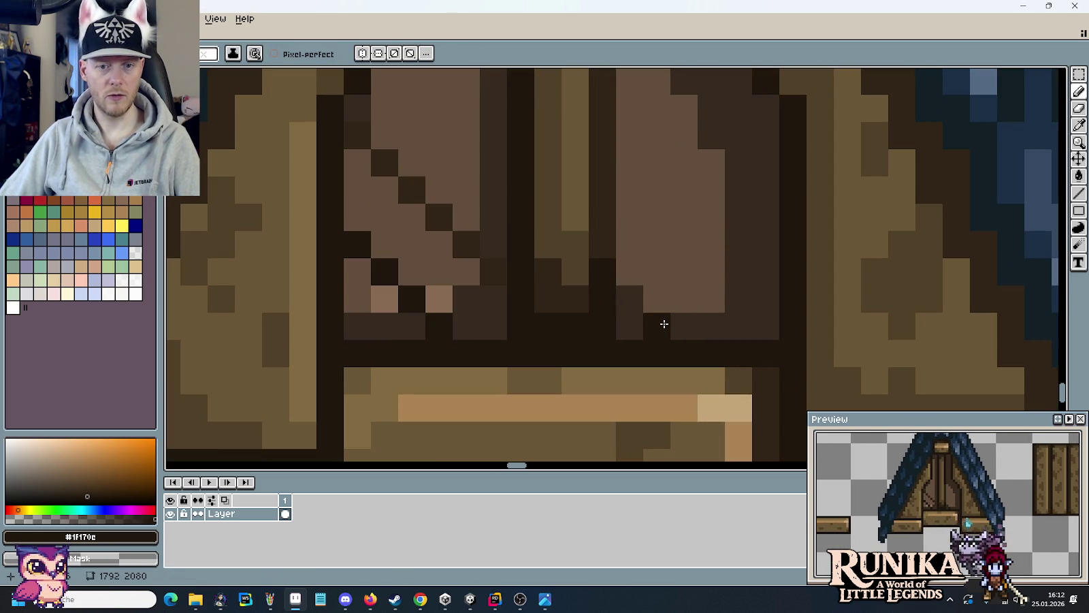
mouse_move(663, 324)
mouse_down()
mouse_move(738, 280)
mouse_move(769, 241)
mouse_up()
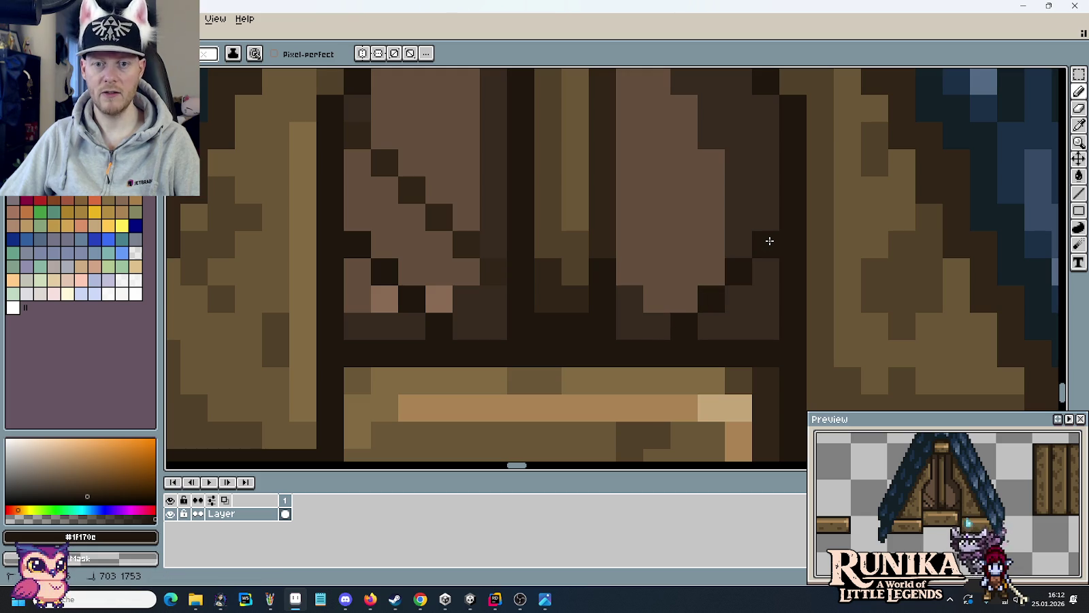
alt+click(535, 260)
drag(630, 272, 752, 138)
- Repaint several right-panel pixels in medium dark brown, including two diagonal ones
scroll(747, 179, down, 5)
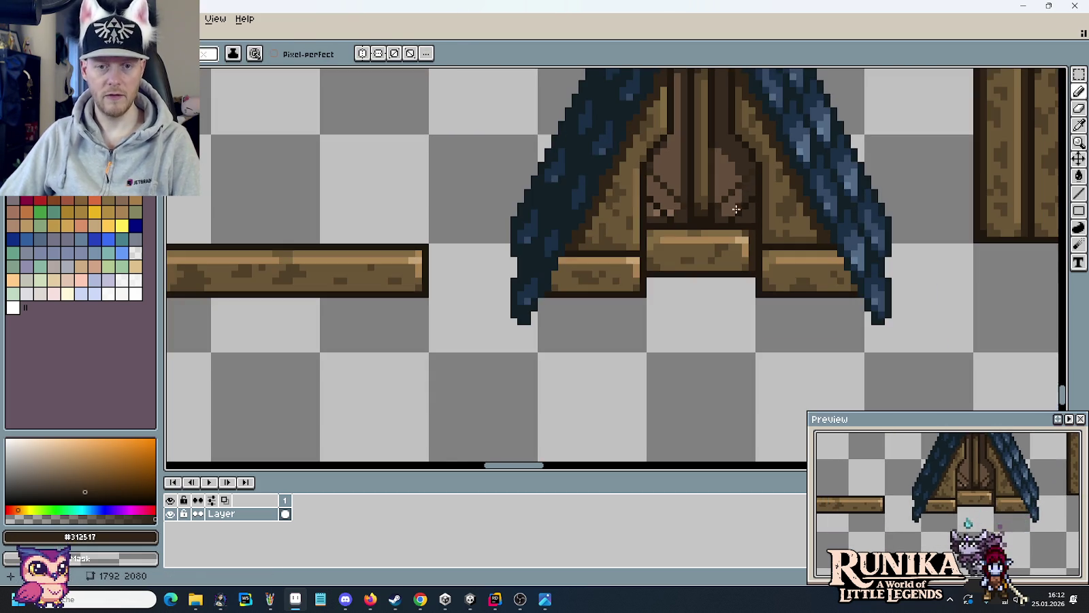
scroll(726, 165, up, 3)
scroll(739, 181, up, 2)
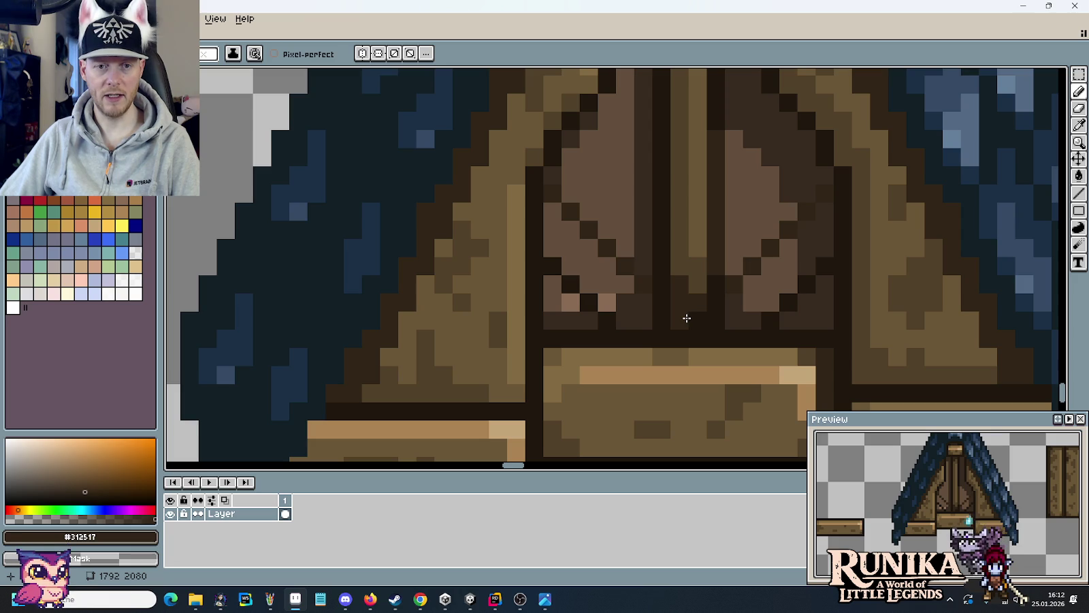
drag(649, 234, 652, 263)
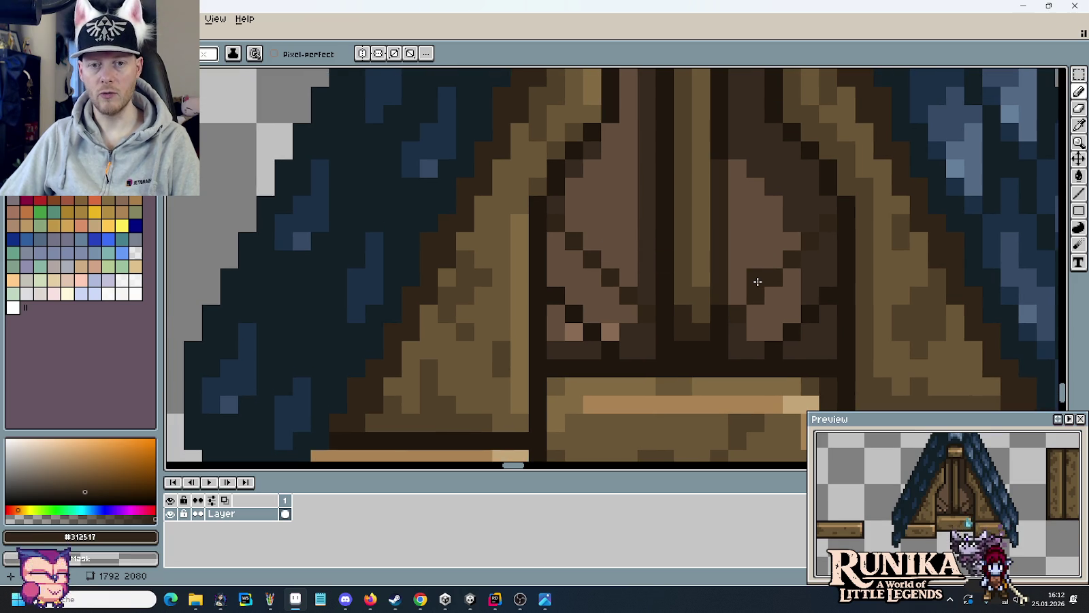
alt+click(647, 260)
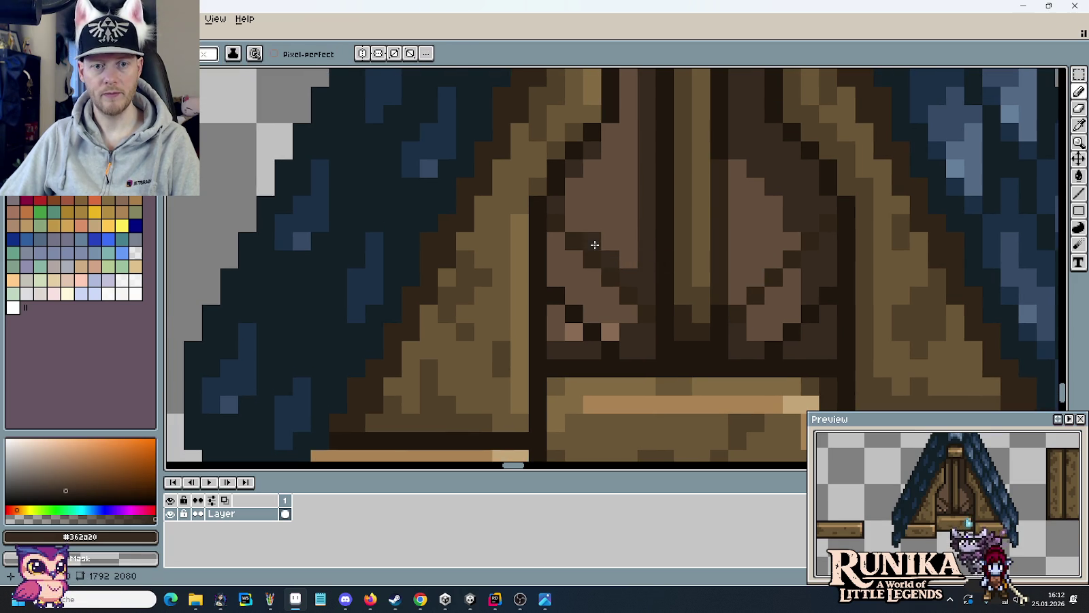
click(738, 277)
click(756, 277)
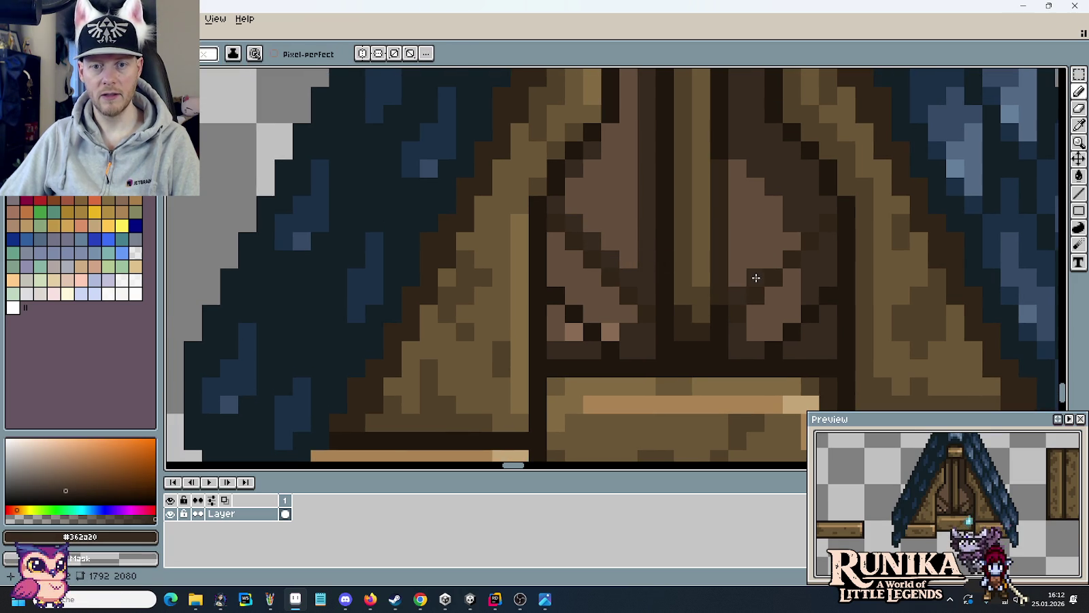
drag(765, 259, 777, 246)
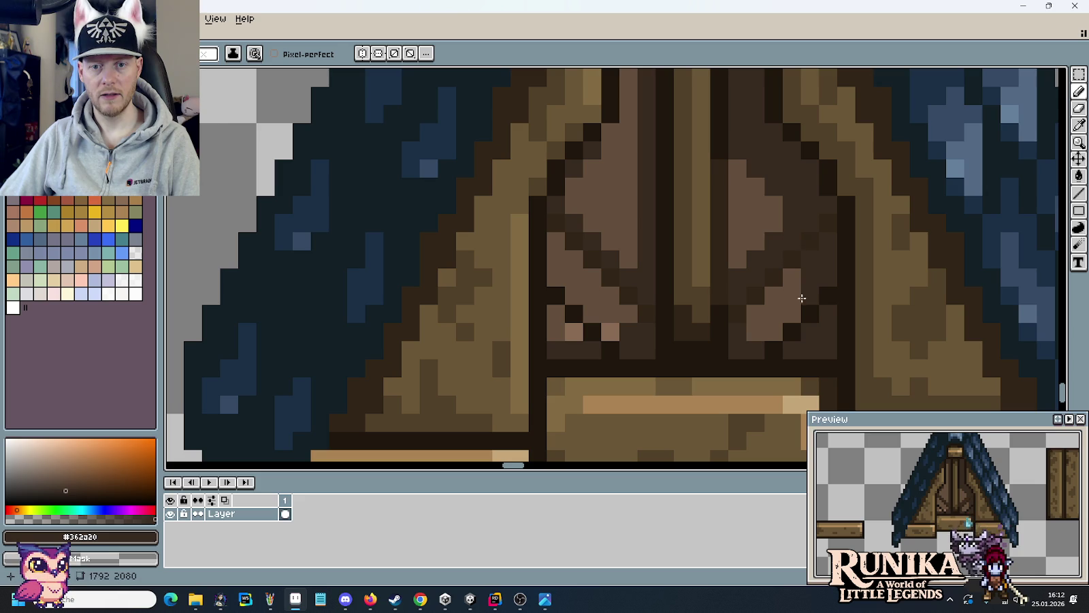
- Try flood-filling the right panel with olive brown, undoing each attempt
key(i)
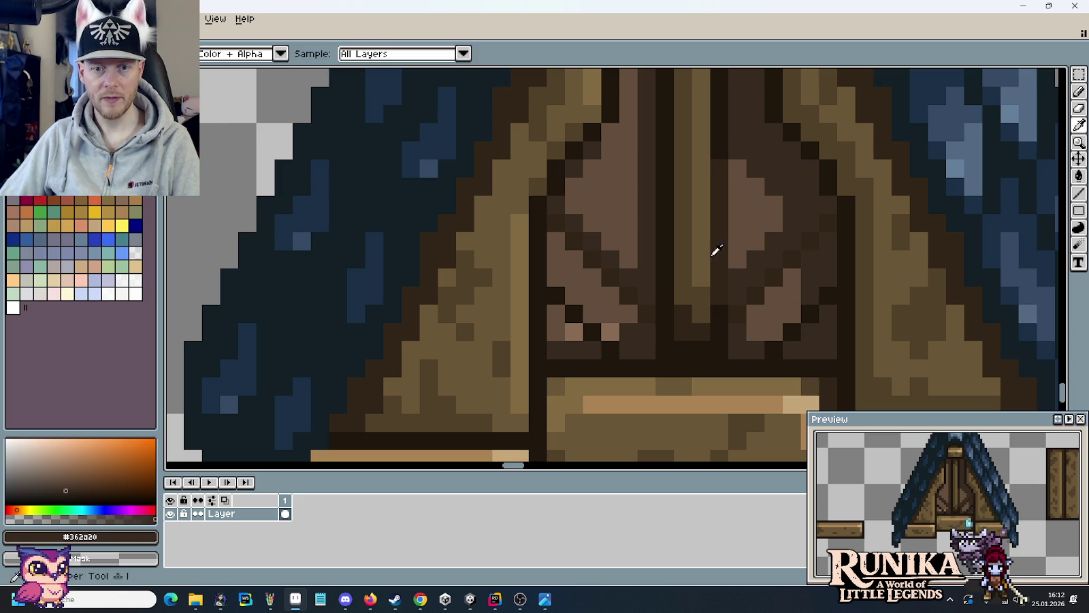
click(688, 251)
key(g)
click(747, 332)
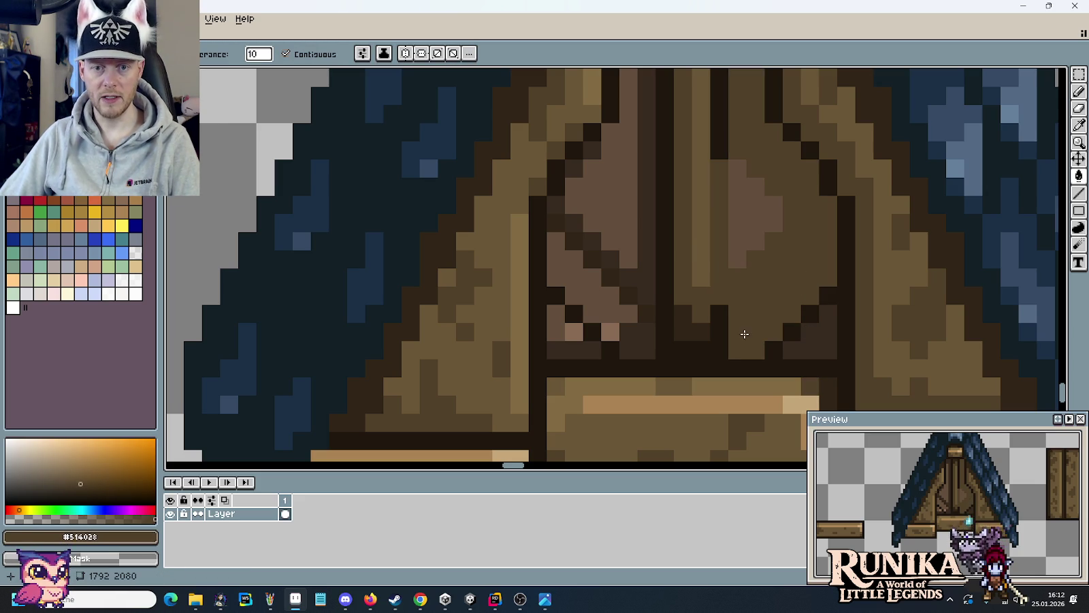
key(ctrl+z)
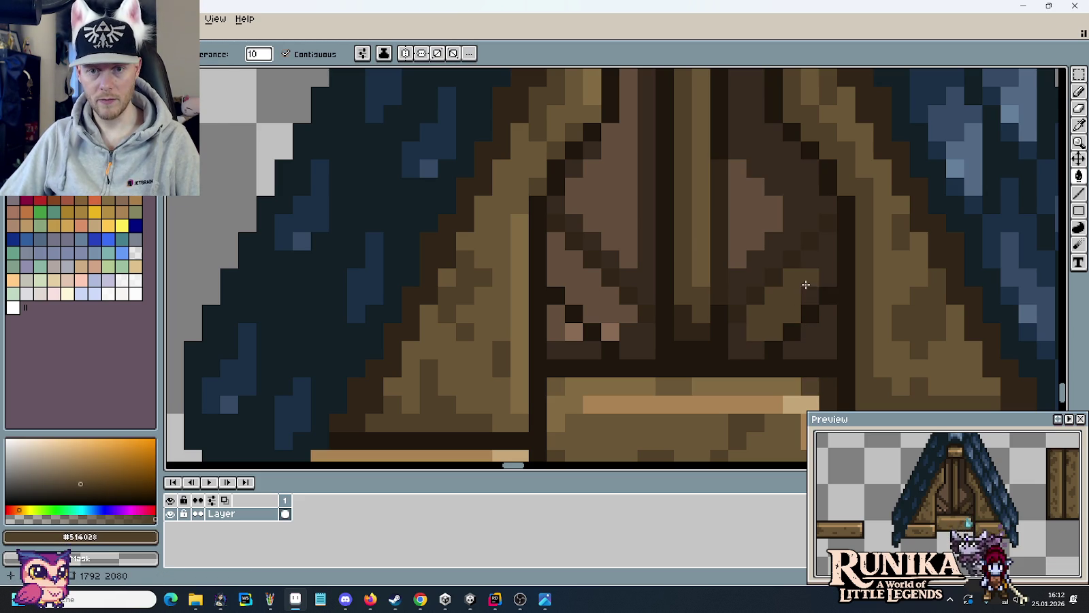
click(807, 279)
key(ctrl+z)
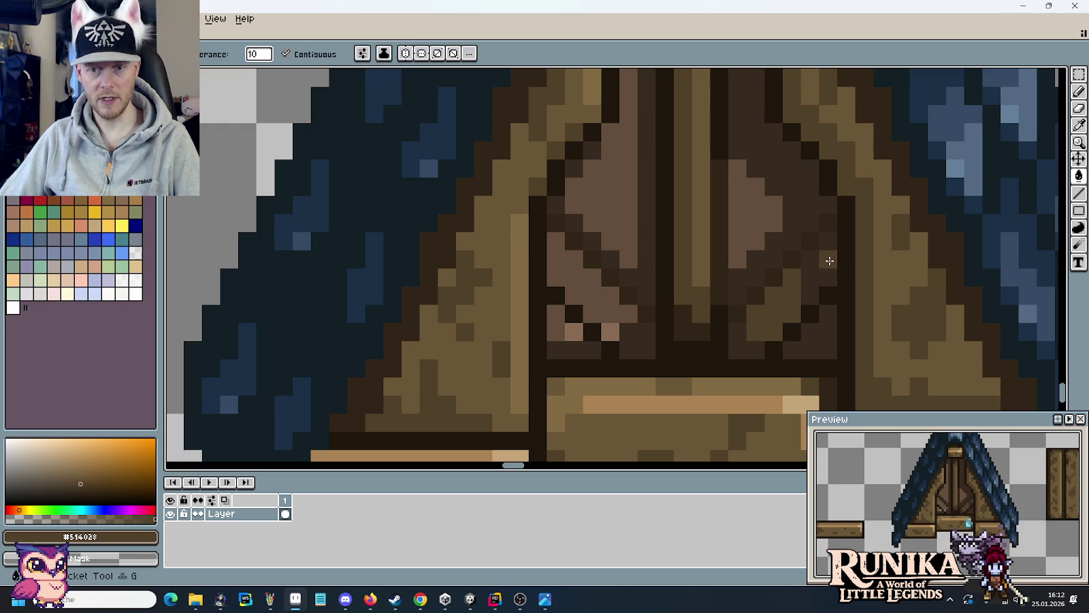
click(830, 261)
key(ctrl+z)
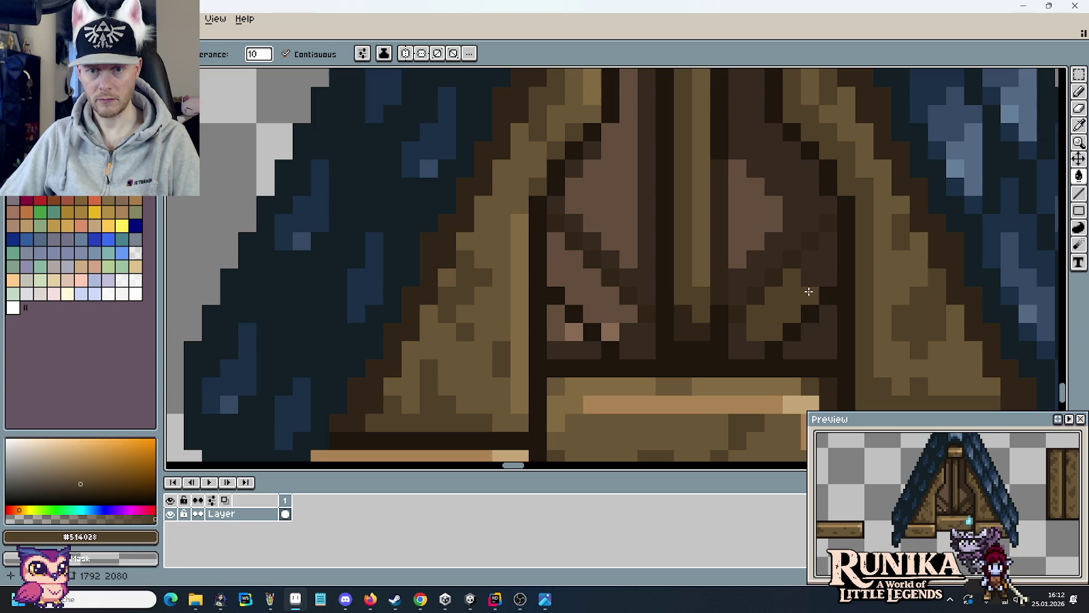
key(b)
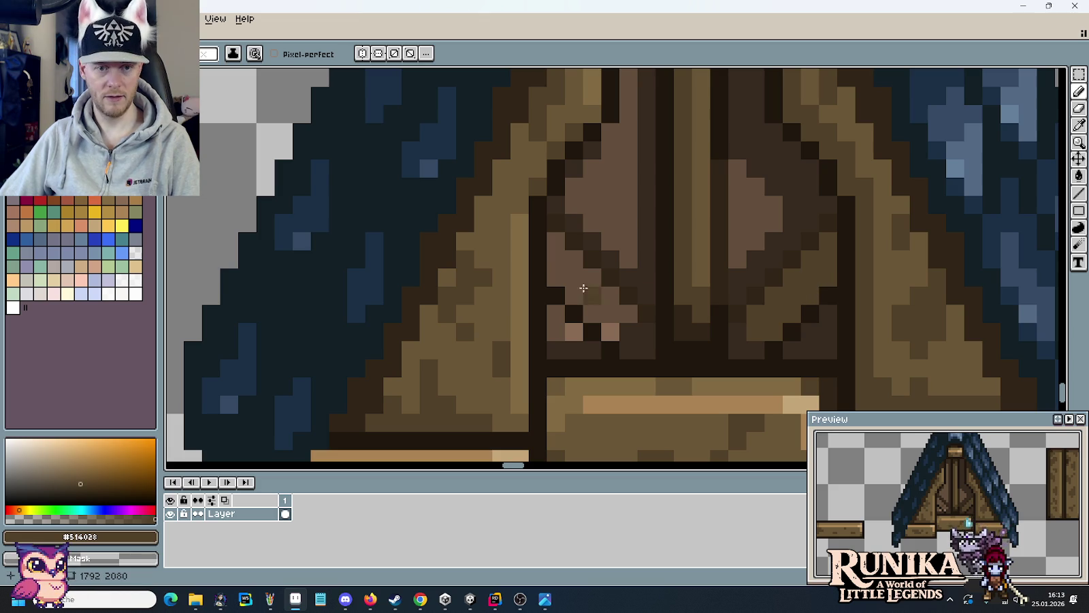
- Fill and touch up the lower parts of both panels with olive brown
key(g)
click(590, 288)
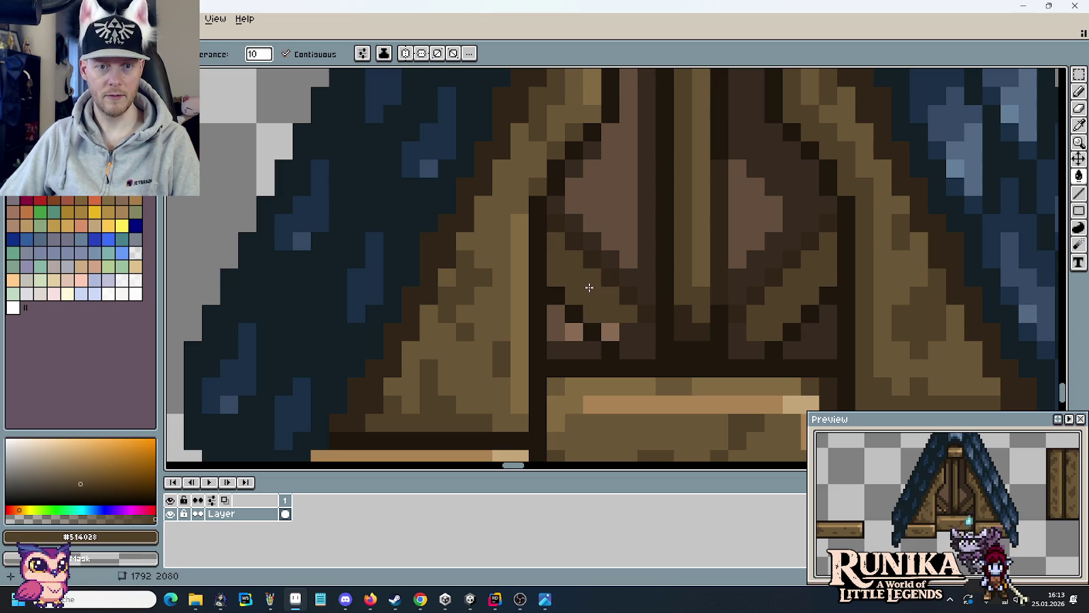
click(567, 308)
click(611, 332)
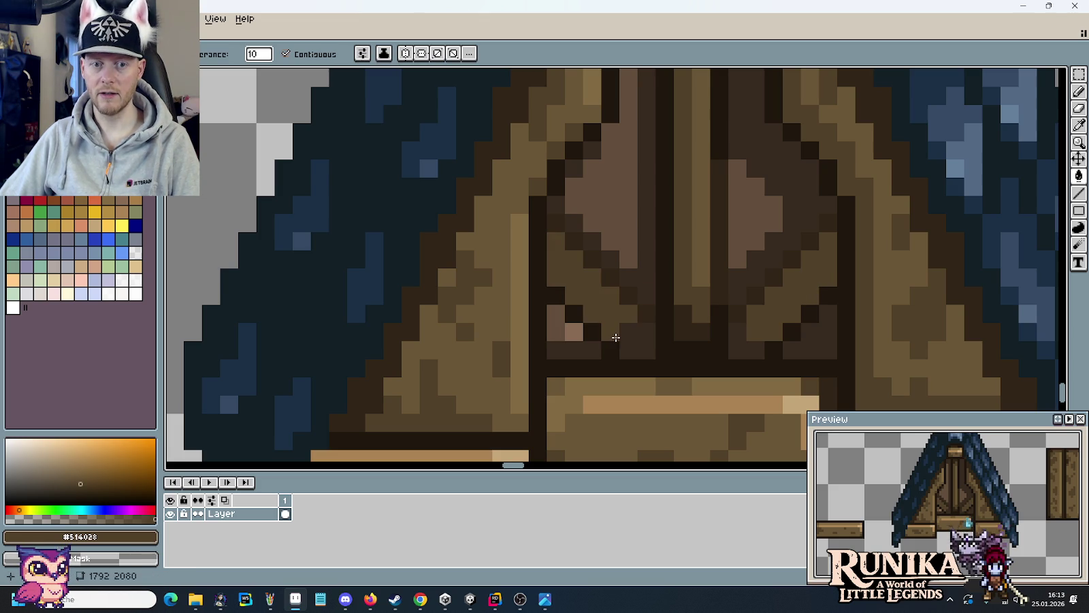
key(b)
drag(646, 332, 646, 350)
click(628, 349)
click(738, 332)
click(738, 350)
click(757, 349)
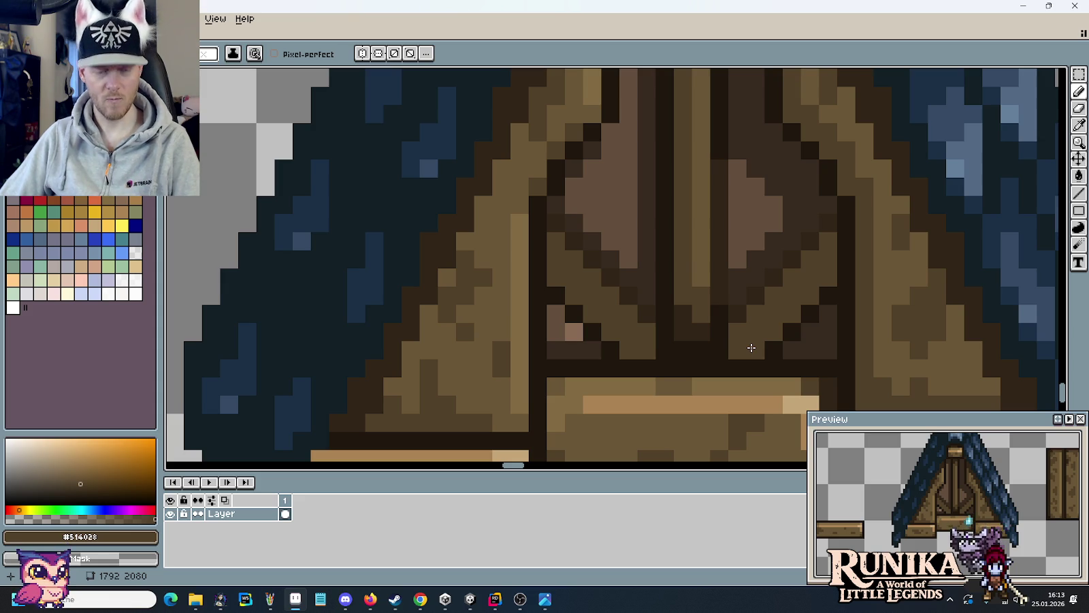
- Sample mid and dark browns and lighten the remaining dark pixels on the right panel
alt+click(681, 330)
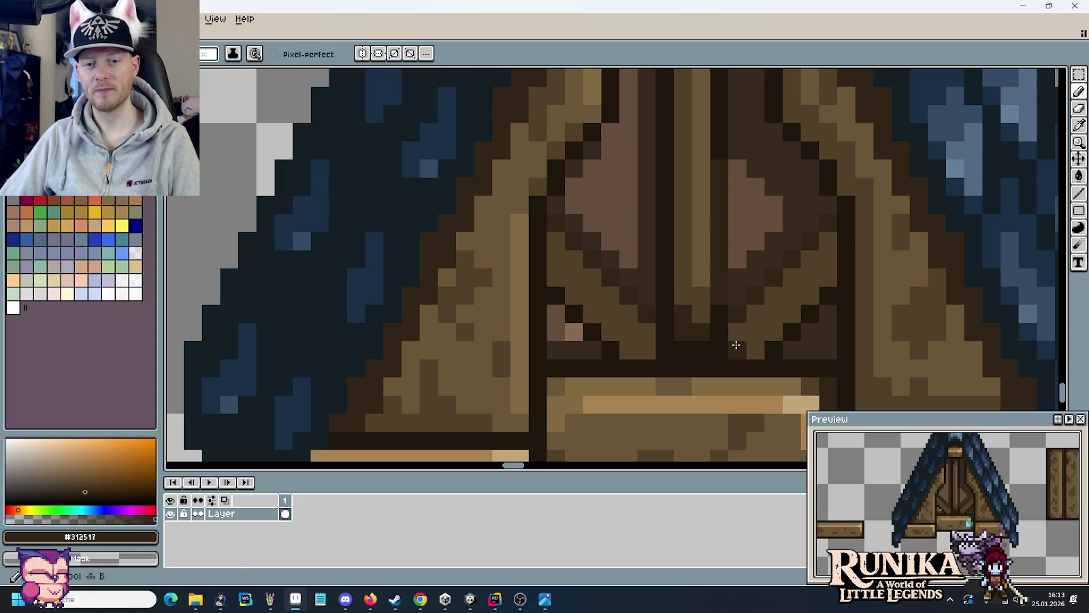
alt+click(746, 319)
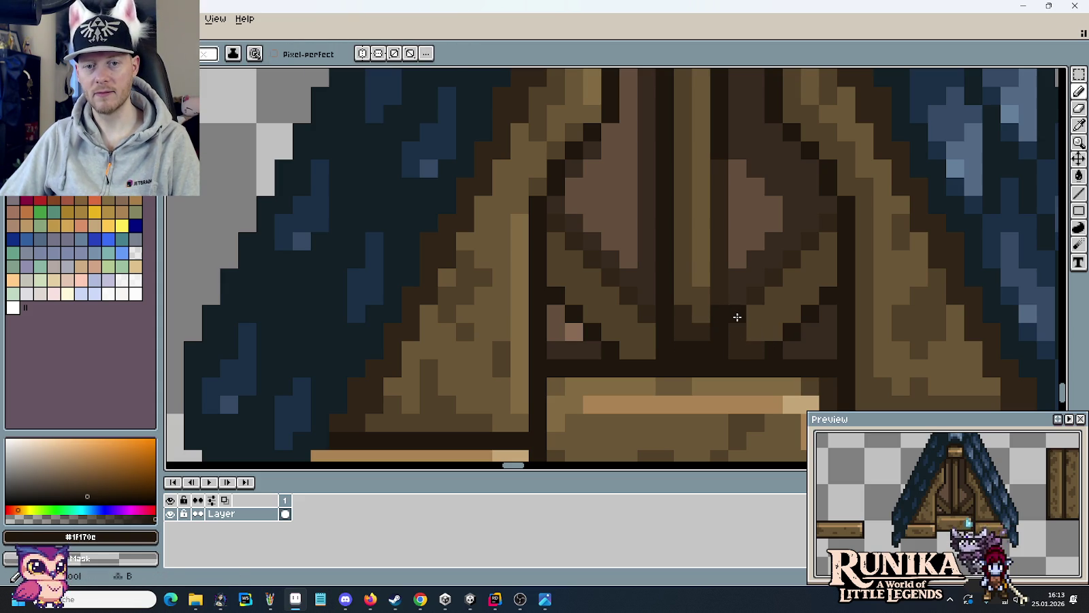
alt+click(755, 310)
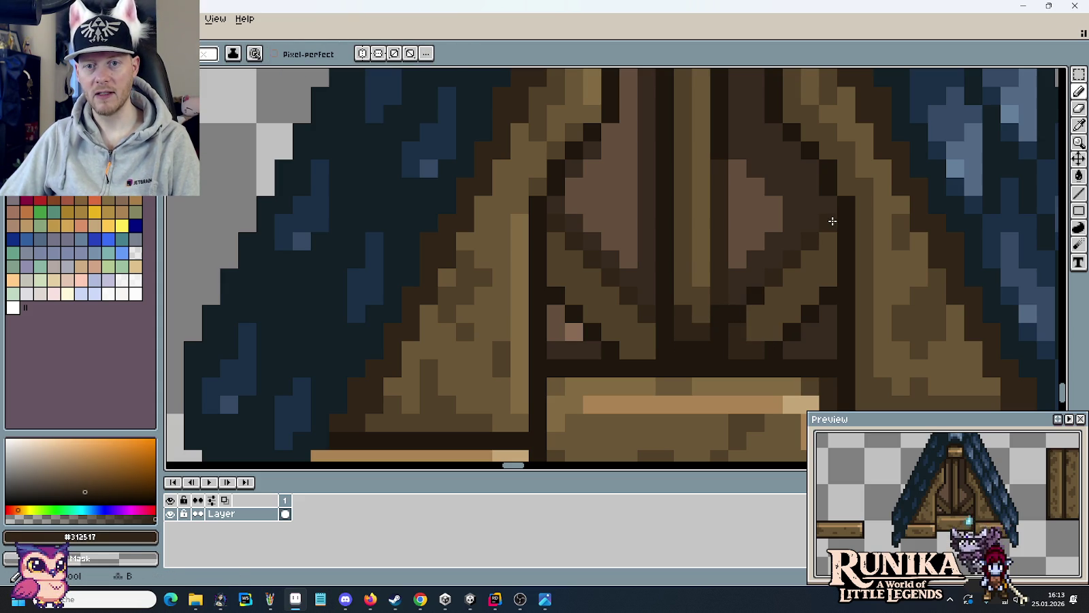
alt+click(806, 314)
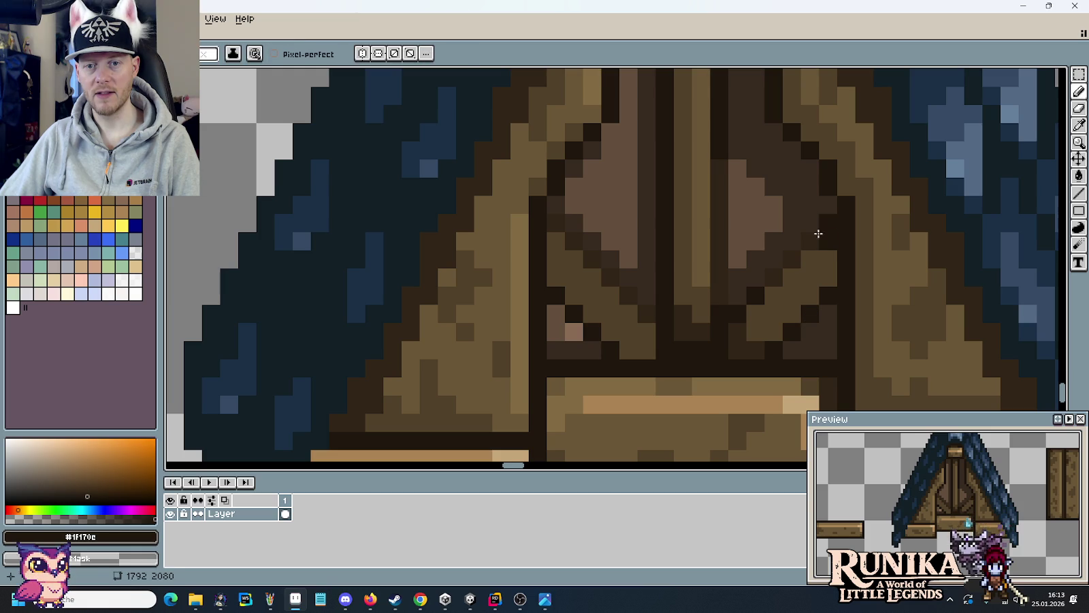
alt+click(753, 348)
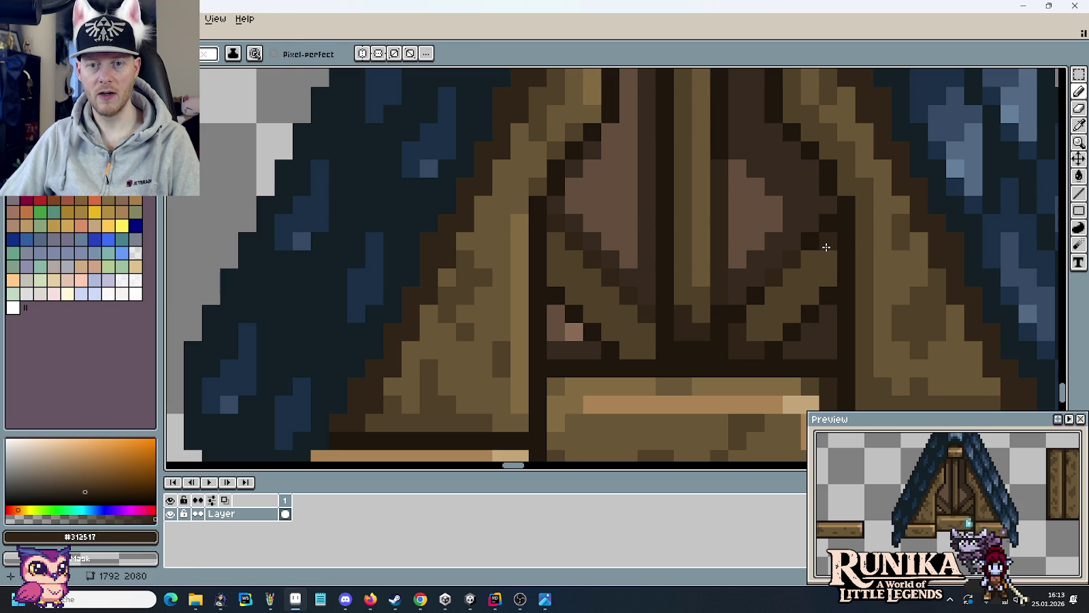
alt+click(708, 248)
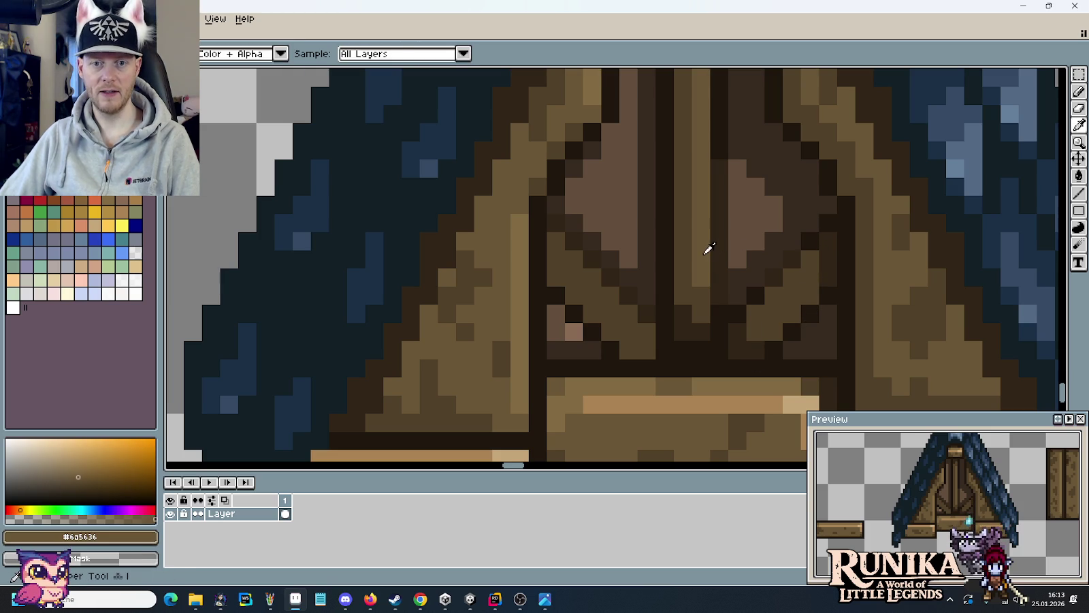
click(779, 295)
click(809, 259)
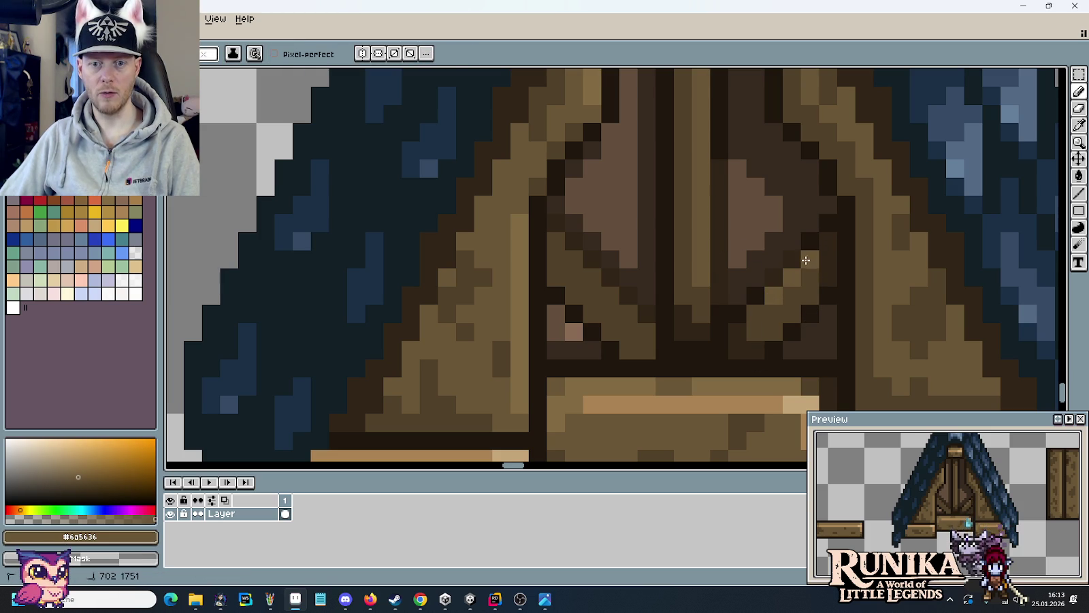
click(756, 313)
- Paint a light brown (#8c6b54) highlight streak up the left gable panel
alt+click(619, 217)
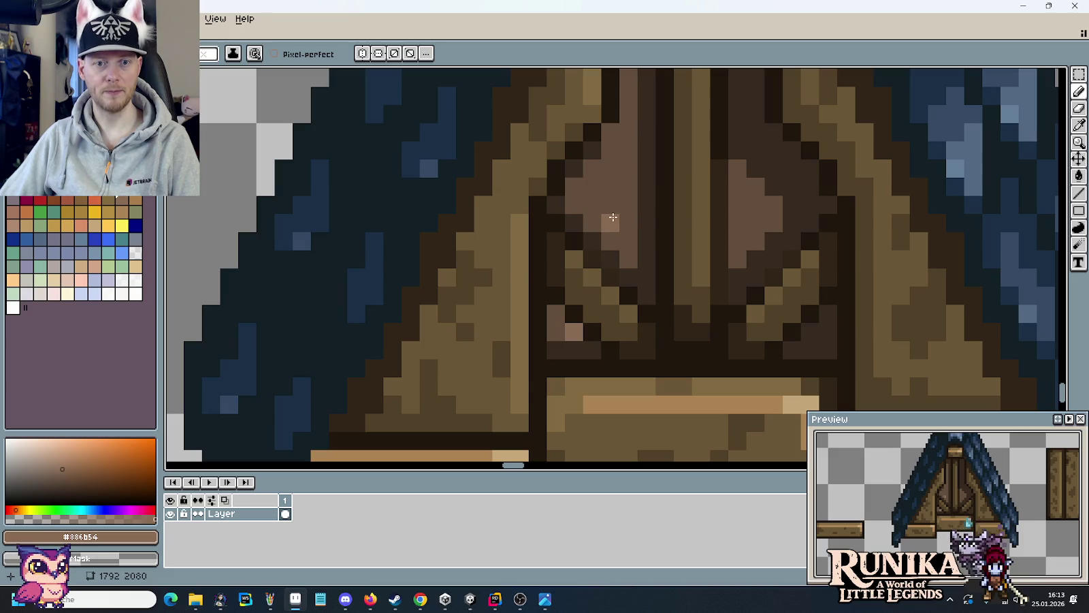
click(610, 186)
click(592, 205)
click(592, 186)
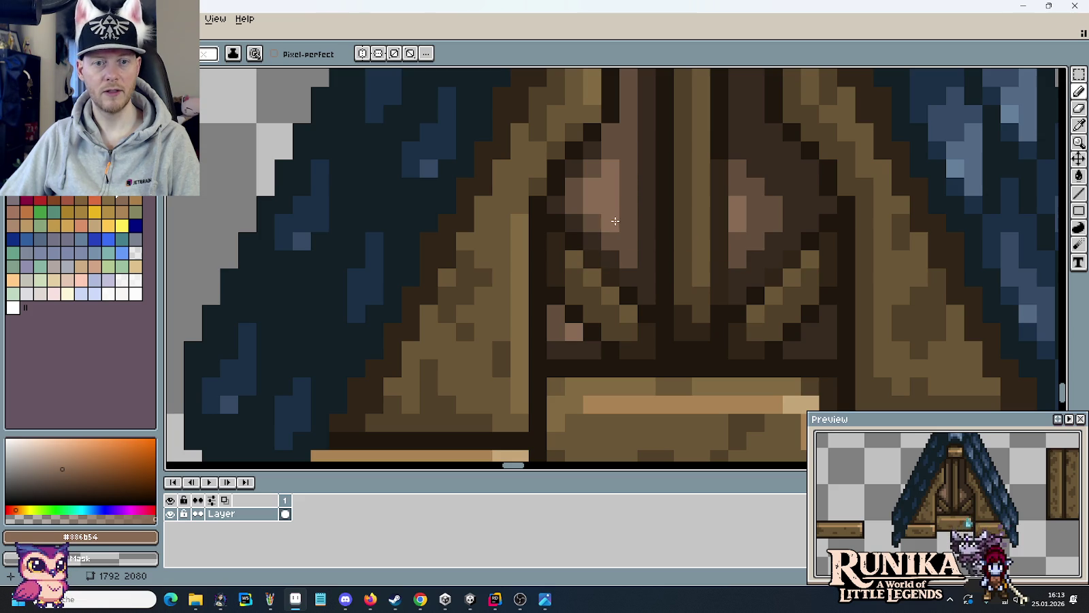
drag(625, 221, 628, 173)
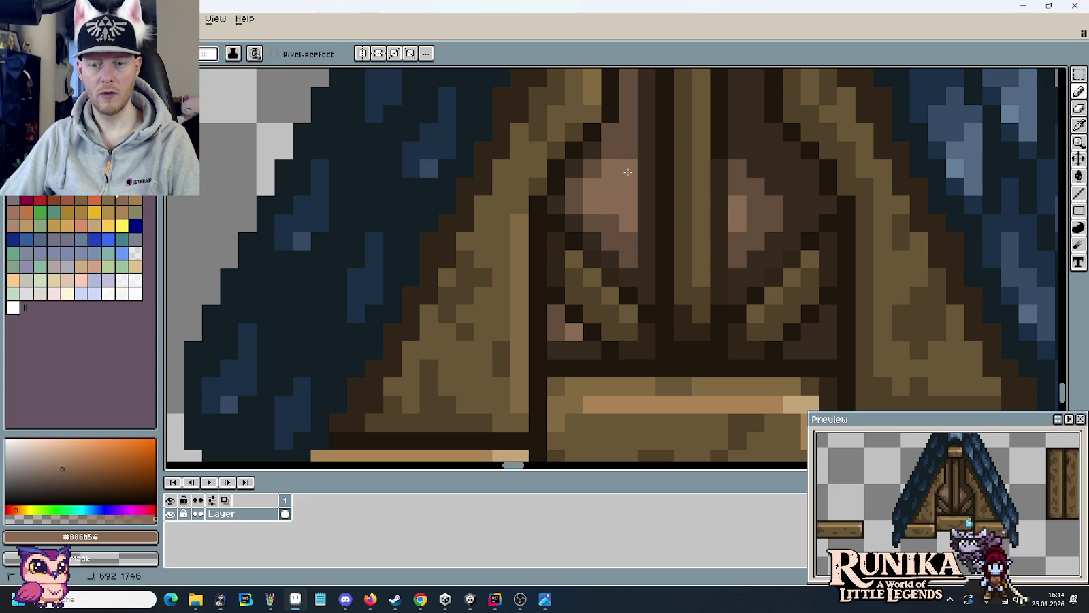
- Add darker brown (#634c3b) shading pixels below the highlight on the left panel
alt+click(574, 171)
drag(591, 177, 589, 201)
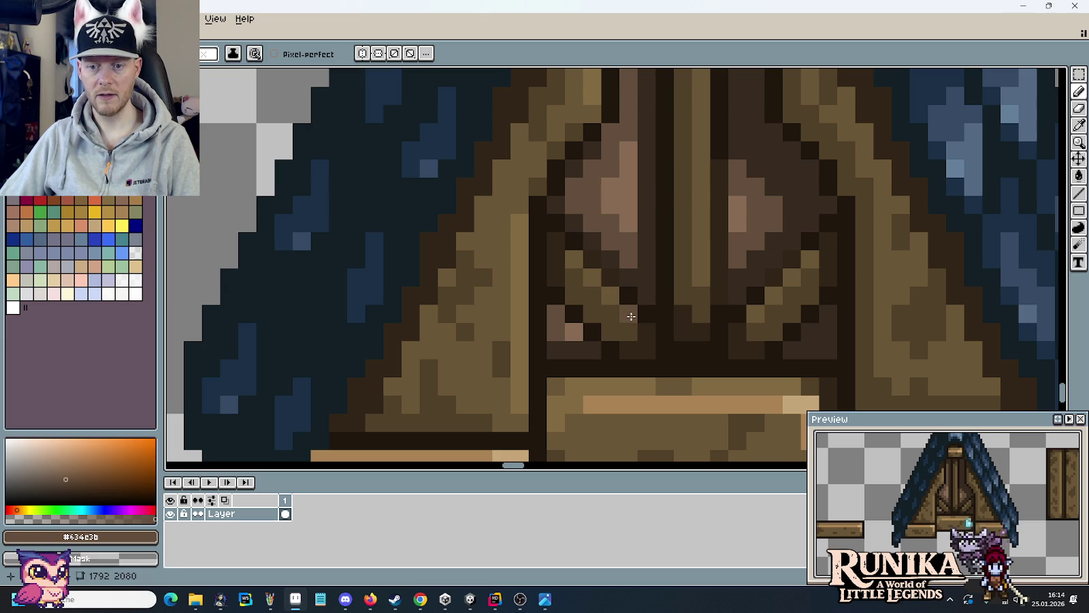
scroll(650, 340, down, 3)
scroll(646, 337, down, 3)
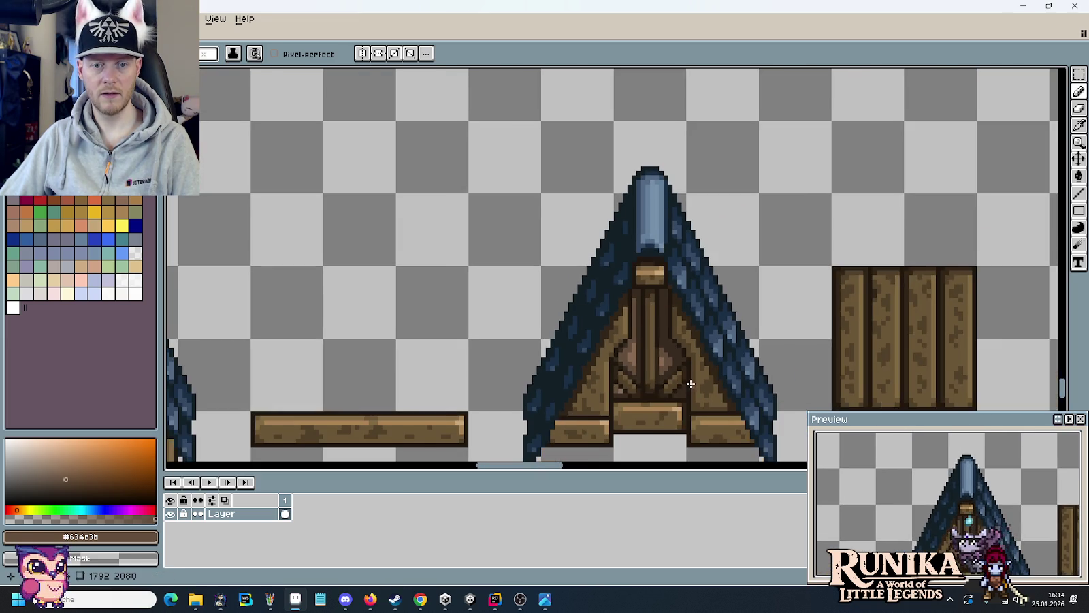
scroll(681, 368, down, 3)
scroll(630, 327, up, 3)
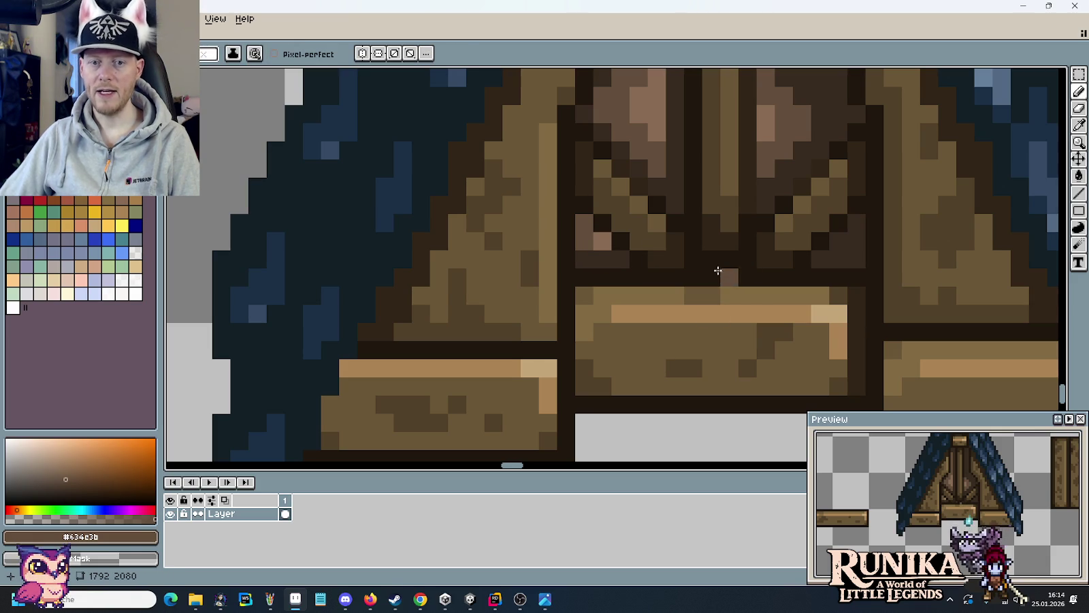
key(b)
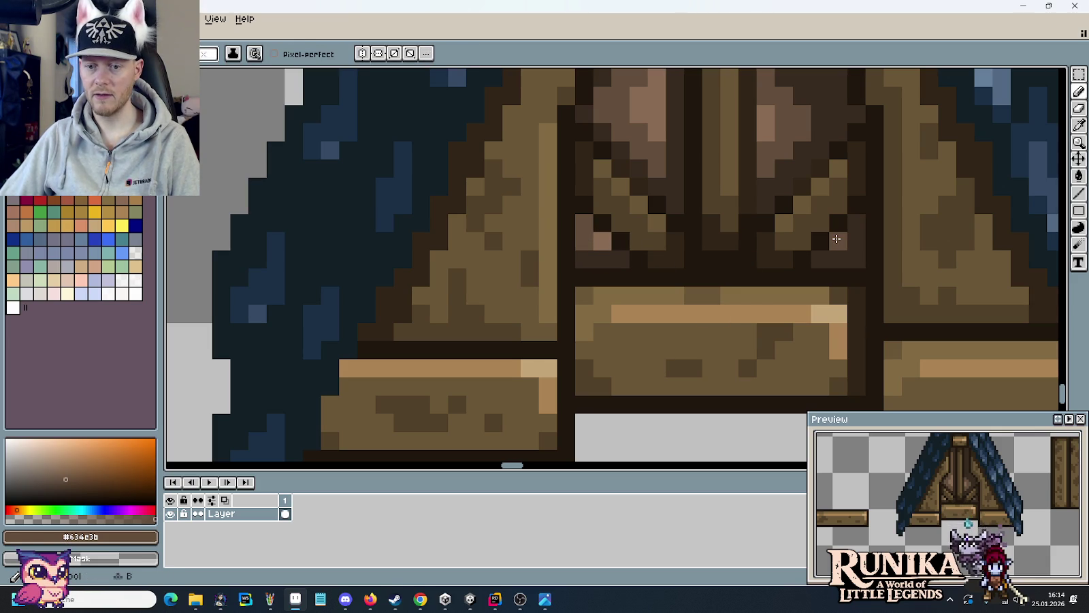
scroll(668, 309, down, 5)
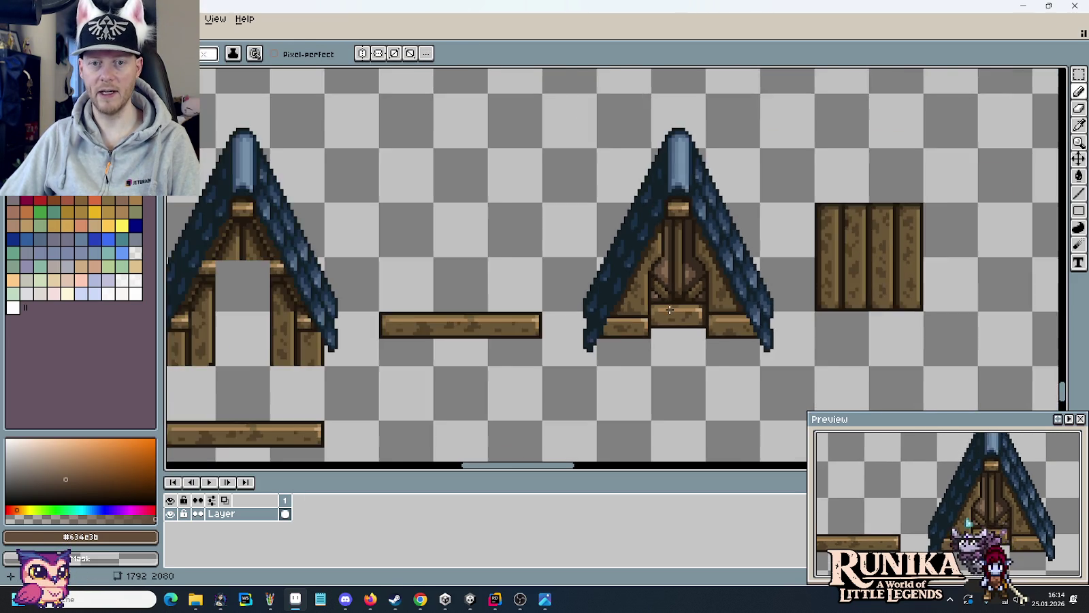
scroll(668, 309, down, 1)
drag(680, 382, 671, 351)
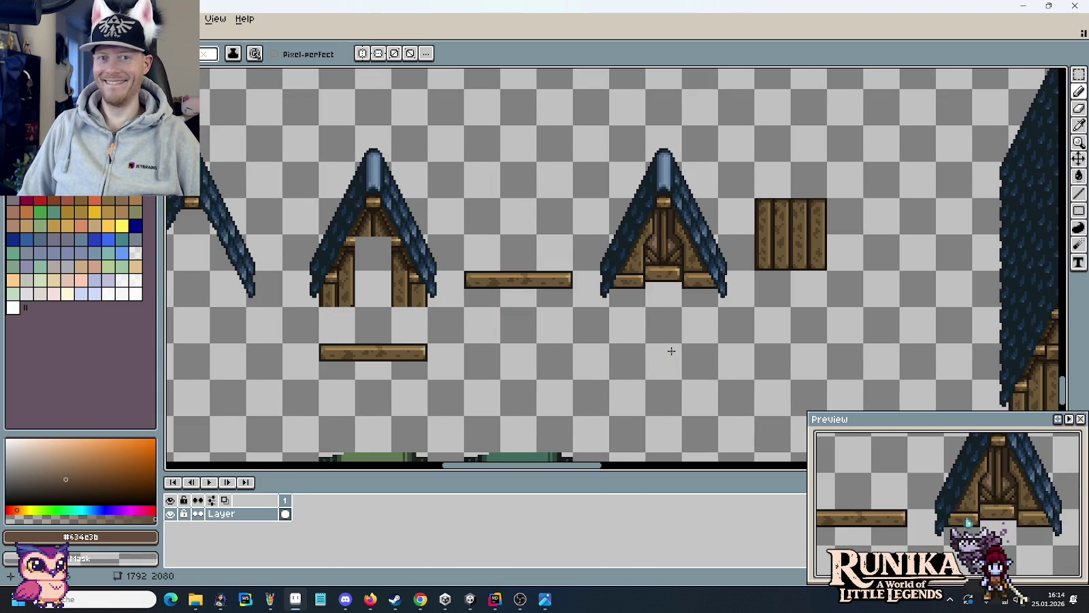
key(alt+Tab)
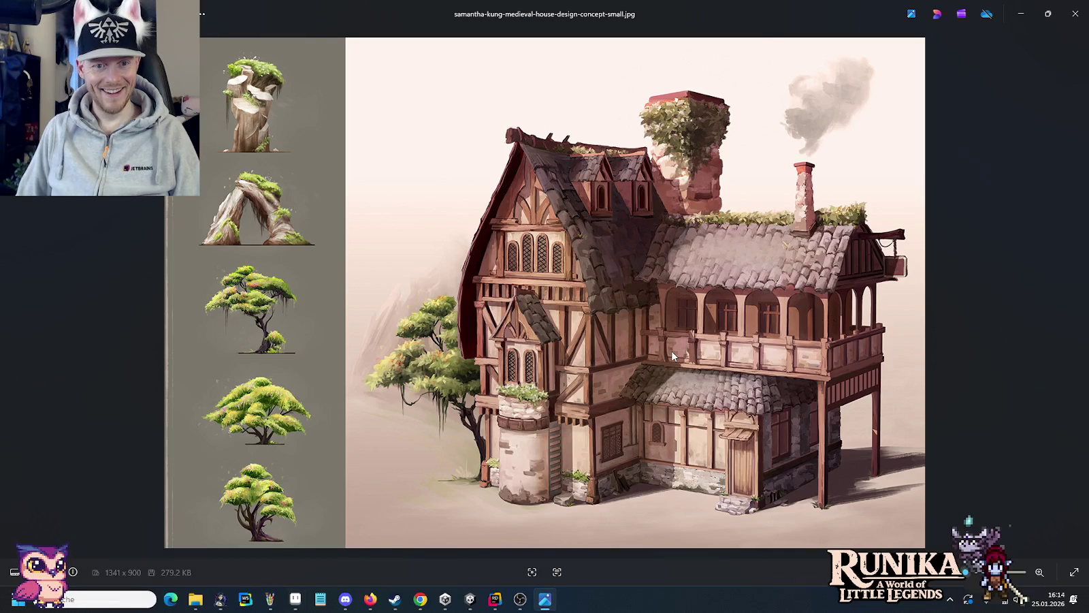
key(alt+Tab)
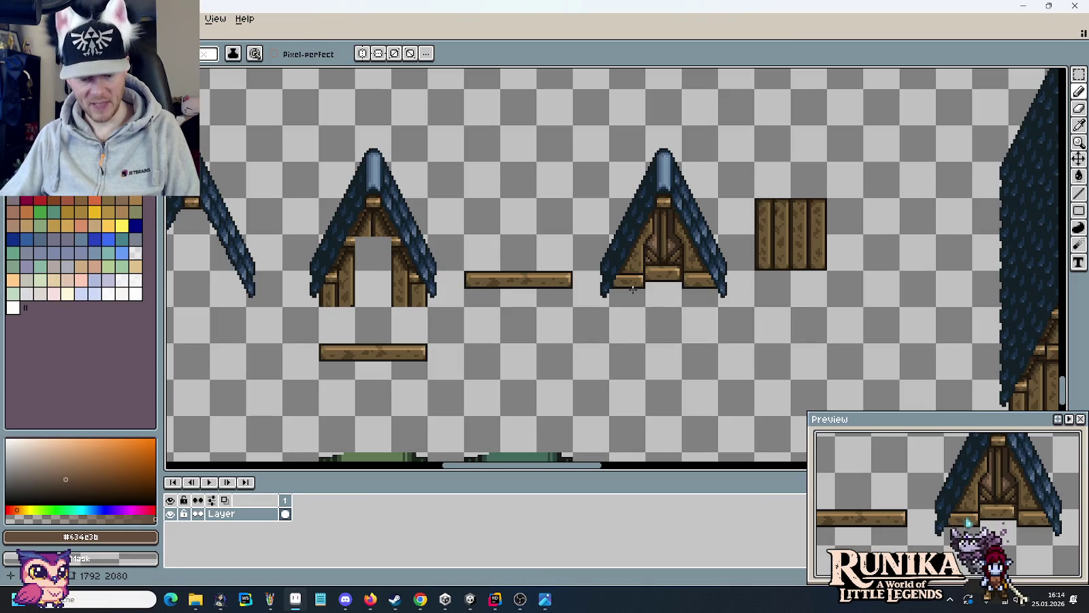
key(m)
scroll(669, 253, up, 2)
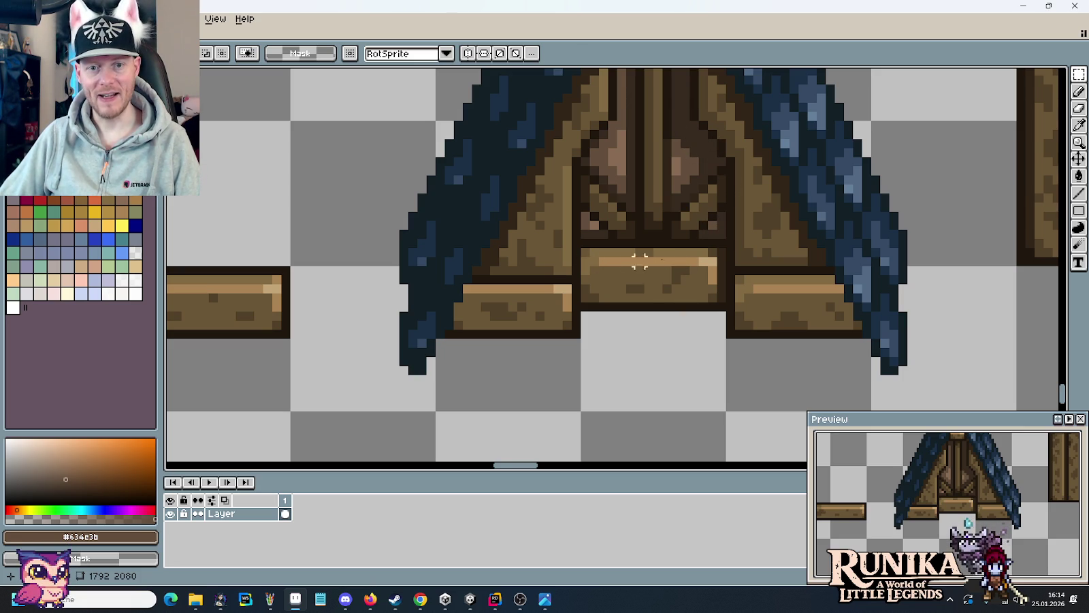
scroll(703, 261, down, 1)
scroll(688, 262, down, 3)
scroll(673, 264, up, 1)
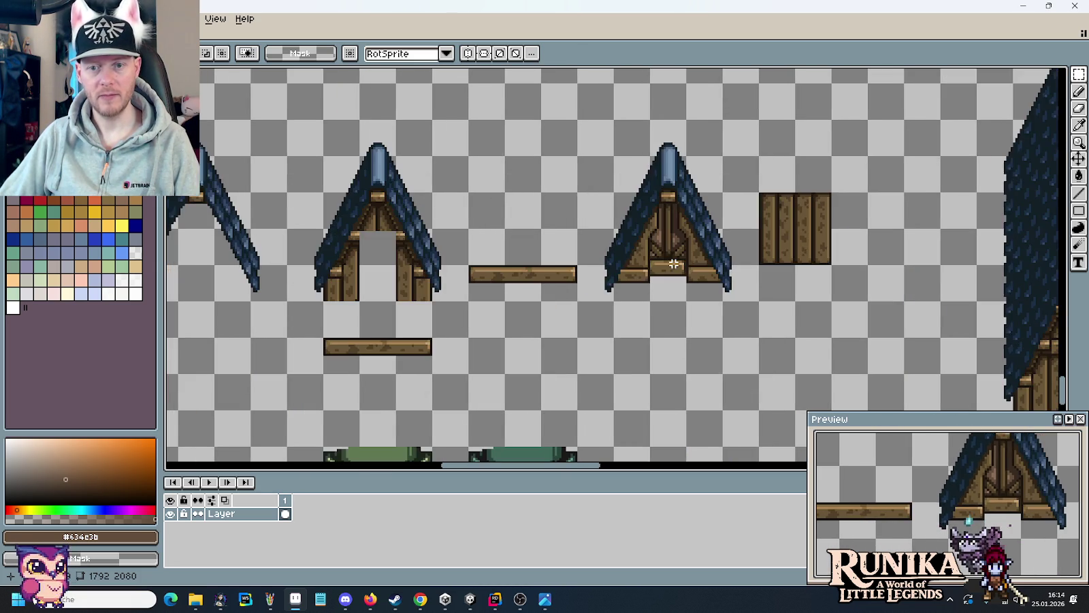
scroll(673, 263, down, 1)
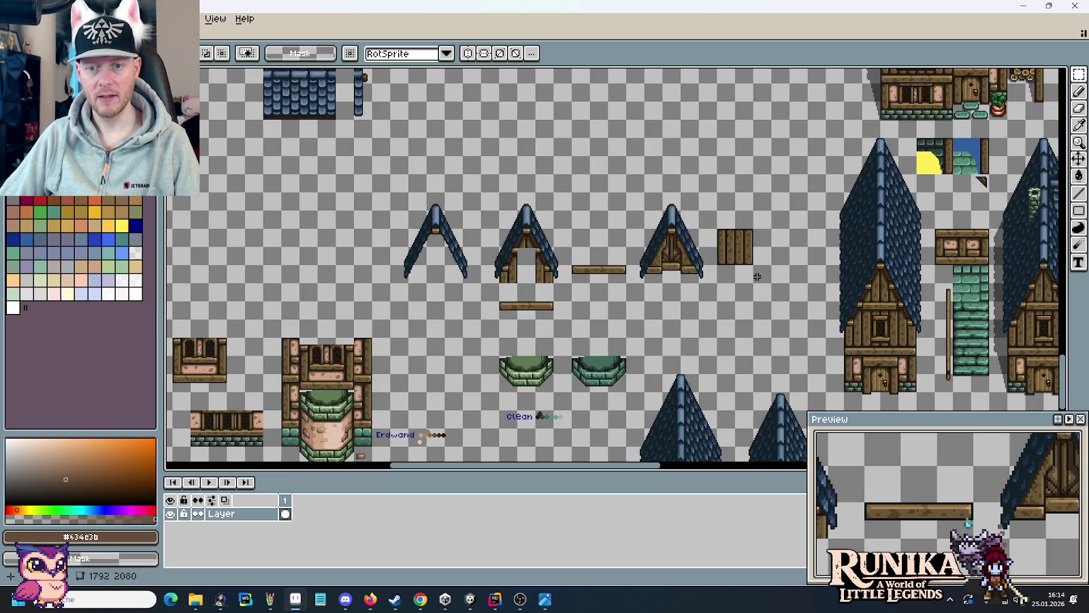
key(alt+Tab)
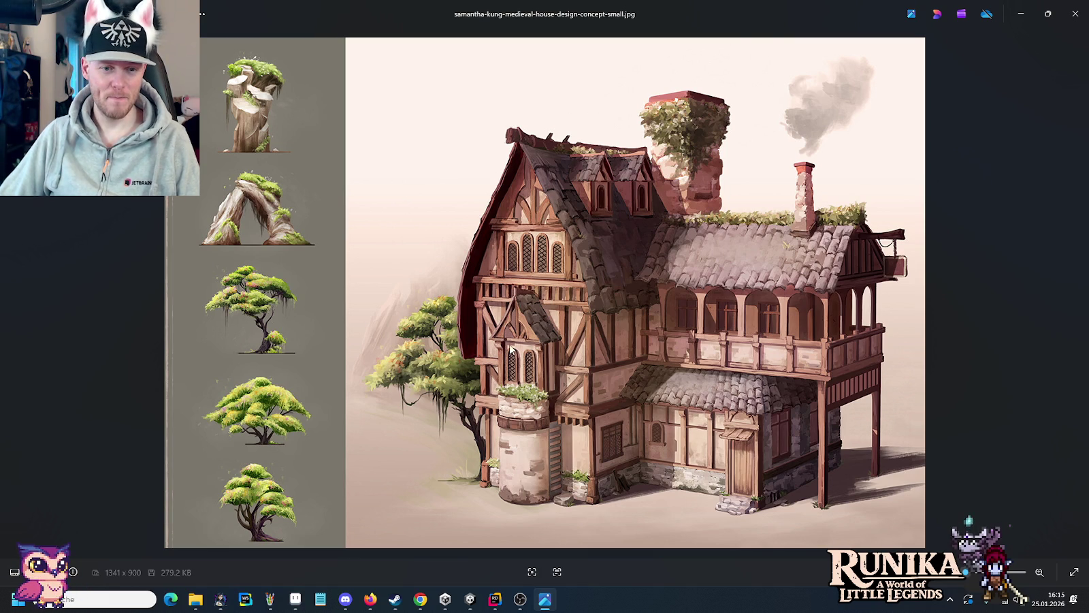
key(alt+Tab)
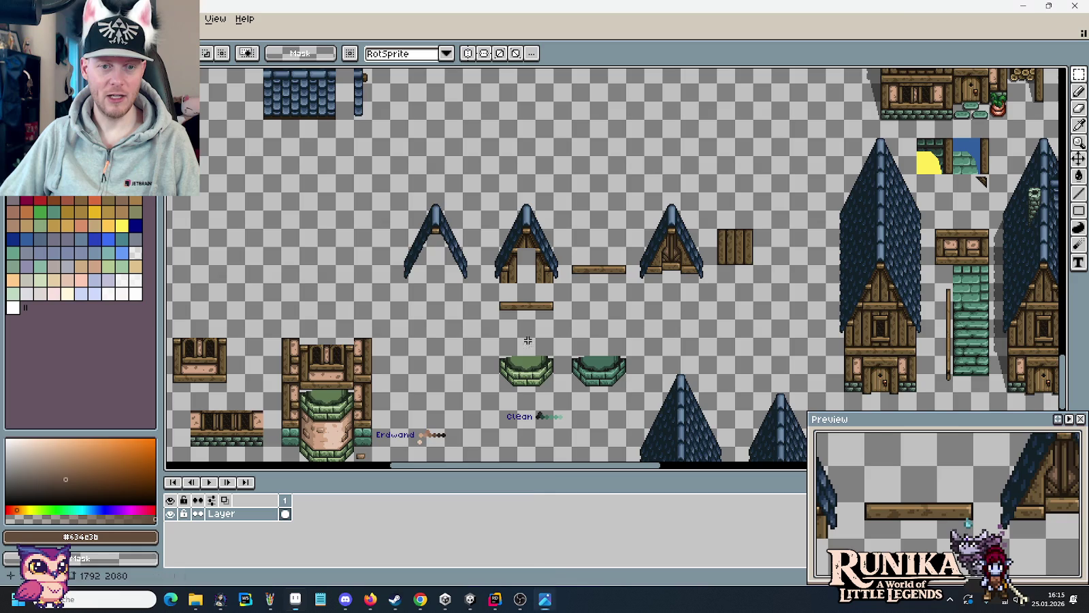
scroll(700, 290, up, 2)
- Select part of the right gable panel above the lower plank and commit it
scroll(700, 290, up, 1)
scroll(700, 289, up, 1)
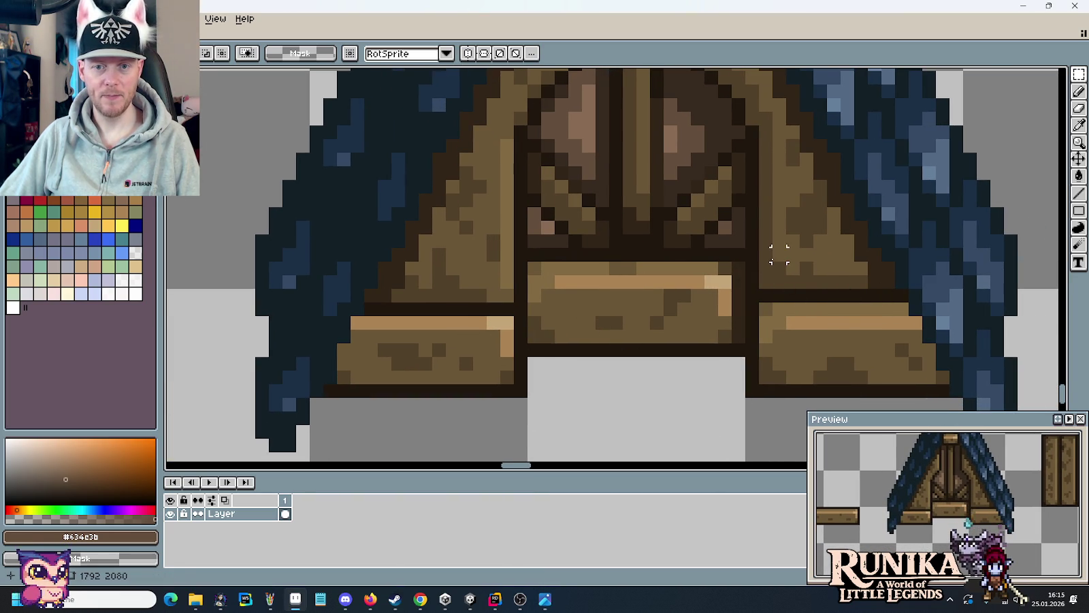
mouse_move(766, 269)
mouse_down()
mouse_move(896, 304)
mouse_move(879, 298)
mouse_up()
key(i)
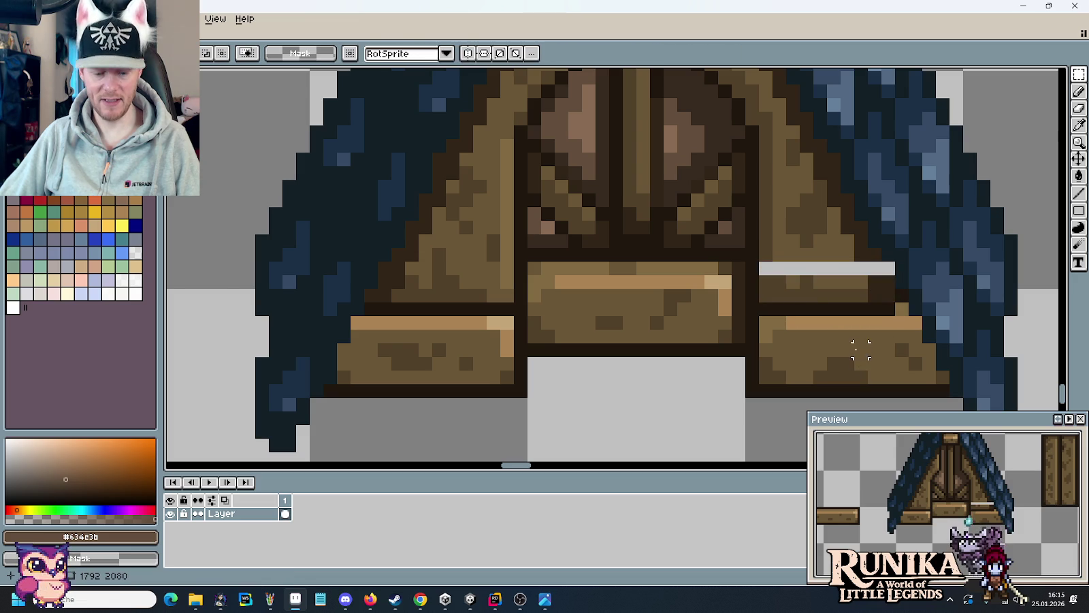
- Paint dark outline-brown pixels beside the transparent gap in the right panel
scroll(861, 348, up, 1)
scroll(895, 311, up, 1)
click(899, 251)
key(b)
click(899, 251)
alt+click(827, 204)
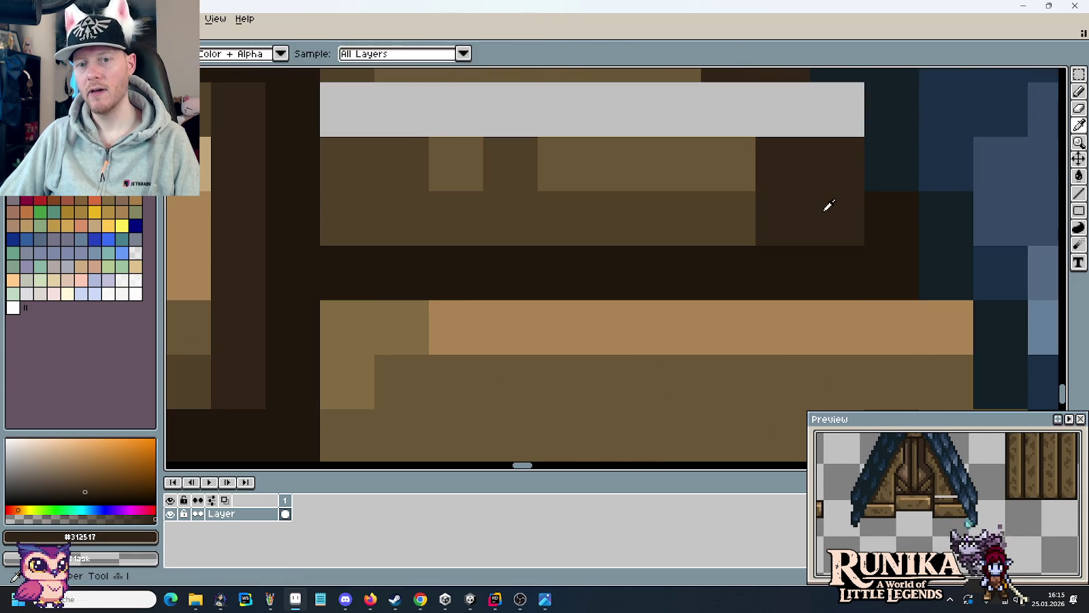
click(892, 217)
- Fill the grey gap row above the lower plank with mid brown pixels
scroll(892, 217, down, 2)
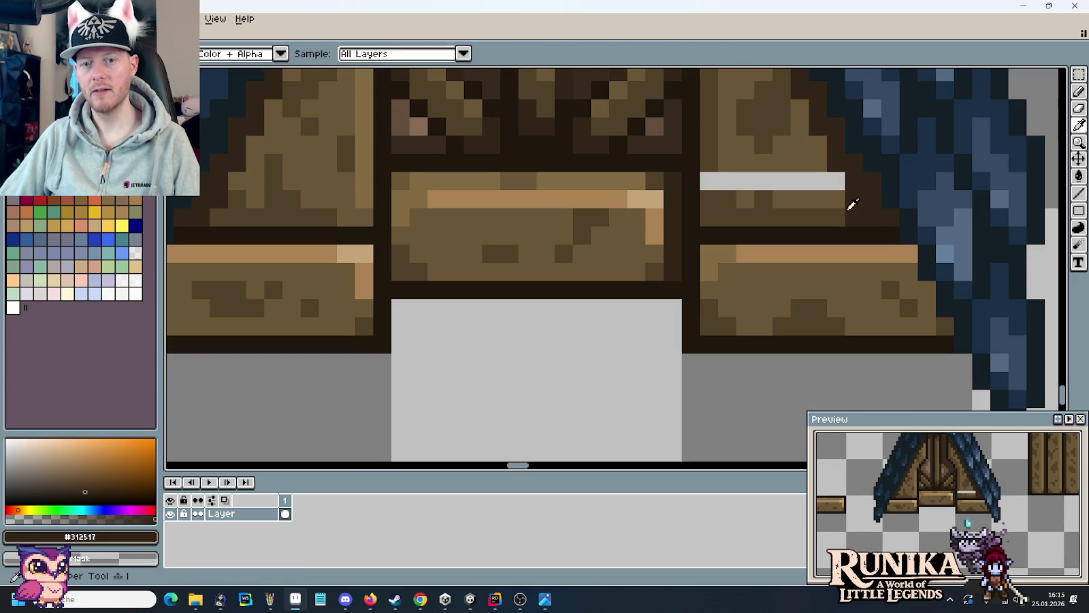
alt+click(848, 213)
alt+click(842, 197)
click(831, 182)
drag(827, 181, 707, 179)
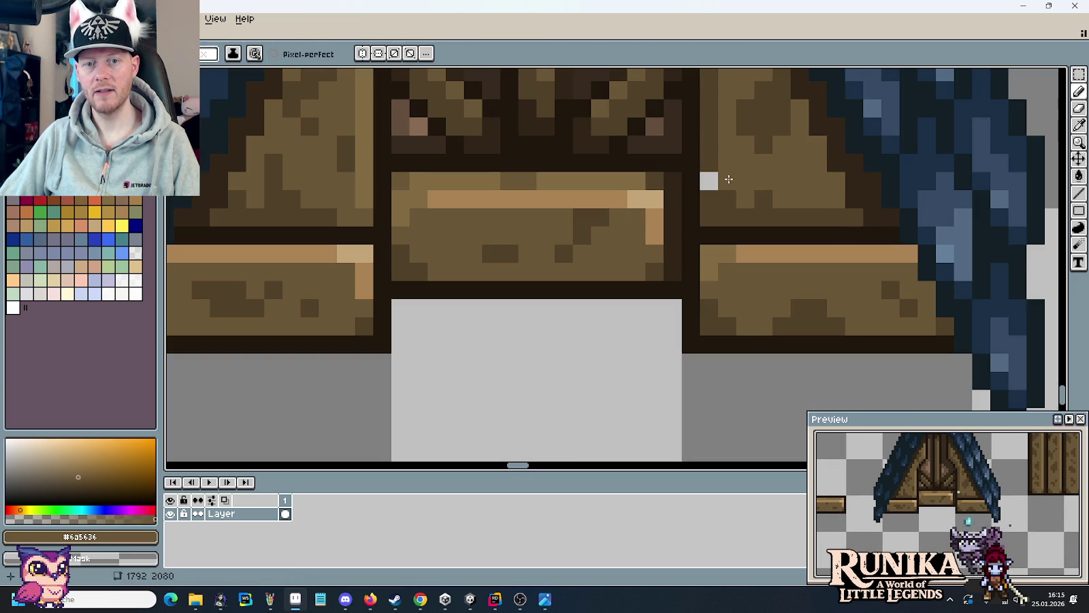
alt+click(707, 179)
scroll(796, 204, up, 1)
scroll(818, 213, down, 1)
scroll(818, 212, down, 4)
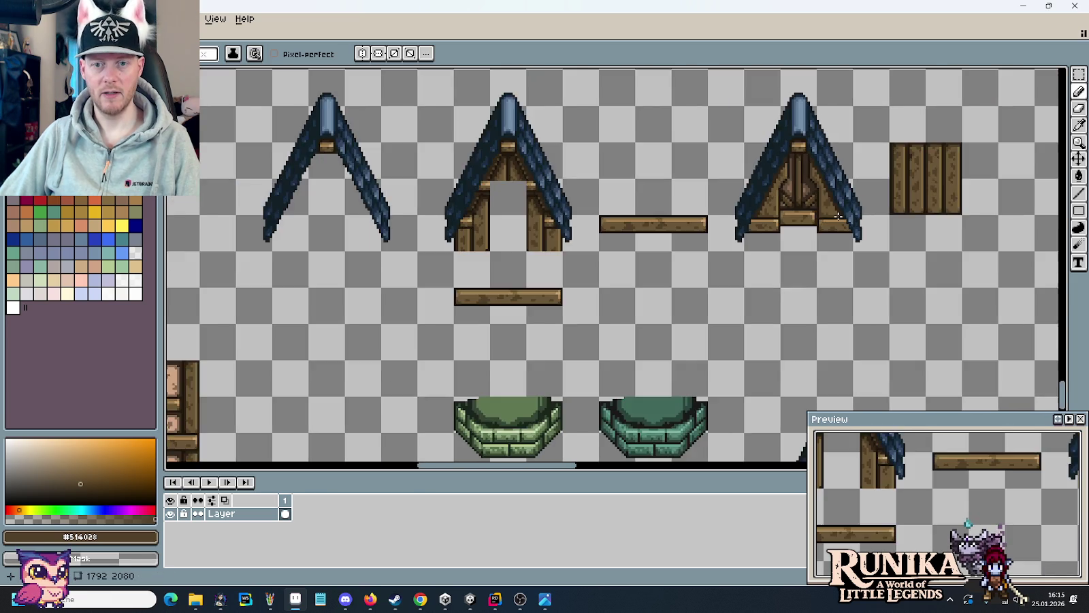
scroll(762, 228, up, 1)
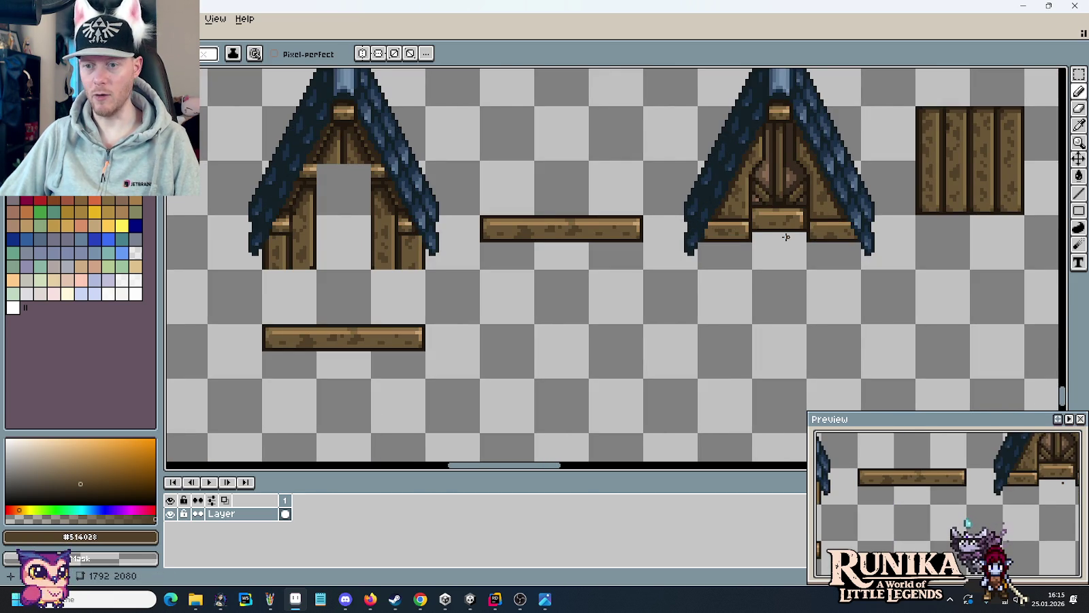
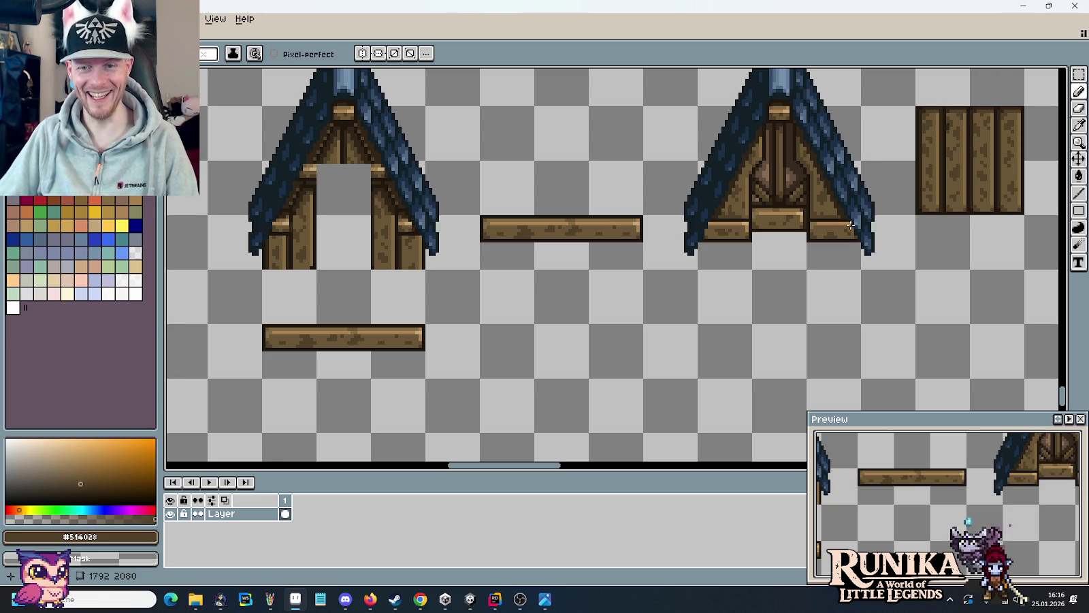
- Darken the end plank's top-right corner pixels with the dark outline brown
scroll(839, 214, up, 4)
scroll(838, 214, up, 2)
alt+click(832, 188)
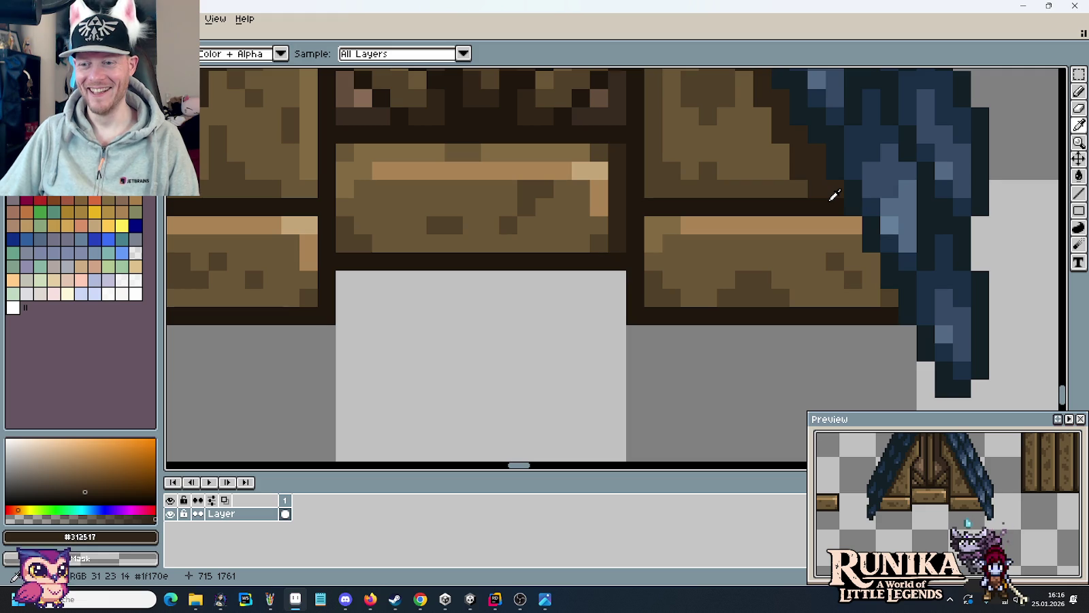
mouse_move(834, 225)
mouse_down()
mouse_move(855, 225)
mouse_move(884, 300)
mouse_up()
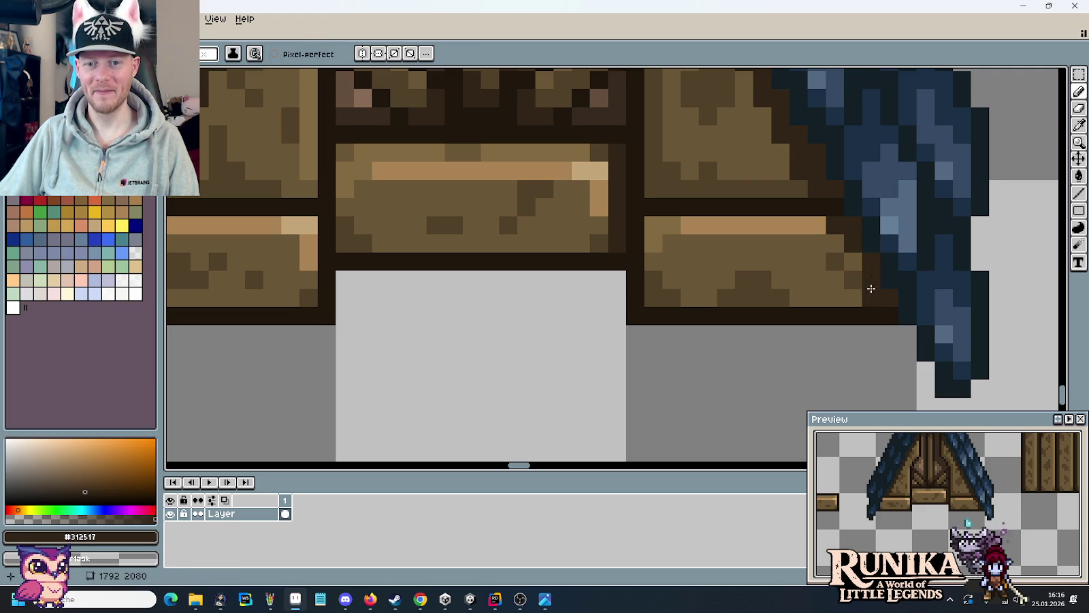
scroll(891, 260, down, 4)
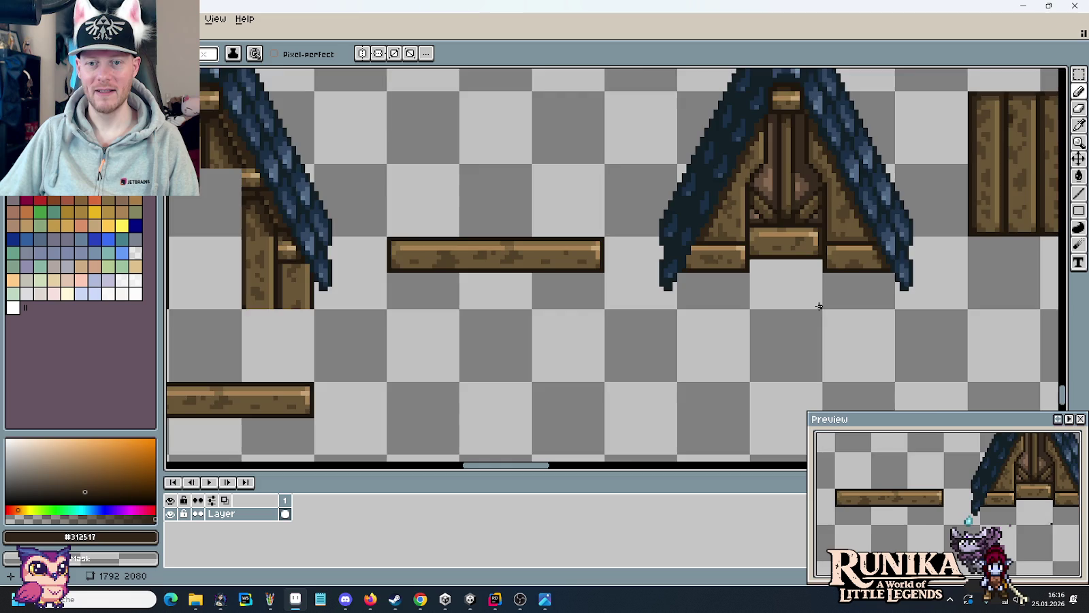
scroll(760, 282, up, 2)
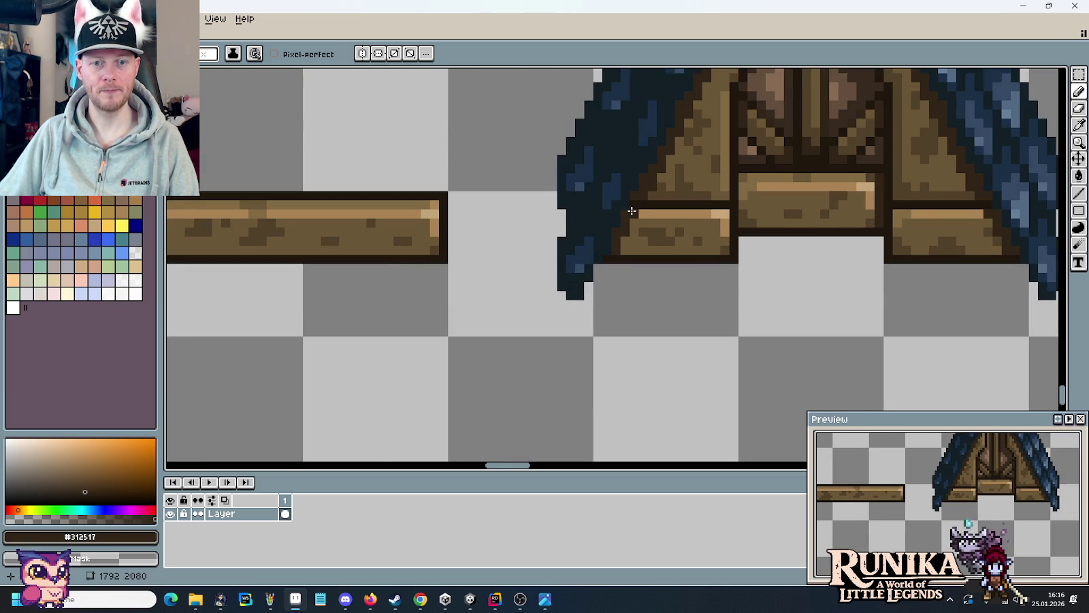
scroll(681, 225, down, 5)
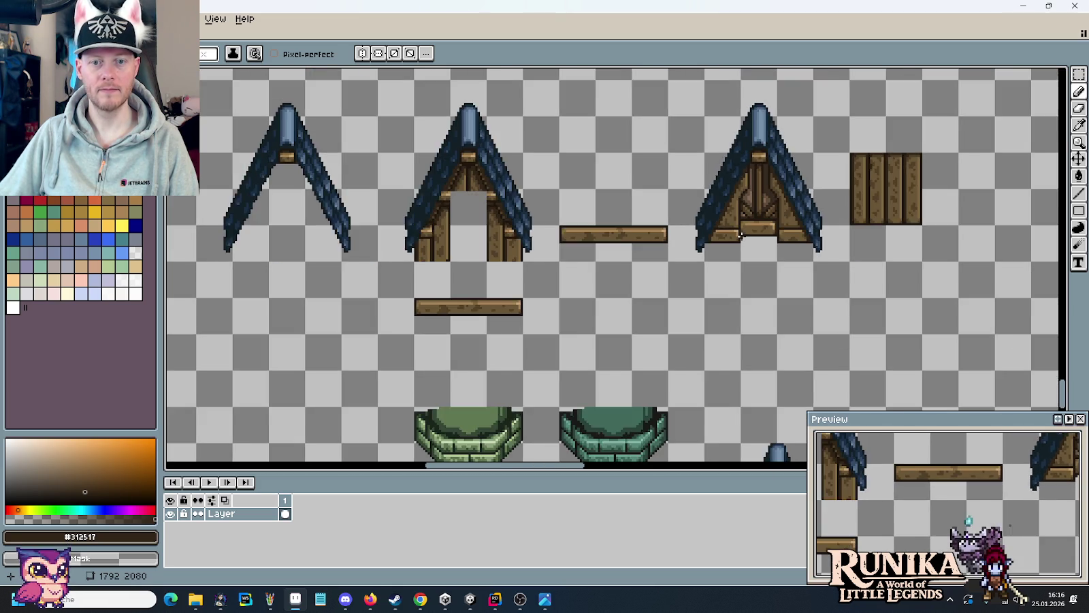
scroll(741, 236, up, 1)
scroll(722, 238, up, 3)
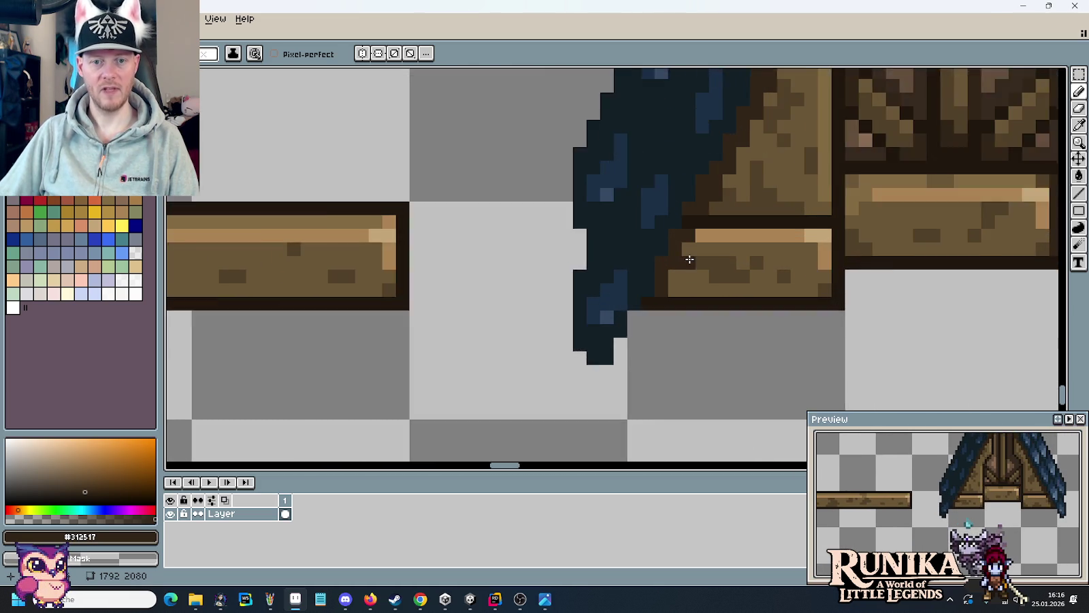
scroll(708, 235, up, 1)
- Sample the plank's tan, mid-brown and dark brown, and recolour an edge pixel on the plank
key(i)
click(708, 225)
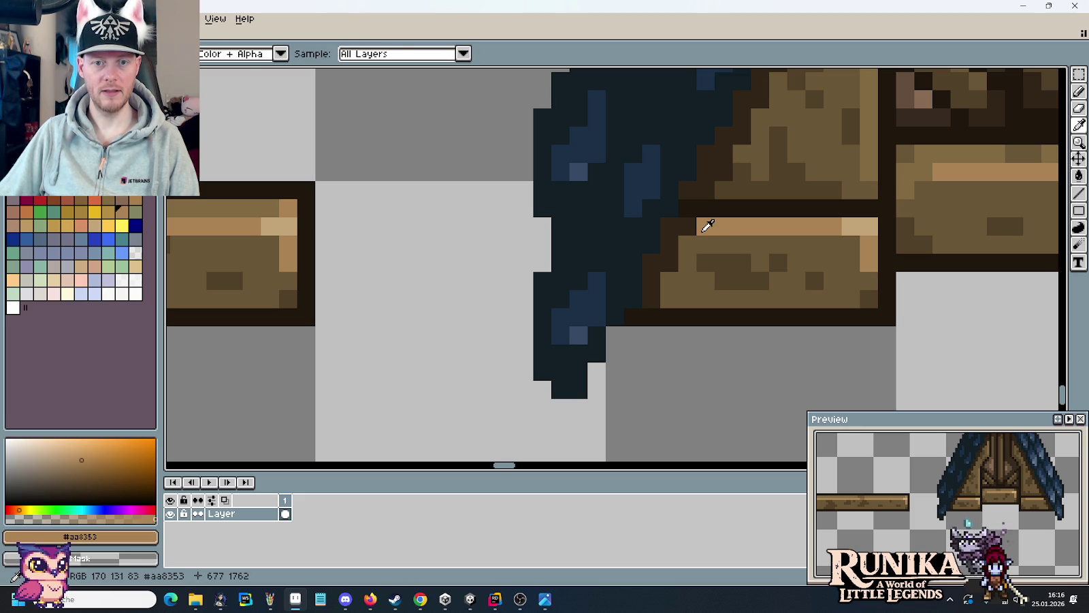
click(686, 247)
key(b)
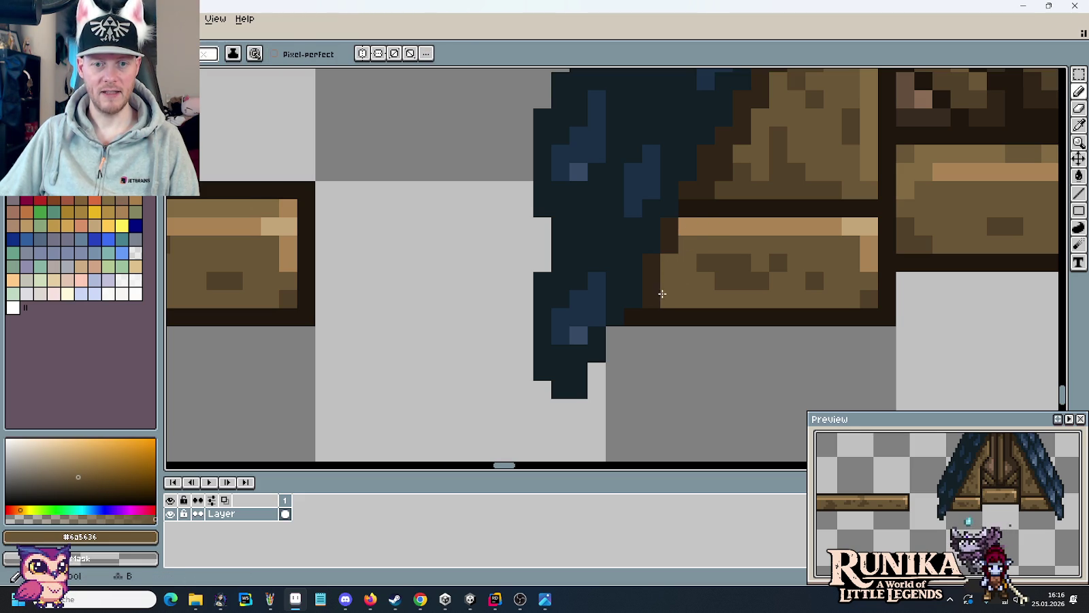
scroll(708, 279, down, 3)
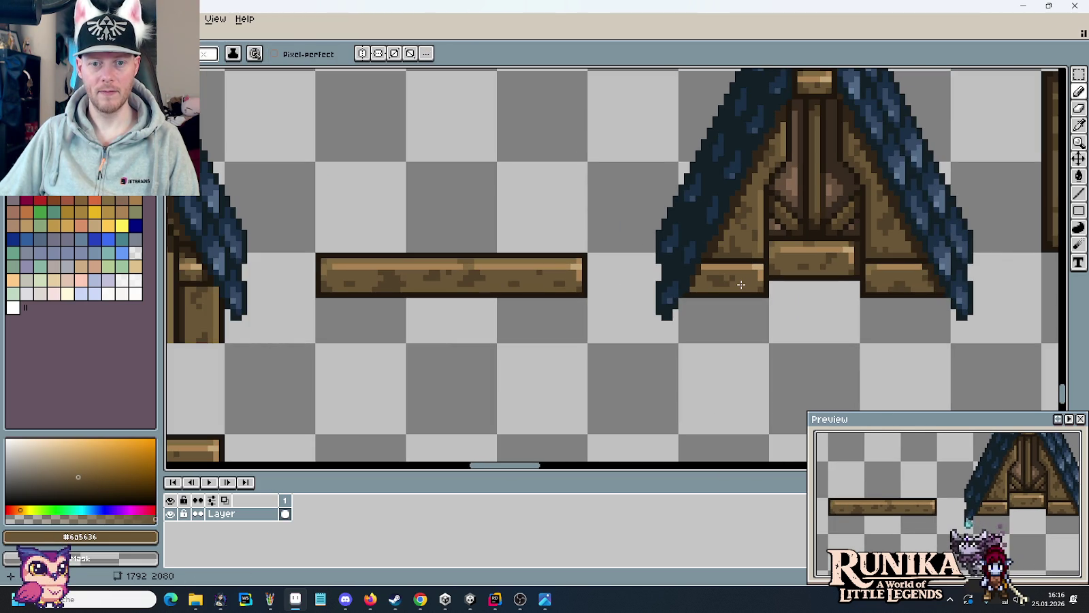
scroll(741, 284, up, 3)
scroll(736, 299, down, 2)
key(i)
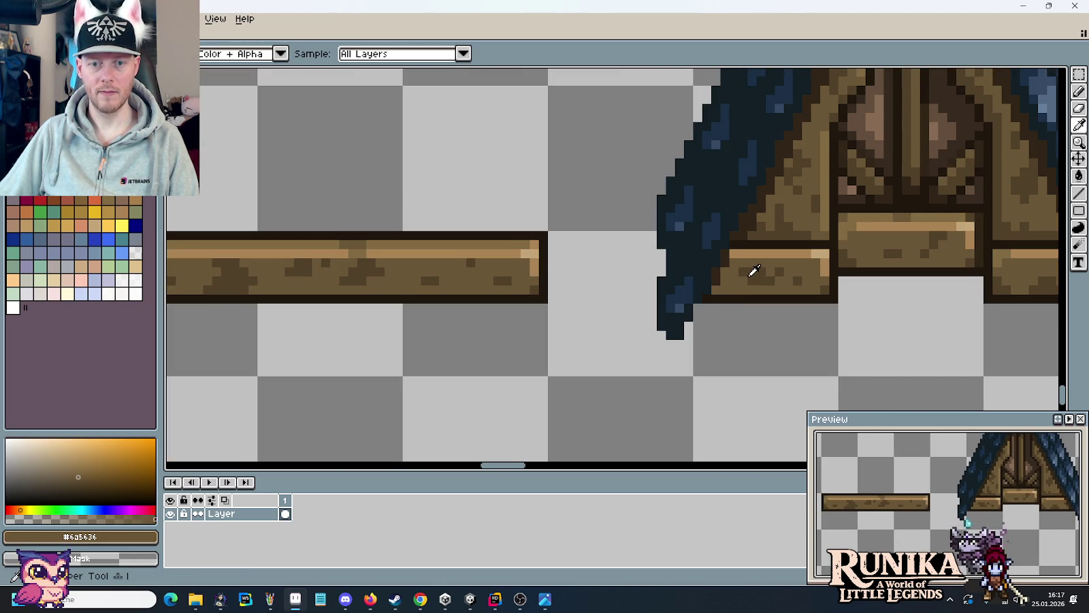
scroll(783, 272, up, 2)
scroll(824, 269, up, 3)
click(688, 299)
key(b)
click(708, 304)
- Repaint a light tan pixel mid-brown and extend the tan highlight along the plank's top row
key(i)
click(690, 253)
key(b)
key(i)
click(657, 219)
key(b)
click(634, 198)
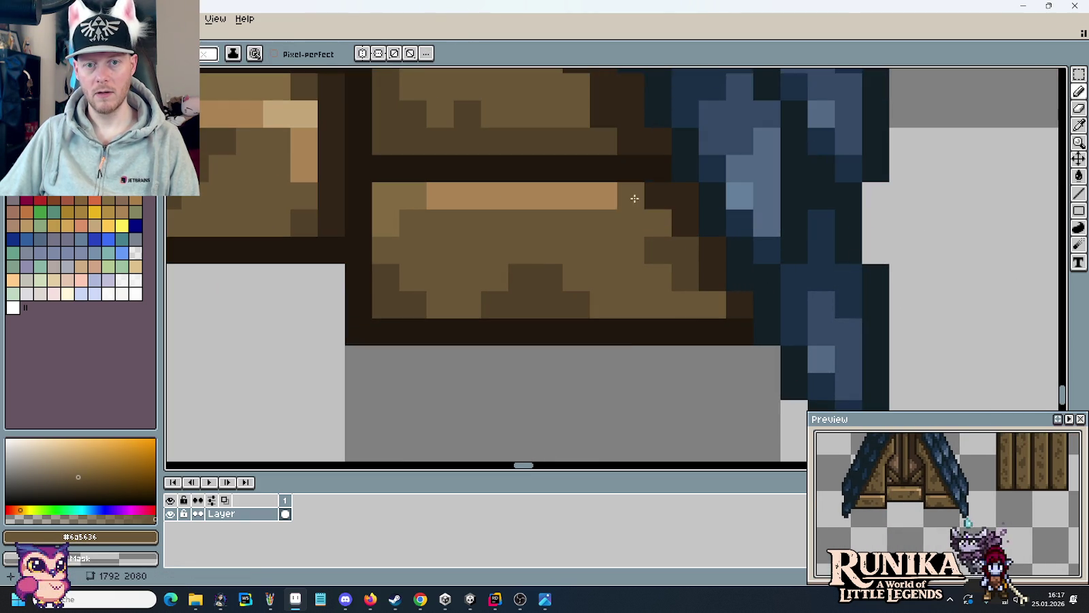
key(i)
click(609, 198)
key(b)
drag(634, 198, 651, 197)
- Brighten one plank pixel, then paint the dark roof-edge pixels of the right roof brown
click(674, 221)
scroll(617, 273, down, 8)
scroll(617, 274, down, 3)
drag(617, 274, 677, 282)
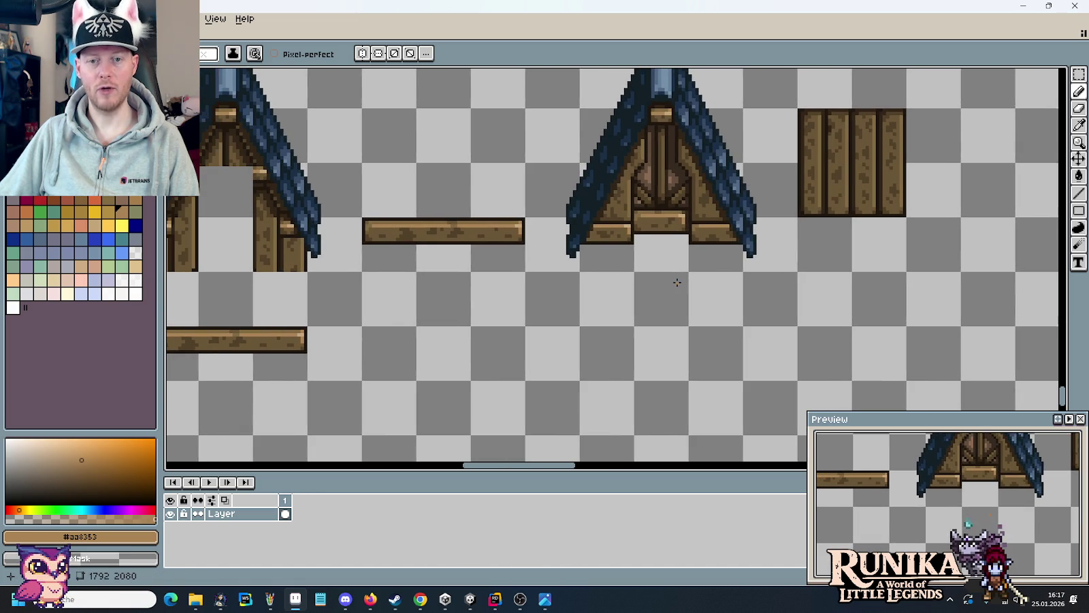
scroll(643, 262, up, 3)
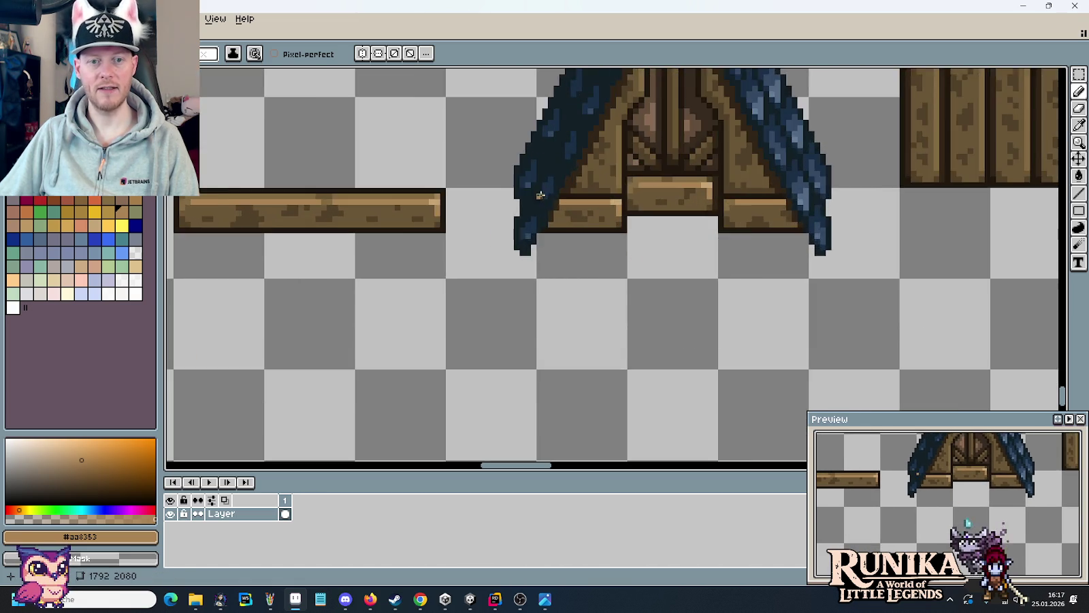
scroll(620, 246, up, 3)
scroll(606, 239, up, 3)
alt+click(606, 238)
mouse_move(498, 273)
mouse_down()
mouse_move(481, 250)
mouse_move(517, 176)
mouse_up()
- Repaint three outline pixels brown on the right end plank
scroll(813, 265, down, 3)
scroll(813, 266, down, 2)
scroll(813, 265, up, 3)
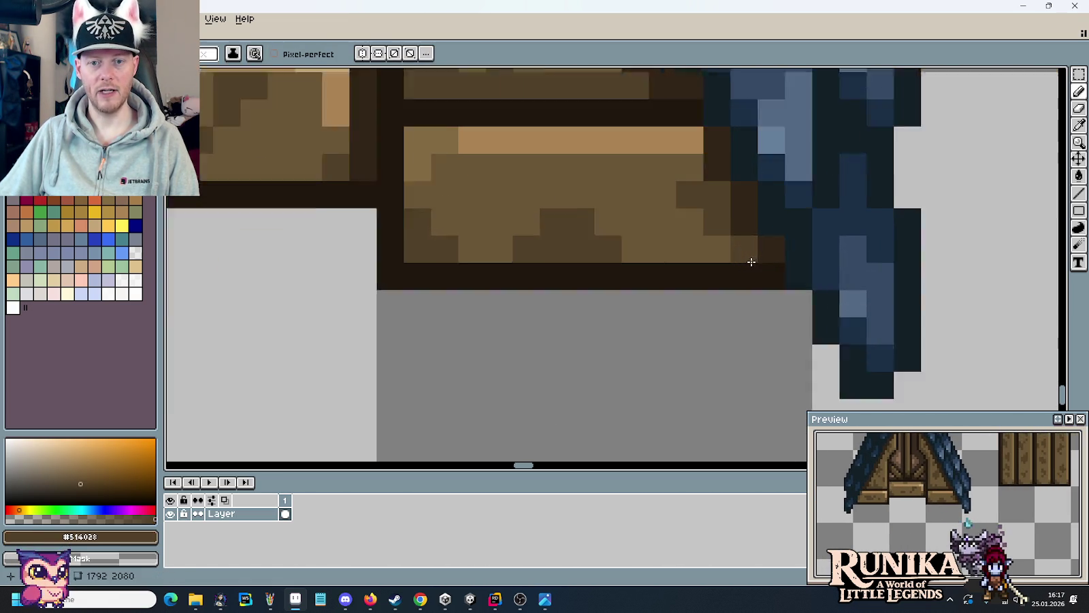
scroll(790, 252, up, 2)
mouse_move(749, 216)
mouse_down()
mouse_move(741, 179)
mouse_move(692, 120)
mouse_move(696, 102)
mouse_up()
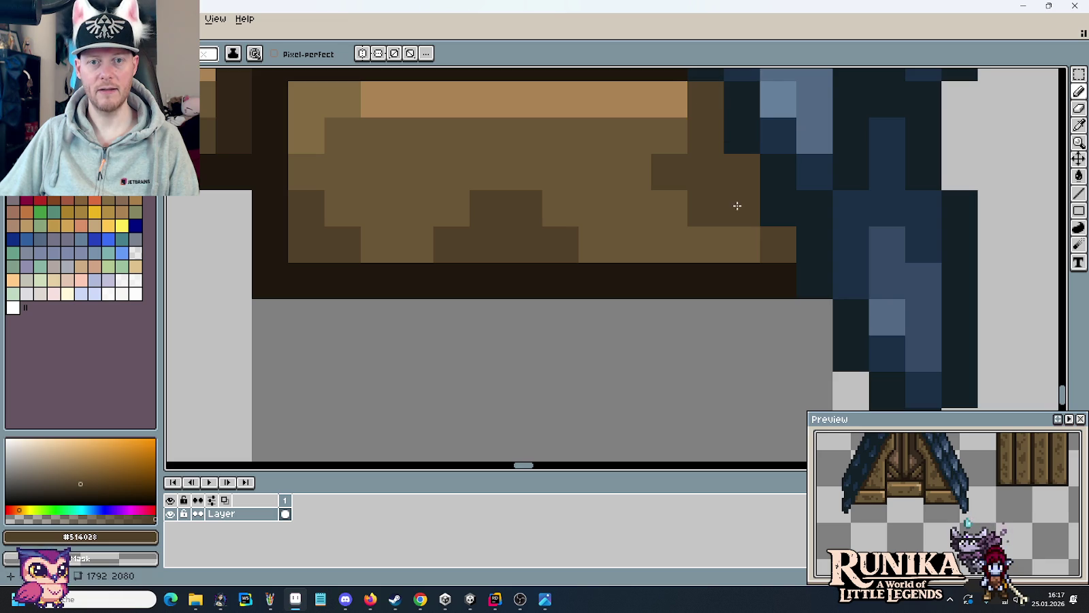
- Zoom out and pan across the sheet to review the row of roof gables
scroll(737, 204, down, 4)
mouse_move(664, 242)
mouse_down()
mouse_move(734, 257)
mouse_move(800, 299)
mouse_up()
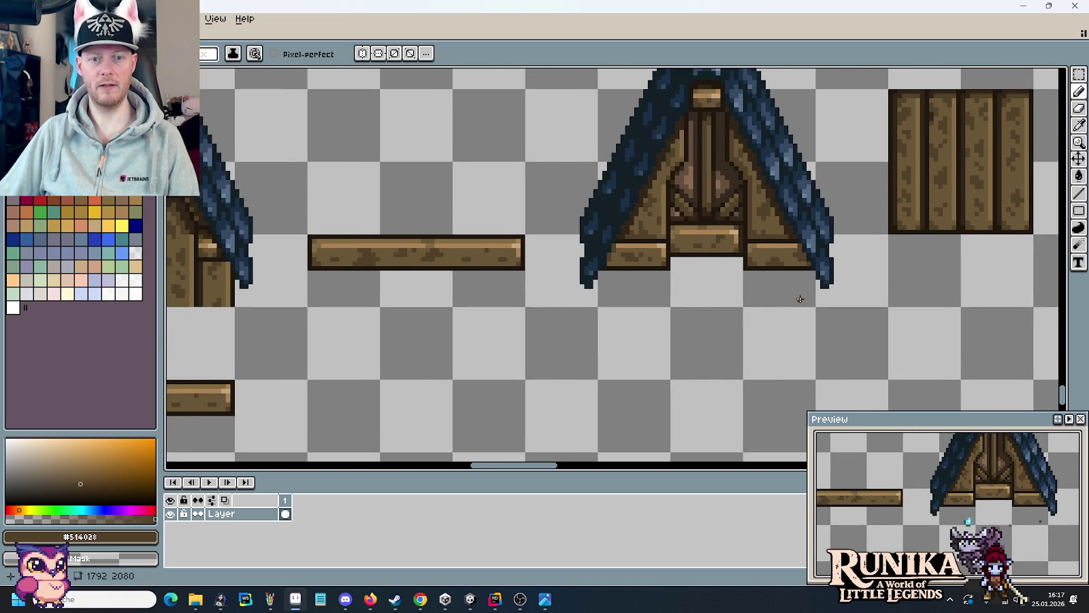
scroll(635, 280, up, 1)
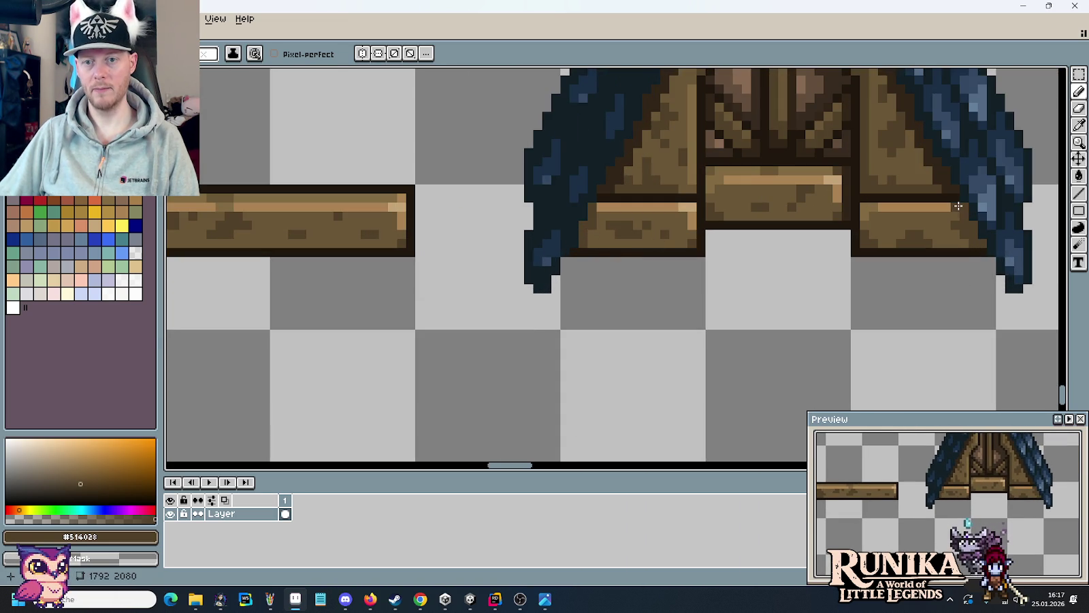
scroll(962, 299, down, 3)
drag(963, 299, 891, 292)
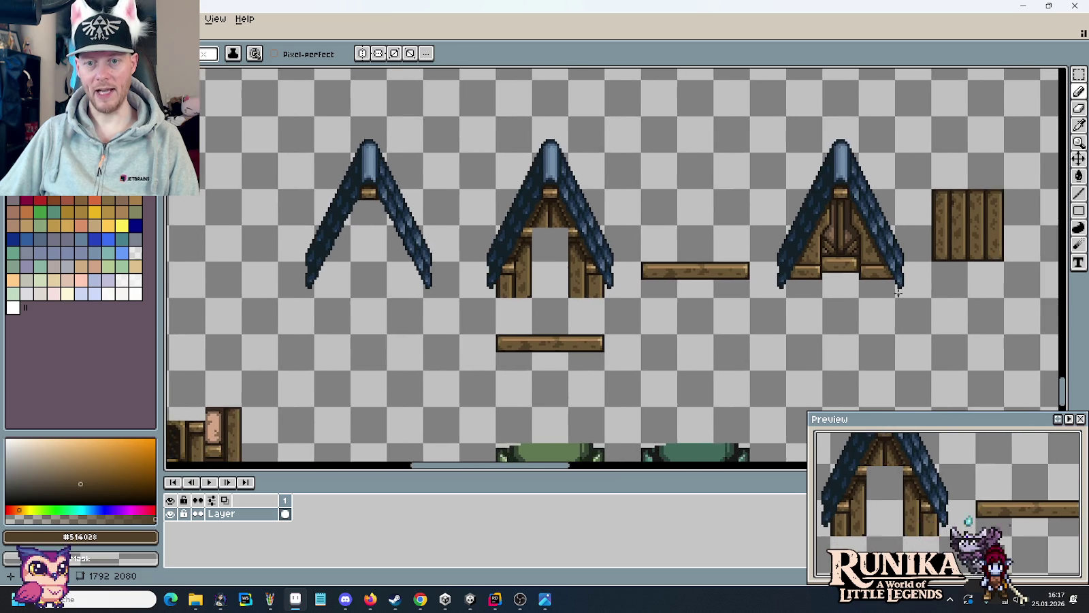
scroll(891, 291, down, 1)
scroll(902, 294, up, 2)
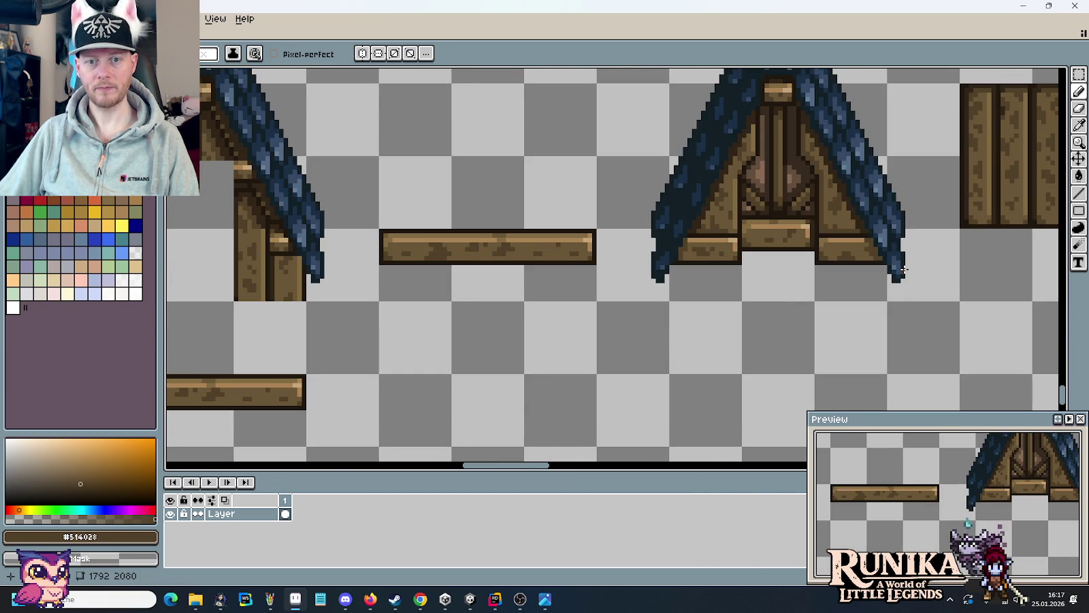
scroll(827, 246, right, 2)
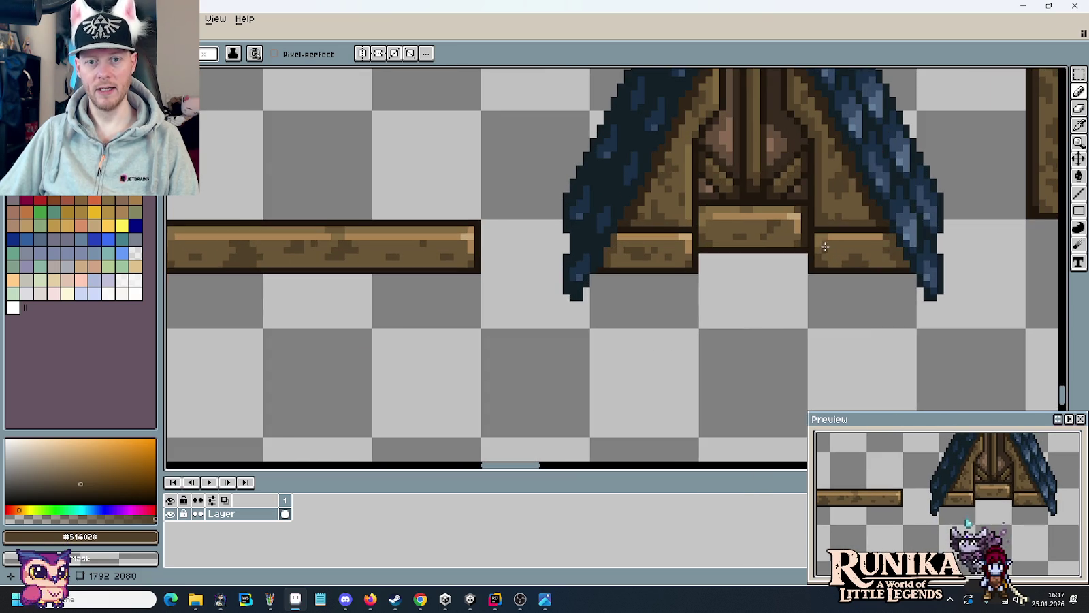
scroll(753, 188, up, 1)
scroll(753, 188, down, 3)
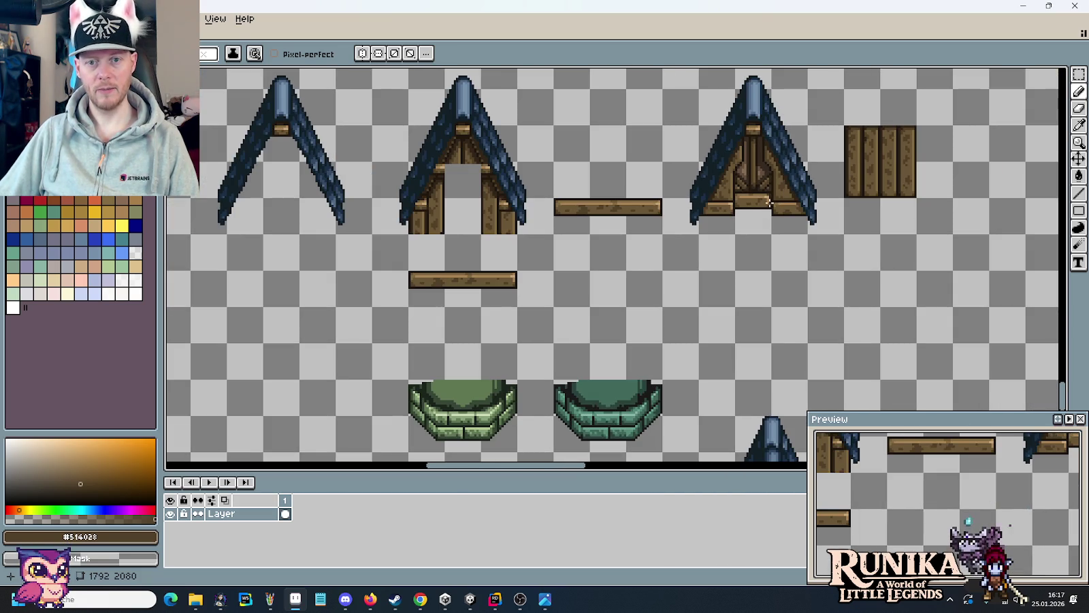
scroll(753, 198, up, 2)
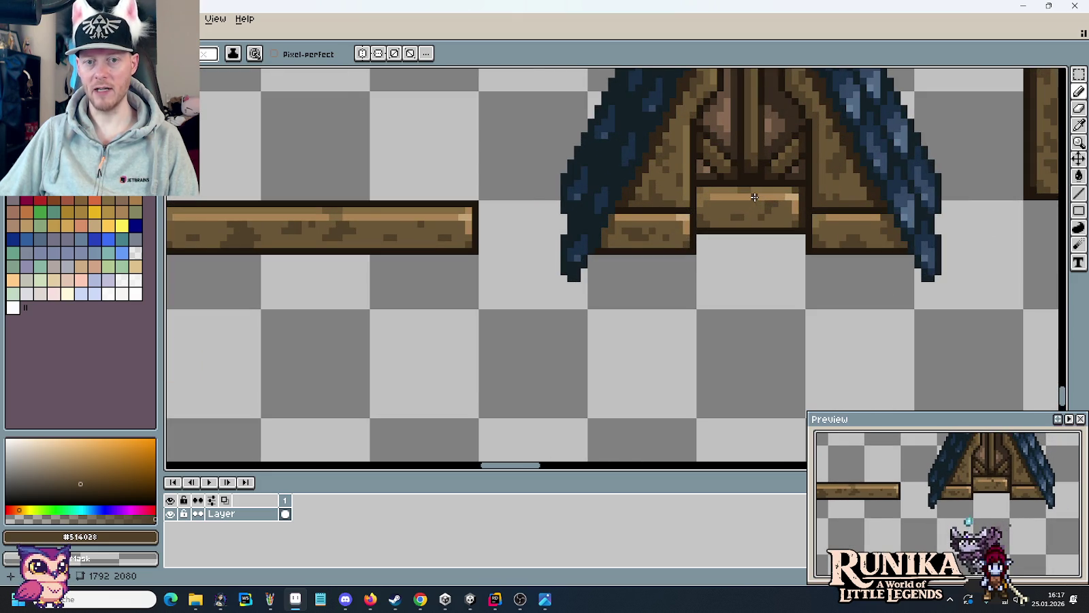
scroll(754, 197, down, 2)
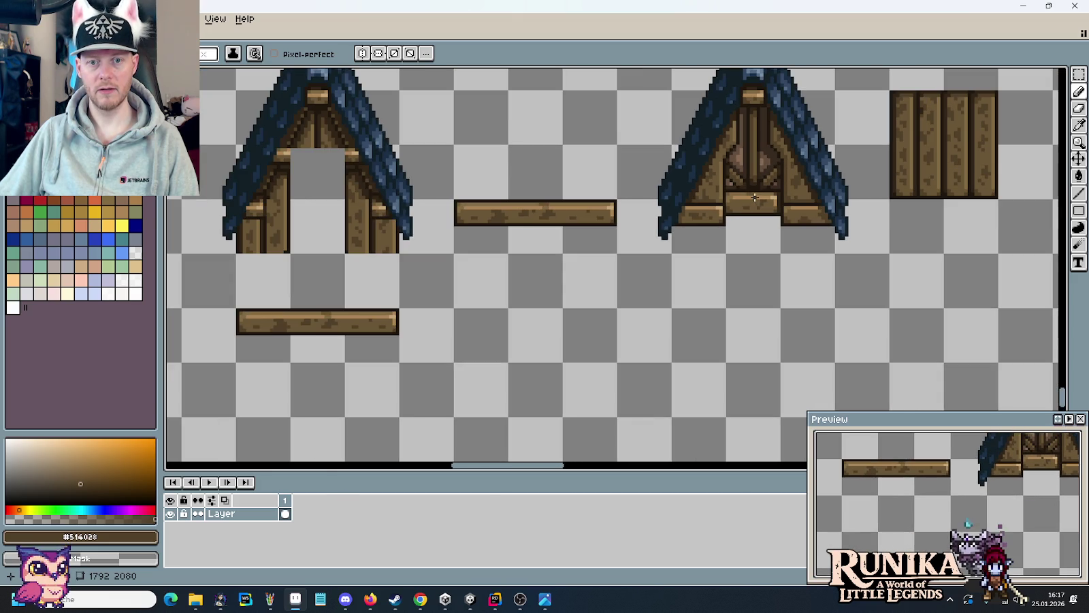
scroll(822, 213, up, 2)
scroll(829, 231, down, 1)
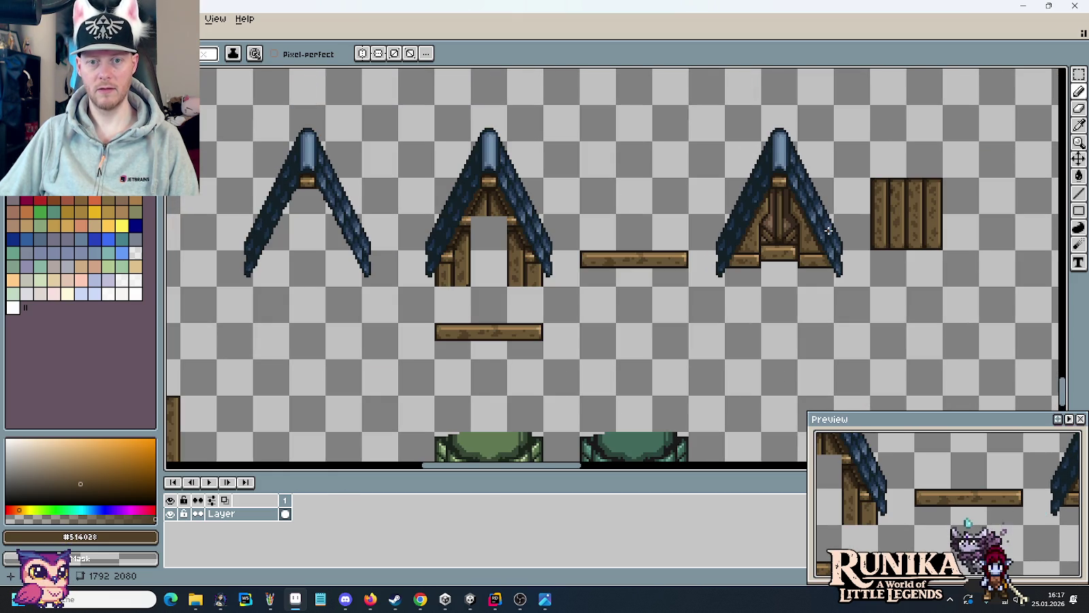
mouse_move(752, 289)
mouse_down()
mouse_move(785, 272)
mouse_move(749, 274)
mouse_move(860, 251)
mouse_move(897, 231)
mouse_move(841, 239)
mouse_up()
- Try the rightmost gable roof on the house walls, remove it, and glance at the concept image
key(m)
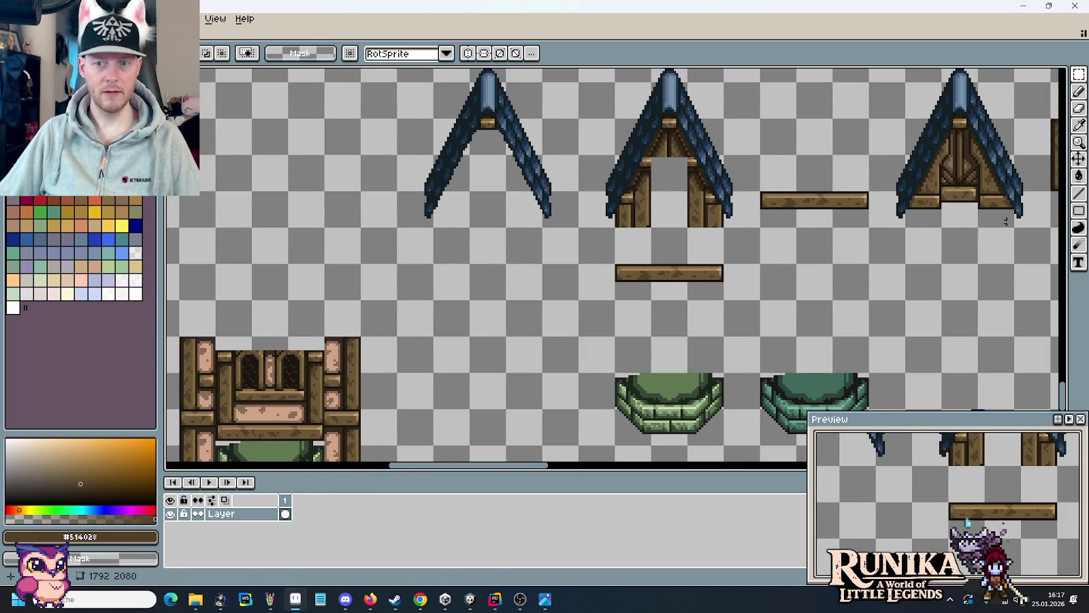
scroll(953, 244, right, 2)
scroll(975, 261, up, 1)
drag(998, 262, 815, 78)
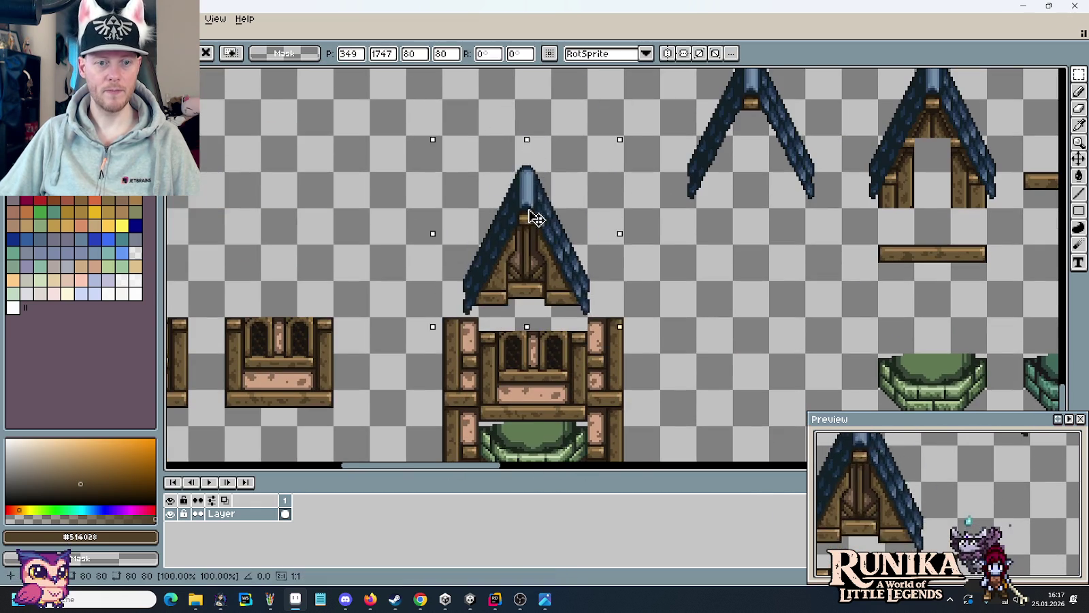
mouse_move(918, 156)
mouse_down()
mouse_move(538, 232)
mouse_move(542, 242)
mouse_up()
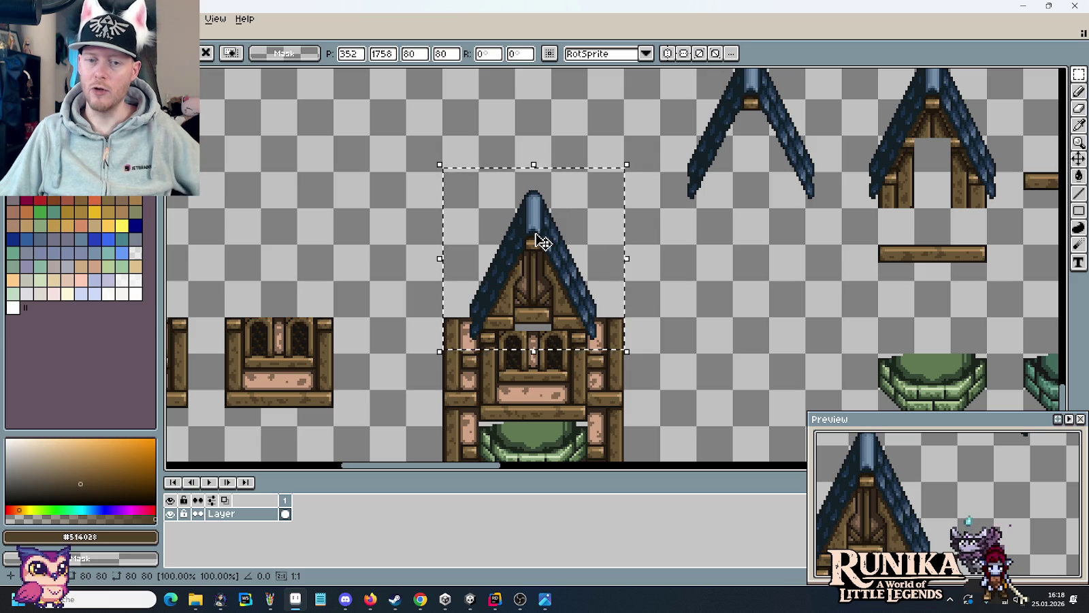
key(Delete)
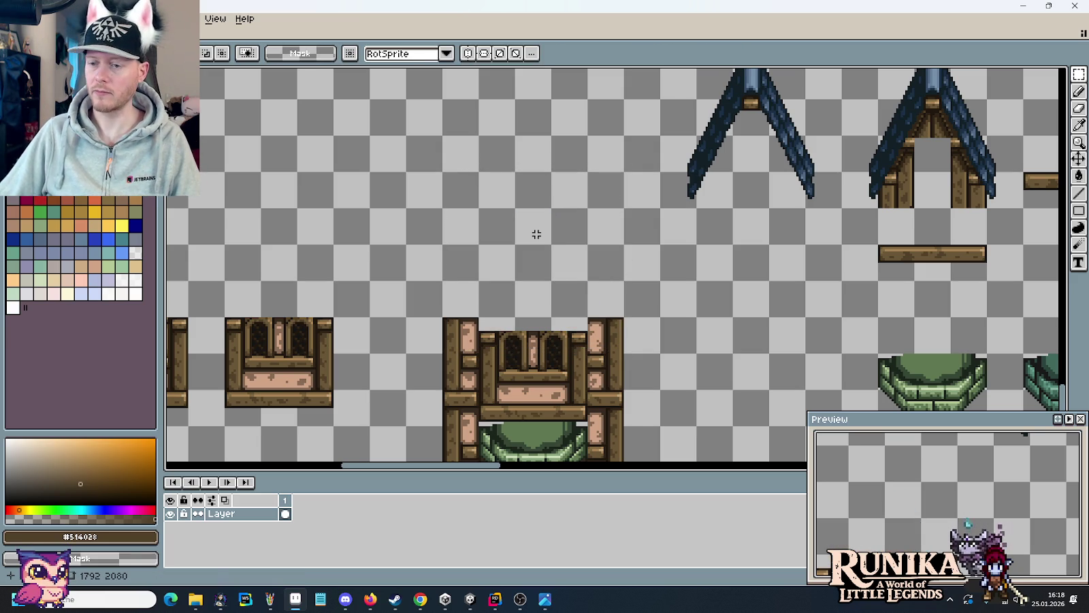
key(alt+Tab)
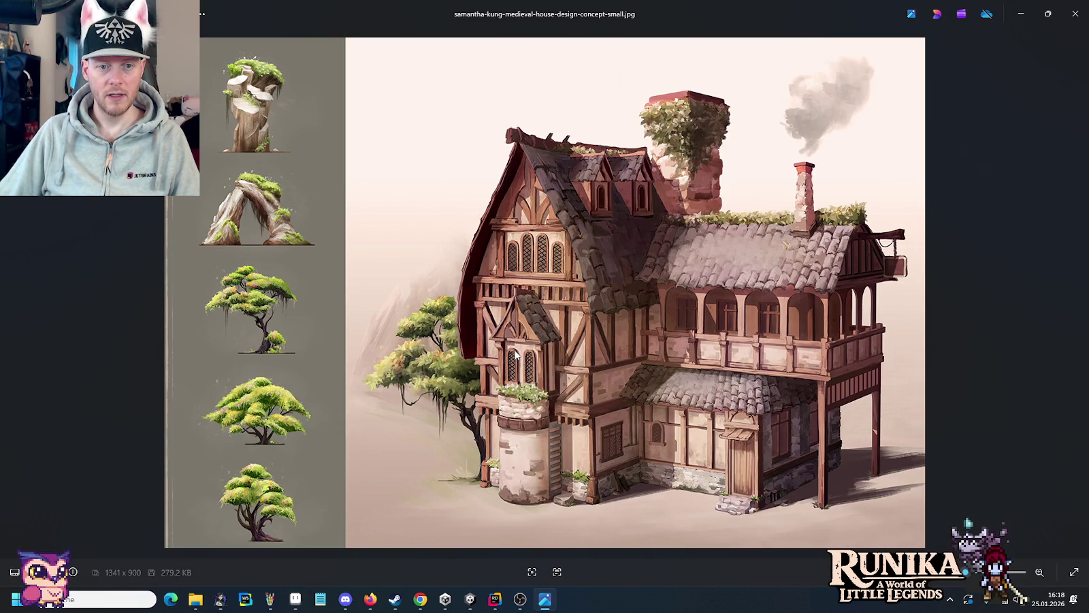
key(alt+Tab)
- Place a trial copy of the right gable roof over the brown house front, then discard it
scroll(768, 252, right, 2)
scroll(747, 262, right, 5)
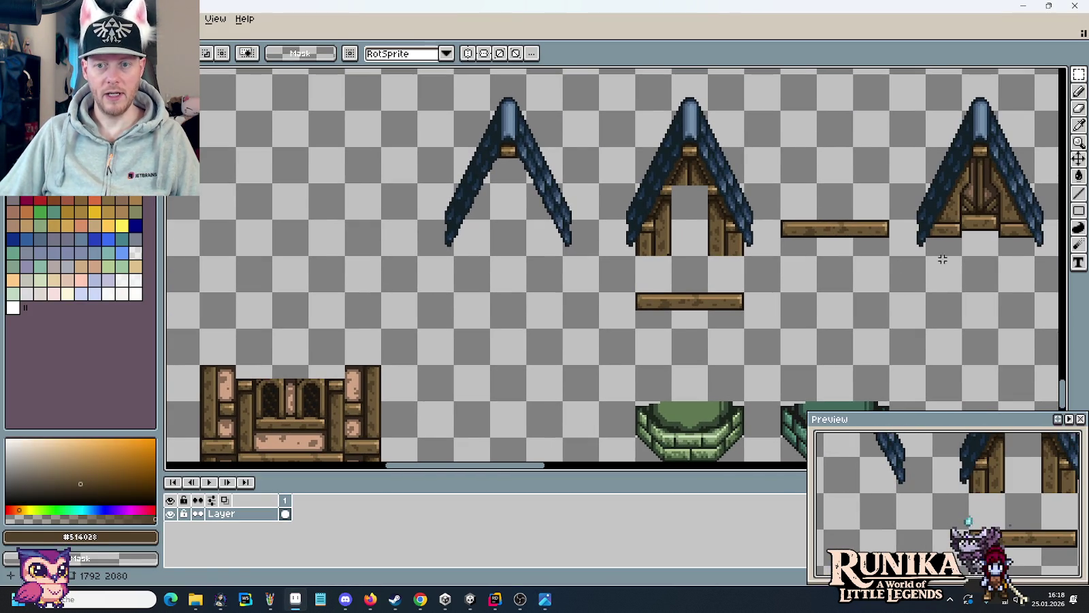
drag(1042, 248, 889, 74)
mouse_move(966, 157)
mouse_down()
mouse_move(353, 260)
mouse_move(264, 294)
mouse_move(274, 298)
mouse_up()
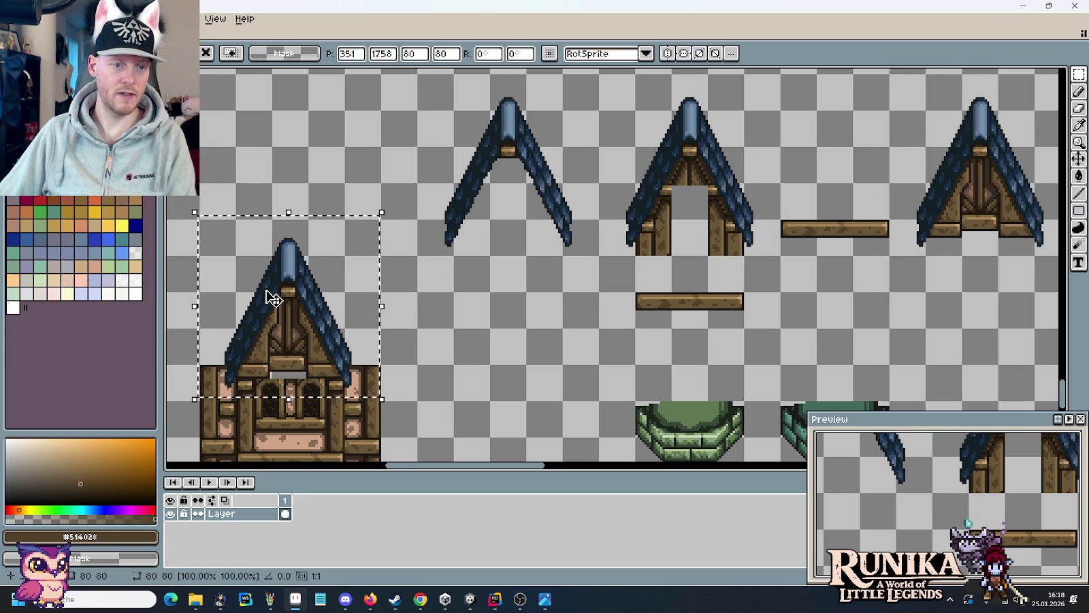
key(Escape)
- Pan to the house front and zoom in on its top edge
mouse_move(344, 390)
mouse_down()
mouse_move(397, 366)
mouse_move(506, 346)
mouse_up()
scroll(446, 289, up, 2)
scroll(446, 289, up, 2)
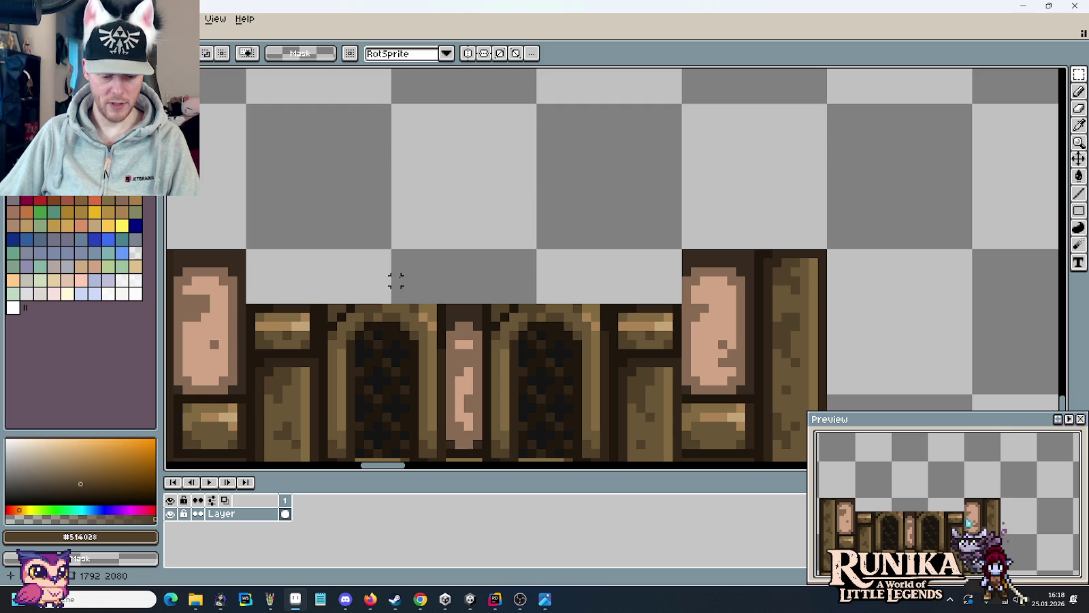
- With the Pencil, draw a pink L-line and two dark brown lines along the house front's top edge
key(b)
alt+click(467, 372)
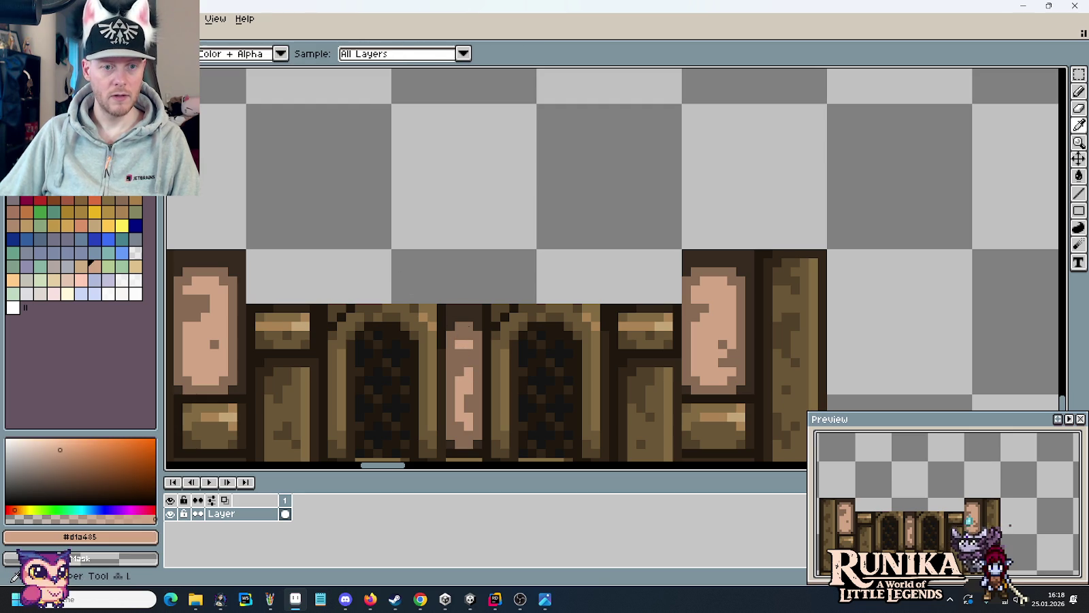
mouse_move(396, 300)
mouse_down()
mouse_move(436, 284)
mouse_move(533, 292)
mouse_up()
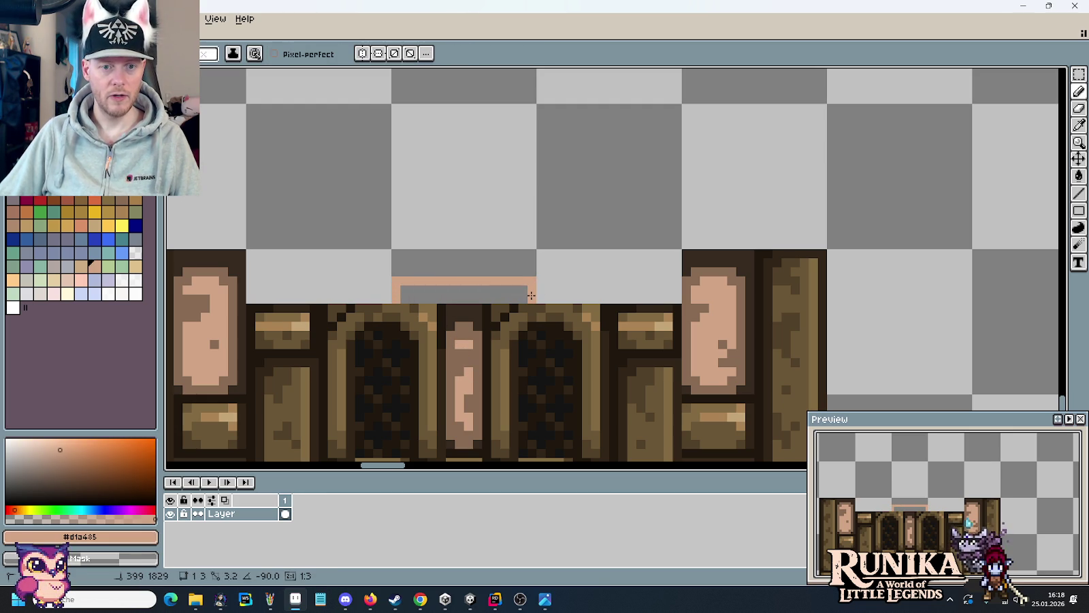
alt+click(476, 308)
click(522, 282)
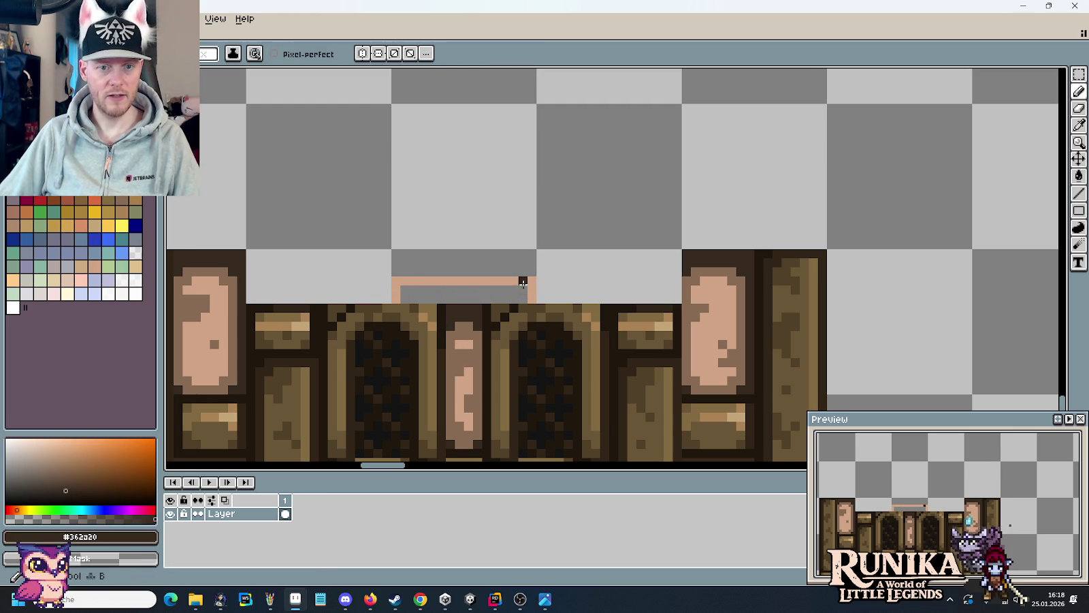
drag(522, 281, 412, 280)
drag(396, 289, 601, 276)
- Darken the grey gap pixels in the top bar with dark browns #312517 and #362a20
scroll(602, 277, up, 1)
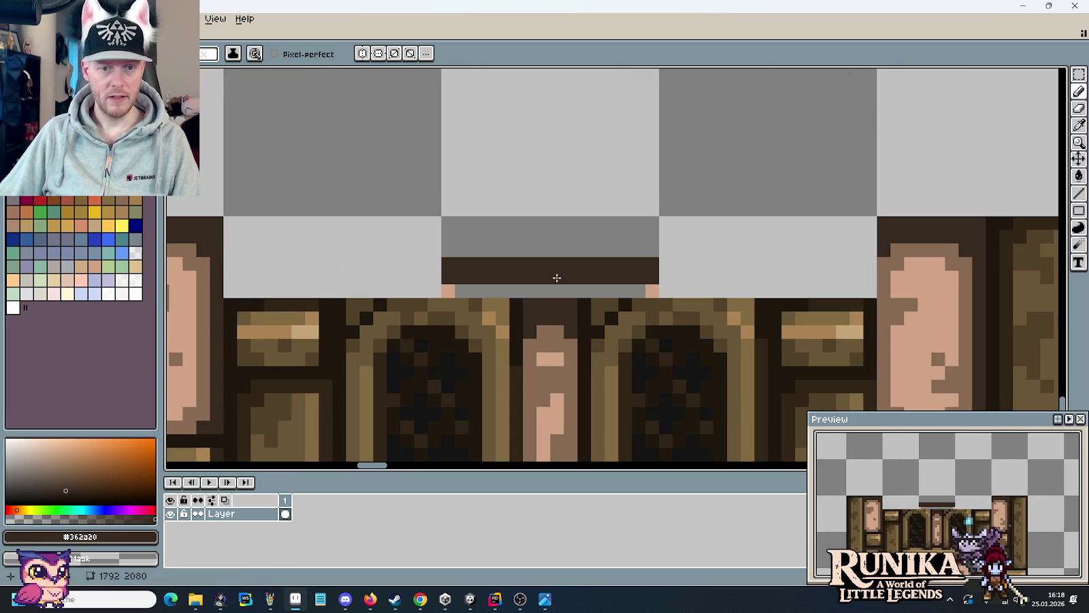
alt+click(542, 300)
click(504, 291)
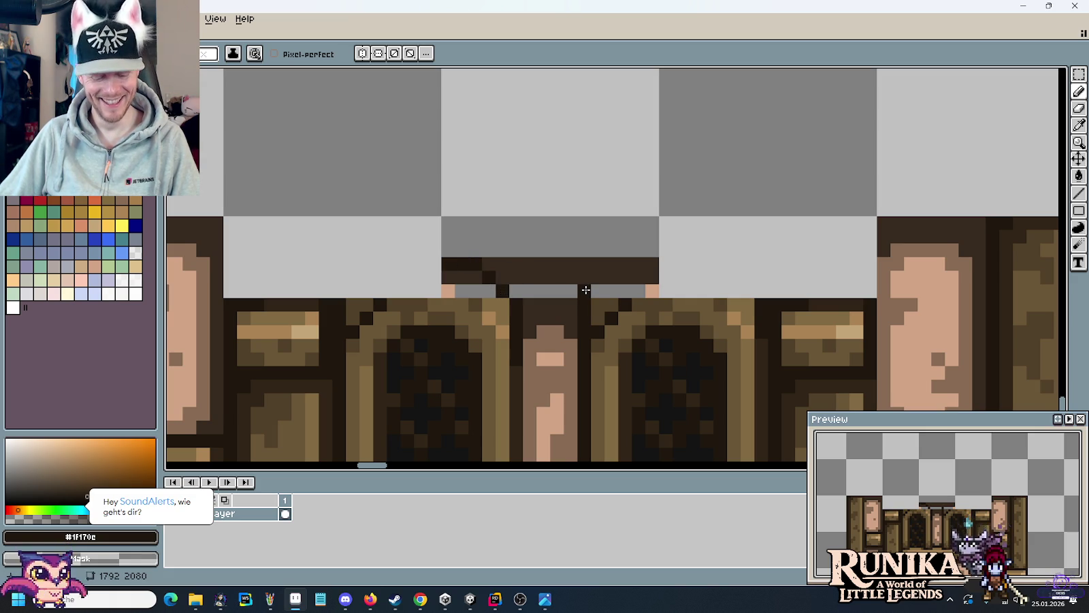
key(ctrl)
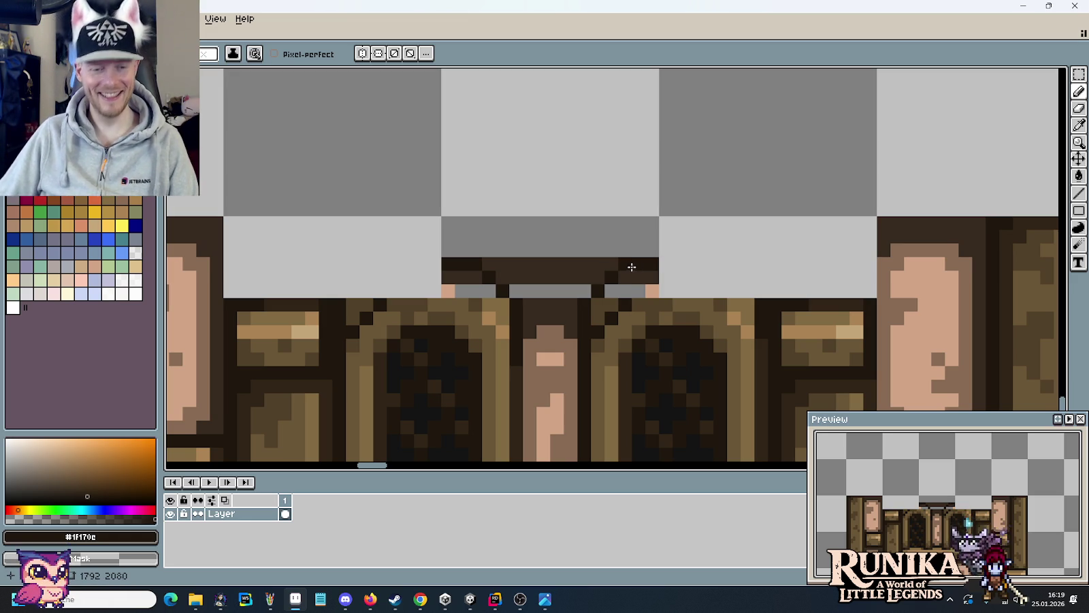
alt+click(534, 332)
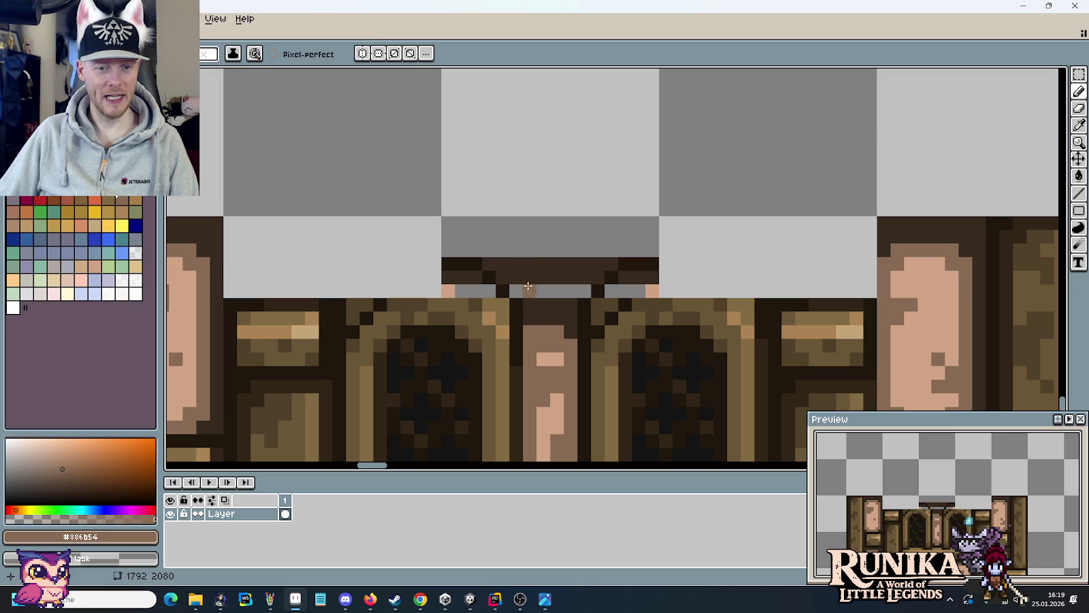
alt+click(530, 275)
click(516, 291)
click(585, 291)
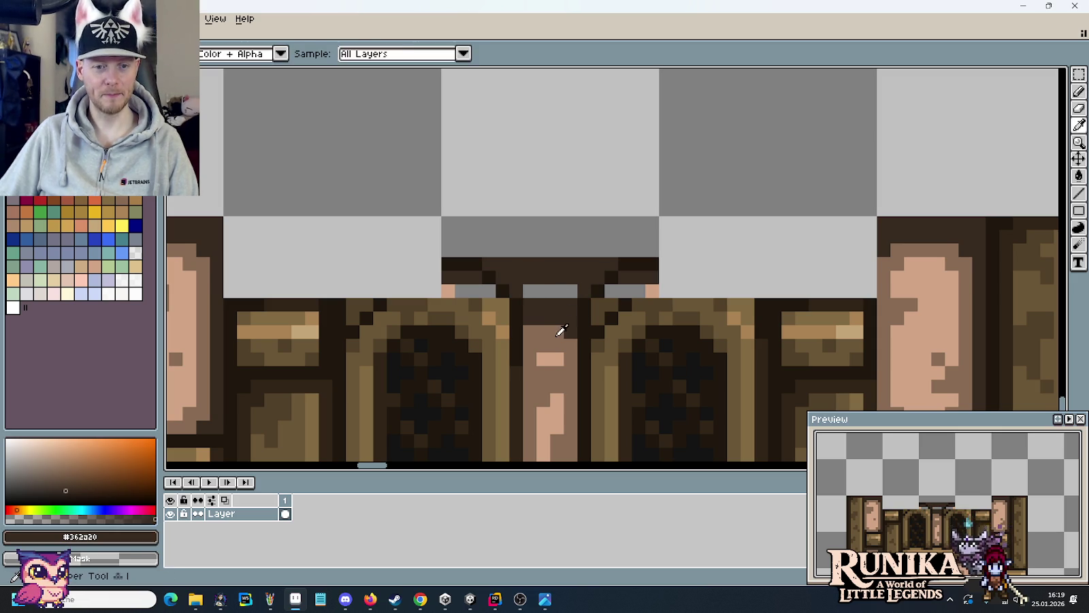
- Extend the central pillar up into the dark bar in muted brown #886b54 with a pink #d1a485 top
alt+click(561, 331)
mouse_move(539, 294)
mouse_down()
mouse_move(571, 294)
mouse_move(570, 333)
mouse_move(551, 314)
mouse_up()
alt+click(551, 358)
alt+click(558, 290)
click(543, 305)
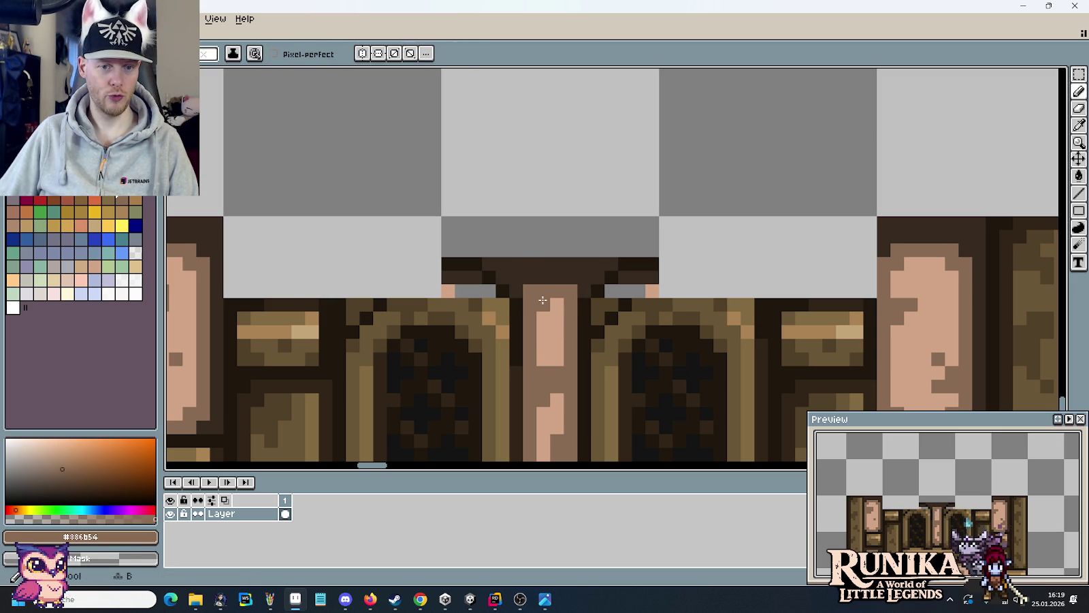
scroll(556, 345, down, 4)
scroll(552, 313, up, 1)
scroll(548, 306, up, 2)
alt+click(548, 303)
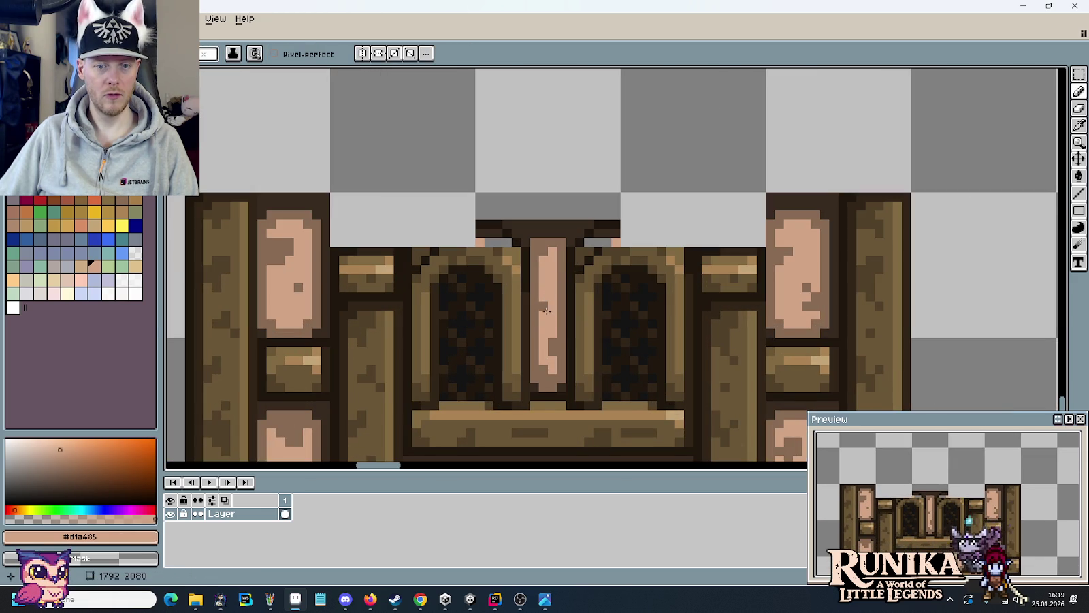
alt+click(544, 285)
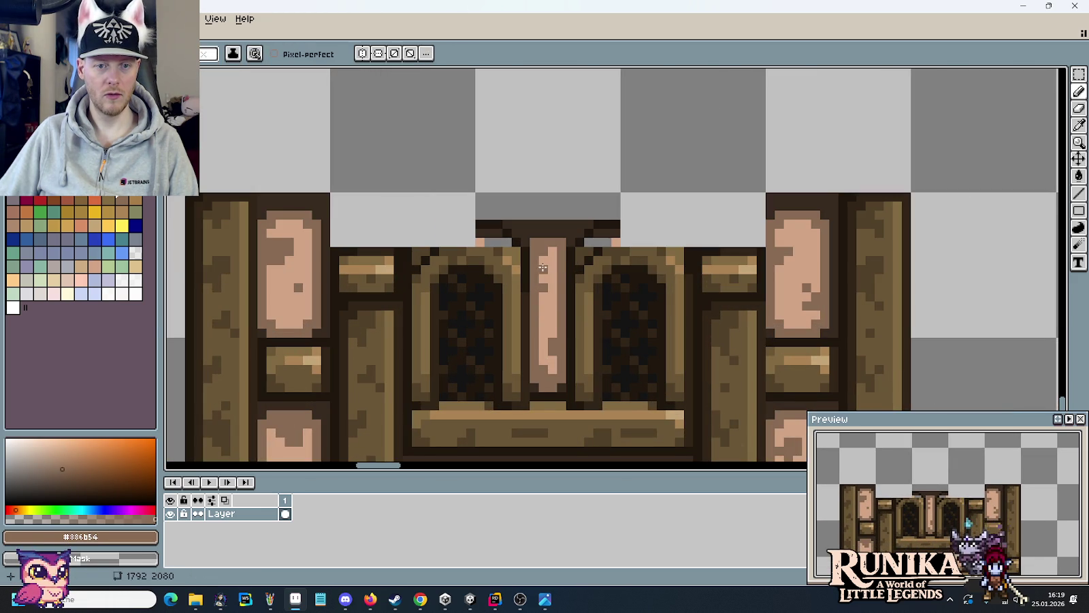
- Repaint the left top-edge pixels in tan #aa8353 and brown #826a42, undoing a #514028 attempt
scroll(567, 313, down, 2)
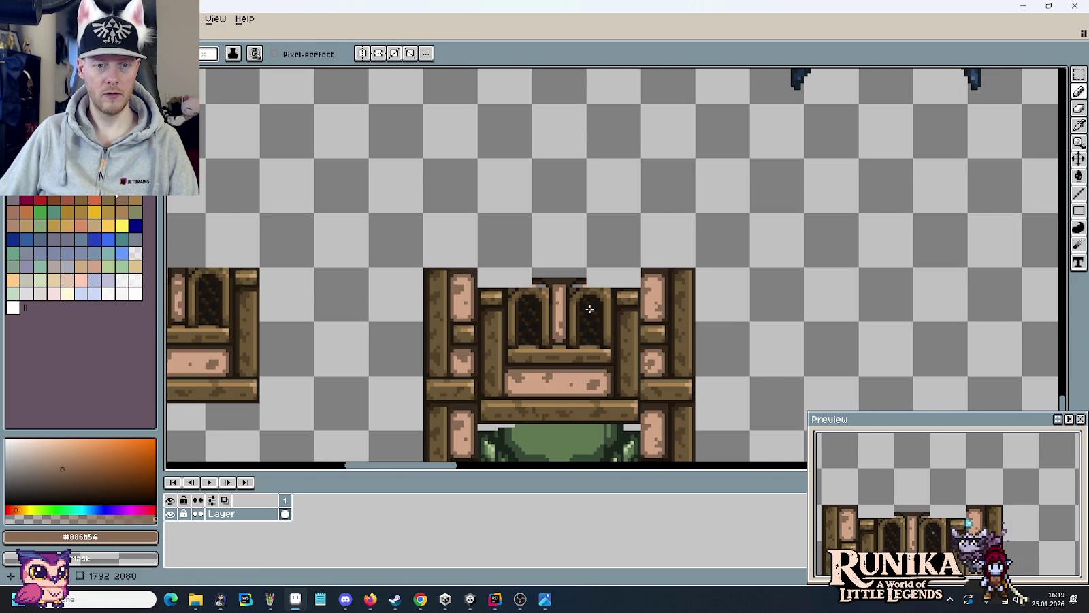
scroll(589, 309, up, 1)
scroll(545, 293, up, 1)
scroll(486, 273, up, 1)
alt+click(463, 267)
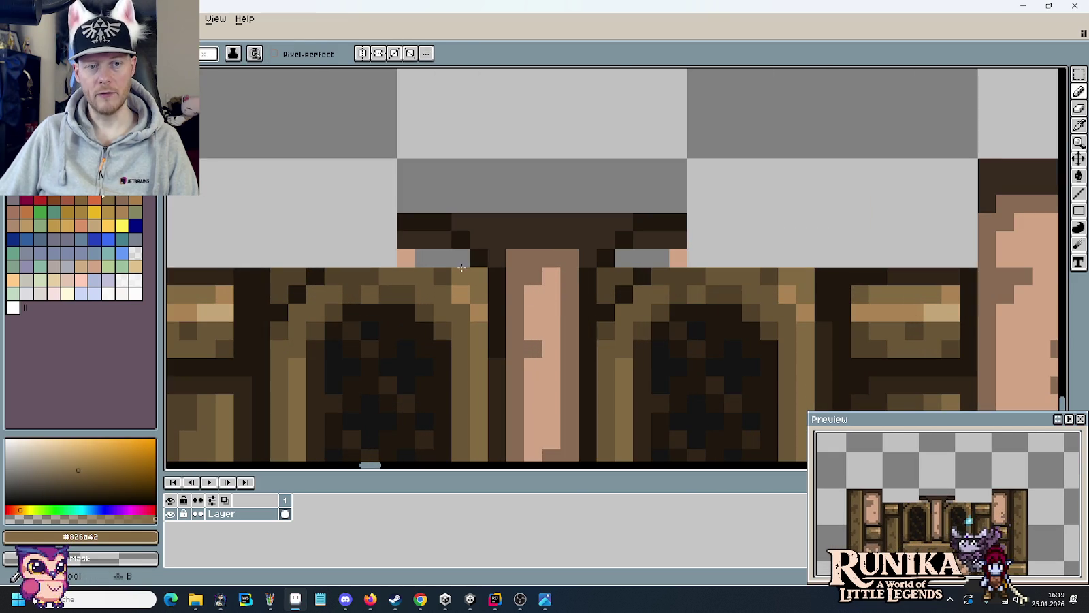
alt+click(441, 265)
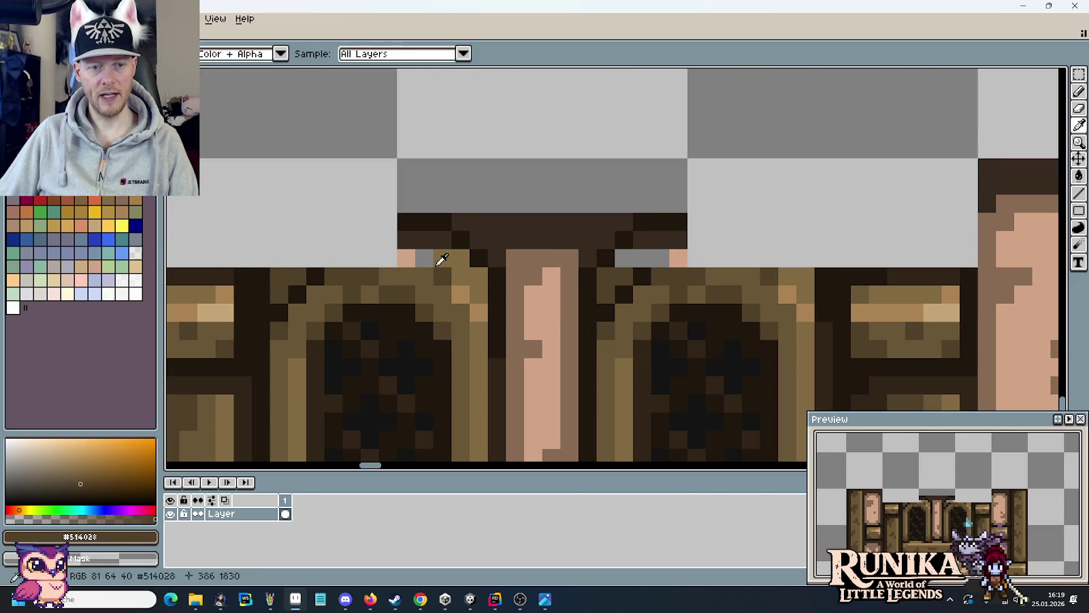
click(410, 258)
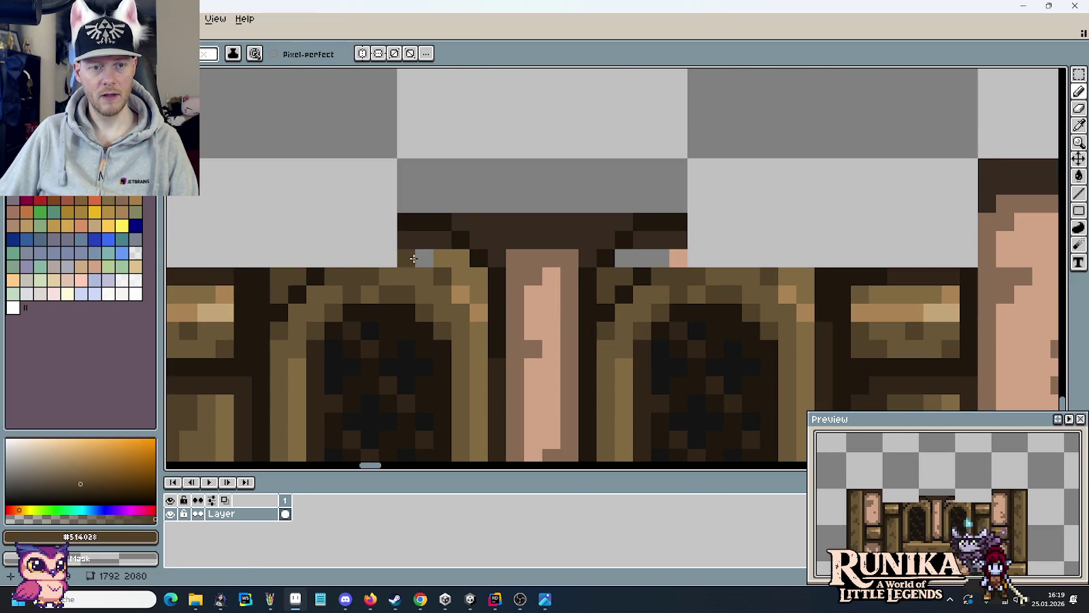
key(ctrl+z)
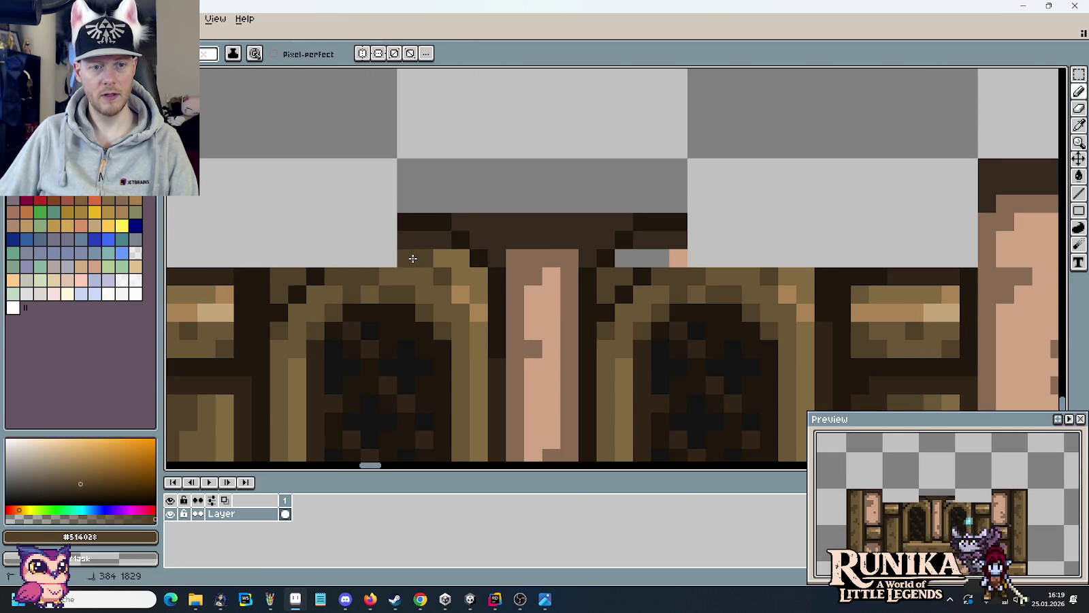
alt+click(444, 279)
click(425, 258)
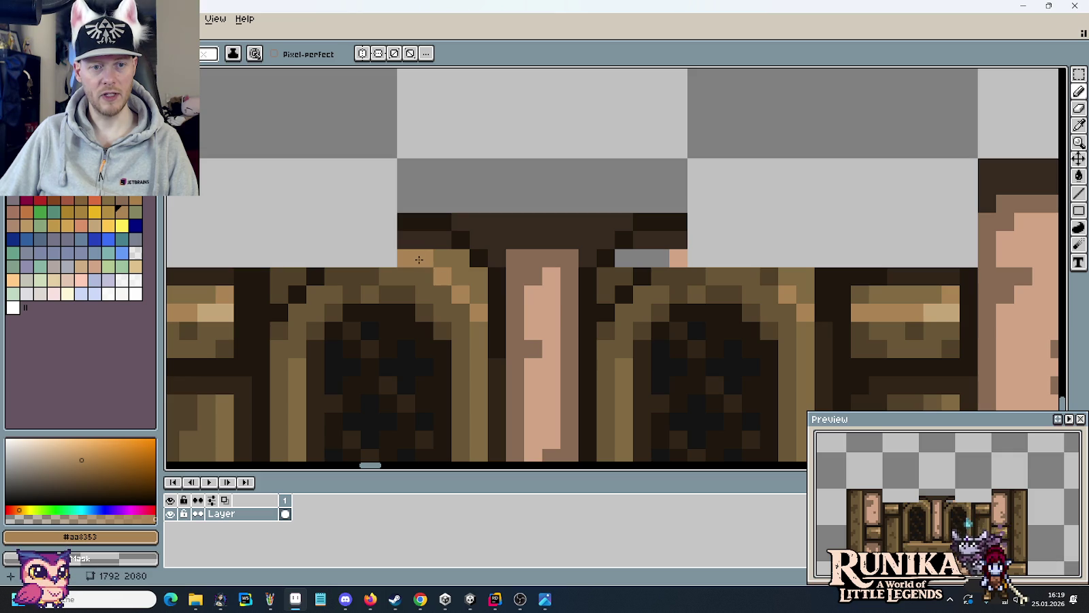
alt+click(461, 258)
click(423, 240)
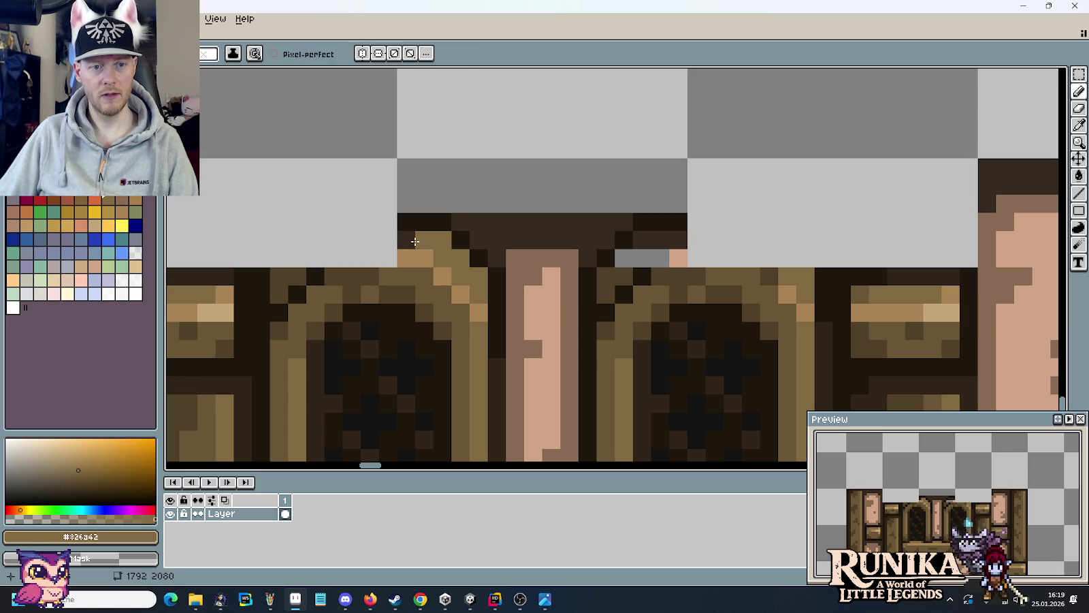
- Sample the medium #514028, dark #362a20 and darkest #312517 browns from the tile
alt+click(417, 256)
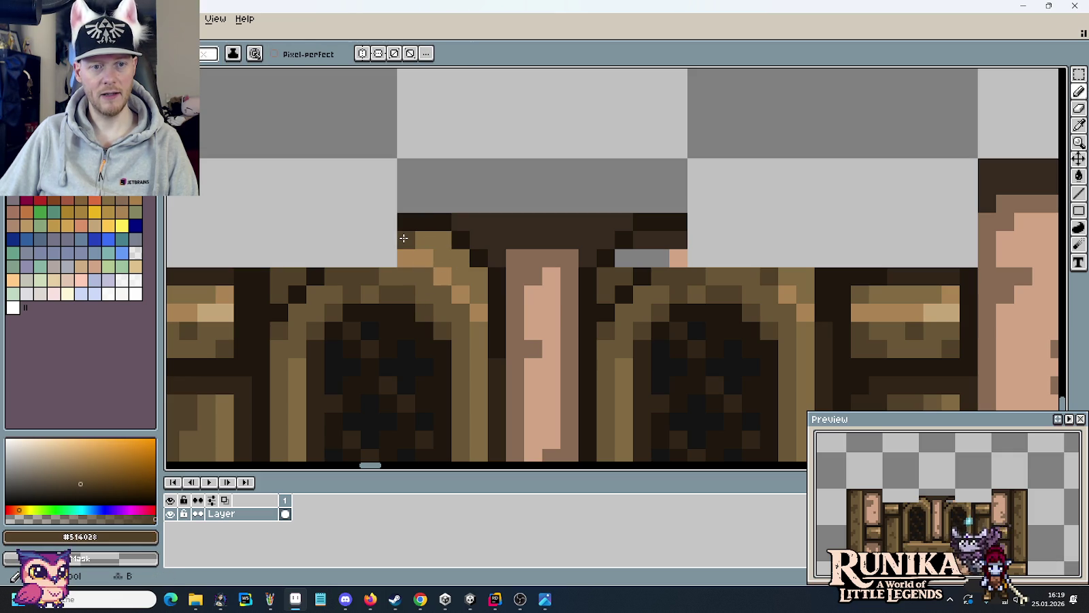
key(alt)
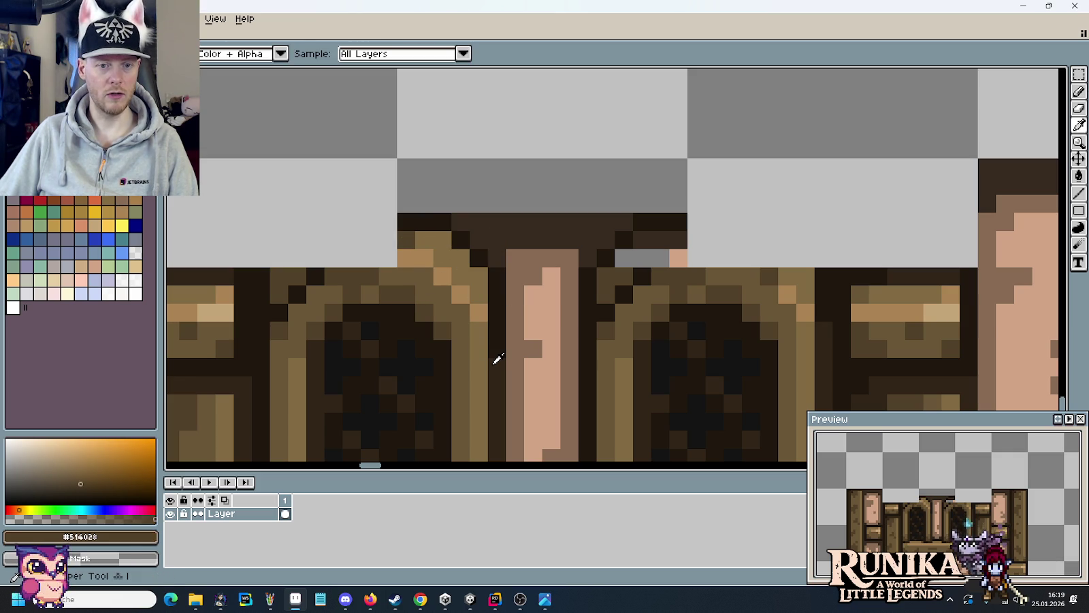
alt+click(316, 355)
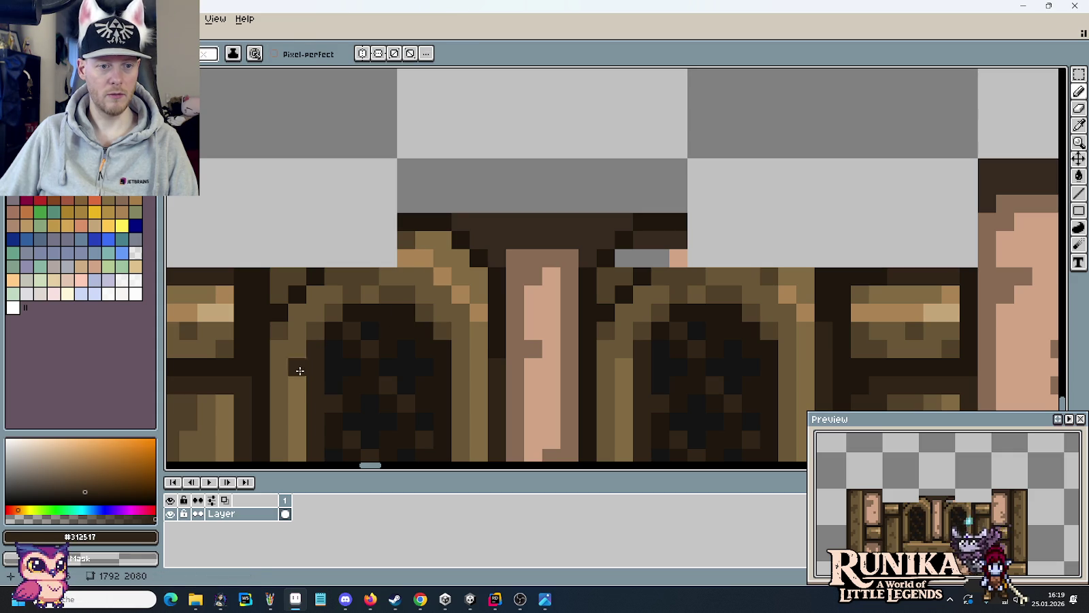
scroll(406, 321, up, 3)
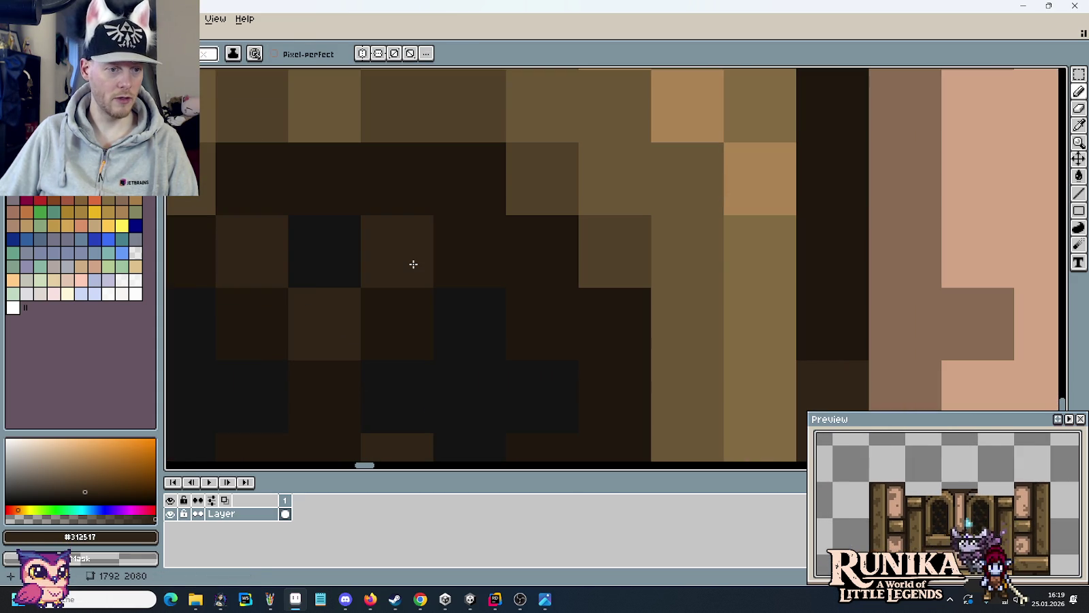
scroll(413, 263, down, 3)
scroll(413, 262, down, 2)
scroll(418, 227, up, 2)
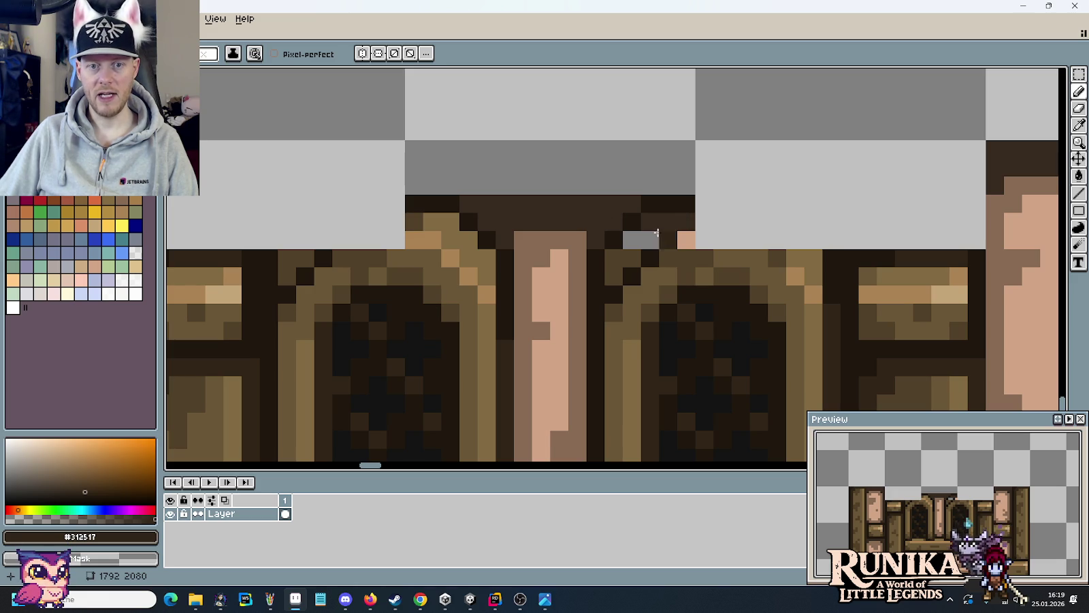
alt+click(633, 256)
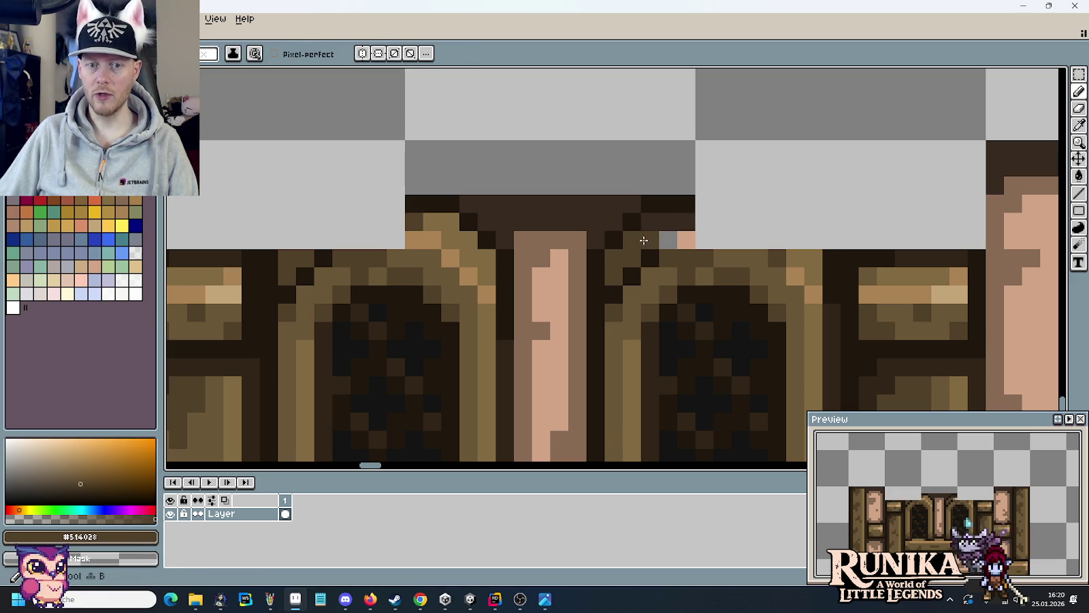
alt+click(654, 221)
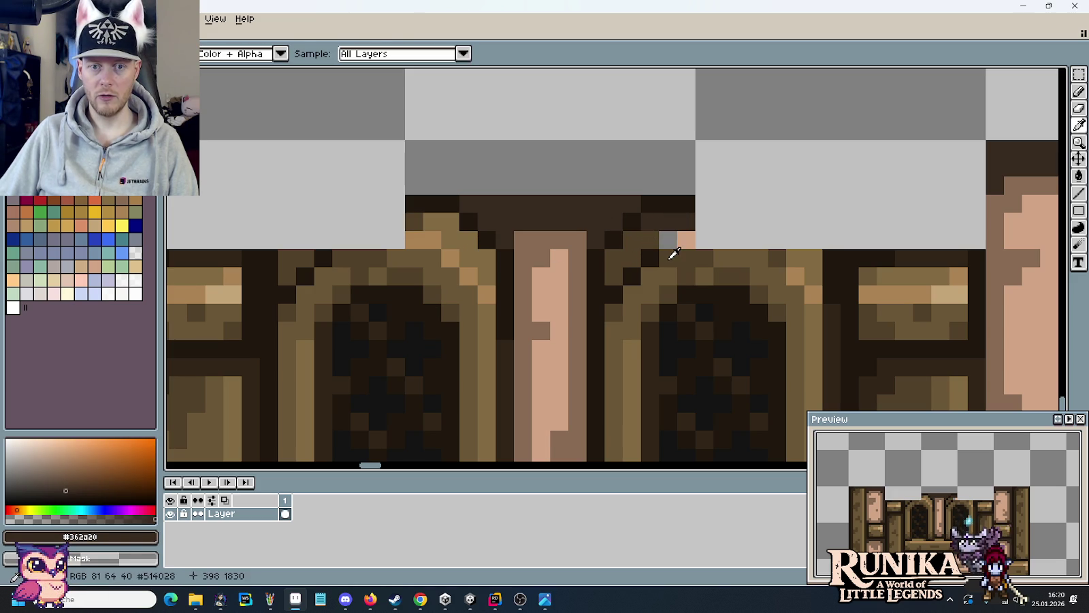
alt+click(686, 302)
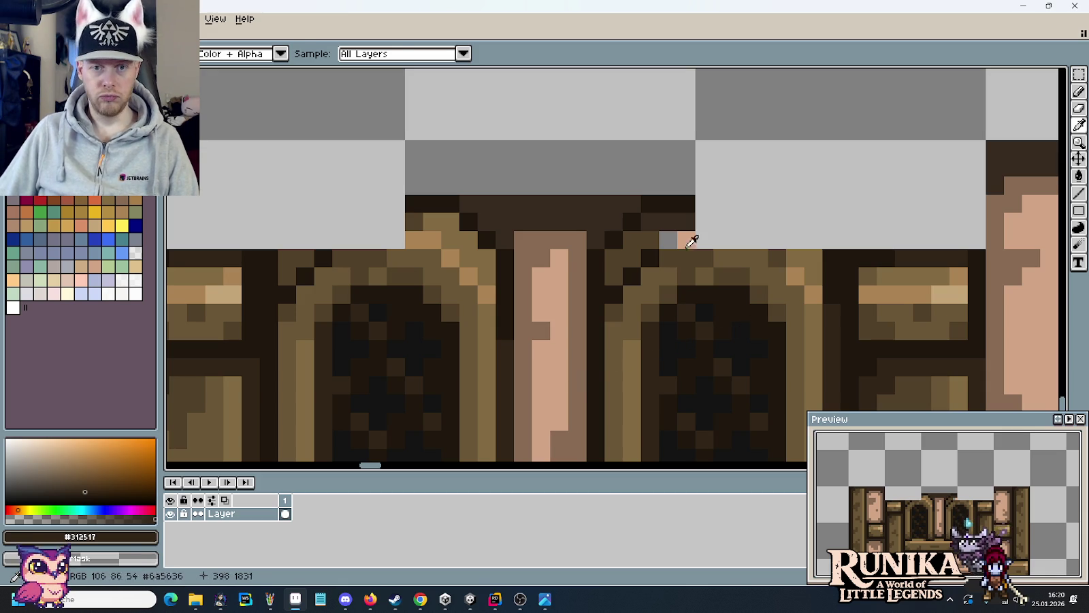
- Paint the grey gap pixel mid brown and darken the pink pixel at the tile's top
alt+click(657, 228)
click(664, 241)
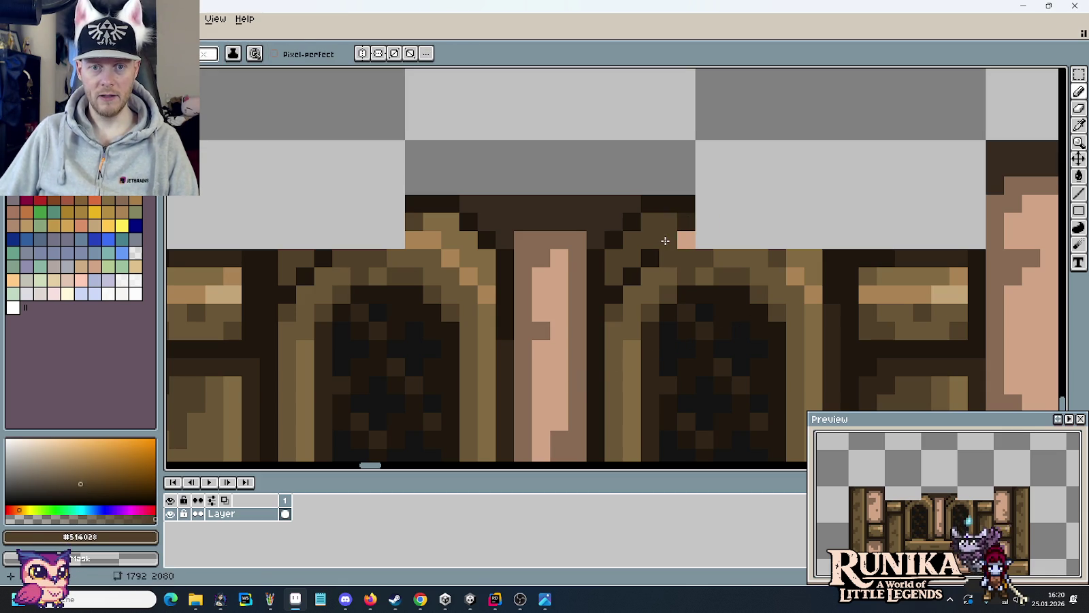
alt+click(686, 223)
click(686, 240)
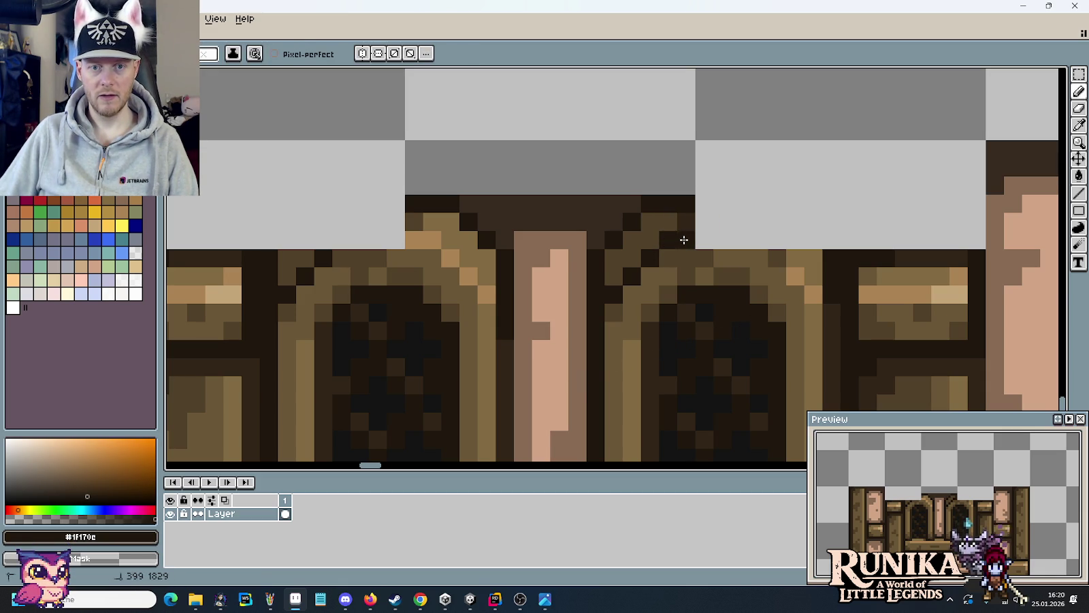
scroll(665, 276, down, 3)
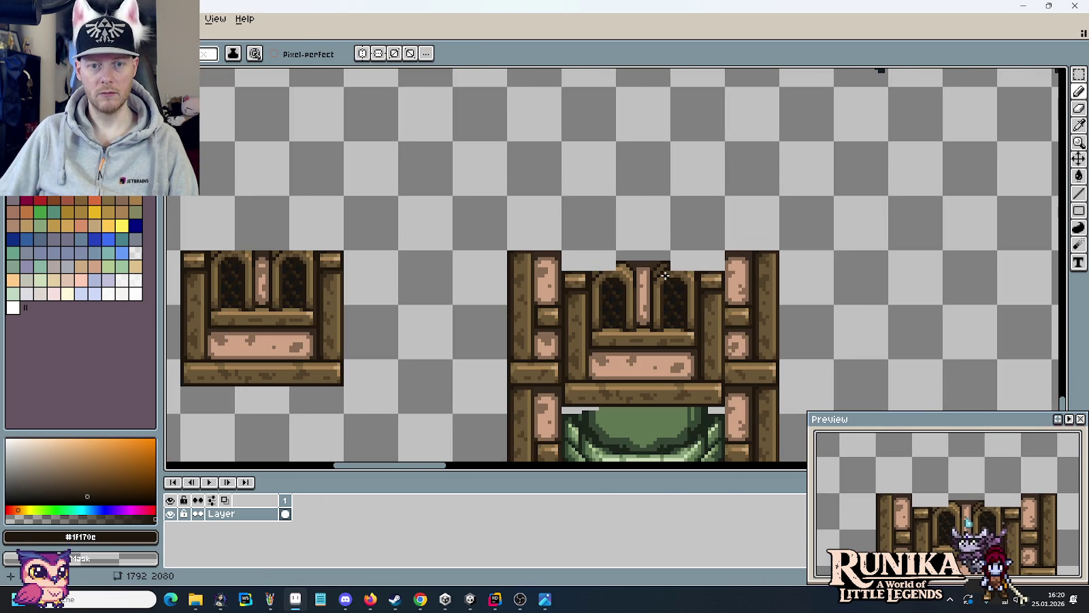
scroll(665, 276, up, 3)
alt+click(633, 267)
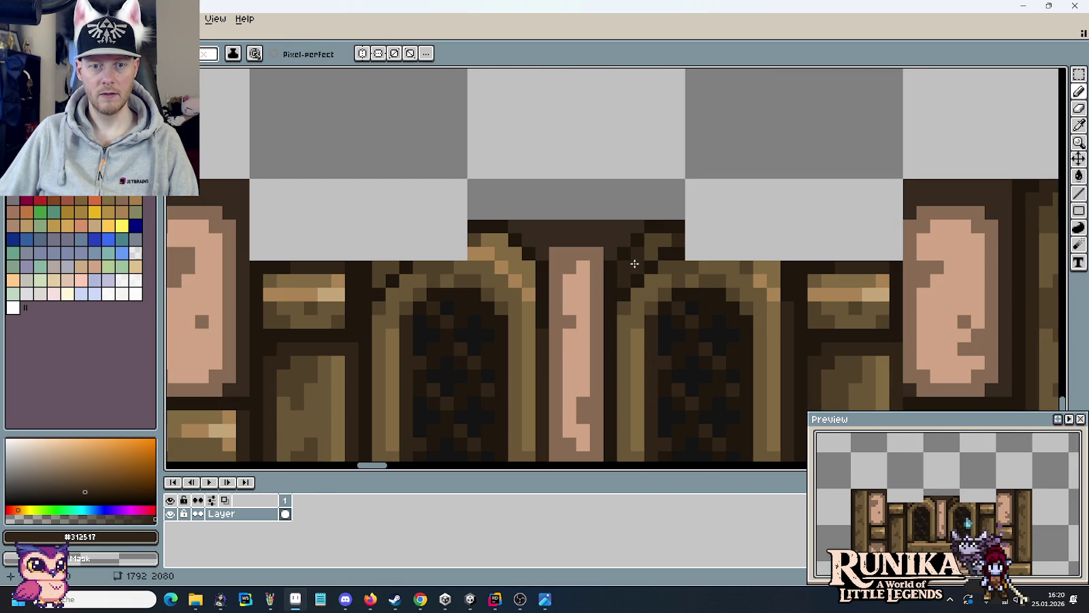
scroll(651, 234, down, 3)
scroll(647, 275, up, 3)
alt+click(647, 274)
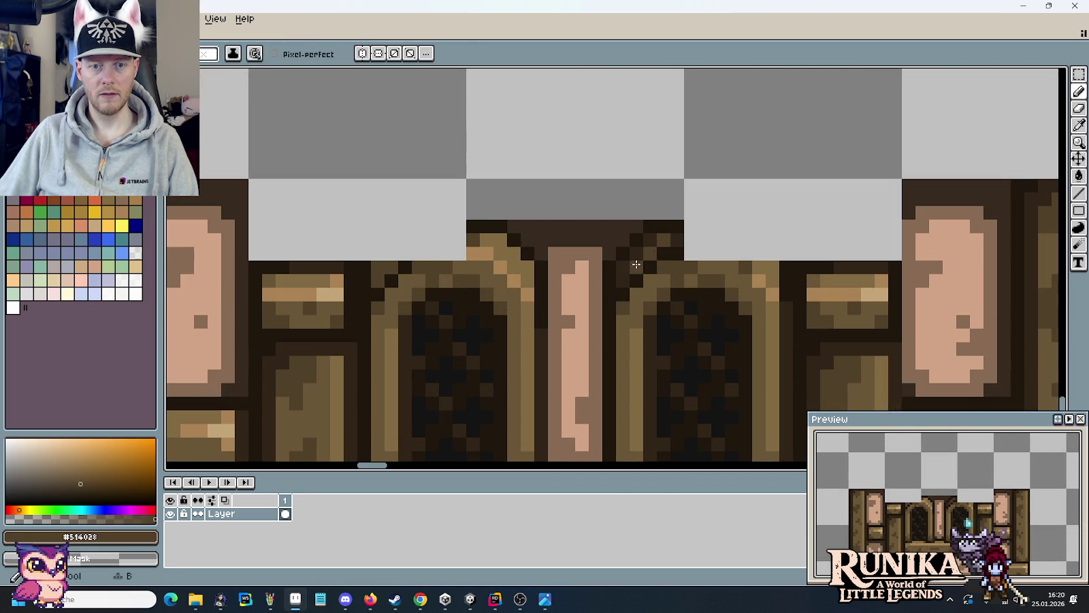
scroll(679, 302, down, 1)
scroll(678, 301, down, 2)
- Pick the dark outline brown from the artwork with the Eyedropper
key(m)
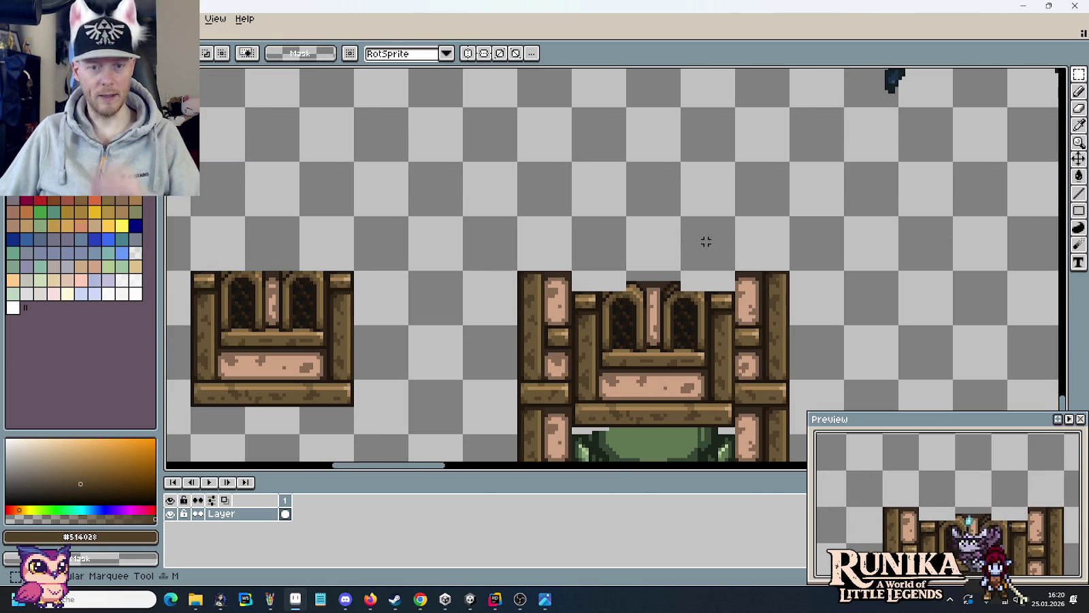
scroll(706, 242, up, 2)
scroll(591, 243, up, 1)
scroll(683, 297, up, 1)
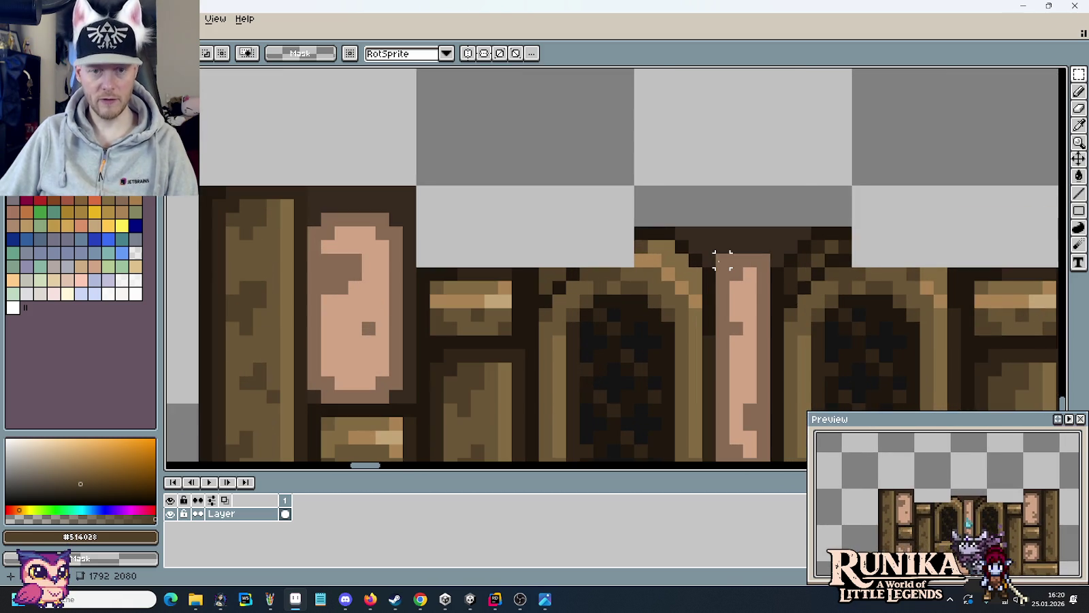
key(i)
click(795, 275)
key(b)
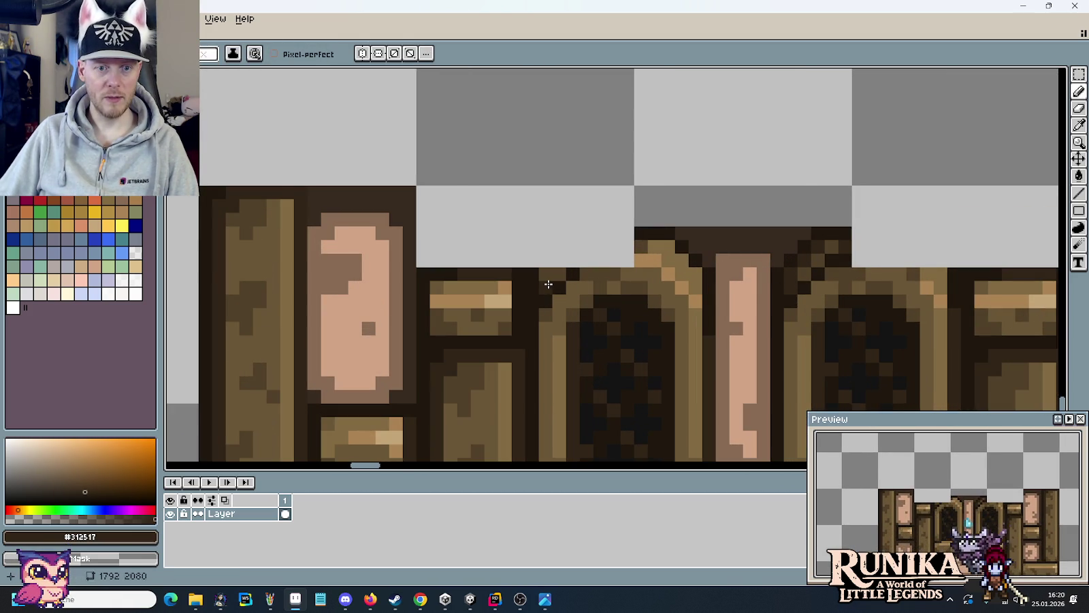
scroll(577, 286, down, 2)
scroll(613, 297, down, 1)
key(m)
mouse_move(844, 235)
mouse_down()
mouse_move(688, 258)
mouse_move(615, 289)
mouse_up()
scroll(721, 256, up, 1)
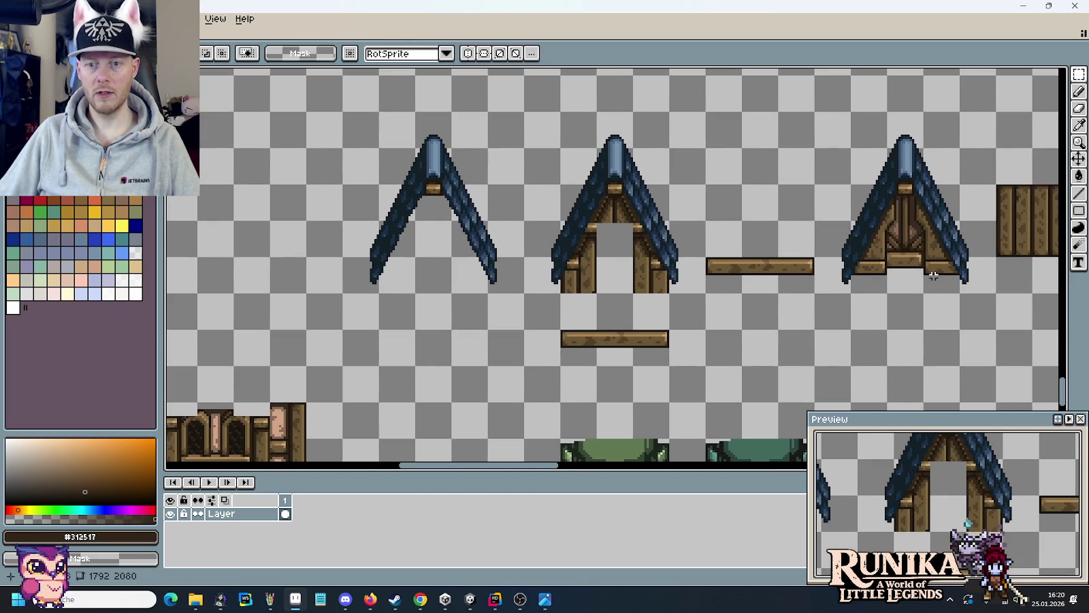
mouse_move(976, 283)
mouse_down()
mouse_move(851, 114)
mouse_move(814, 109)
mouse_up()
mouse_move(856, 153)
mouse_down()
mouse_move(202, 243)
mouse_move(407, 469)
mouse_move(490, 176)
mouse_up()
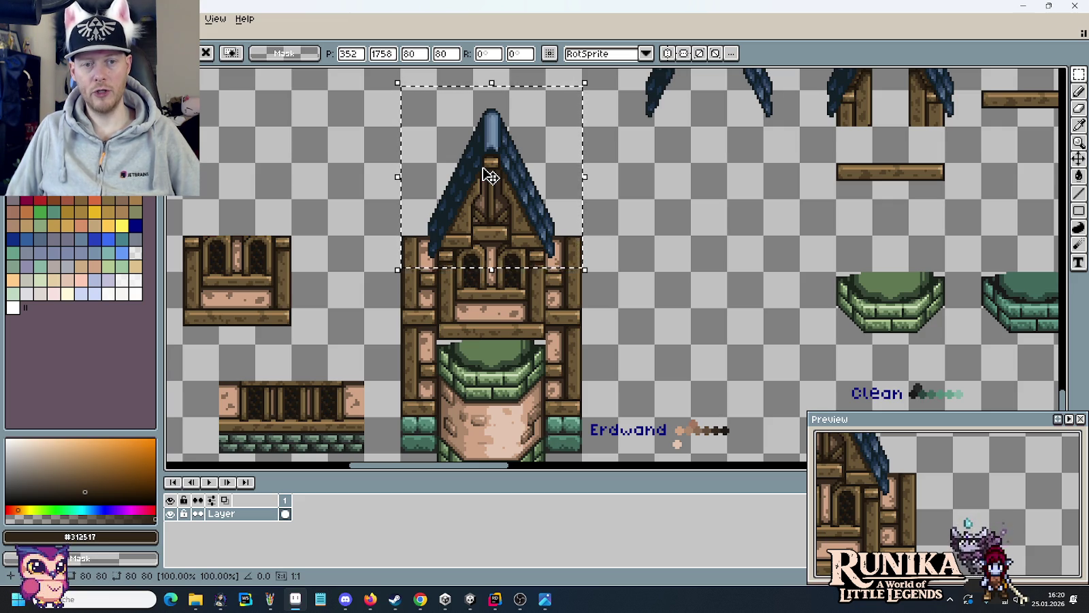
key(Delete)
drag(822, 197, 545, 294)
scroll(545, 294, up, 1)
scroll(848, 257, up, 2)
scroll(847, 257, up, 2)
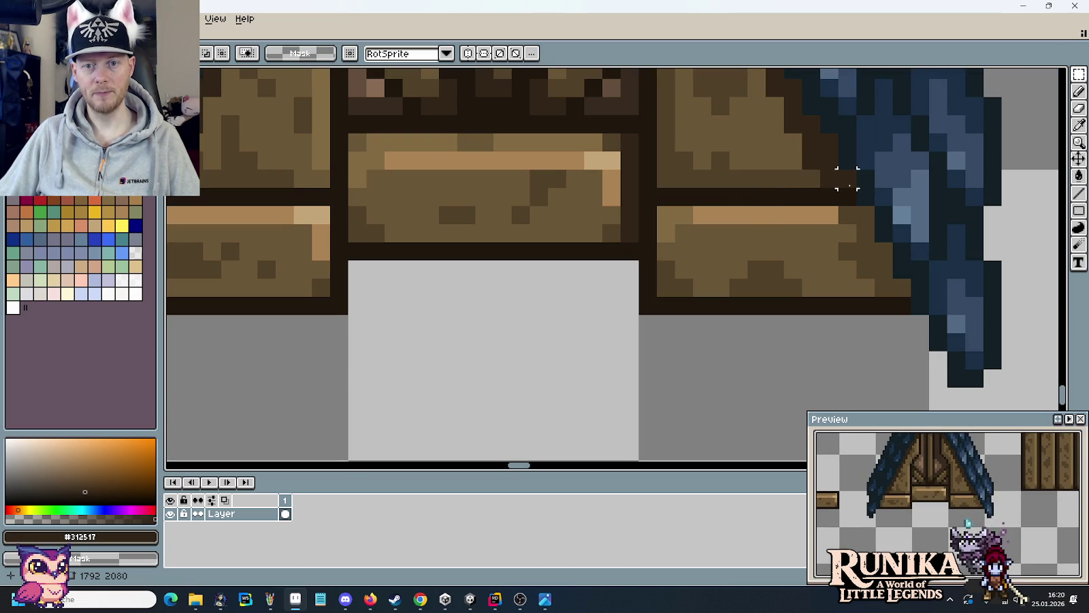
- Lower the right plank, the short left plank and the upper plank block by one pixel each
drag(858, 186, 636, 244)
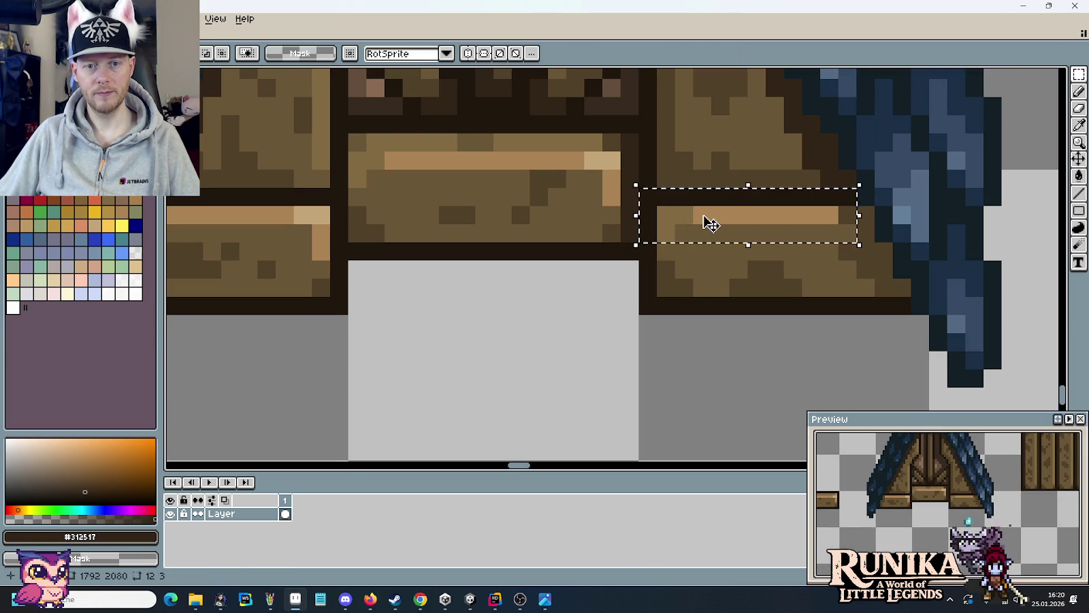
drag(708, 221, 706, 238)
click(574, 323)
drag(534, 273, 915, 296)
drag(702, 218, 514, 276)
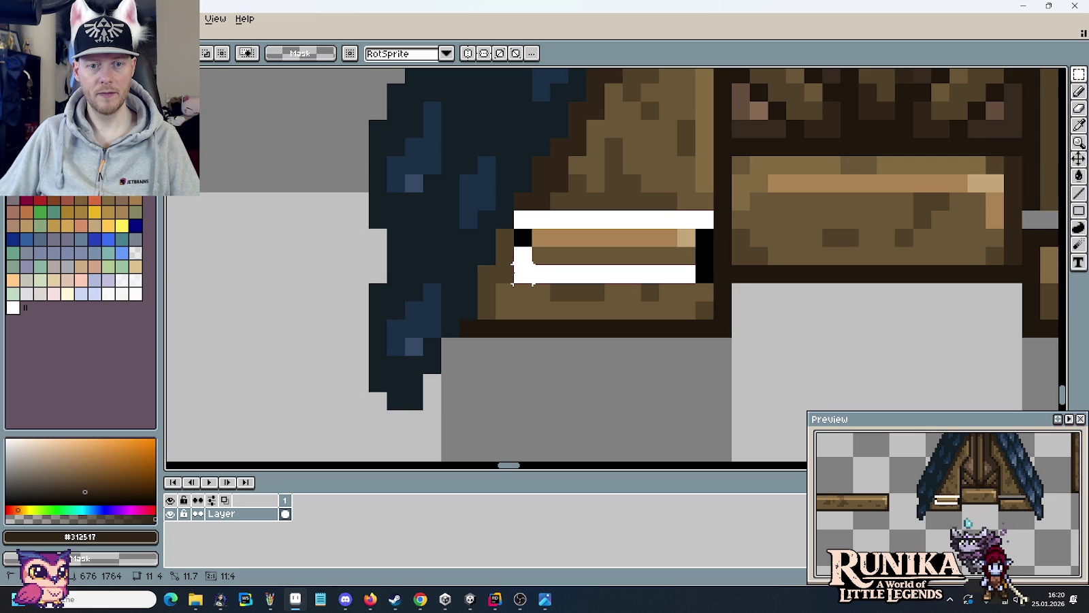
drag(596, 258, 605, 272)
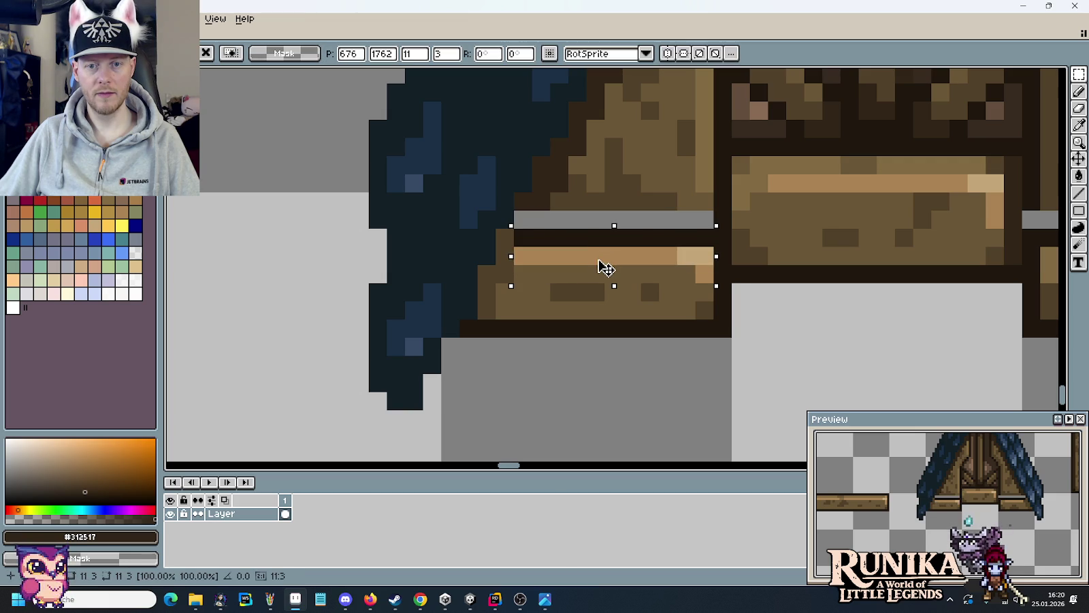
click(650, 309)
scroll(599, 224, up, 2)
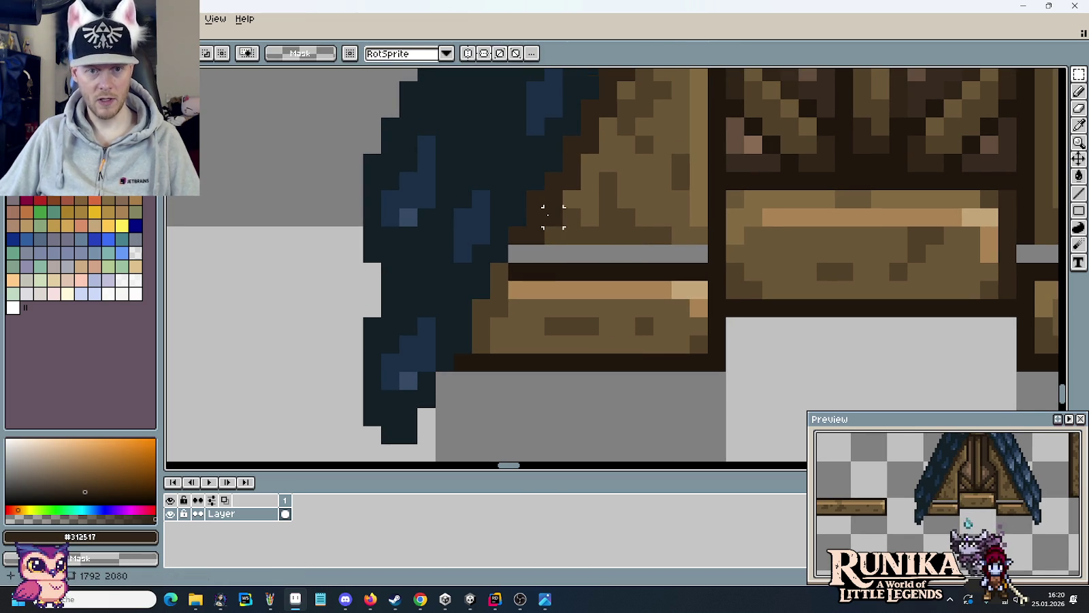
mouse_move(589, 164)
mouse_down()
mouse_move(667, 239)
mouse_move(651, 250)
mouse_up()
click(736, 290)
- Fill the grey gap pixels between the planks with mid brown sampled from the wood
key(b)
alt+click(576, 226)
drag(572, 253, 540, 253)
alt+click(536, 230)
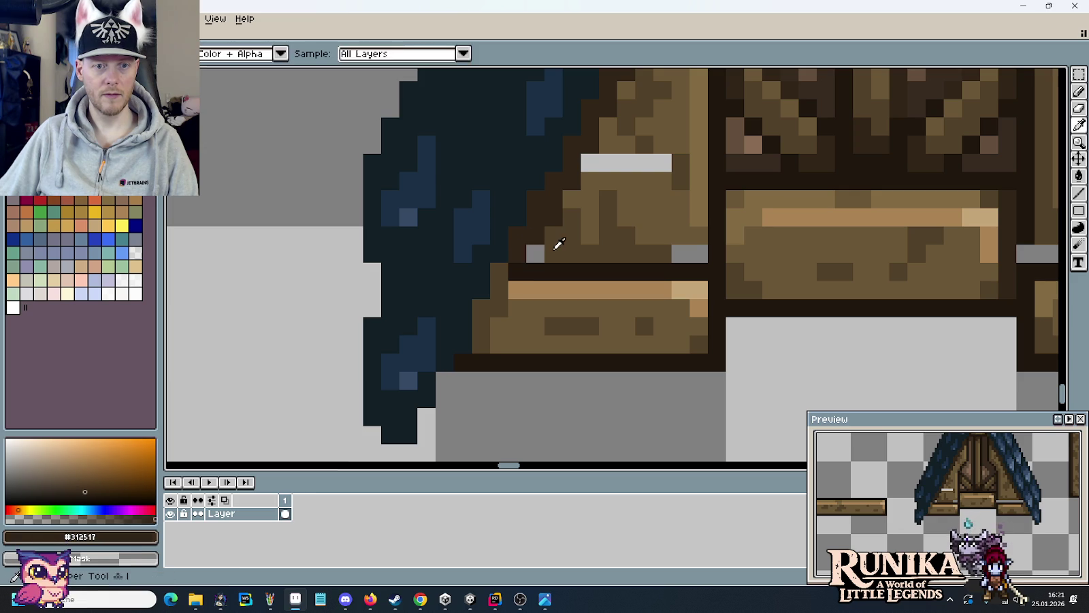
alt+click(554, 243)
alt+click(698, 222)
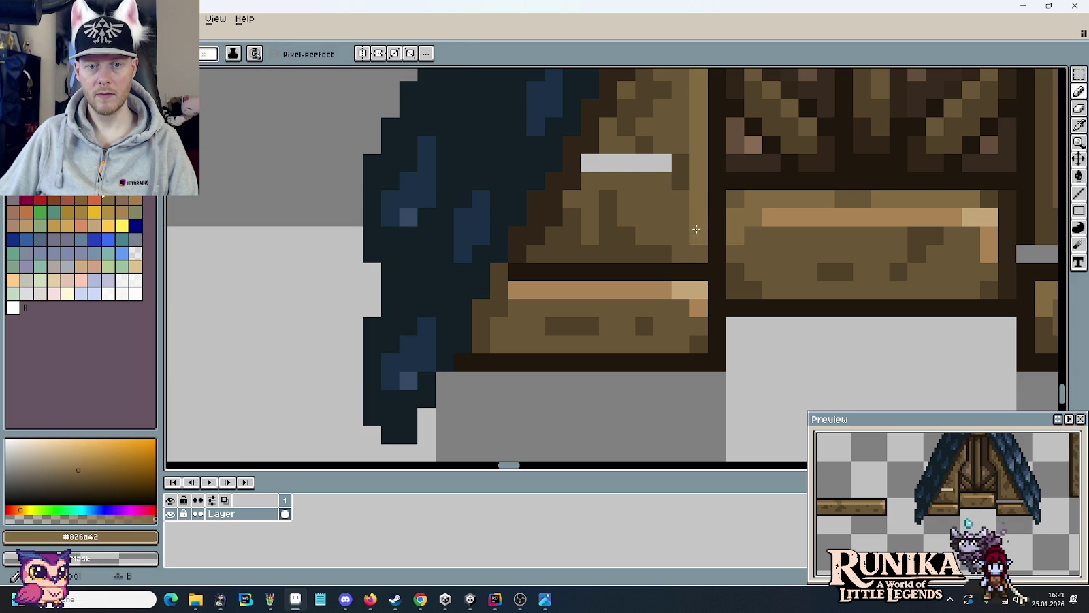
drag(864, 292, 355, 276)
alt+click(528, 214)
click(519, 237)
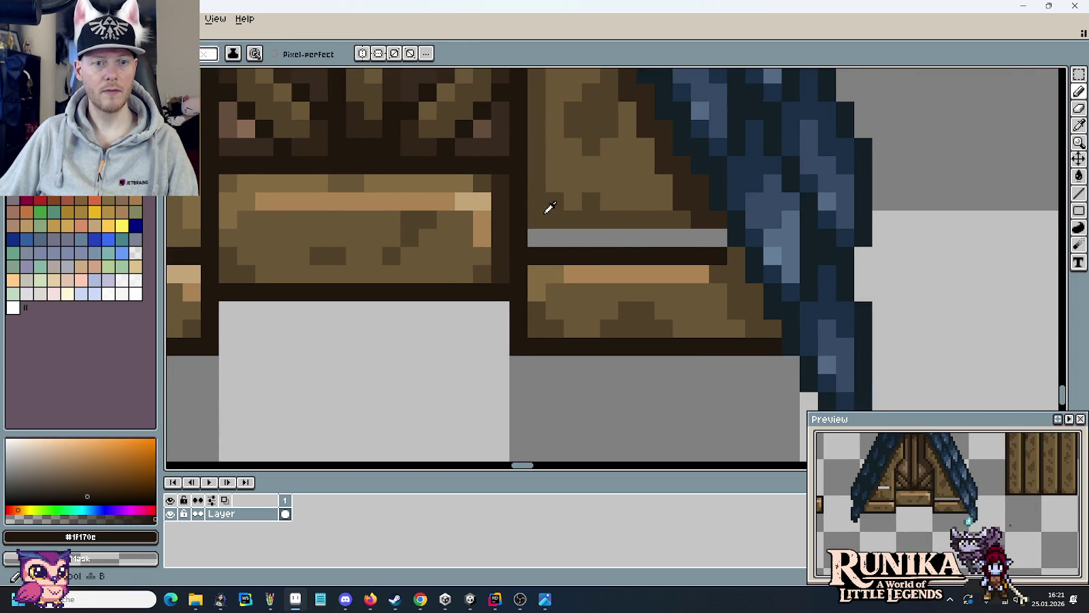
alt+click(537, 219)
click(536, 237)
key(ctrl+z)
- Shift the brown block above the grey strip down one pixel and darken the remaining gap pixels
key(m)
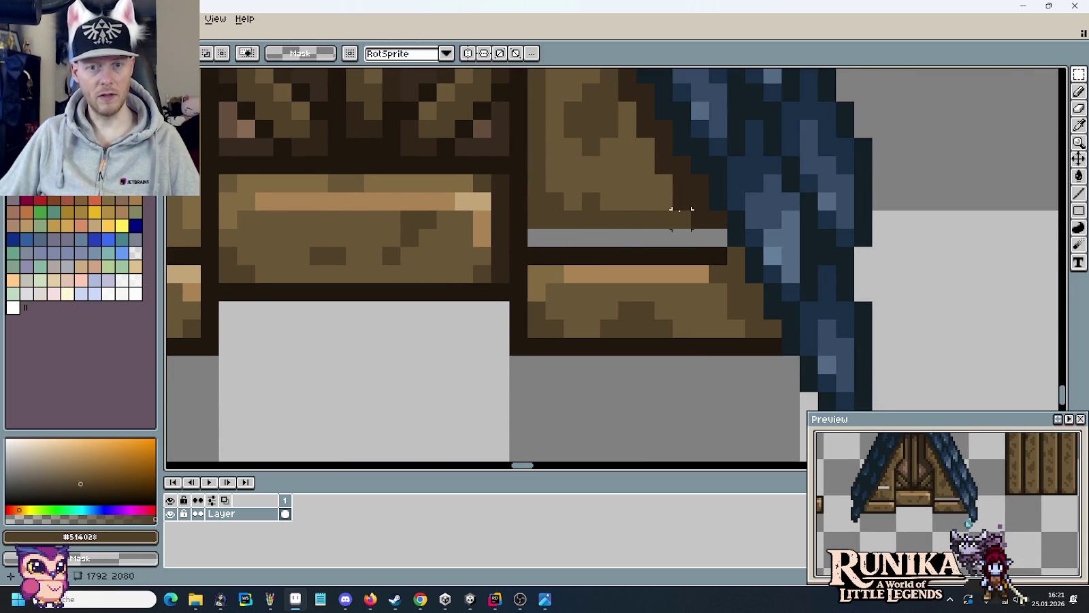
drag(663, 196, 531, 242)
drag(527, 175, 674, 231)
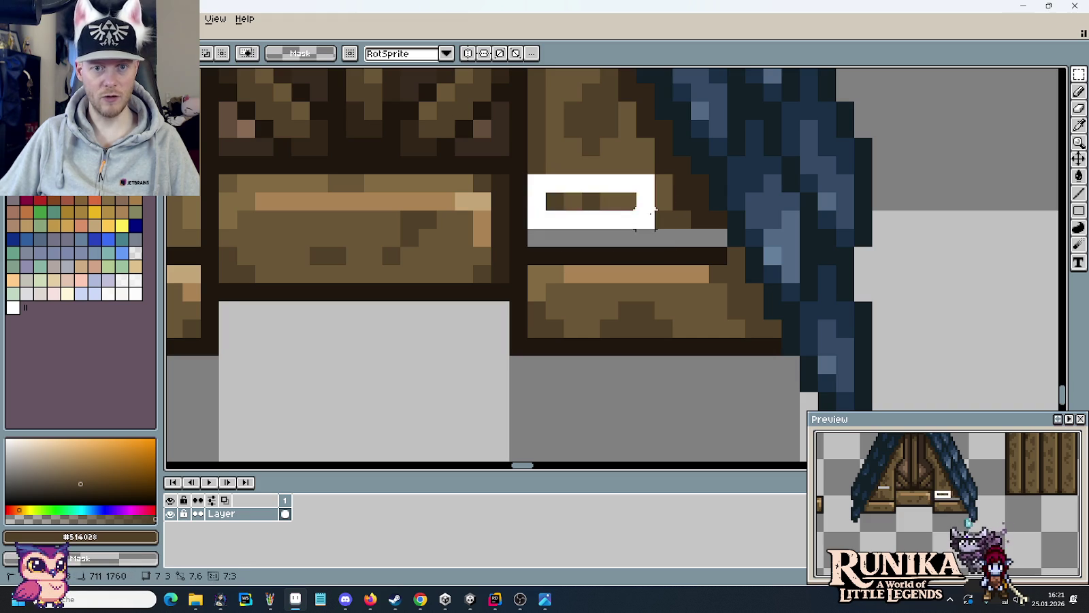
key(Down)
key(ctrl+d)
key(b)
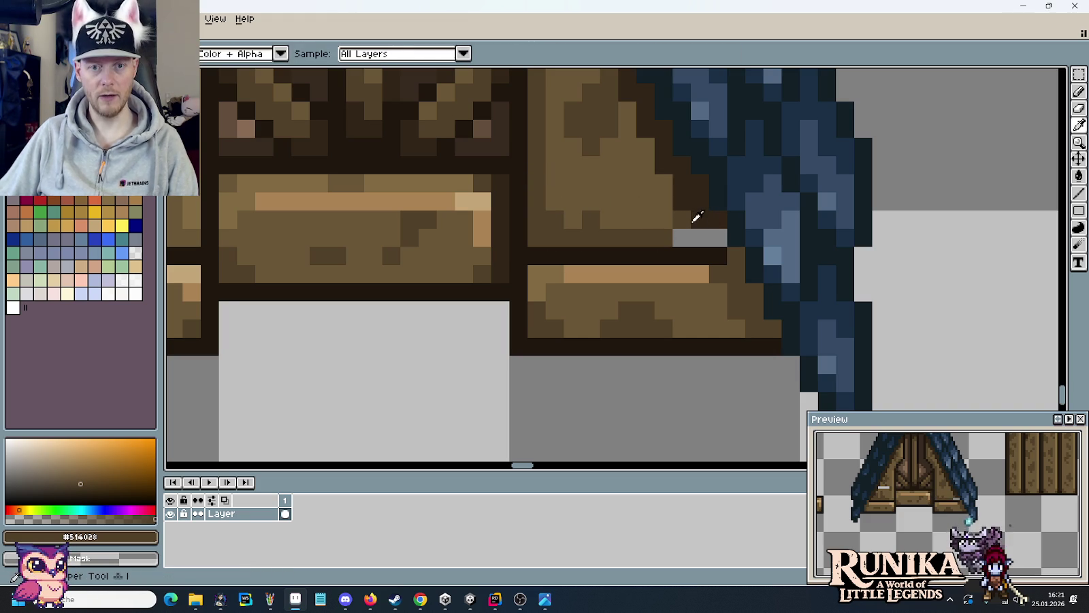
click(701, 237)
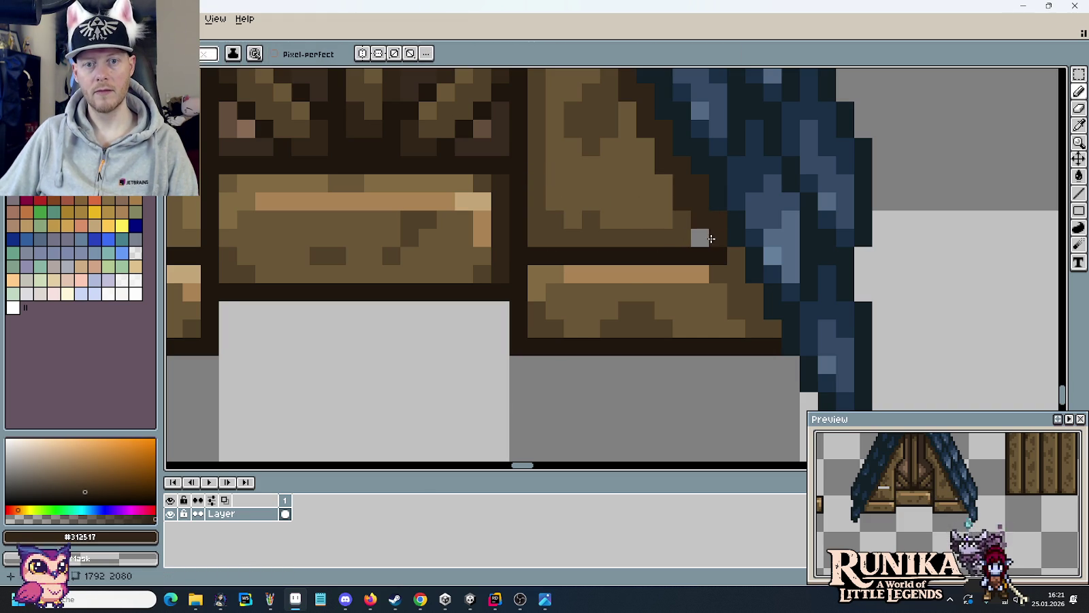
click(718, 293)
- Paint over the white lintel strip on the third roof piece in wood brown
scroll(718, 291, down, 2)
scroll(545, 348, left, 2)
scroll(635, 297, up, 2)
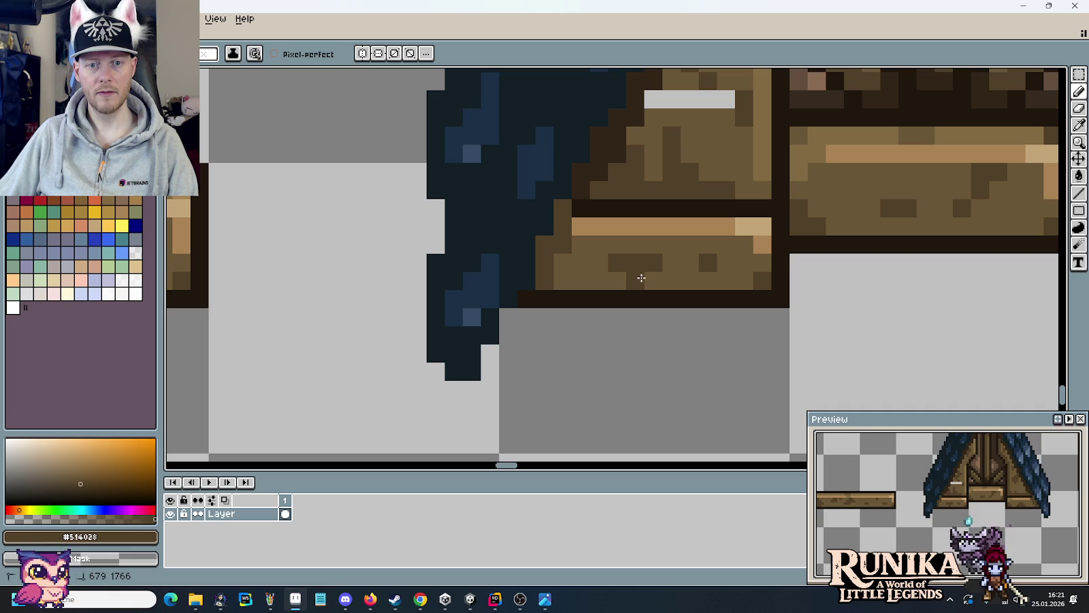
scroll(671, 331, down, 3)
scroll(715, 313, left, 3)
scroll(737, 299, down, 1)
key(m)
scroll(735, 296, left, 2)
drag(936, 248, 816, 124)
click(779, 274)
scroll(810, 225, up, 2)
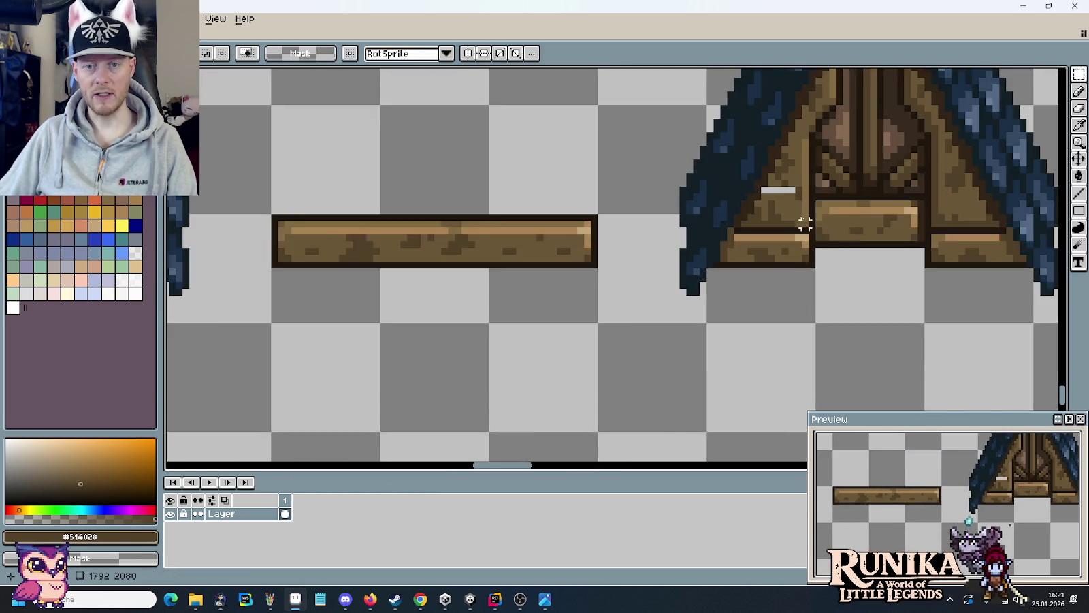
scroll(775, 178, up, 1)
key(b)
alt+click(783, 179)
drag(776, 143, 739, 142)
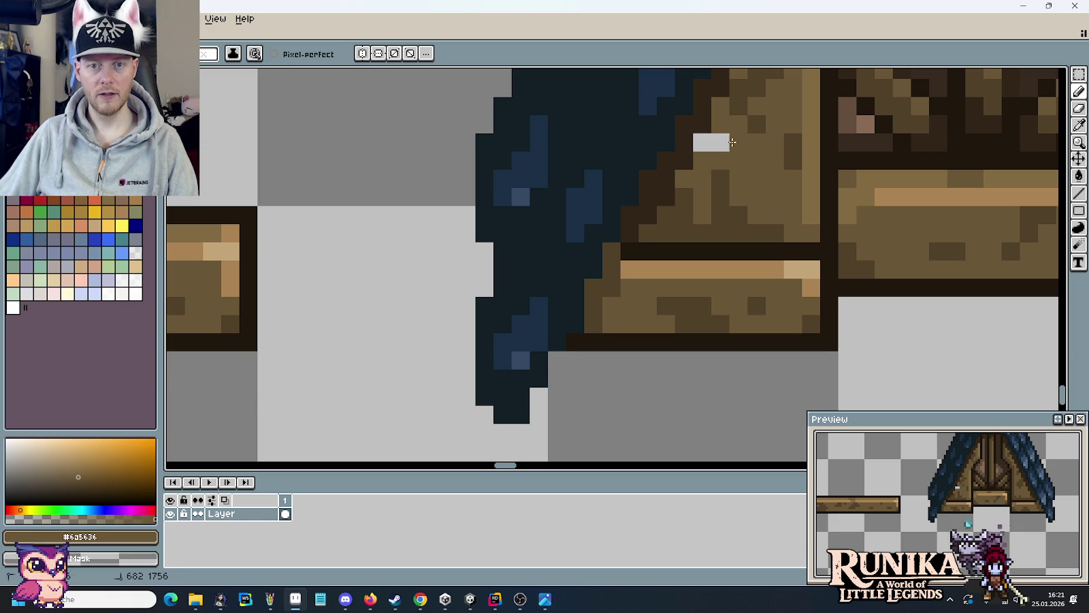
scroll(747, 205, down, 2)
- Select the finished third roof and drag a copy of it near the house
key(m)
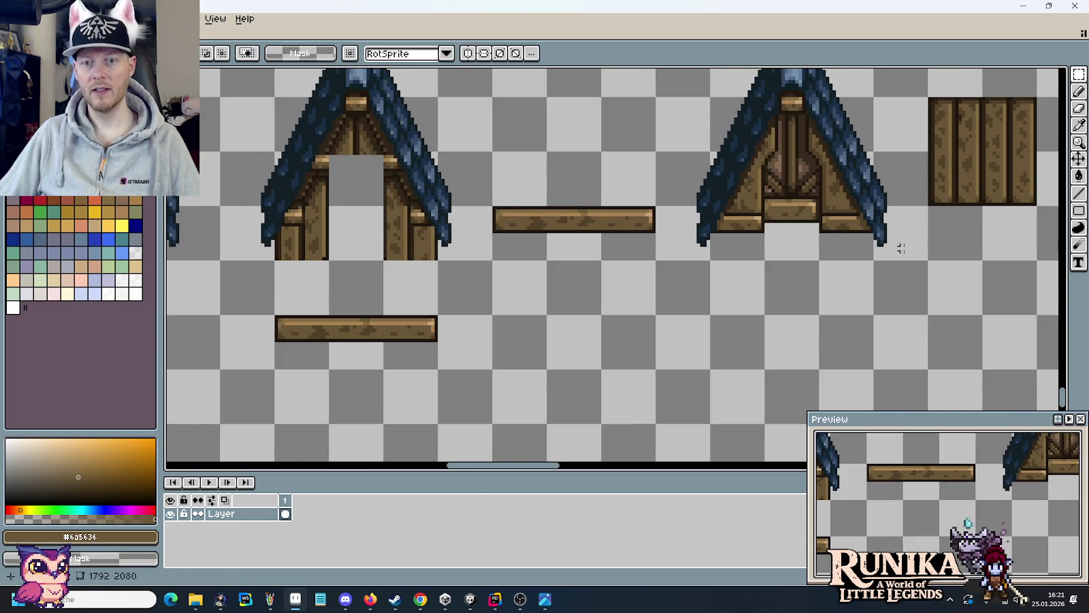
scroll(722, 204, up, 1)
drag(916, 405, 698, 175)
scroll(701, 225, down, 1)
scroll(701, 245, down, 2)
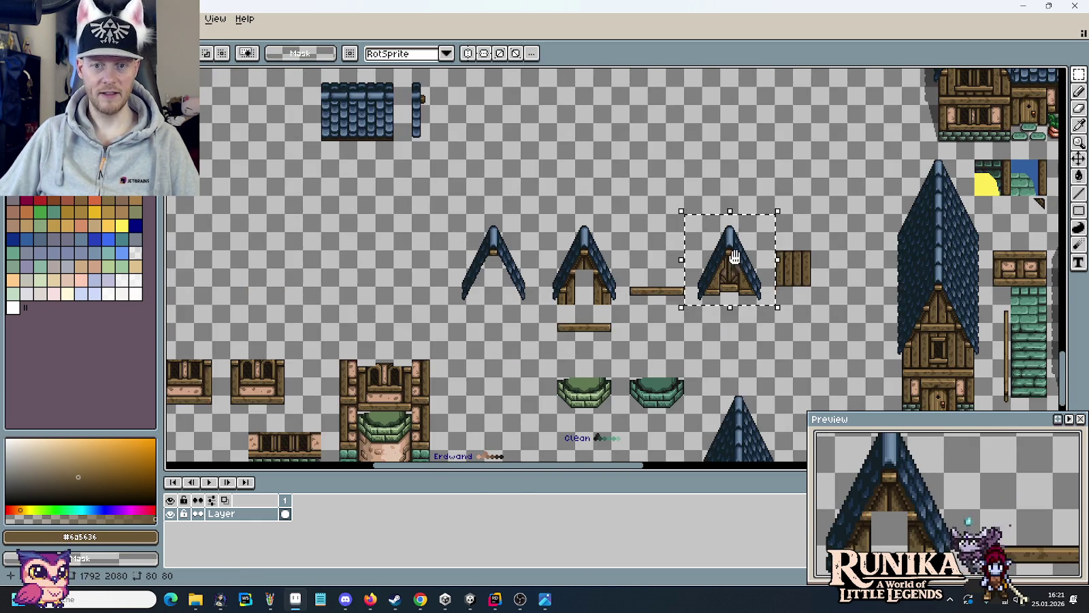
scroll(708, 246, left, 3)
mouse_move(860, 258)
mouse_down()
mouse_move(570, 295)
mouse_move(503, 332)
mouse_up()
- Align the roof copy over the house, then delete the roof piece atop the central wall tile
scroll(516, 300, up, 2)
scroll(619, 243, up, 1)
scroll(634, 245, up, 1)
drag(634, 245, 649, 247)
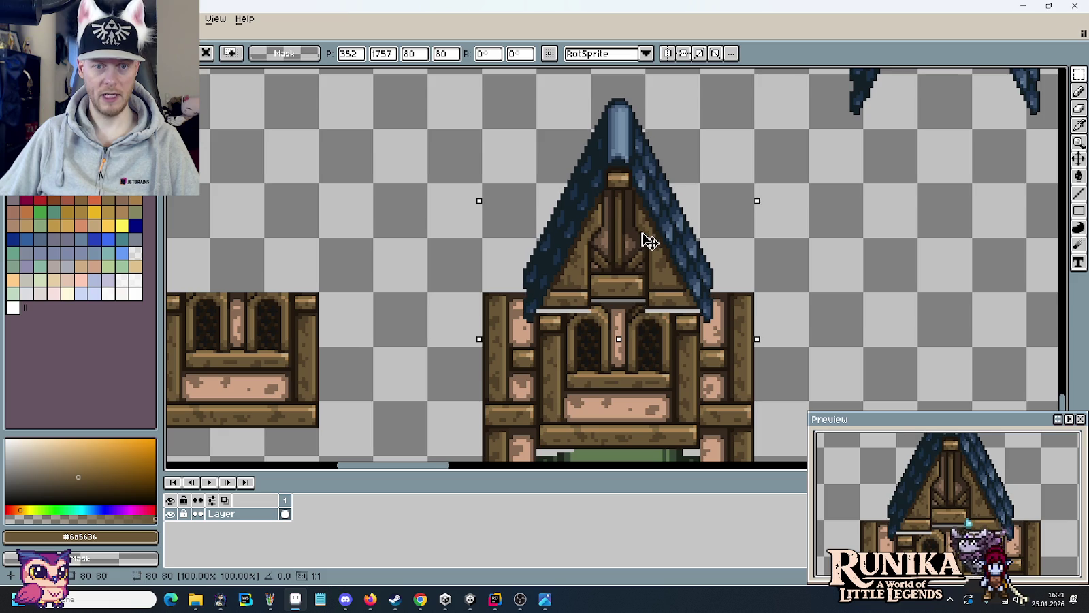
scroll(649, 247, down, 1)
scroll(649, 247, down, 1)
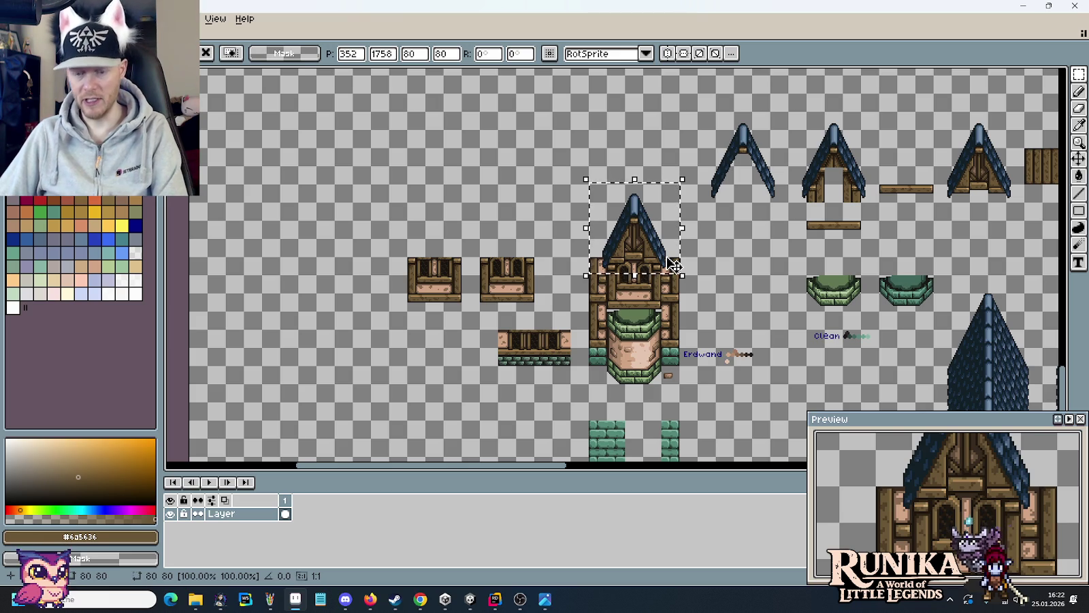
key(Delete)
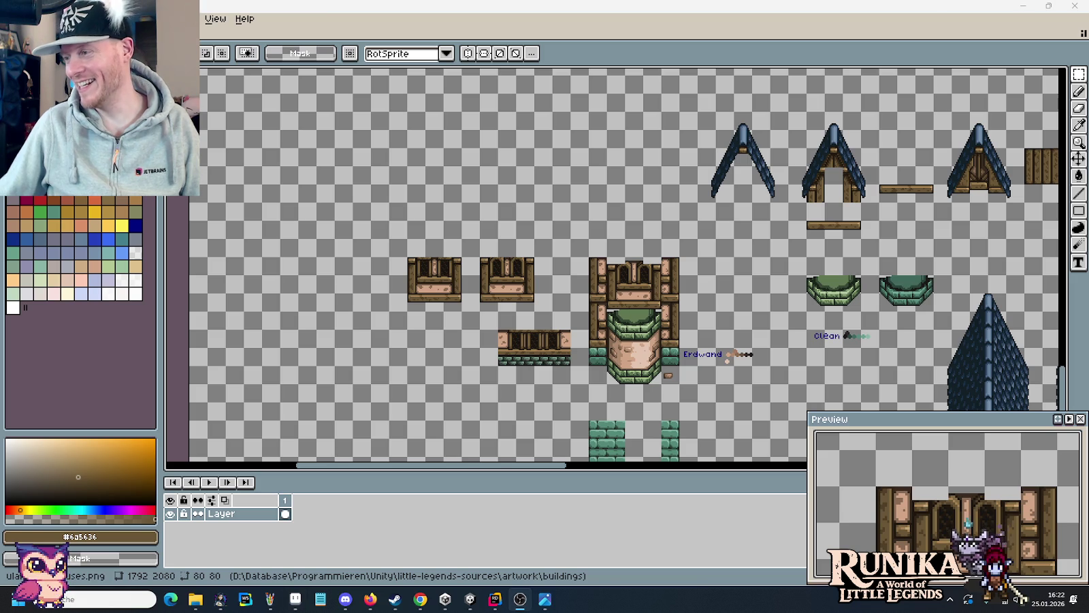
click(420, 599)
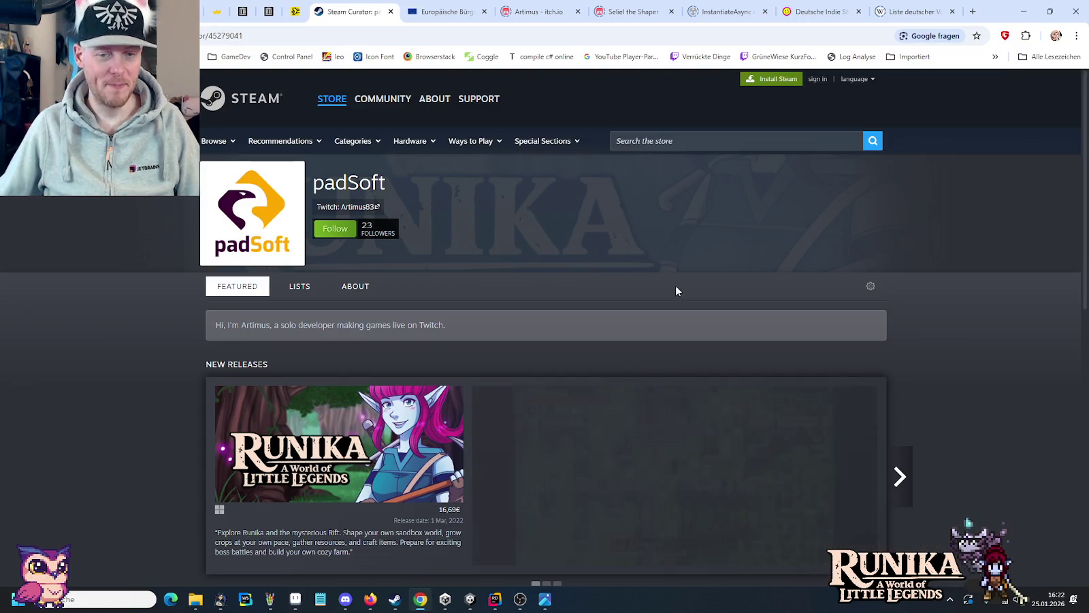
- Load the pasted Twitch clip link in a new Chrome tab, then close it and return to Aseprite
click(973, 10)
key(ctrl+v)
key(Return)
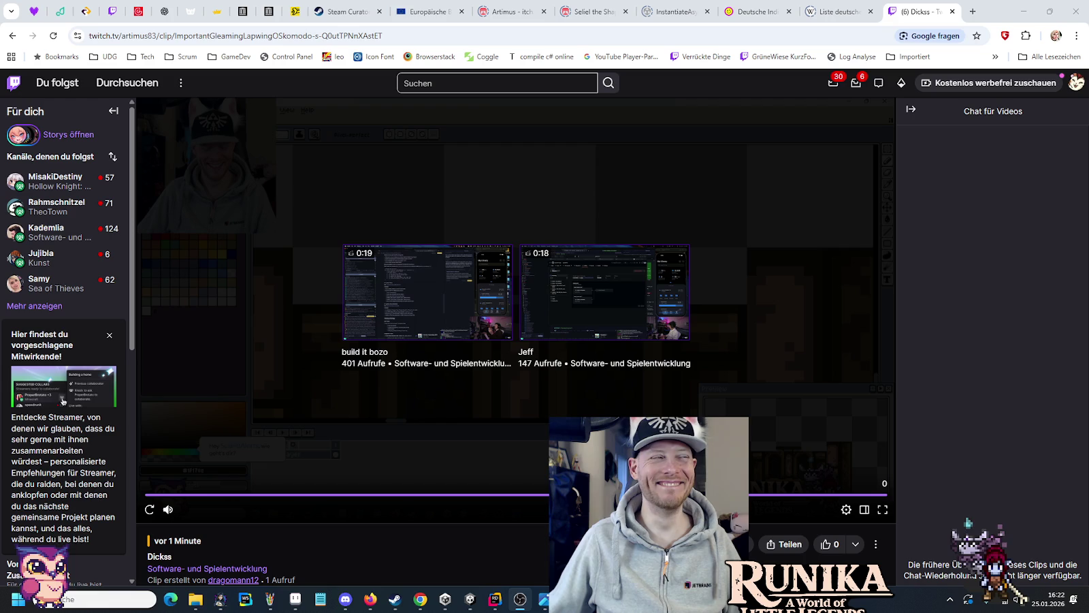
click(822, 175)
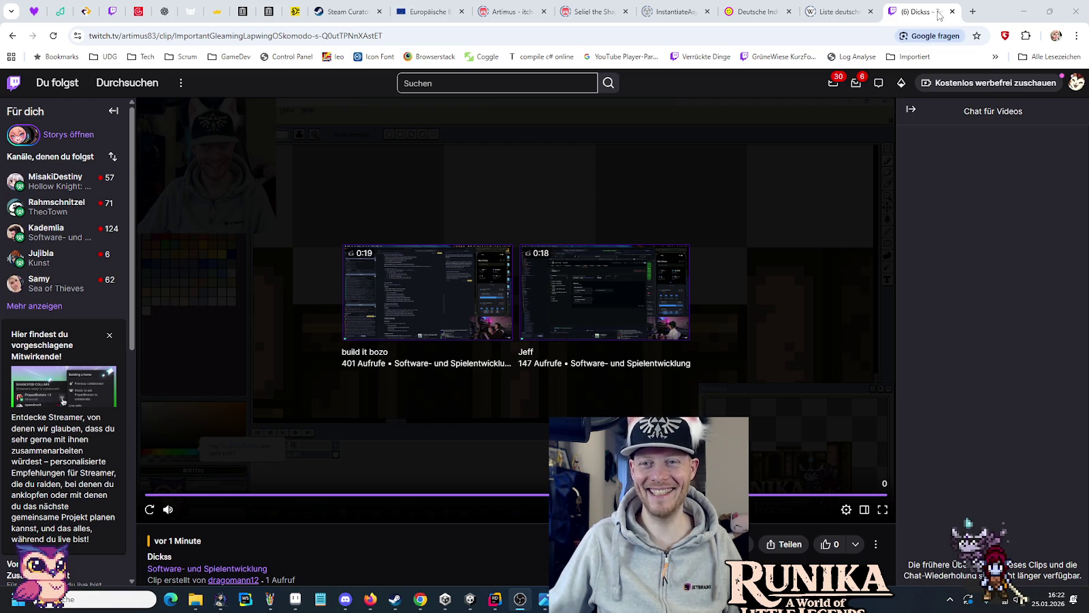
click(955, 11)
key(alt+Tab)
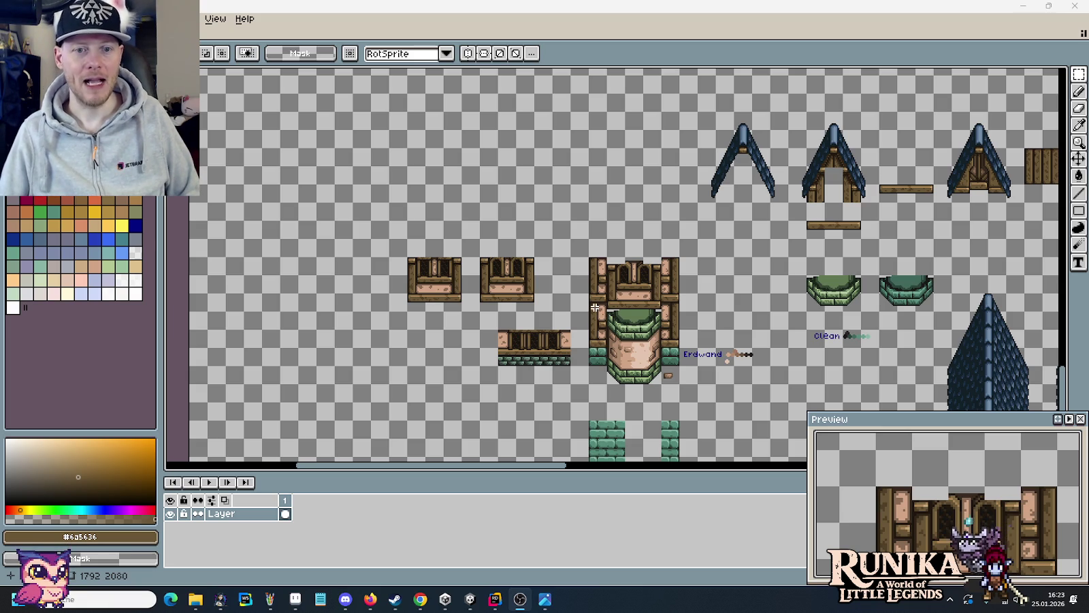
click(552, 605)
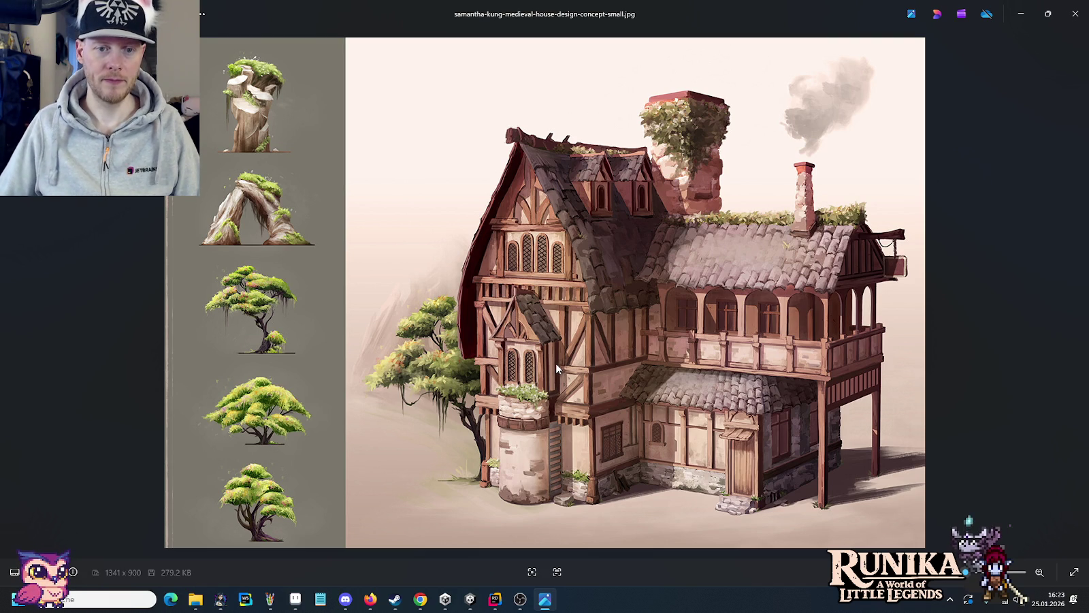
key(alt+Tab)
key(alt+Tab)
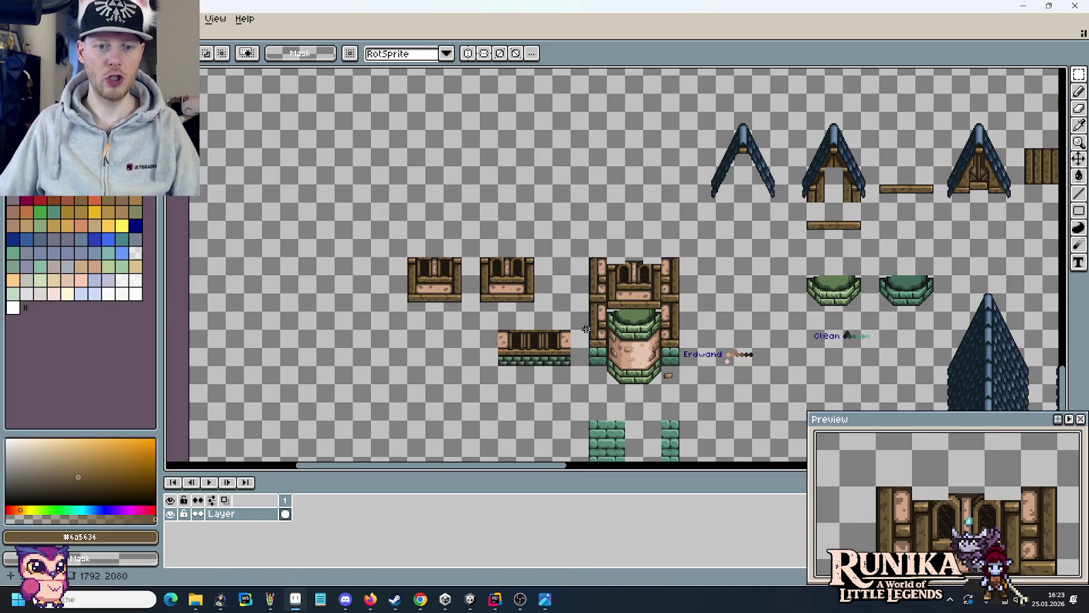
key(alt+Tab)
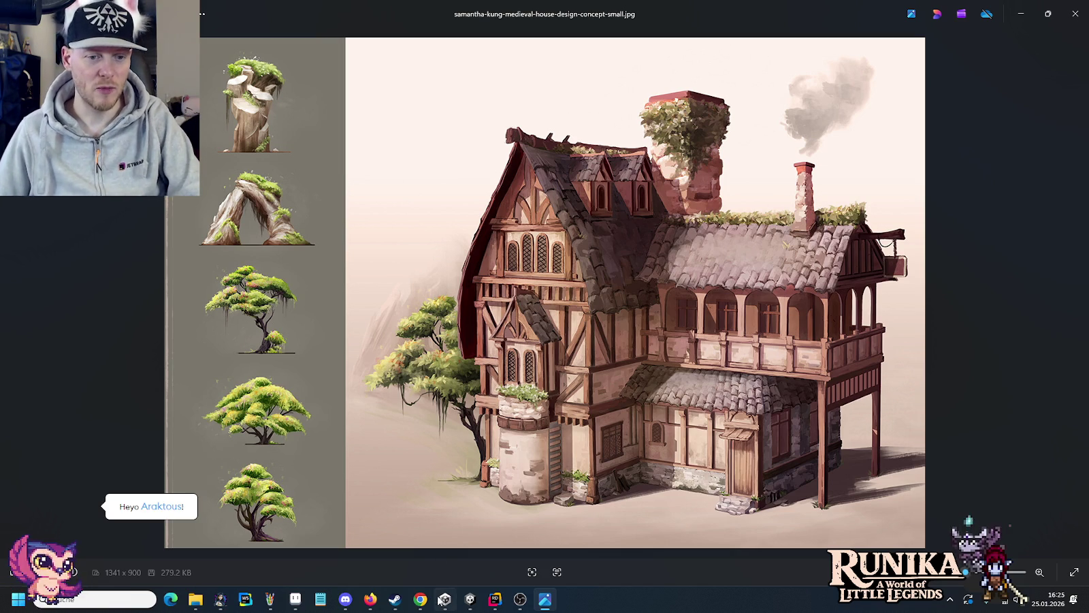
click(294, 599)
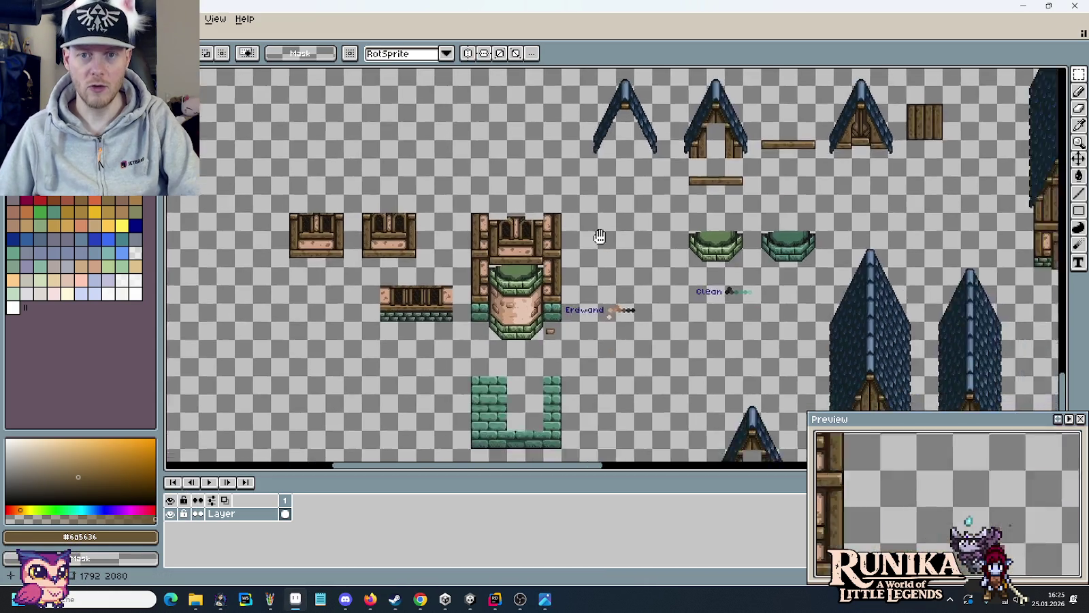
- Copy the narrow roof's central ridge column into the empty space right of the tall roofs
drag(730, 283, 596, 219)
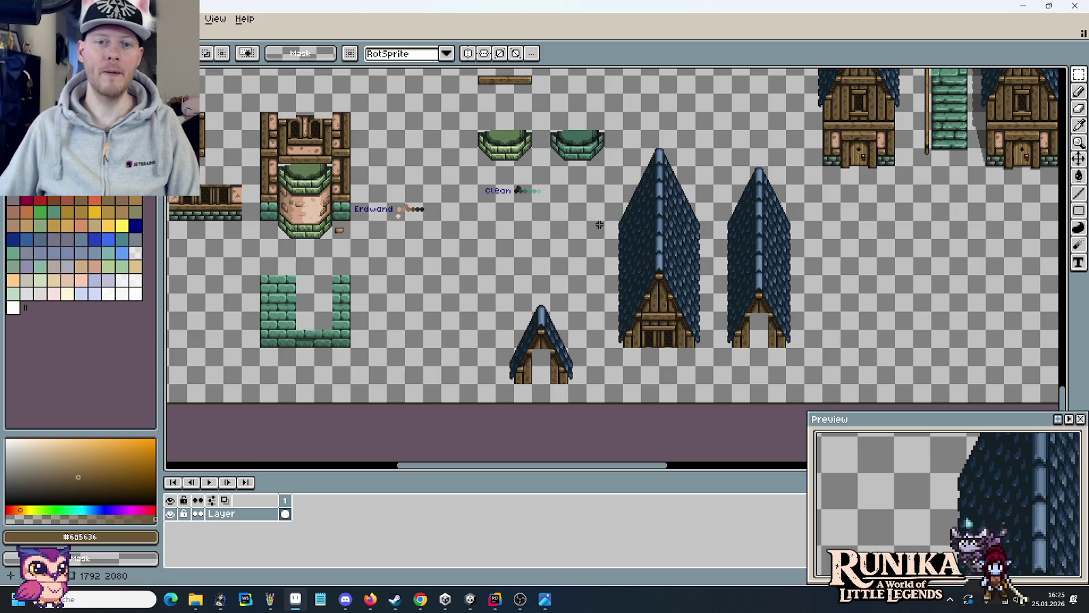
scroll(678, 303, up, 1)
scroll(678, 302, down, 1)
scroll(678, 303, up, 1)
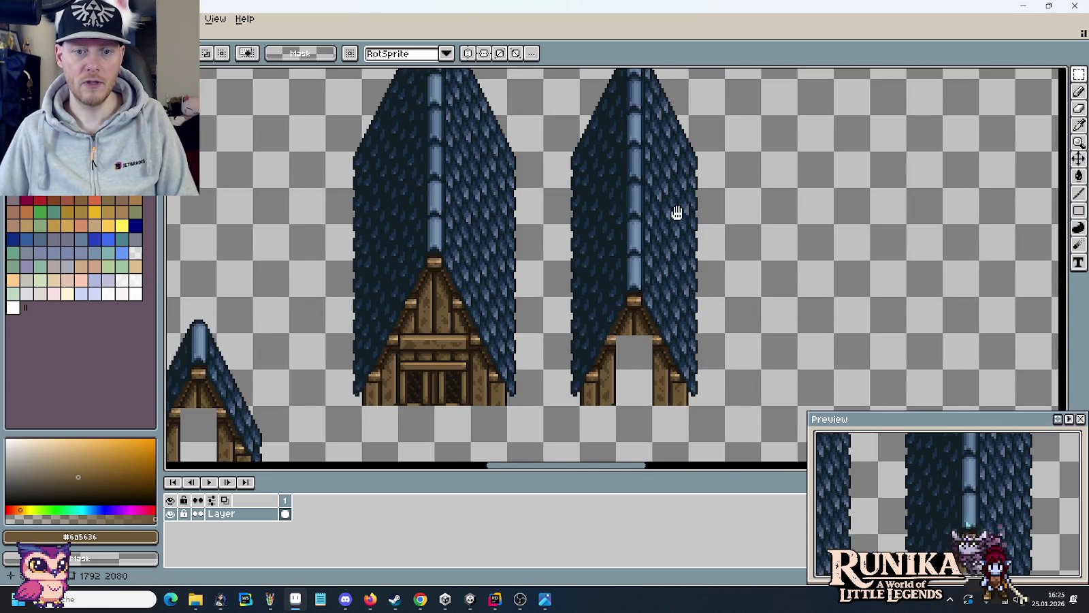
scroll(679, 211, down, 1)
drag(637, 443, 595, 111)
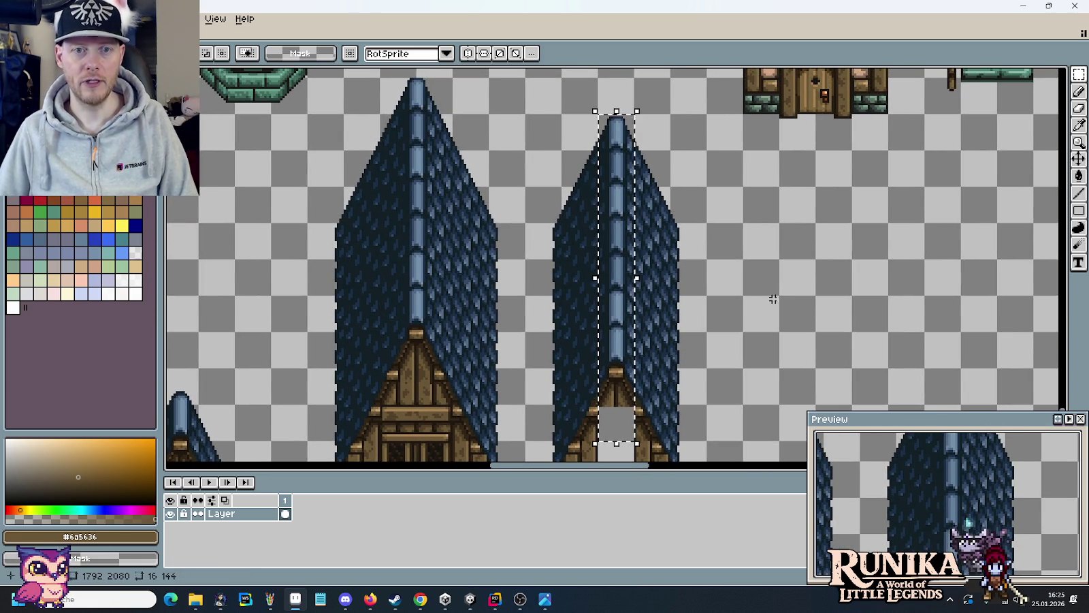
scroll(723, 279, up, 1)
scroll(569, 225, down, 1)
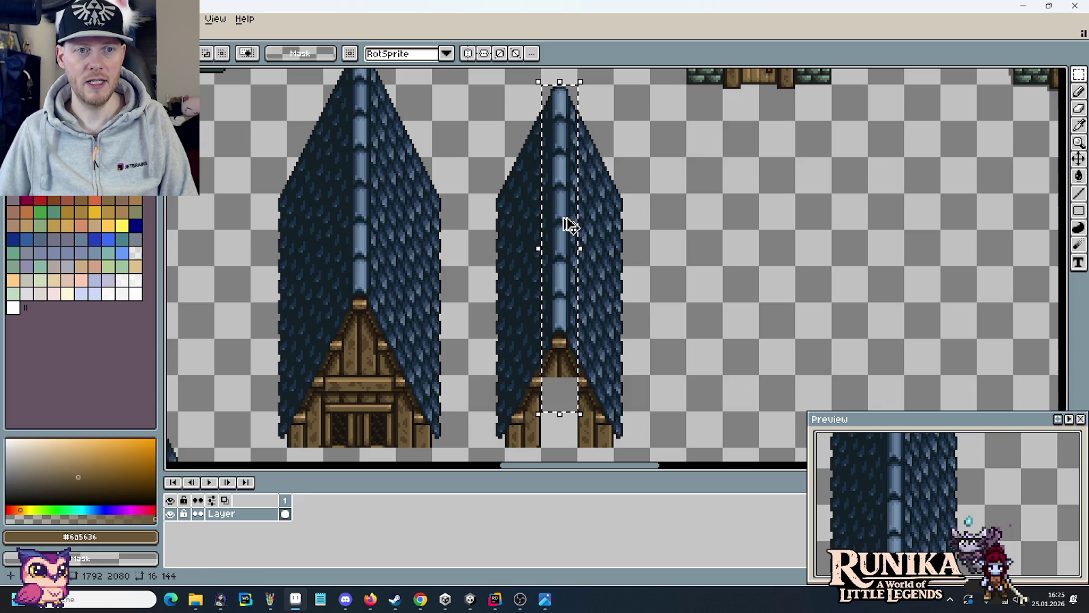
drag(568, 225, 787, 261)
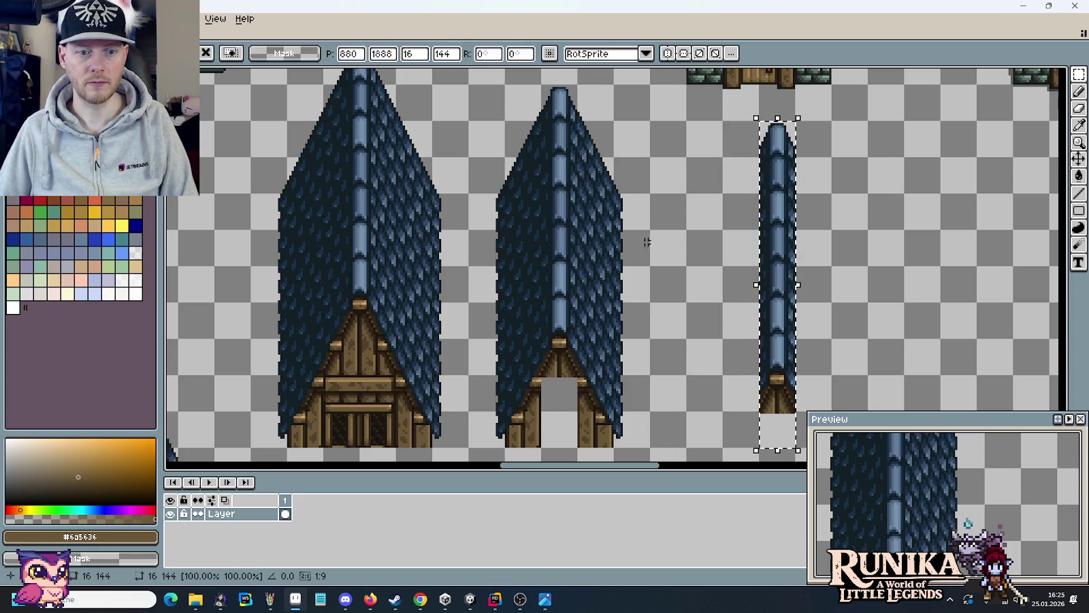
click(446, 427)
- Select the right half of the big roof, then cancel that selection
drag(446, 428, 389, 90)
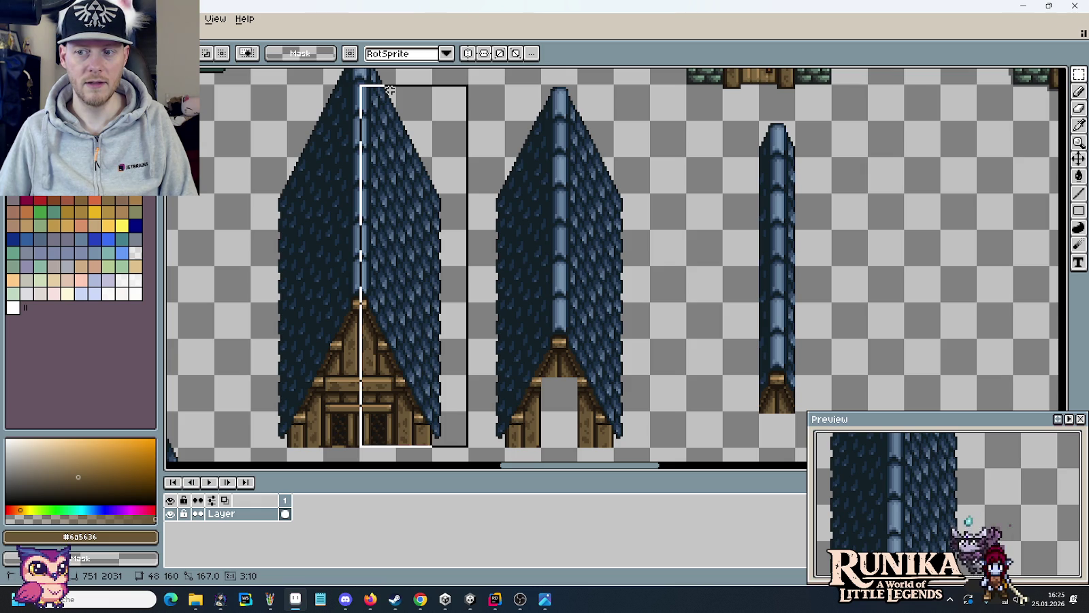
click(557, 179)
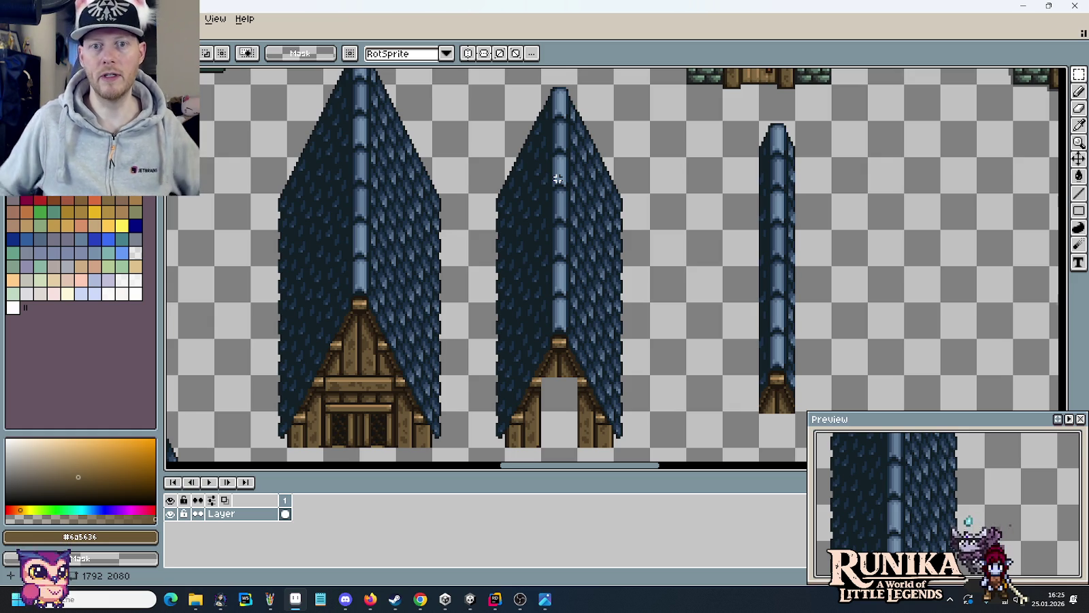
scroll(557, 178, down, 2)
scroll(615, 187, up, 3)
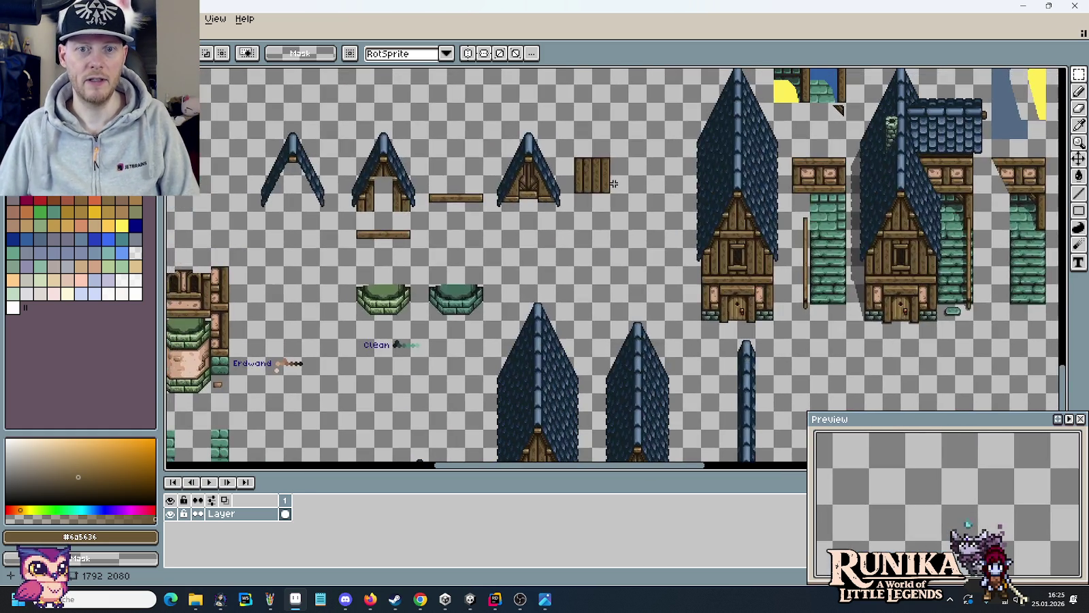
- Delete the copied ridge column standing beside the two tall roofs
scroll(613, 178, down, 3)
scroll(603, 201, down, 2)
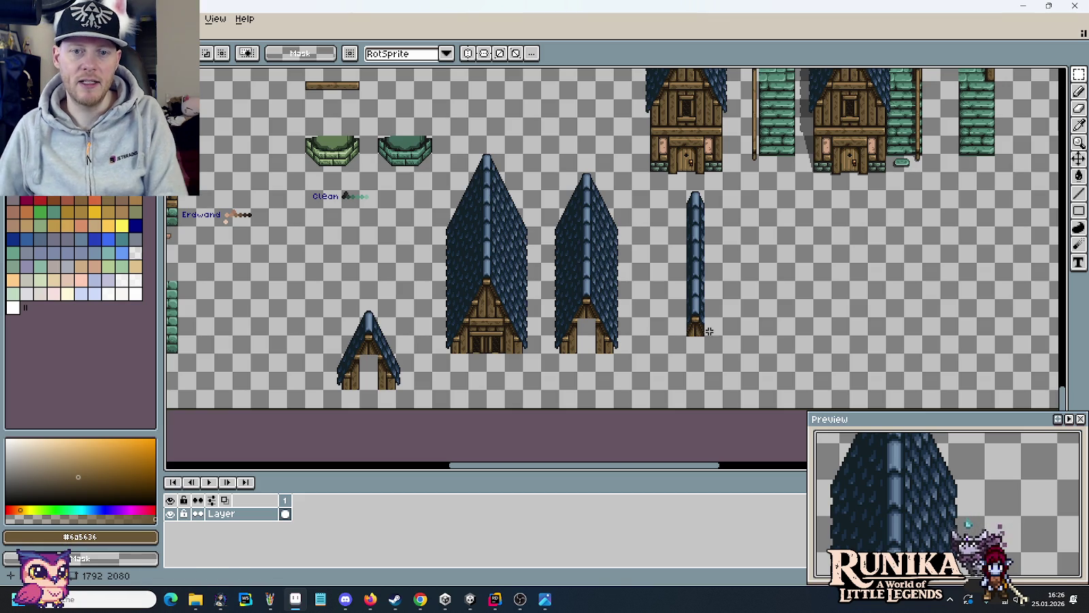
key(Delete)
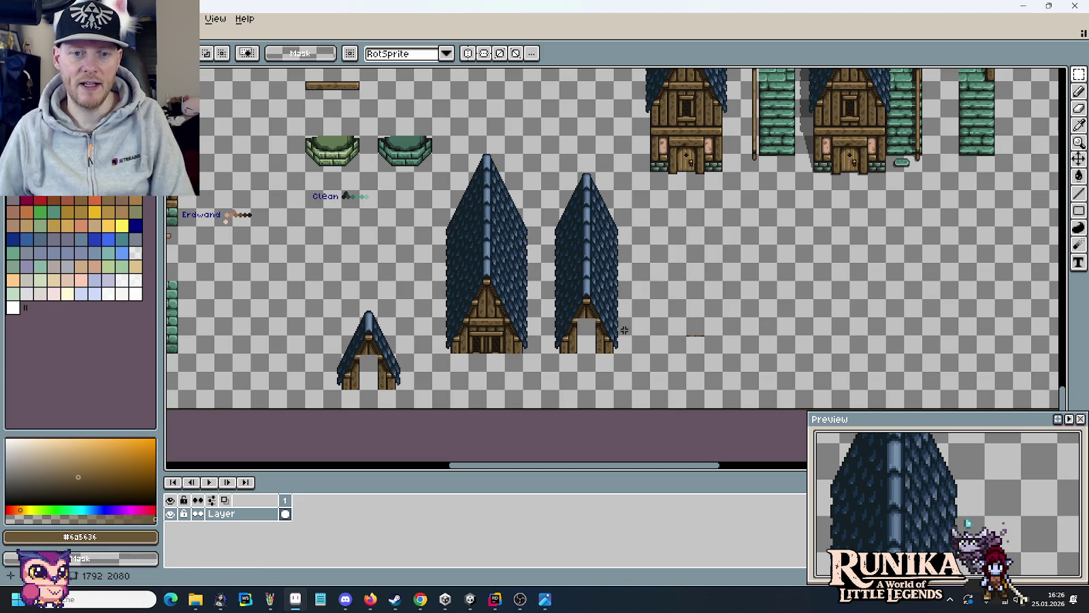
- Duplicate the narrower tall roof further right as the base of a third roof
drag(613, 335, 573, 171)
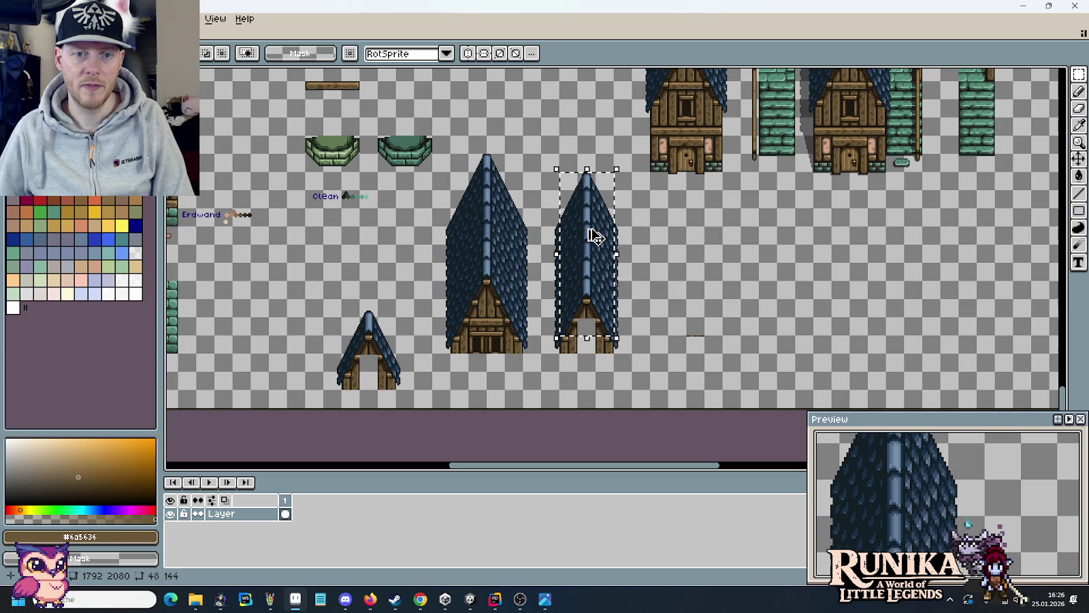
drag(595, 236, 740, 255)
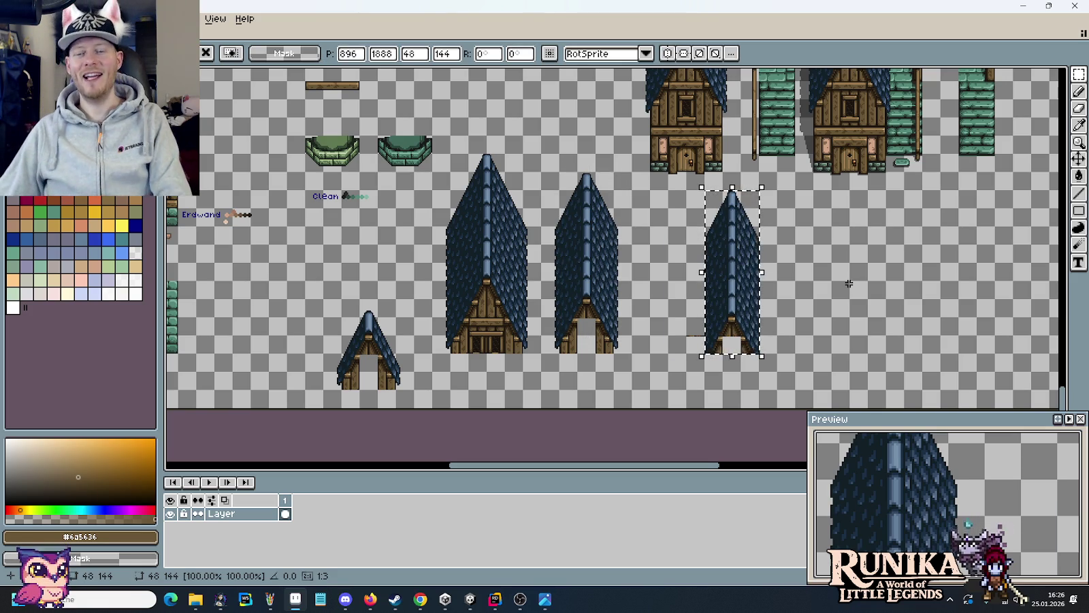
click(849, 283)
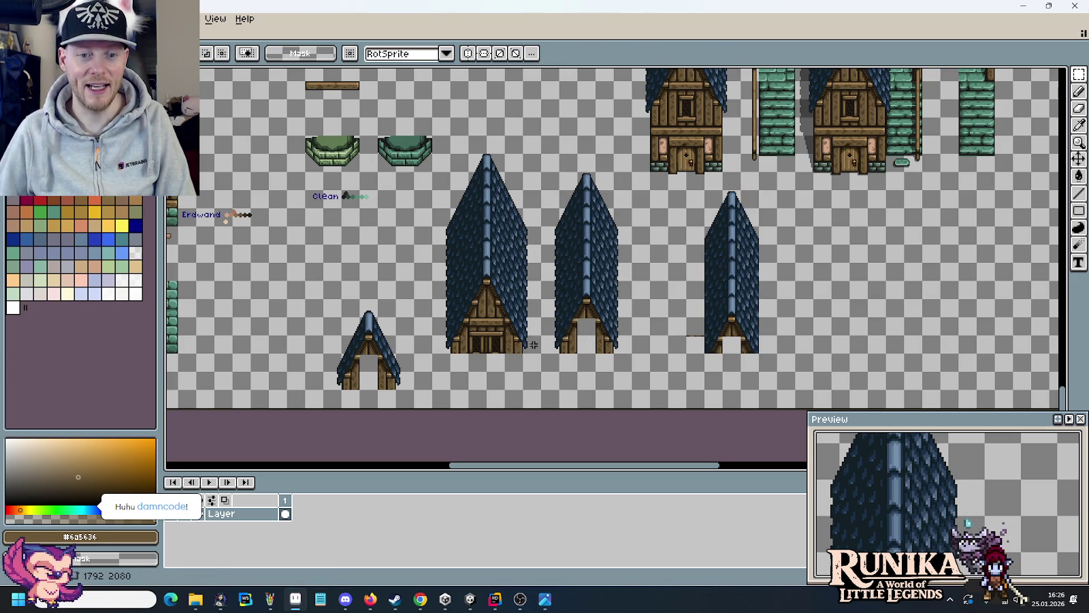
- Copy the biggest roof's right half and left edge onto the new roof's sides
mouse_move(532, 355)
mouse_down()
mouse_move(503, 187)
mouse_move(523, 169)
mouse_up()
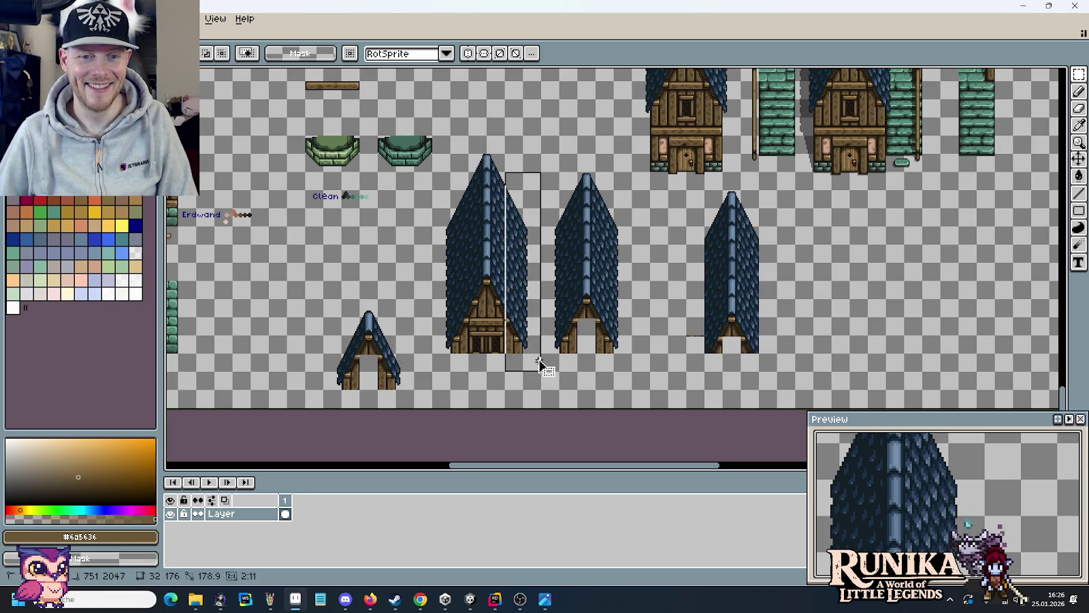
drag(553, 366, 798, 416)
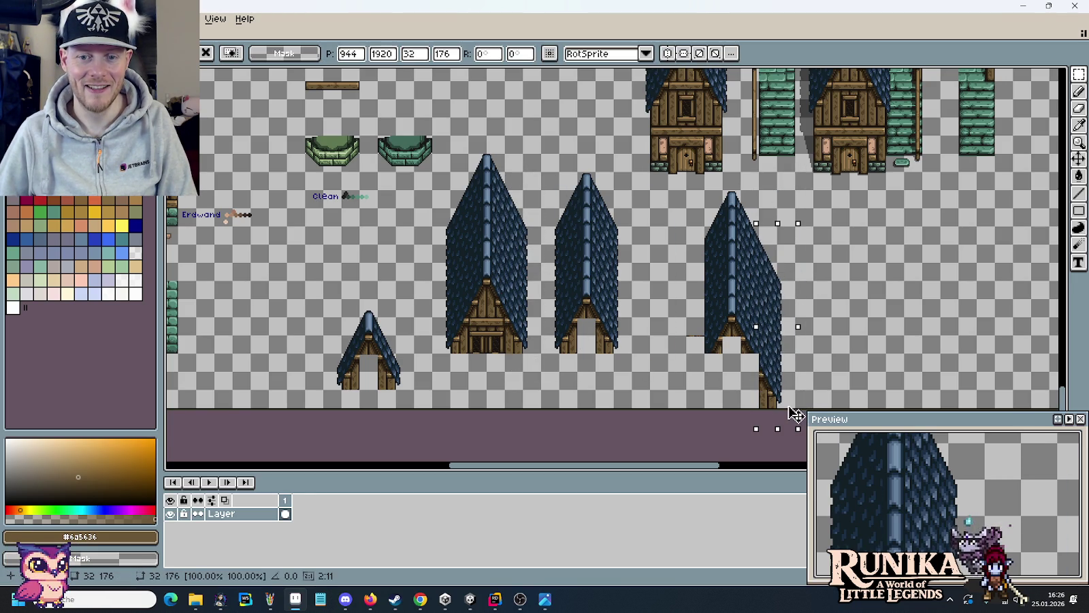
click(654, 322)
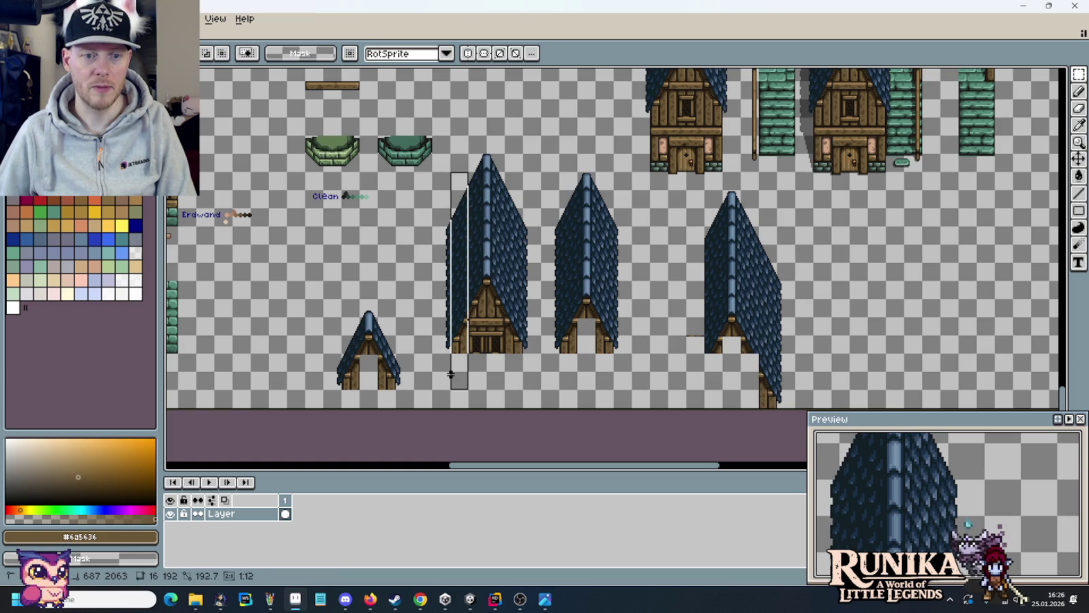
mouse_move(471, 169)
mouse_down()
mouse_move(429, 411)
mouse_move(632, 431)
mouse_up()
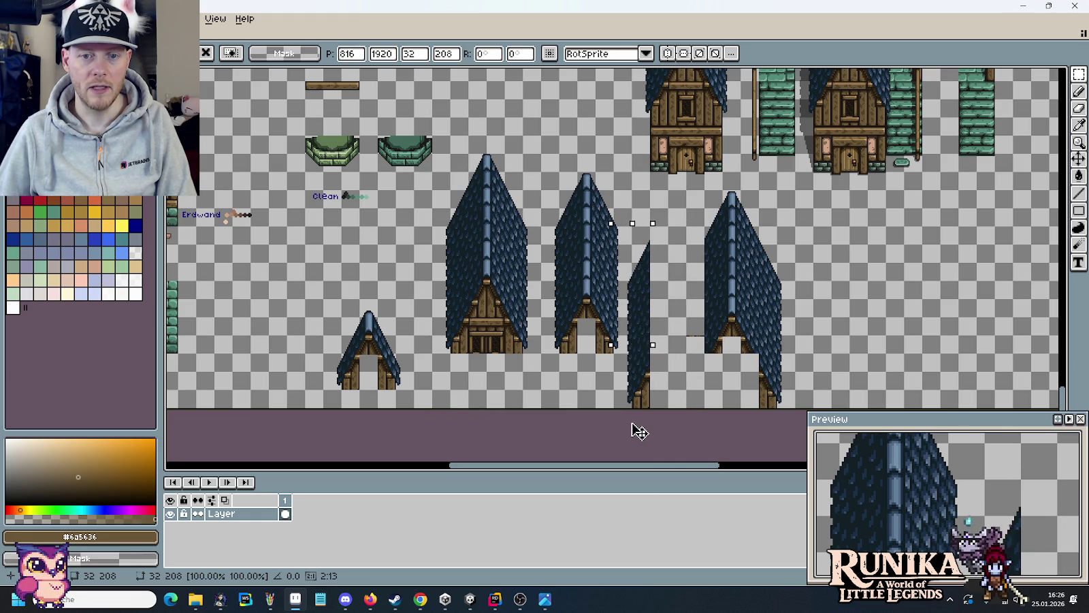
drag(637, 430, 688, 430)
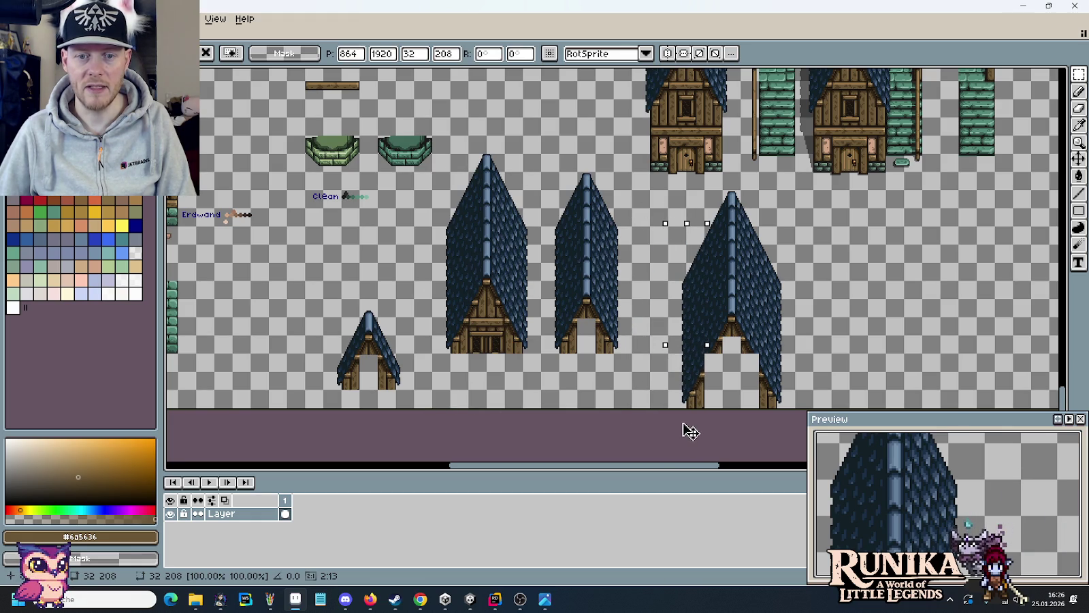
click(822, 375)
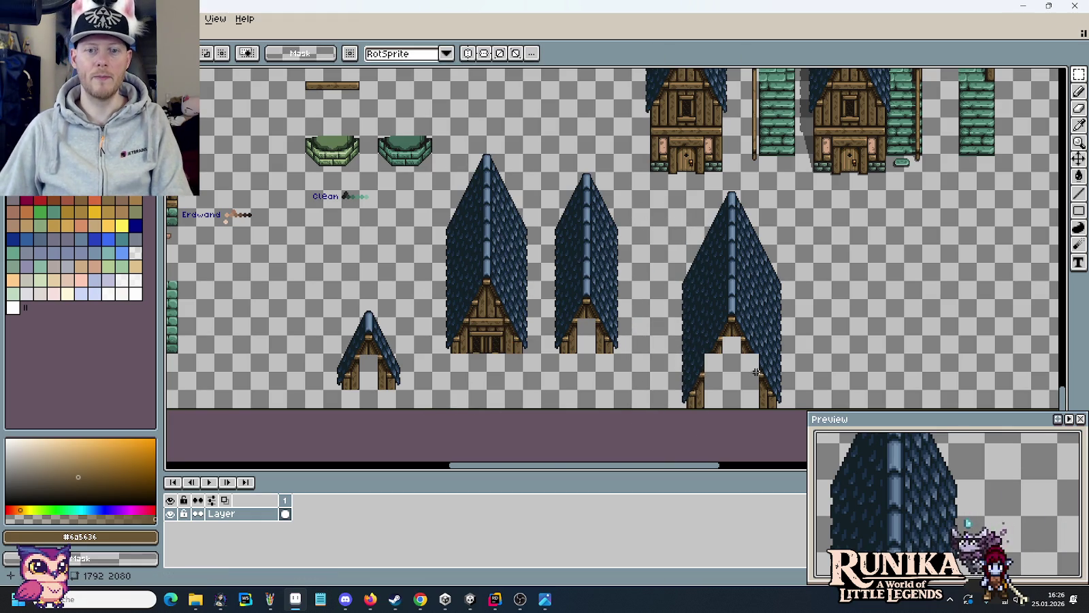
scroll(754, 370, up, 4)
scroll(754, 370, down, 1)
scroll(725, 352, left, 1)
- Mark 16×16 areas on the left roof, the larger roof and its lower-left edge
scroll(737, 340, left, 2)
scroll(745, 335, down, 2)
scroll(248, 233, up, 1)
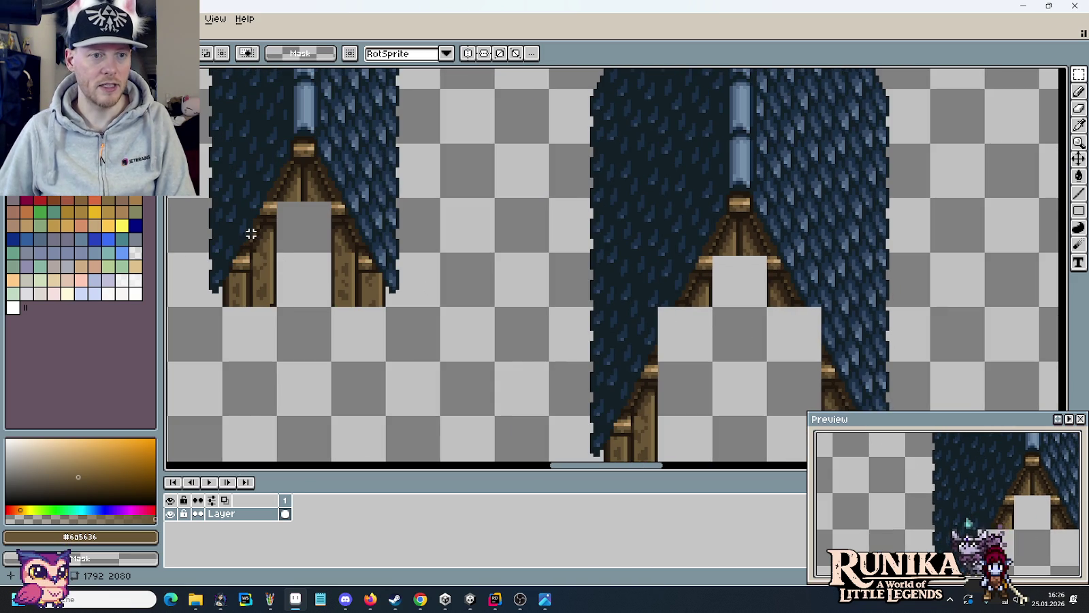
drag(220, 197, 278, 254)
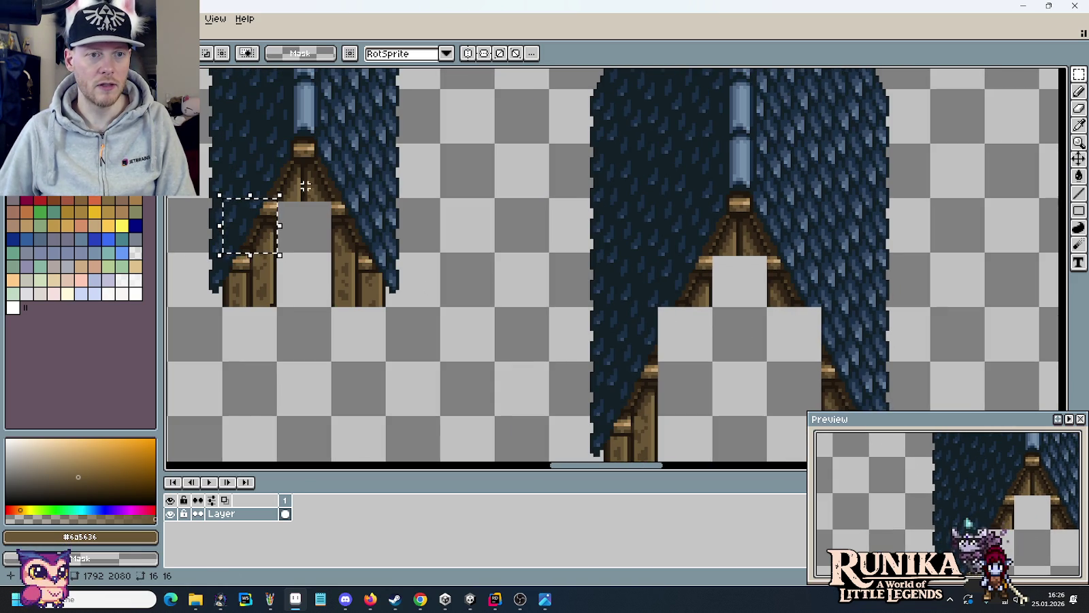
scroll(718, 303, up, 1)
scroll(695, 308, up, 1)
key(ctrl+v)
drag(673, 341, 688, 255)
drag(586, 402, 596, 405)
- Zoom in on the larger roof's lower-left edge and switch to the eyedropper (I)
scroll(738, 275, down, 1)
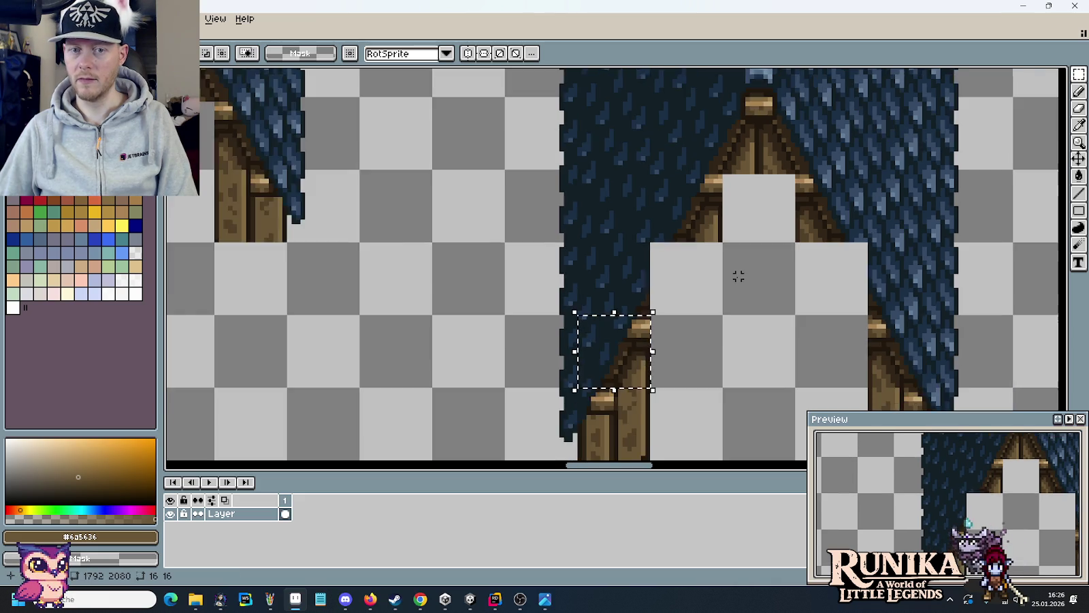
scroll(739, 275, down, 1)
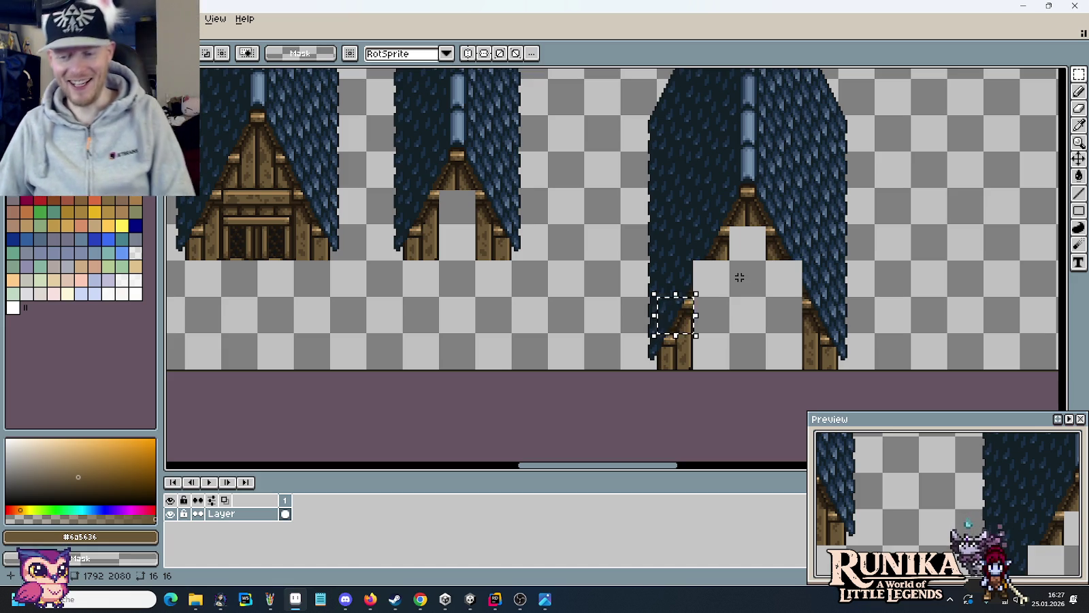
scroll(739, 277, up, 2)
scroll(728, 287, up, 2)
scroll(700, 272, up, 2)
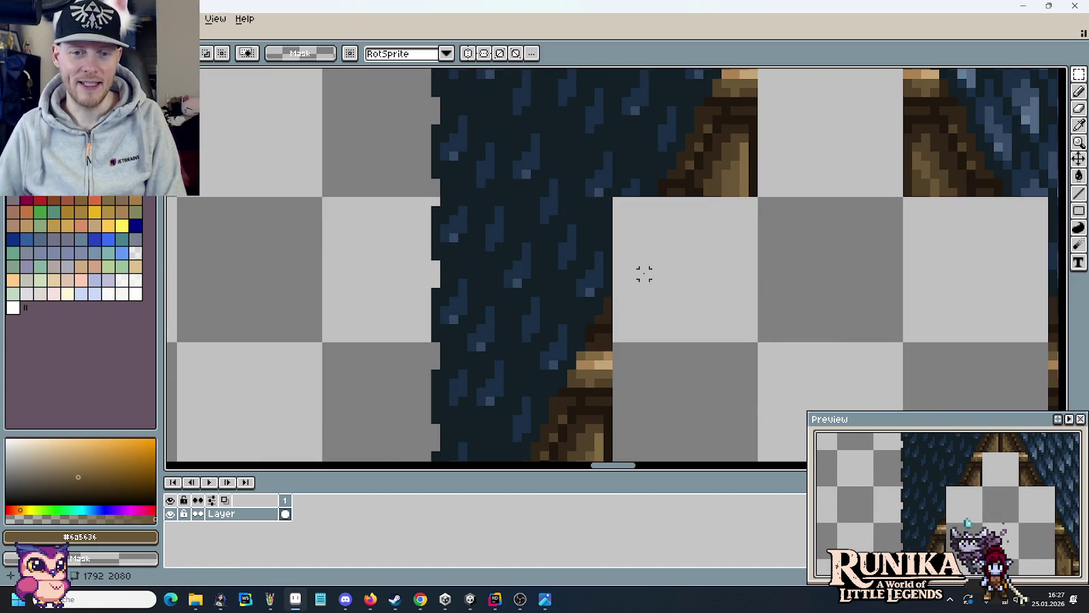
key(i)
scroll(683, 178, up, 2)
scroll(687, 178, down, 1)
scroll(687, 178, down, 1)
drag(688, 178, 678, 237)
scroll(681, 233, up, 1)
scroll(683, 231, up, 1)
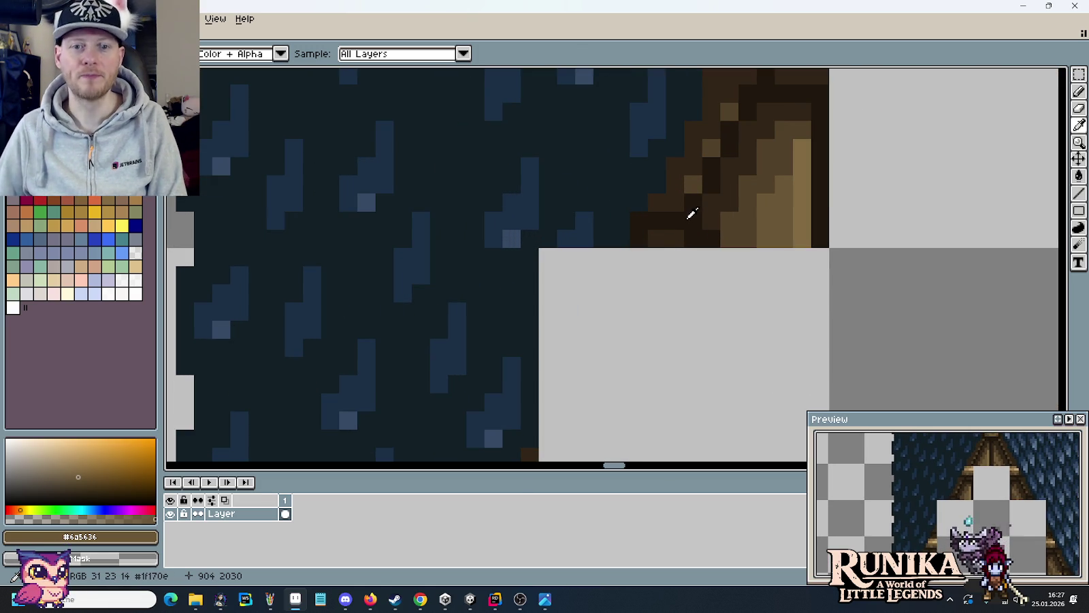
- Draw a dark brown diagonal line across the gap down to the brown roof edge
click(681, 229)
drag(675, 257, 659, 281)
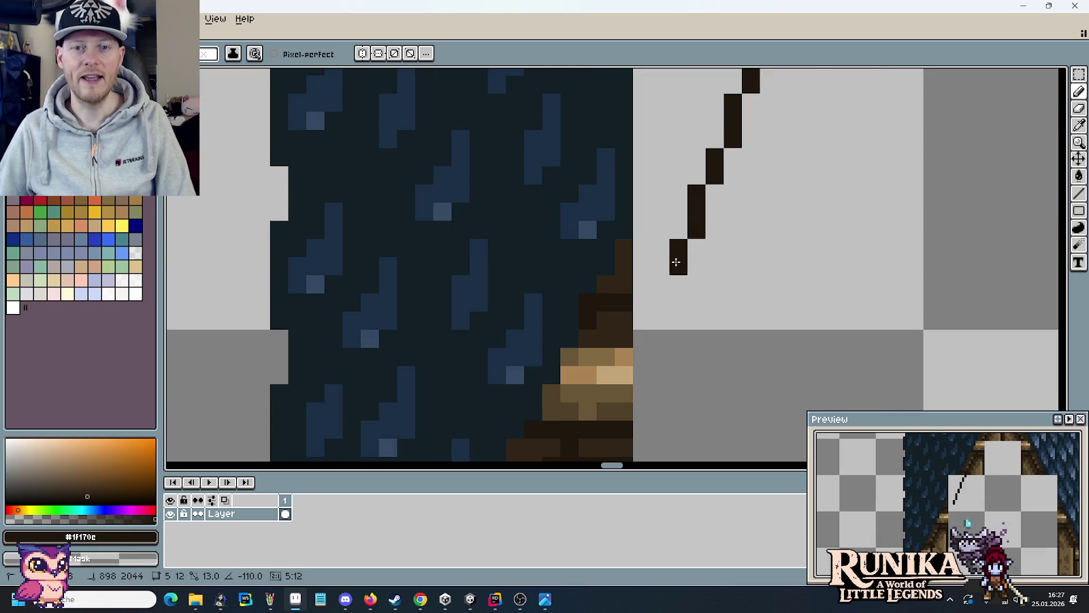
shift+click(683, 242)
drag(659, 263, 647, 299)
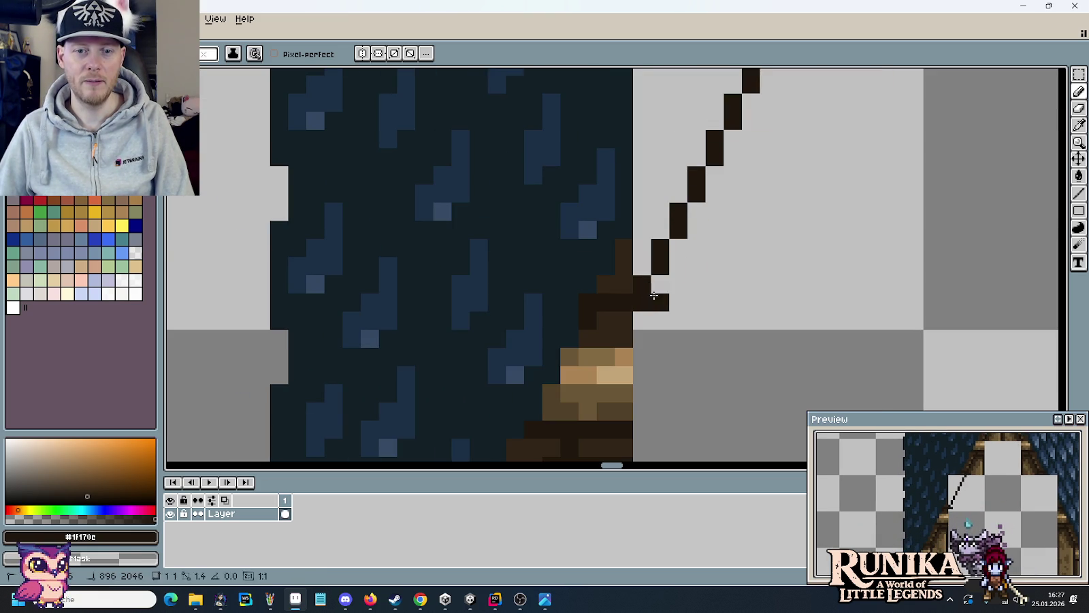
scroll(647, 300, up, 2)
scroll(701, 341, up, 2)
scroll(695, 303, down, 1)
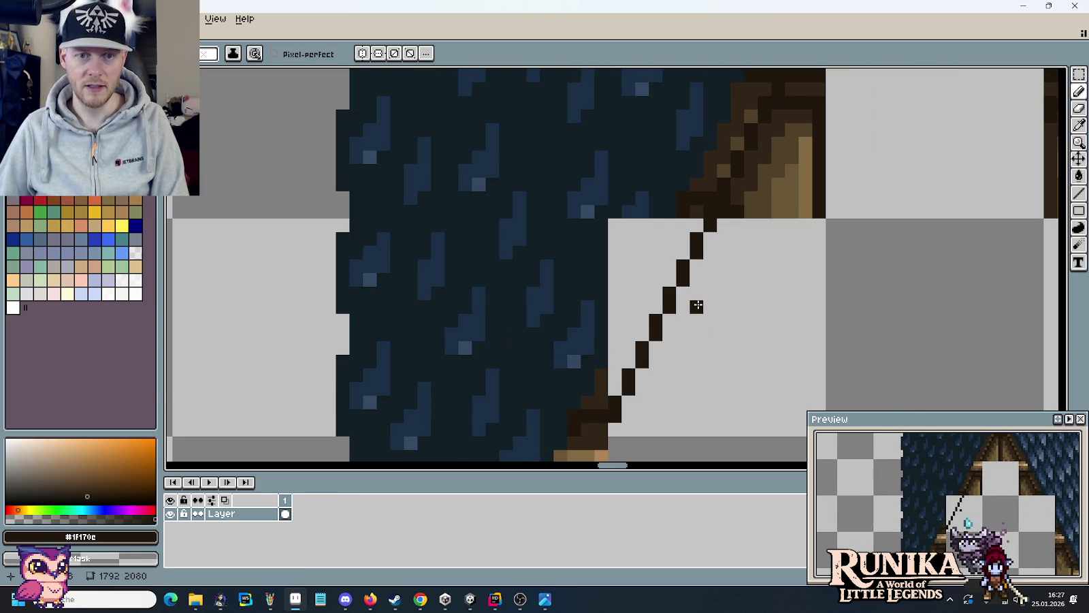
scroll(697, 306, down, 1)
drag(702, 277, 744, 246)
scroll(717, 288, up, 1)
scroll(732, 252, up, 1)
- Add mid brown #514028 highlight pixels along the diagonal line
alt+click(745, 212)
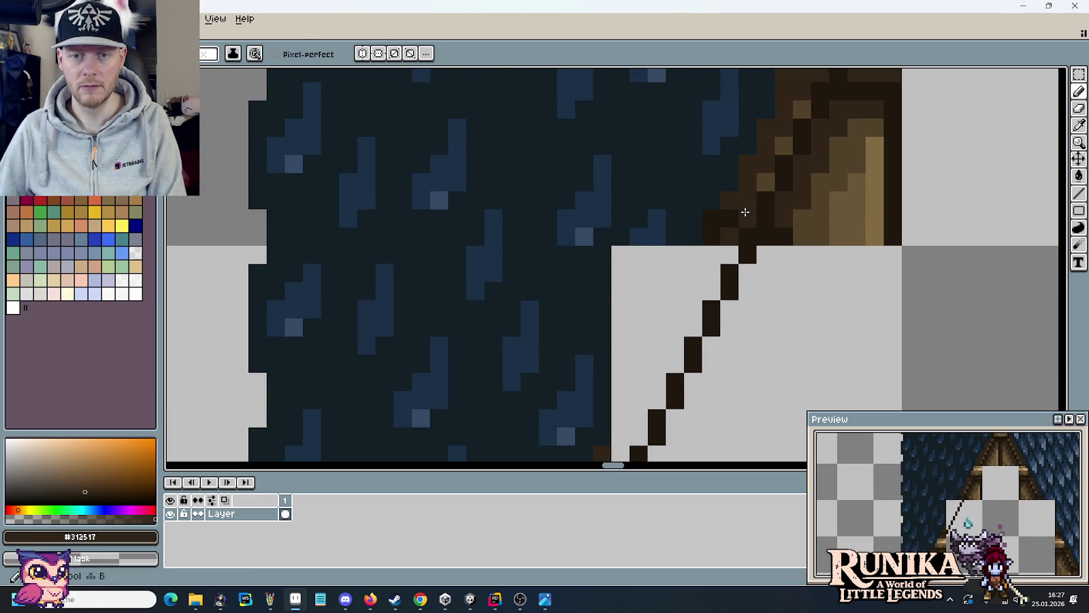
alt+click(749, 210)
click(712, 291)
click(693, 327)
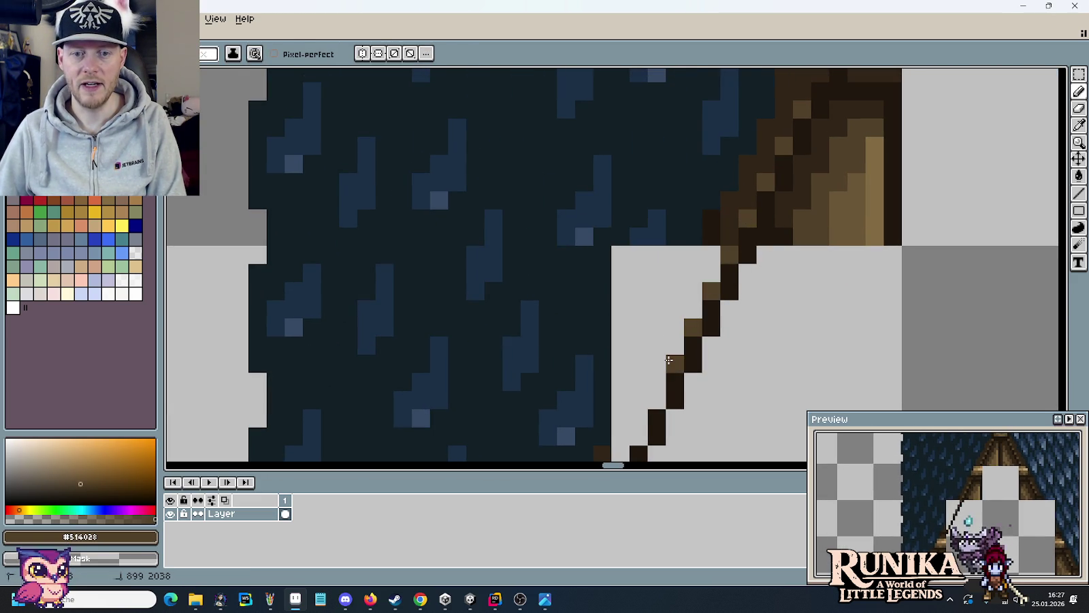
click(642, 403)
drag(631, 396, 731, 251)
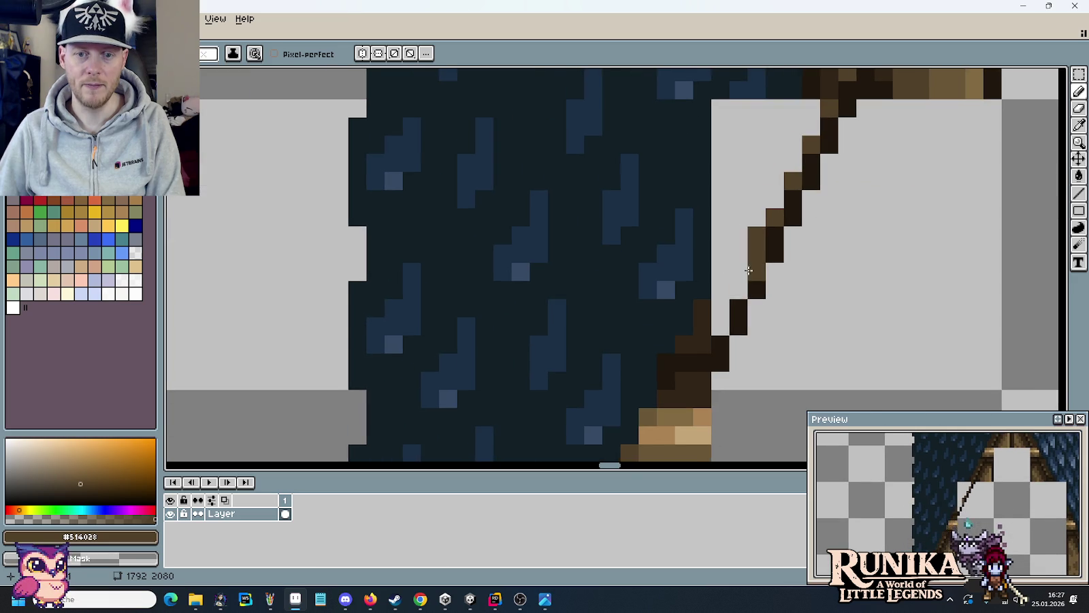
scroll(714, 310, down, 1)
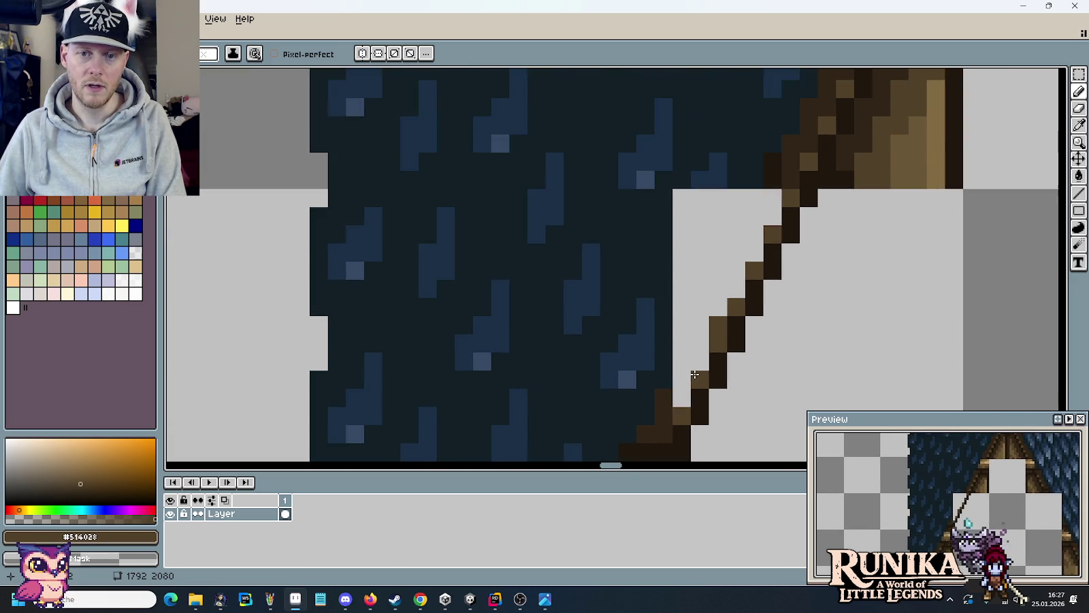
scroll(708, 307, down, 3)
scroll(713, 294, up, 1)
drag(730, 273, 719, 297)
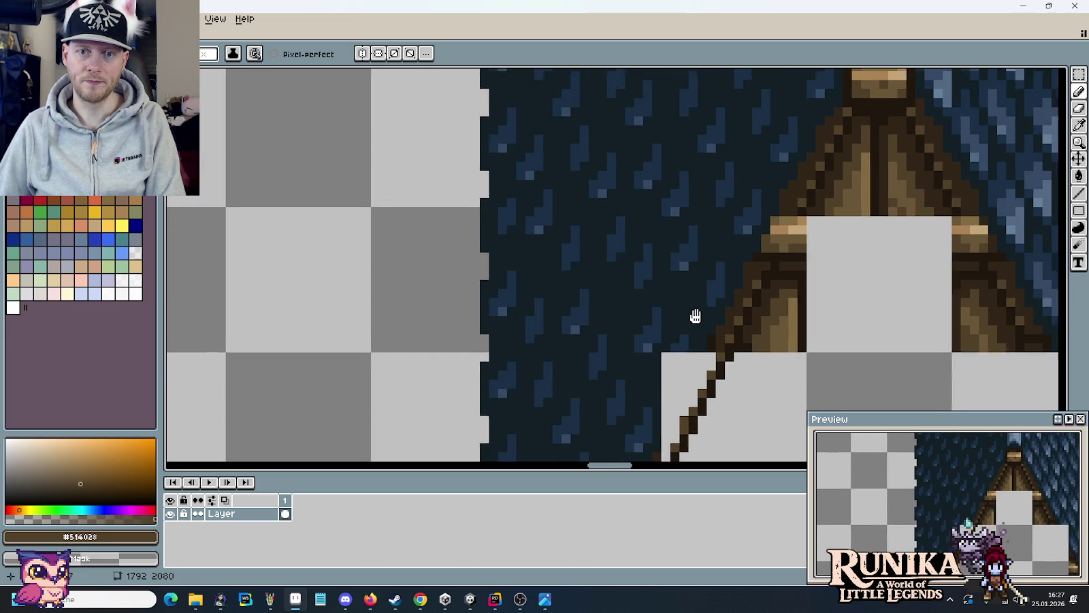
scroll(705, 279, down, 2)
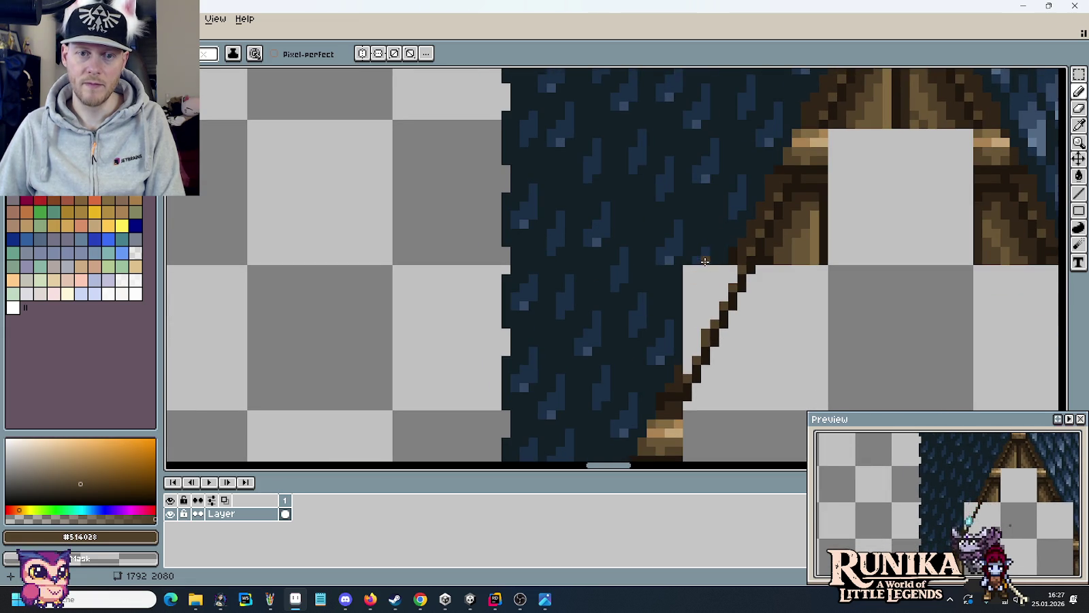
- Select a small 3×4 patch of dark roof and move it into place
drag(696, 261, 770, 158)
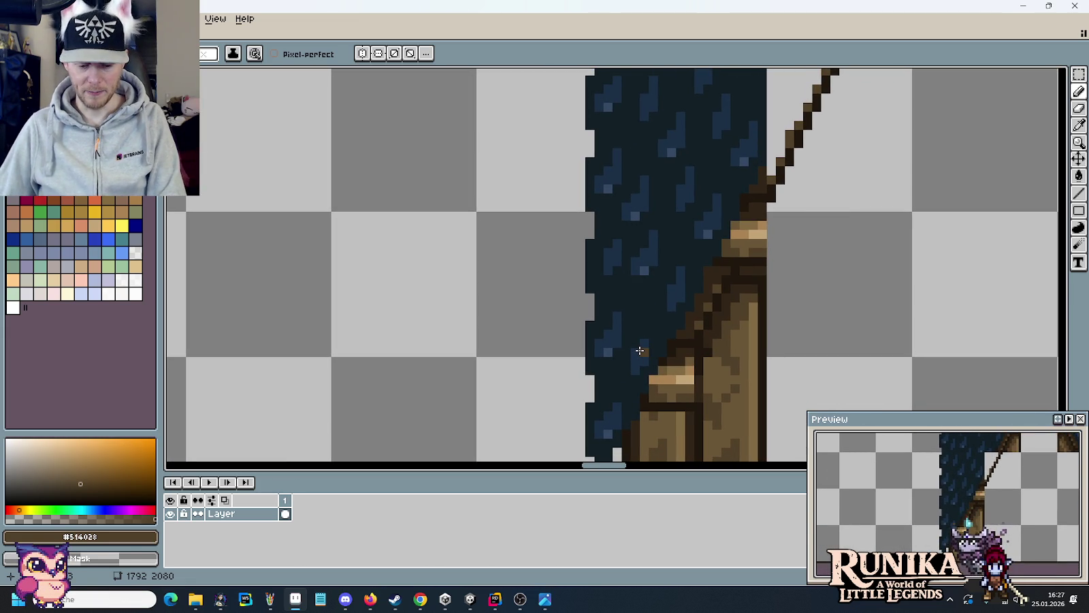
key(m)
mouse_move(626, 332)
mouse_down()
mouse_move(640, 361)
mouse_move(821, 222)
mouse_move(796, 224)
mouse_up()
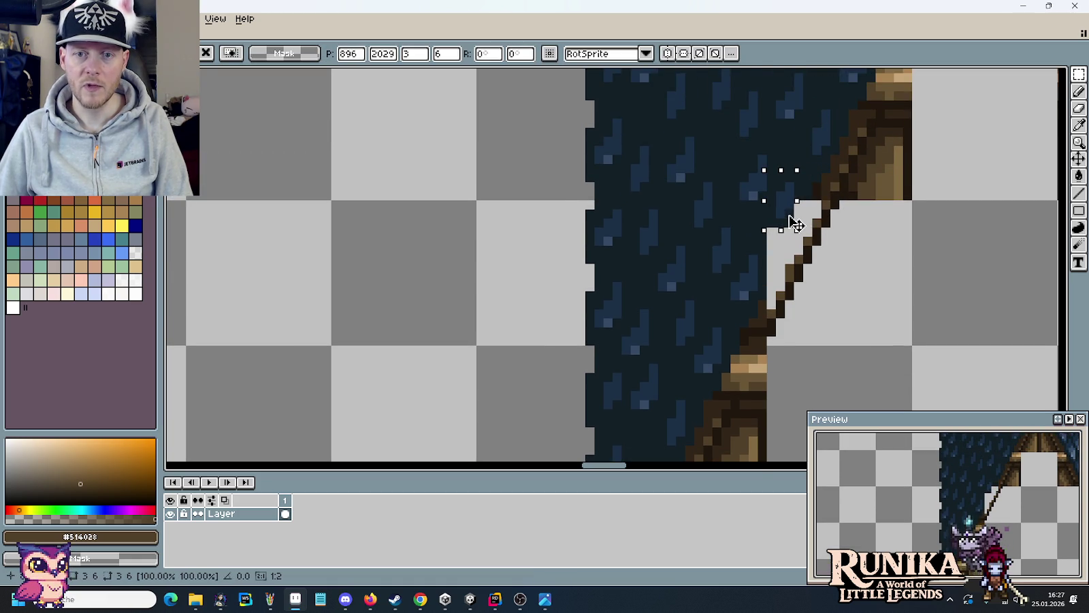
click(889, 282)
scroll(844, 267, down, 1)
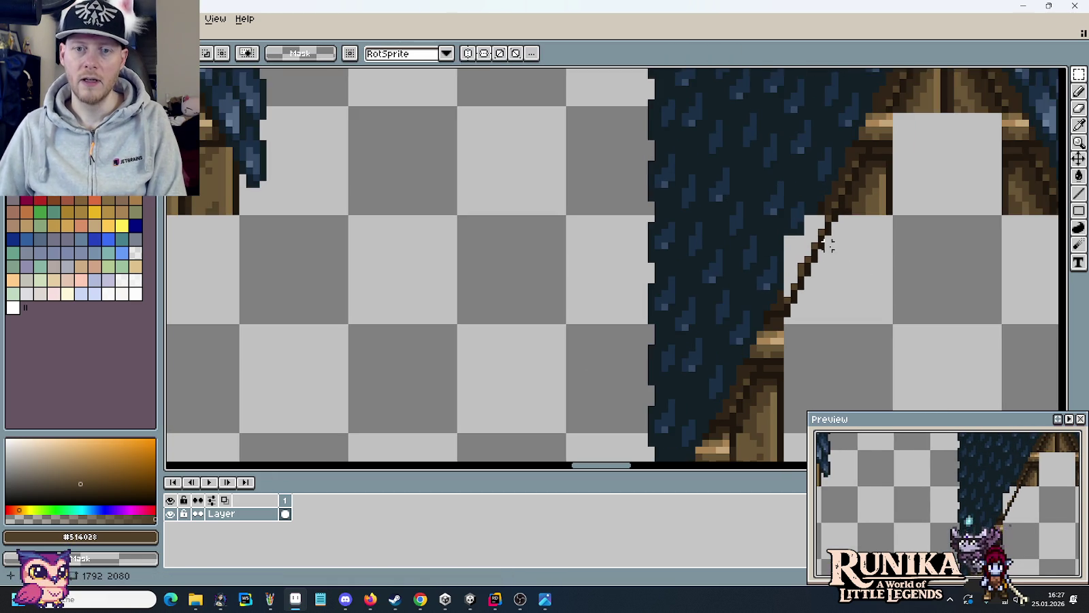
scroll(832, 246, up, 1)
scroll(812, 302, up, 2)
scroll(783, 304, up, 1)
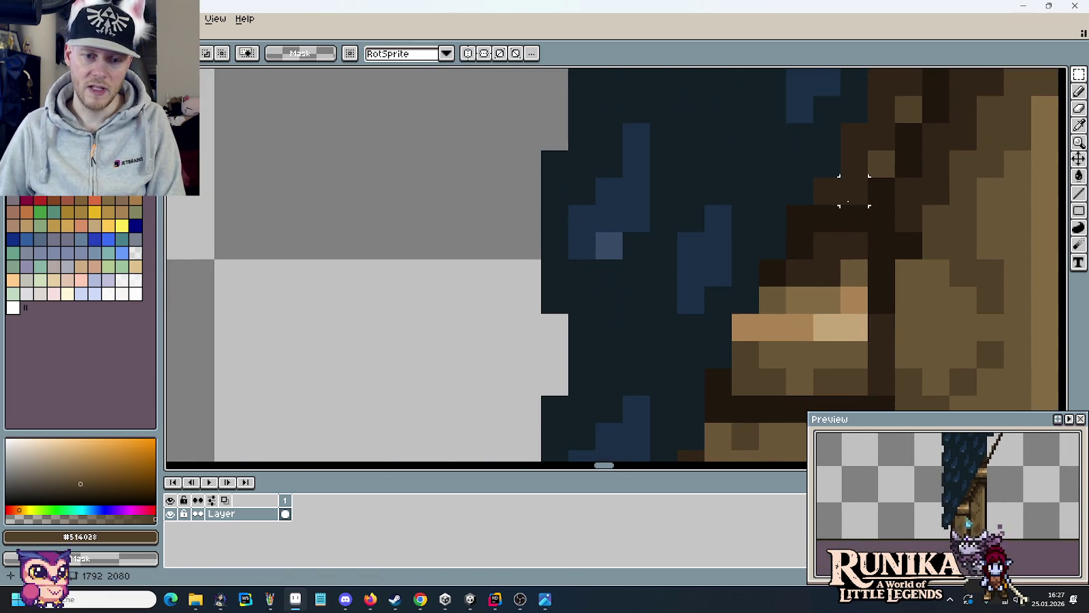
- Fill the light gap pixels with the dark navy roof colour #121f26
key(i)
click(721, 350)
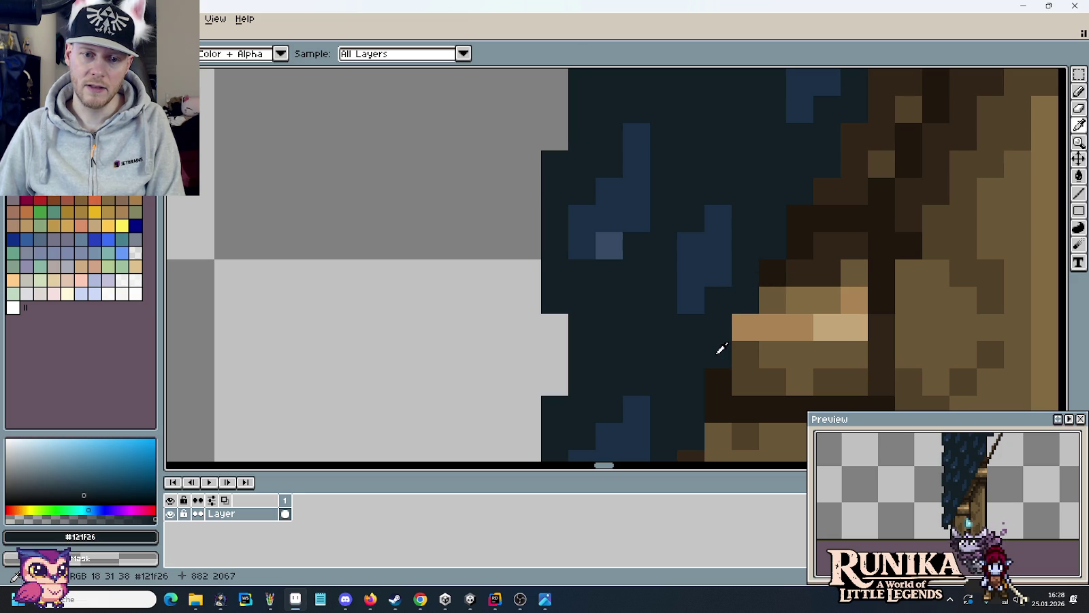
key(b)
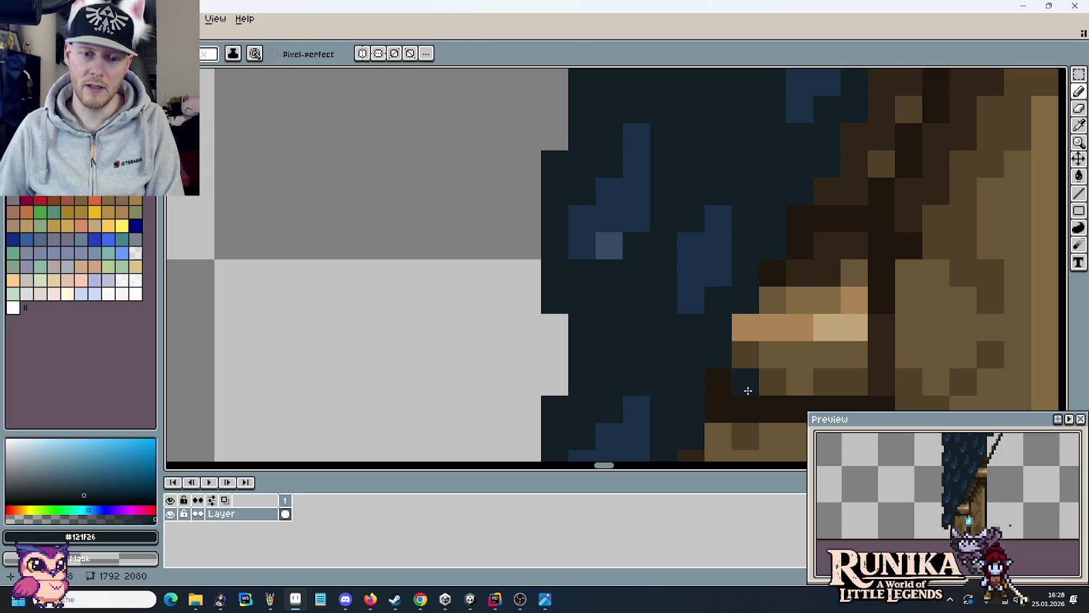
scroll(748, 390, down, 2)
scroll(723, 300, up, 1)
click(704, 297)
click(702, 313)
- Darken the light pixels along the diagonal with dark brown #312517
key(alt)
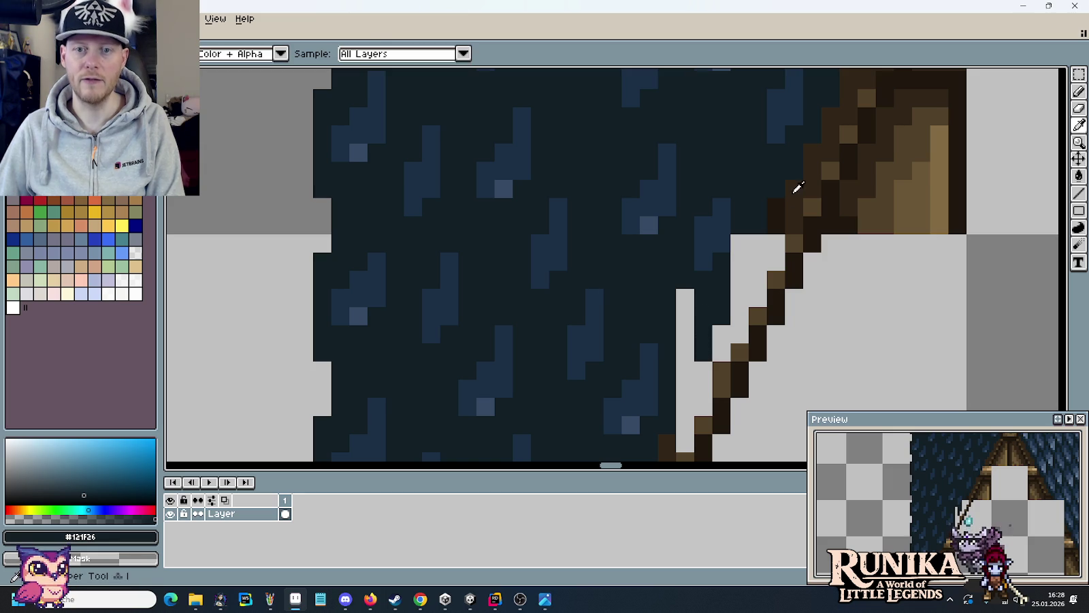
alt+click(794, 205)
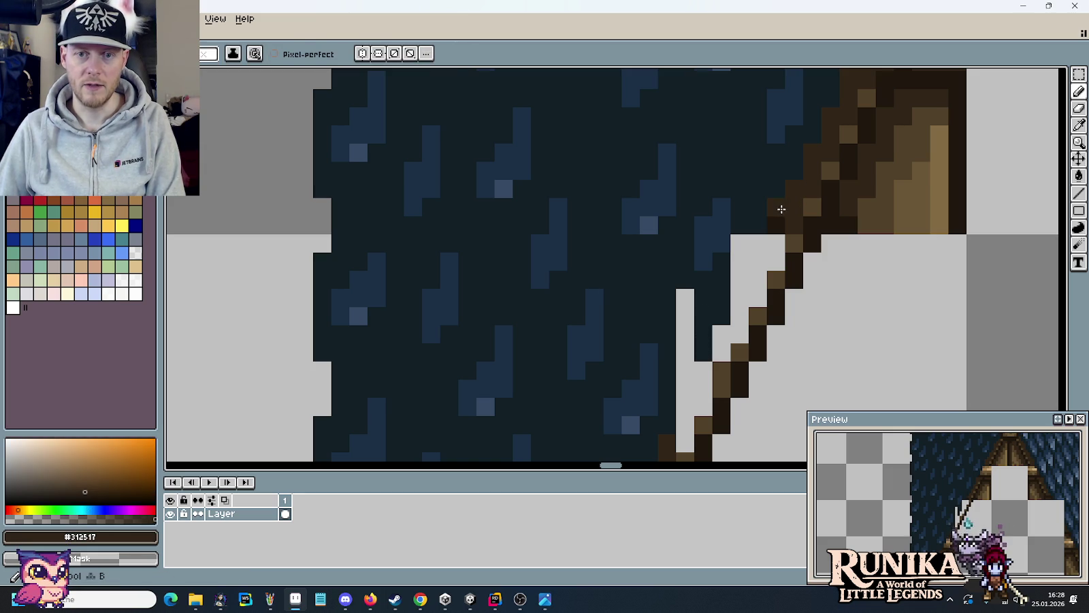
click(723, 332)
mouse_move(721, 342)
mouse_down()
mouse_move(718, 353)
mouse_move(743, 328)
mouse_up()
- Cover a light gap pixel and a stray brown pixel with dark blue #121F26
alt+click(747, 223)
click(740, 244)
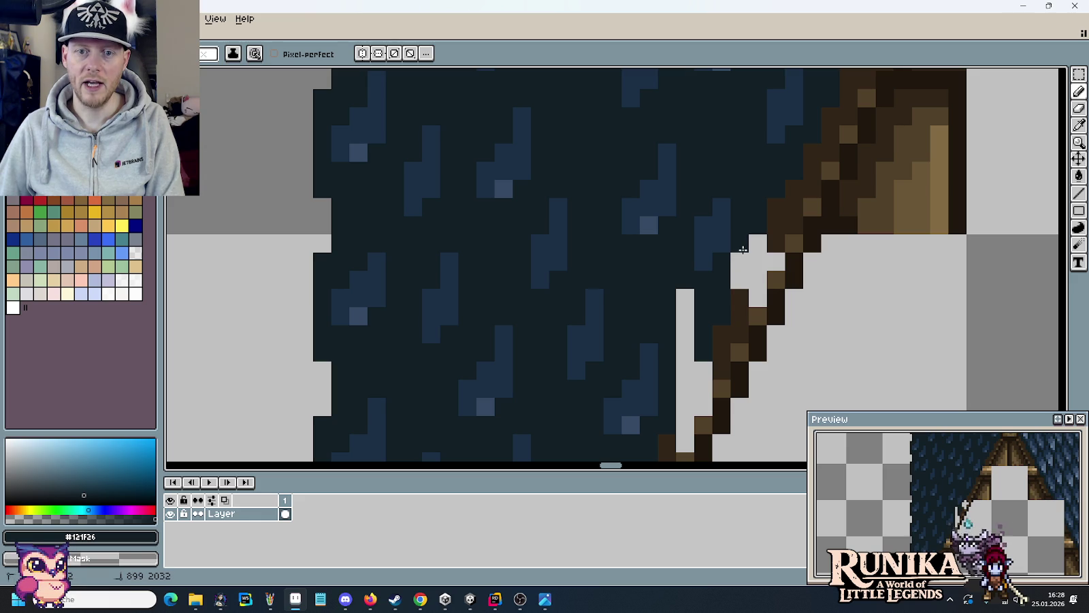
scroll(741, 267, down, 3)
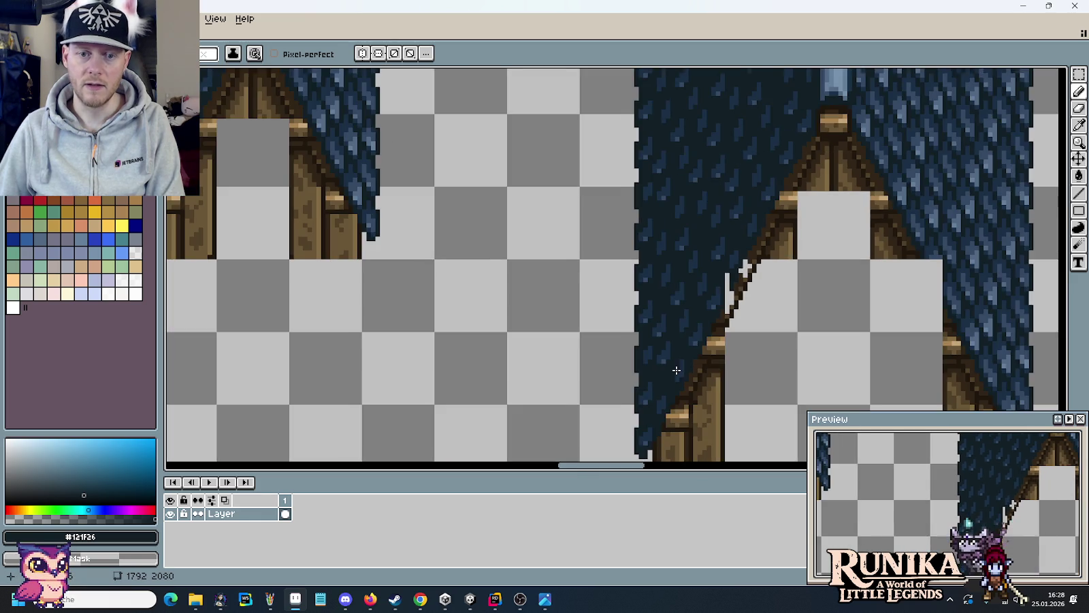
scroll(756, 272, up, 2)
scroll(770, 279, up, 1)
click(764, 285)
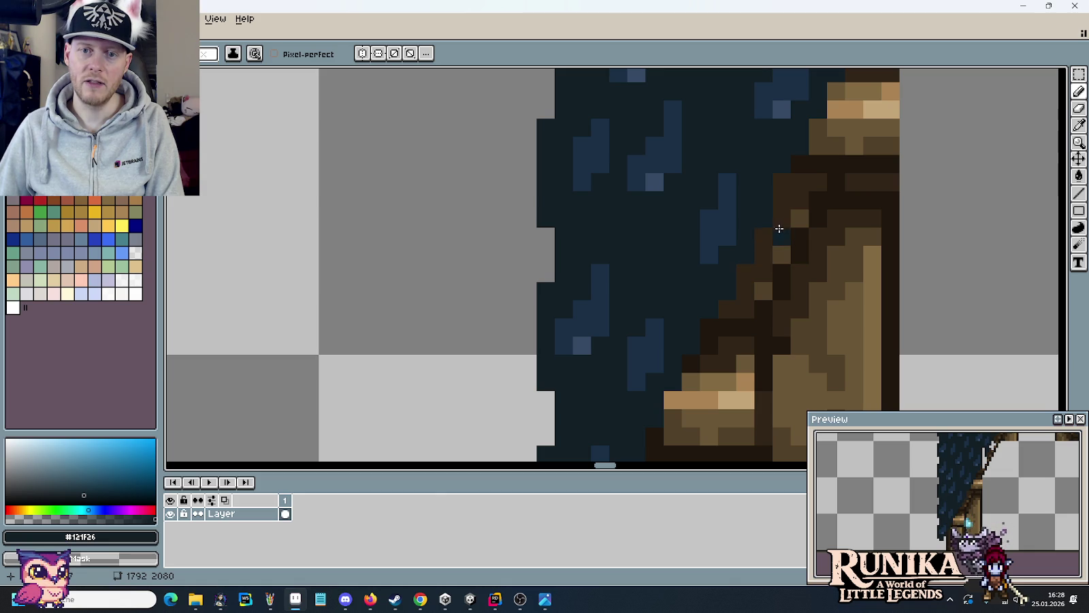
scroll(751, 291, down, 2)
scroll(751, 283, up, 1)
scroll(750, 276, up, 1)
drag(750, 276, 750, 278)
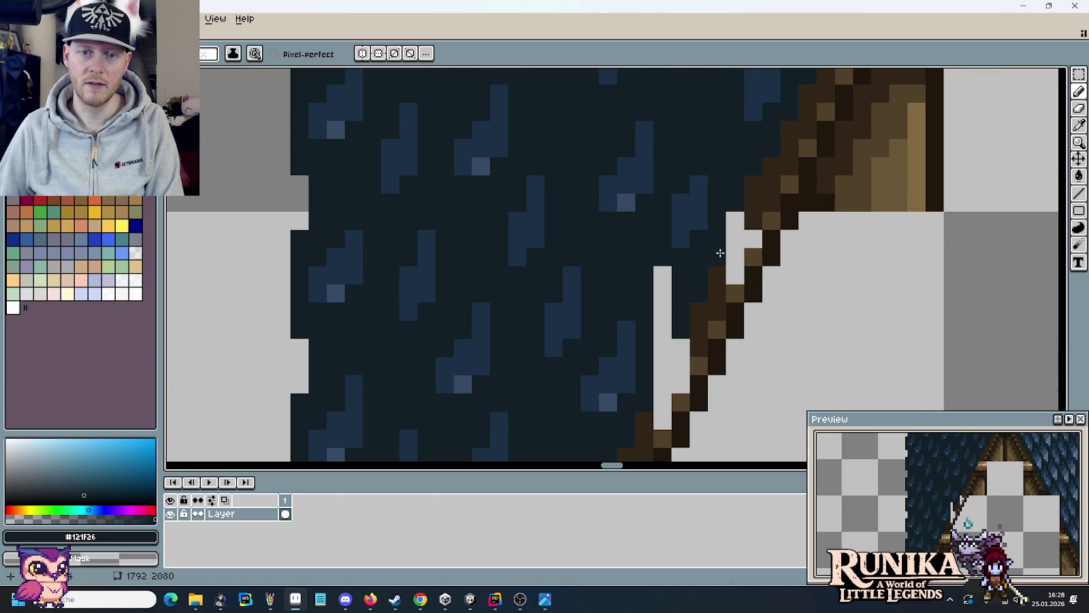
scroll(715, 270, down, 2)
- Fill the remaining light gaps on the brown diagonal with dark brown #312517
drag(662, 408, 756, 242)
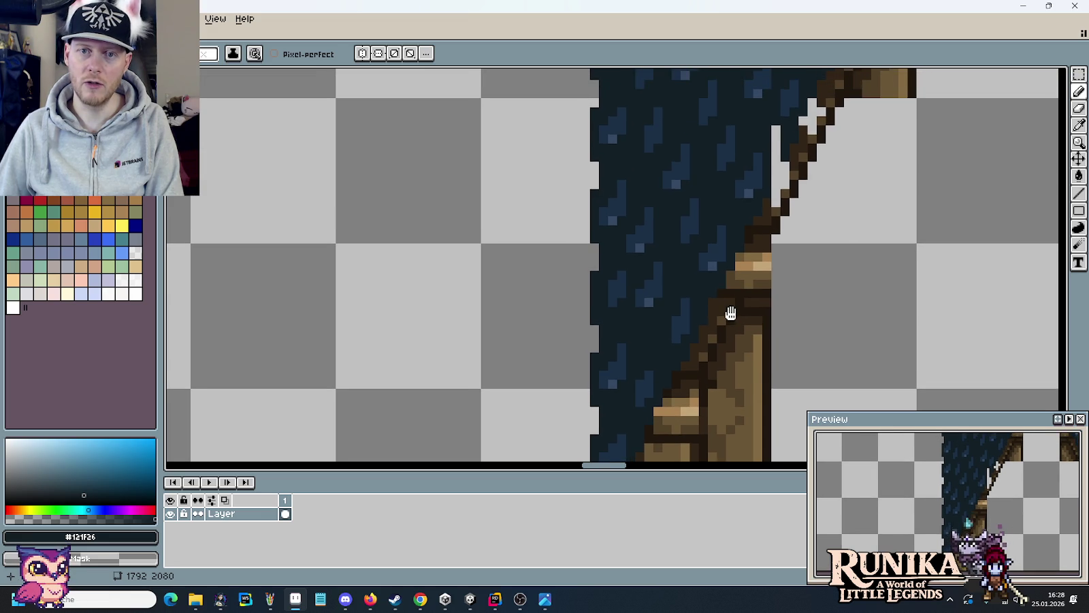
drag(729, 312, 712, 348)
scroll(783, 217, up, 2)
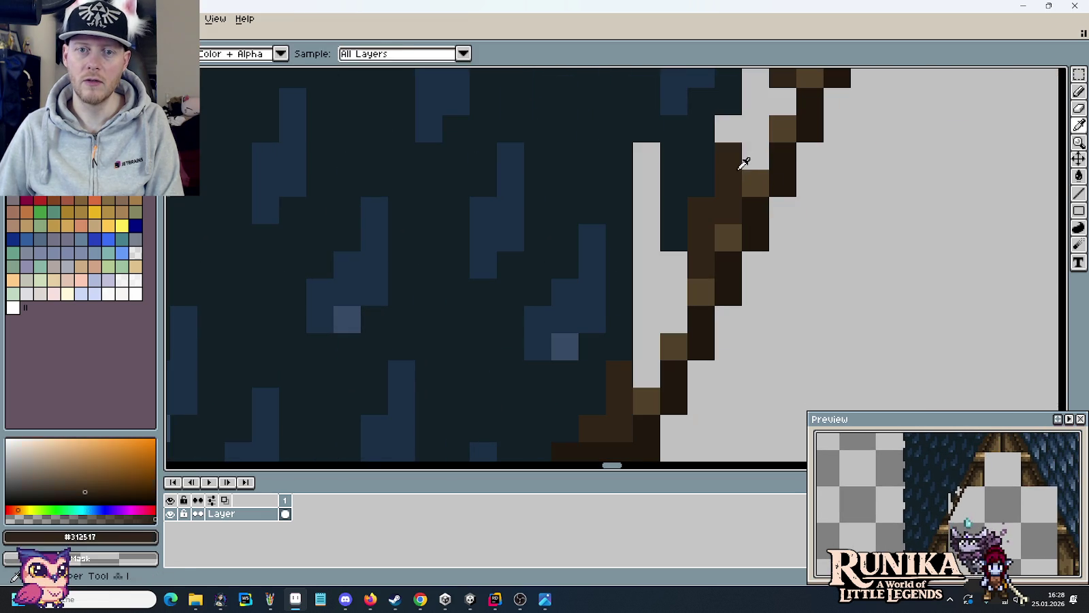
alt+click(743, 155)
drag(742, 155, 724, 218)
click(725, 270)
click(753, 216)
scroll(754, 214, down, 1)
scroll(758, 187, down, 1)
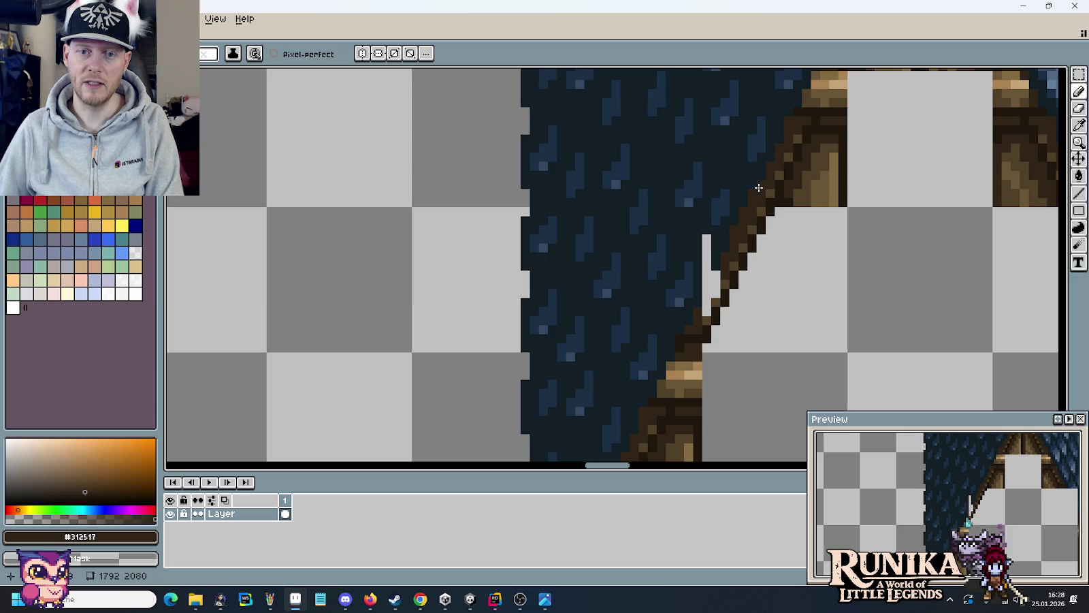
scroll(759, 187, up, 2)
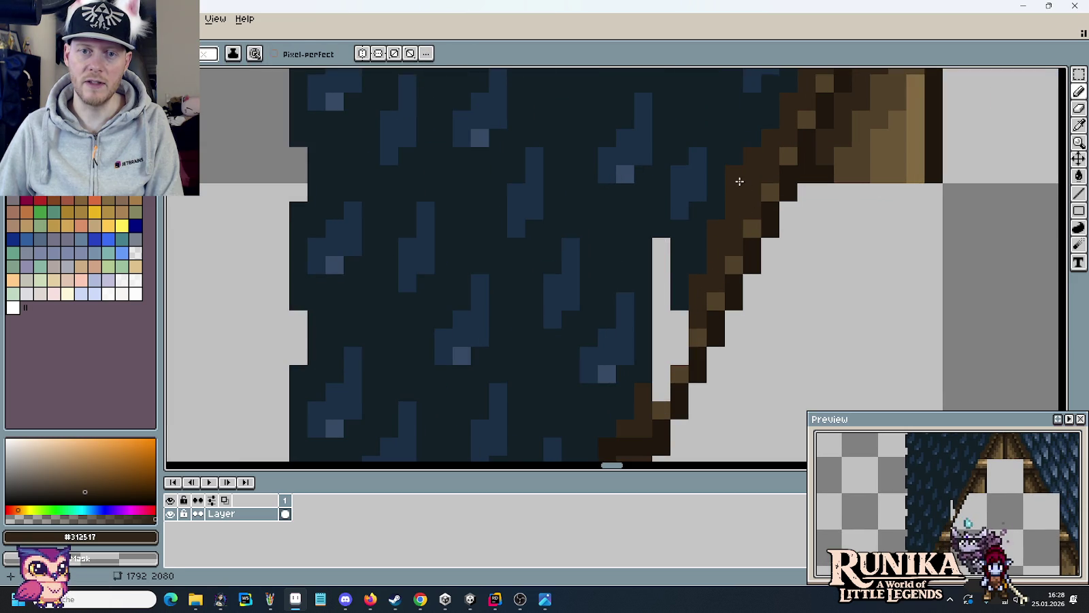
- Sample the dark roof blue and move the view to the widest roof's beam edge
alt+click(720, 207)
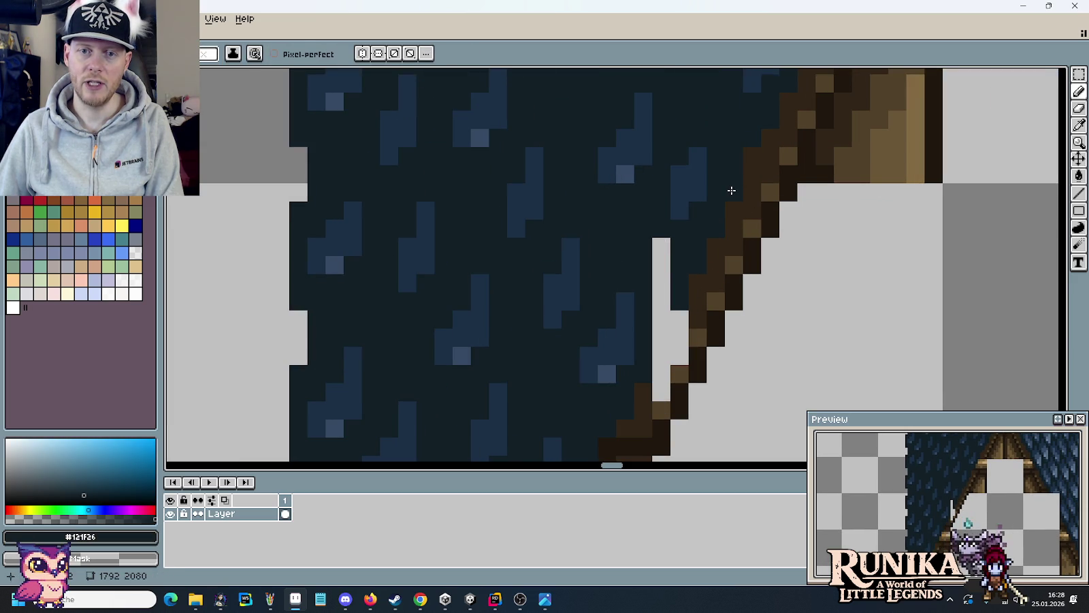
scroll(736, 264, left, 2)
scroll(790, 235, up, 1)
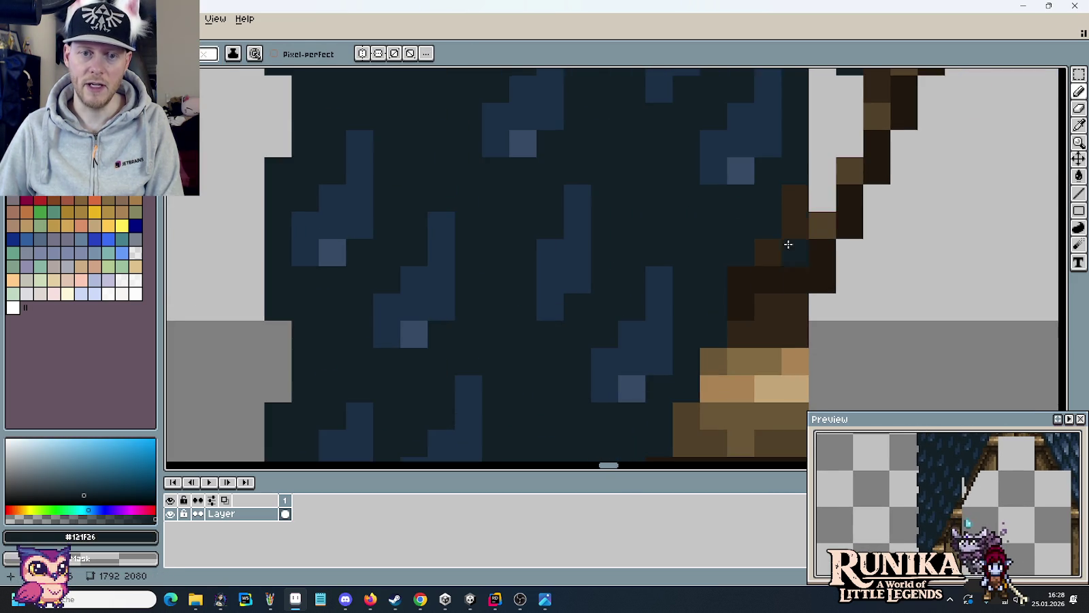
scroll(689, 323, down, 1)
scroll(679, 343, down, 1)
scroll(679, 343, up, 1)
scroll(681, 348, up, 1)
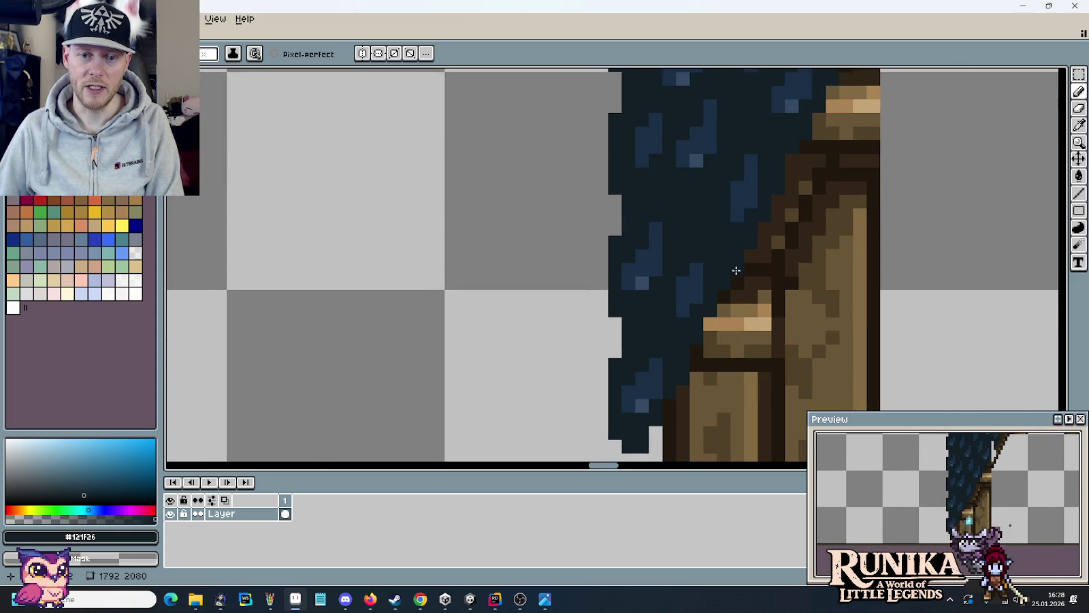
scroll(724, 341, up, 2)
scroll(681, 375, down, 2)
scroll(693, 336, up, 2)
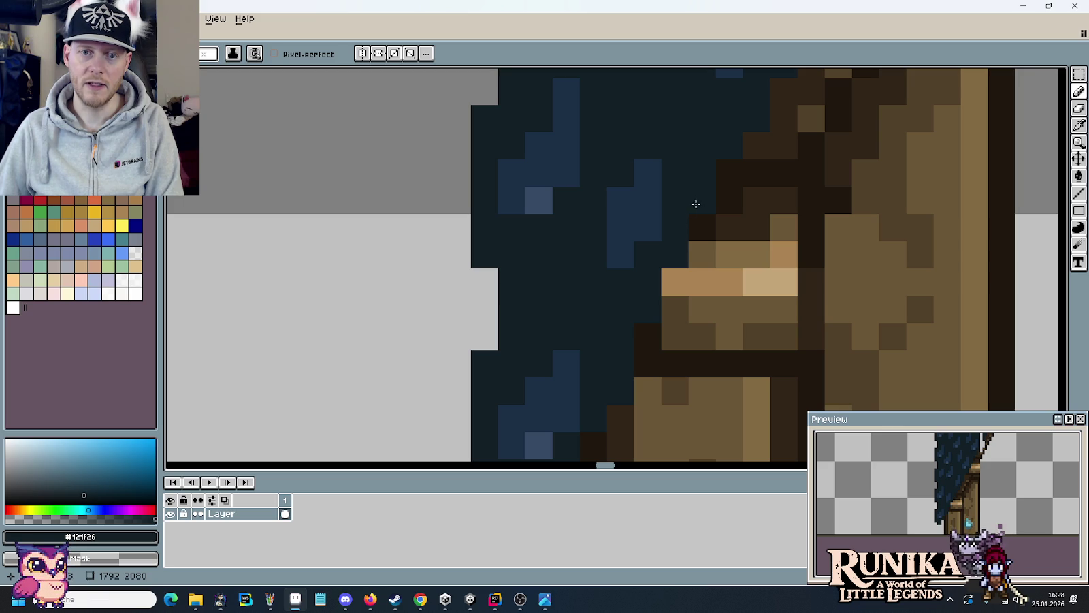
scroll(759, 110, down, 1)
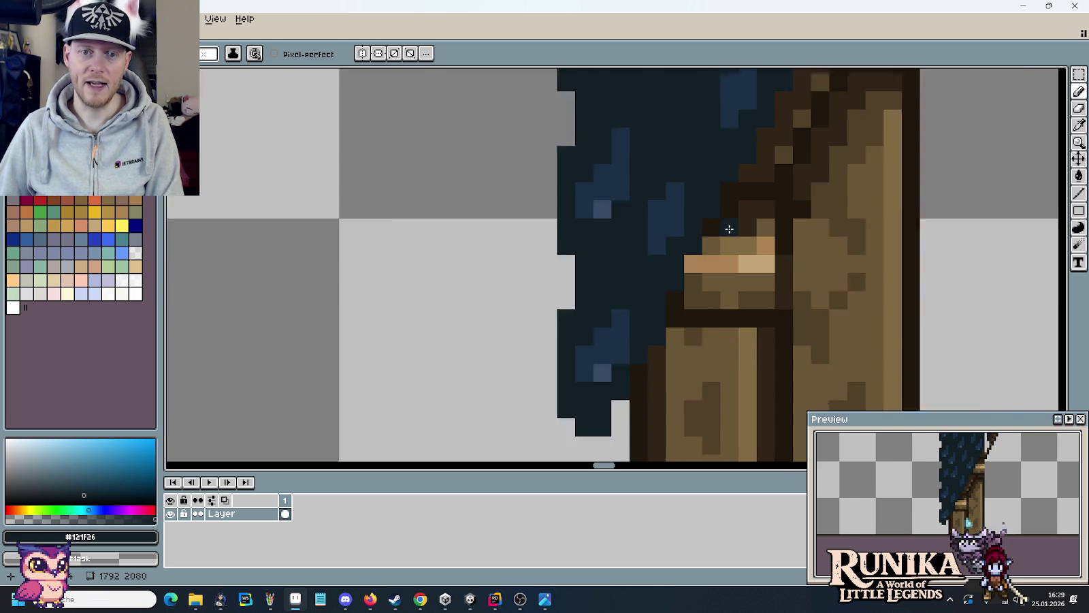
scroll(763, 122, down, 1)
scroll(773, 146, down, 1)
drag(773, 148, 753, 188)
scroll(752, 188, up, 1)
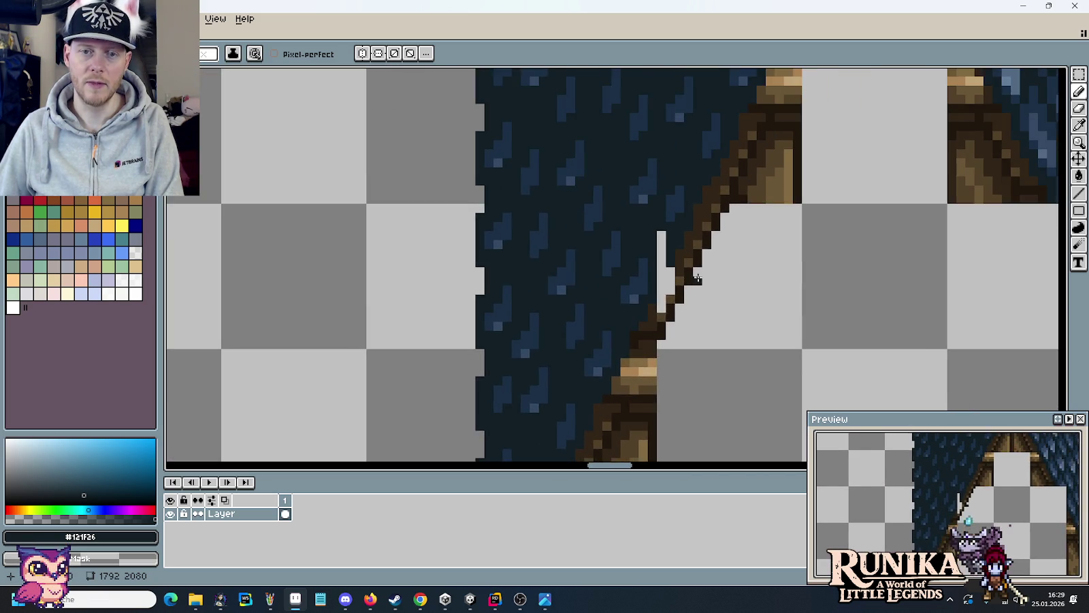
scroll(681, 245, up, 1)
scroll(644, 329, up, 1)
scroll(683, 273, up, 1)
- Paint the white pixels along the beam edge dark brown and dark blue, forming a stepped outline
key(i)
click(683, 273)
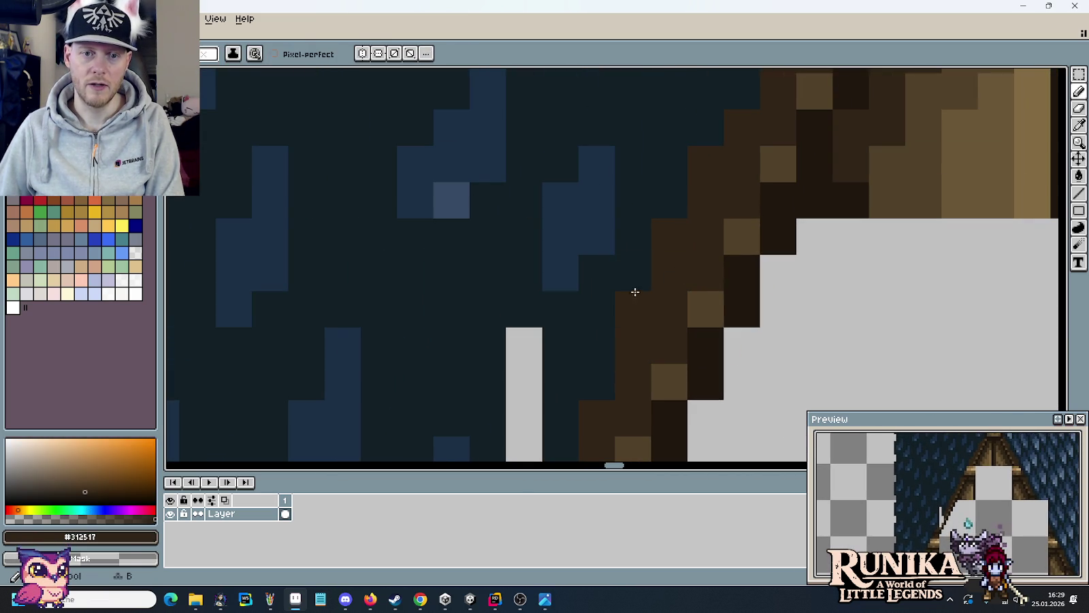
scroll(693, 231, down, 2)
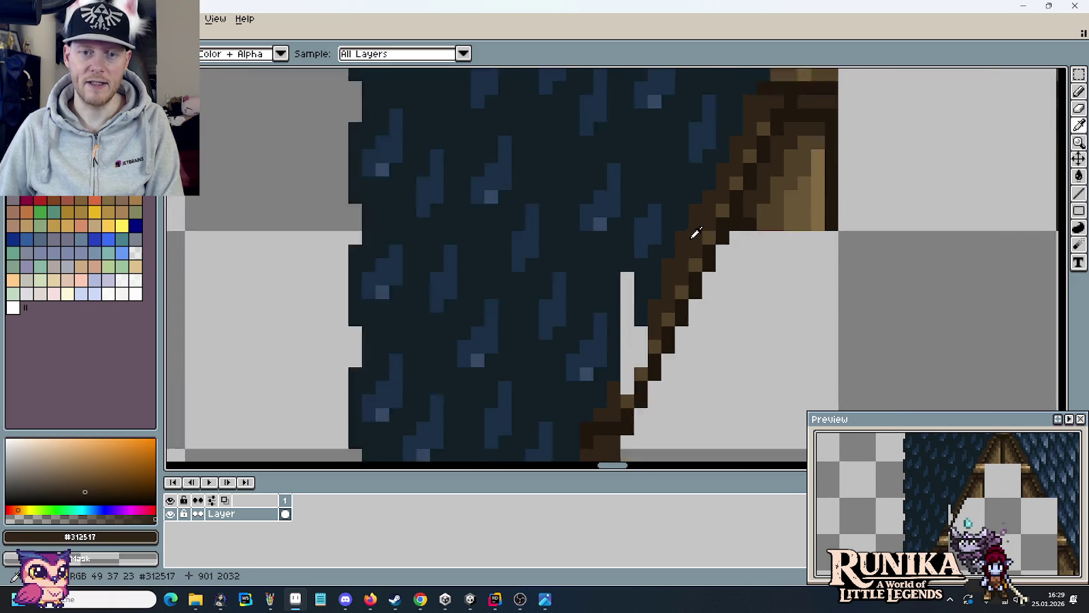
scroll(713, 245, down, 1)
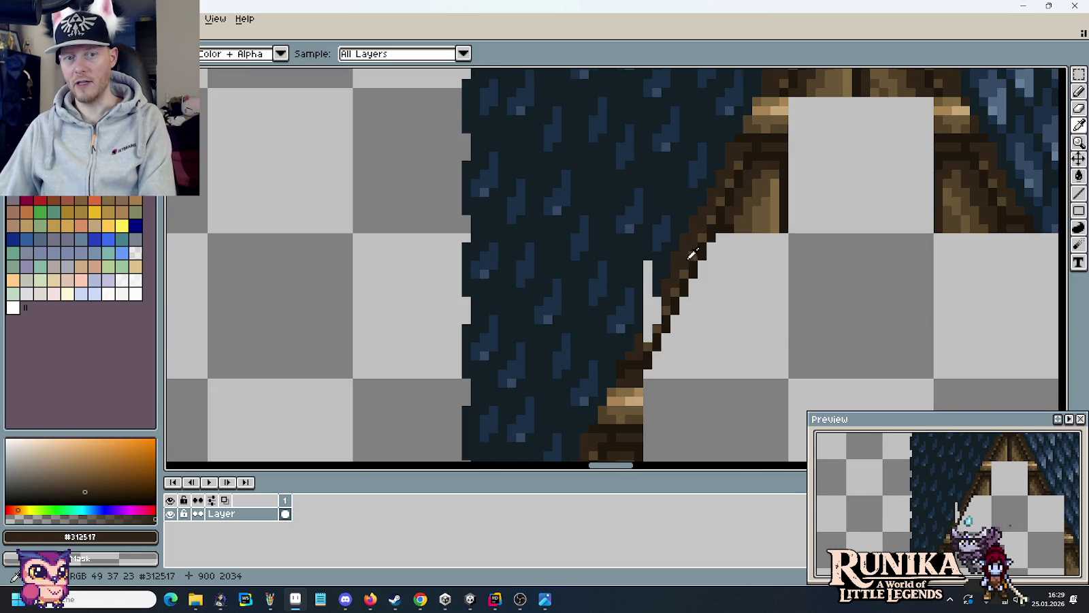
scroll(693, 239, up, 2)
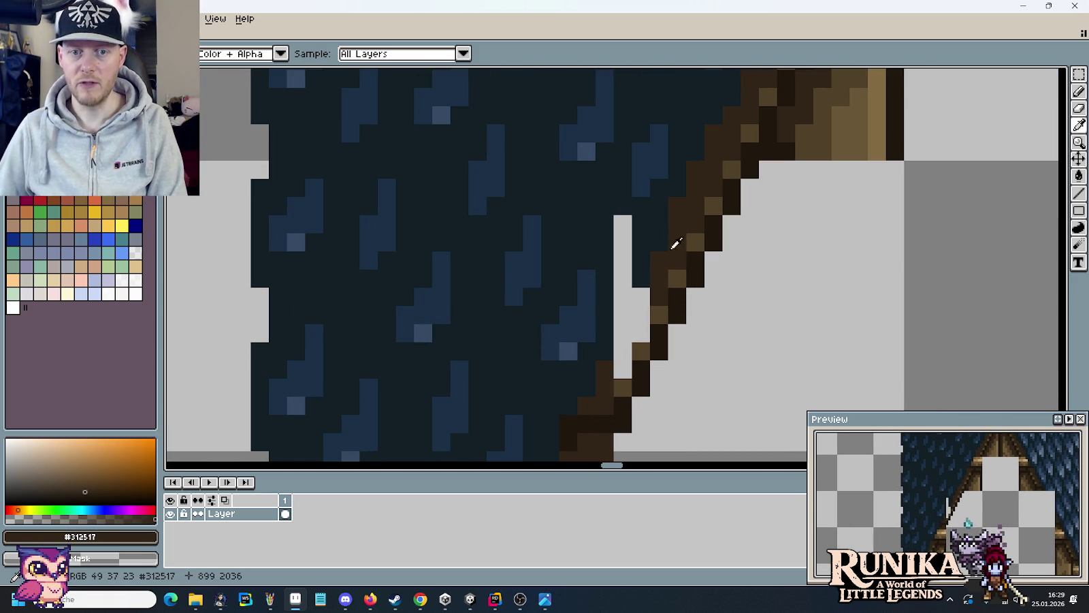
mouse_move(641, 294)
mouse_down()
mouse_move(641, 315)
mouse_move(620, 221)
mouse_up()
alt+click(613, 328)
click(621, 314)
alt+click(644, 304)
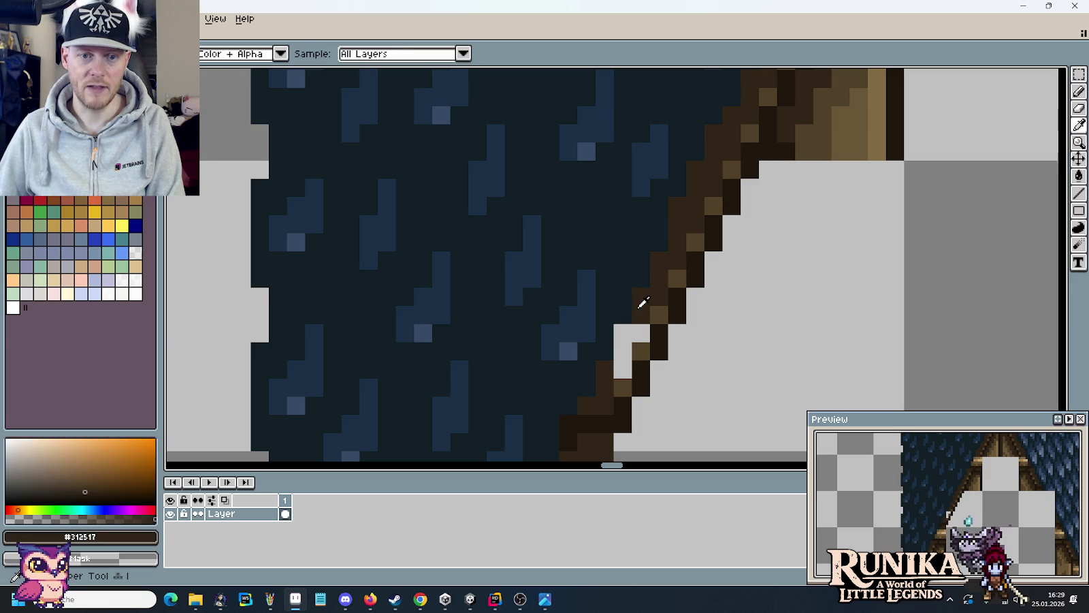
click(630, 328)
drag(629, 328, 618, 365)
scroll(696, 366, down, 5)
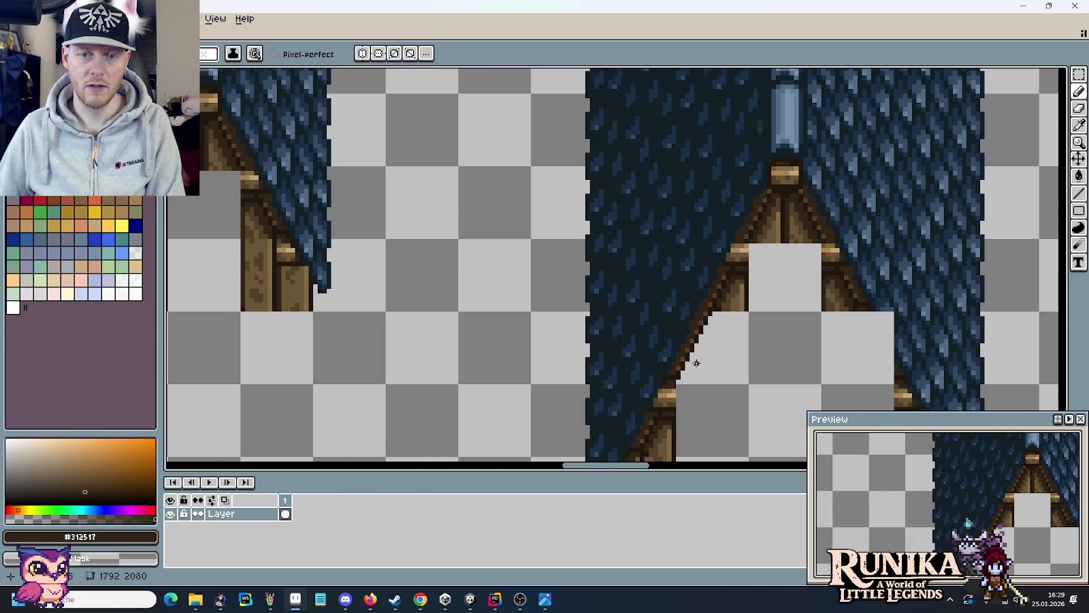
drag(739, 356, 717, 309)
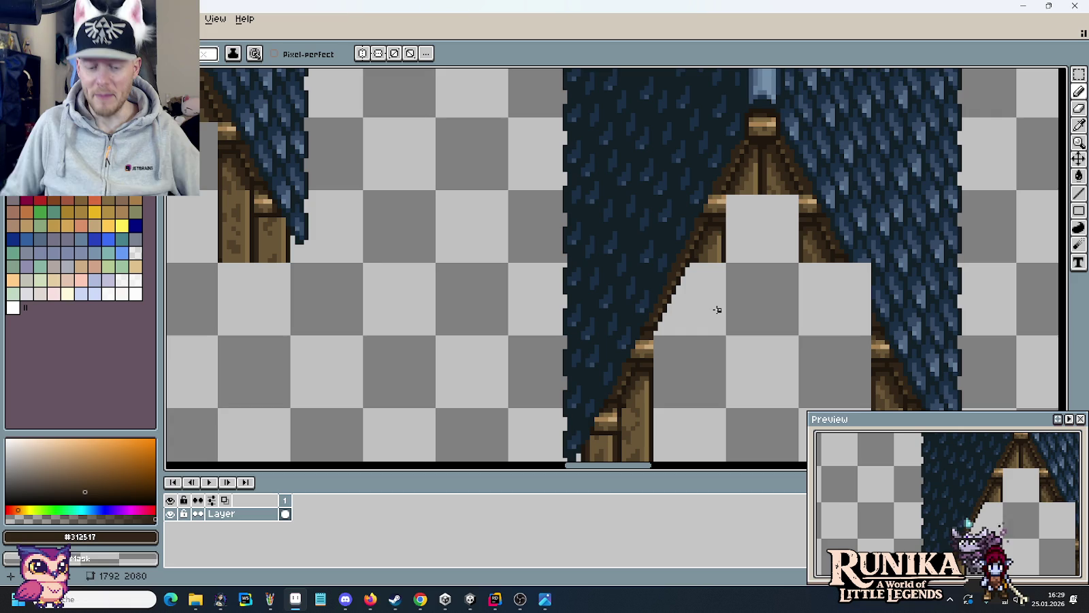
mouse_move(860, 274)
mouse_down()
mouse_move(797, 258)
mouse_move(785, 274)
mouse_move(832, 272)
mouse_up()
scroll(830, 272, down, 1)
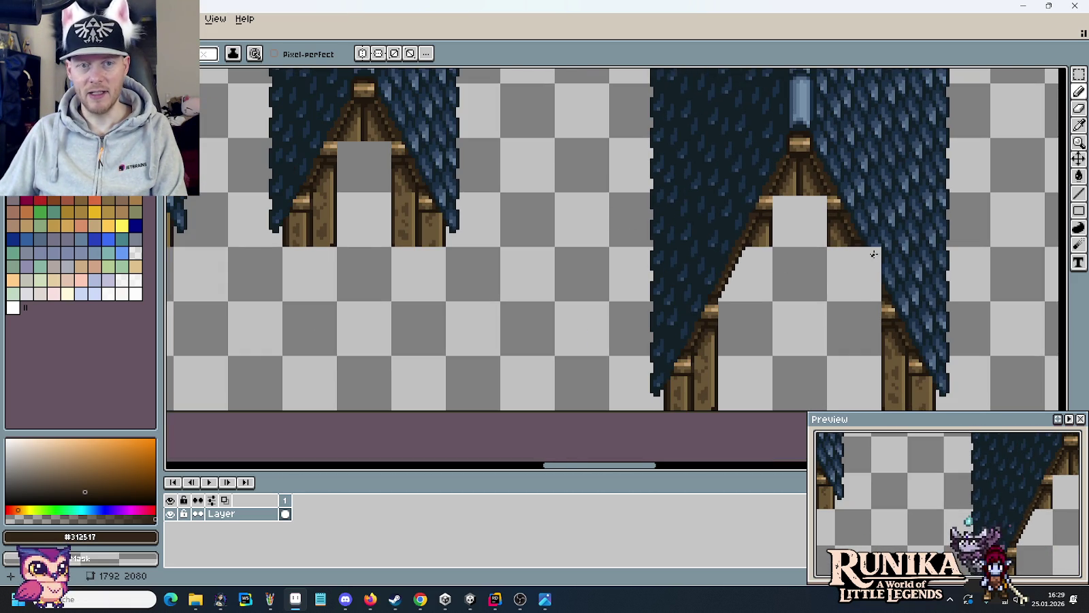
mouse_move(575, 273)
mouse_down()
mouse_move(722, 286)
mouse_move(620, 291)
mouse_up()
- Shift a small block of blue shingles beside the beam up and left by a couple of pixels
scroll(681, 286, up, 1)
scroll(736, 286, up, 2)
scroll(737, 280, up, 1)
scroll(737, 280, up, 1)
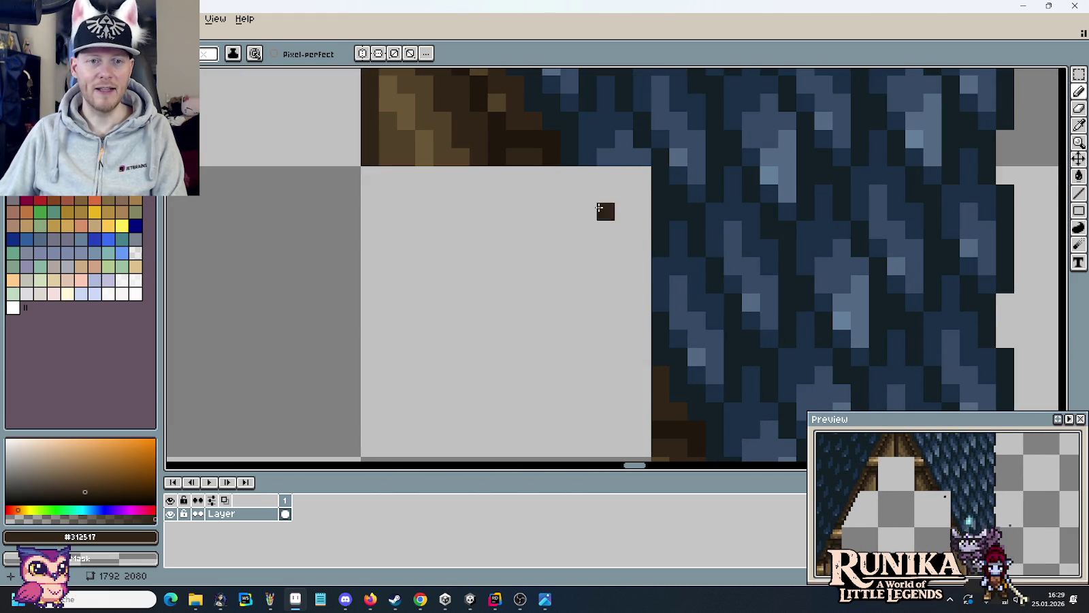
key(i)
click(574, 143)
scroll(617, 294, down, 2)
mouse_move(681, 307)
mouse_down()
mouse_move(671, 282)
mouse_move(576, 187)
mouse_up()
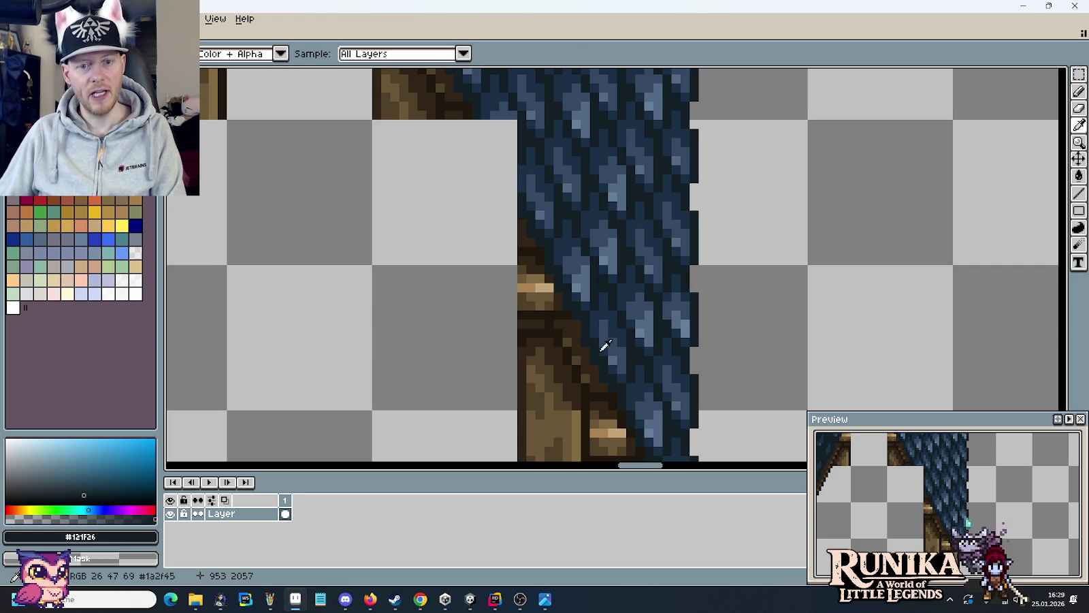
key(m)
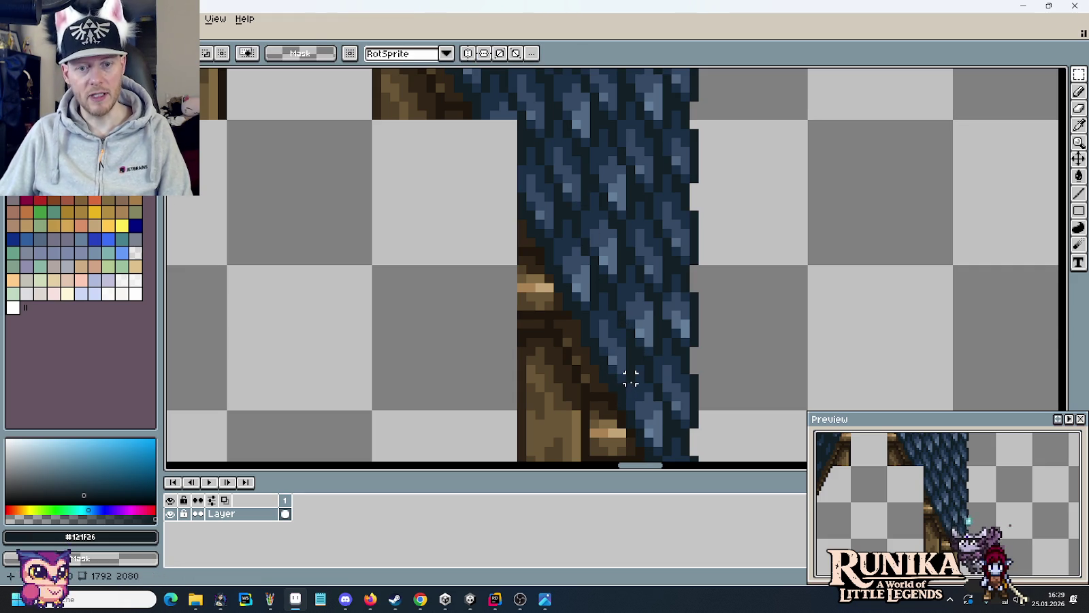
drag(630, 379, 576, 295)
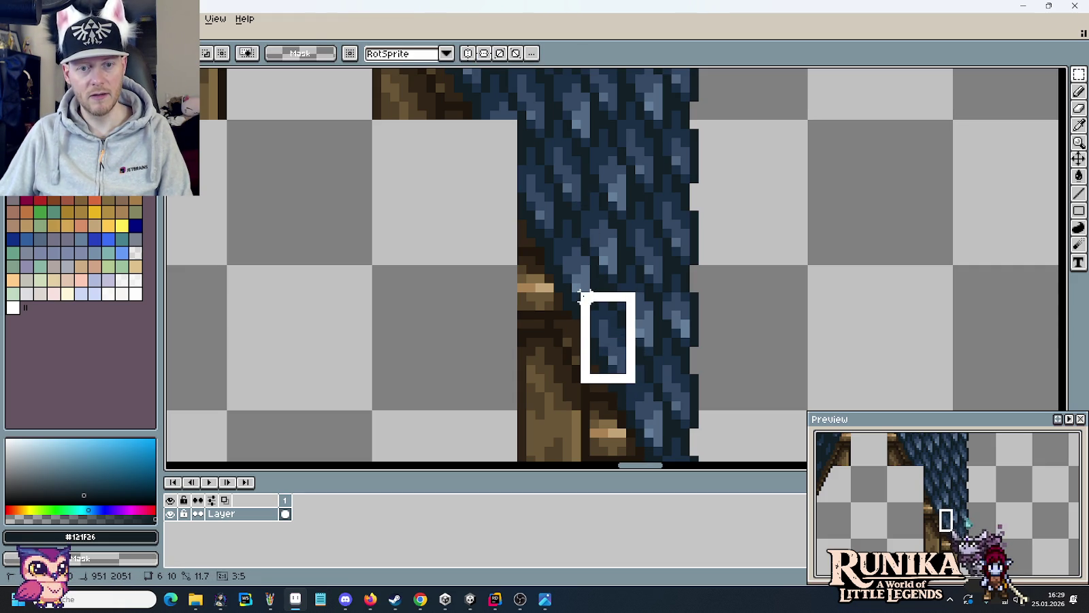
mouse_move(615, 340)
mouse_down()
mouse_move(523, 158)
mouse_move(521, 179)
mouse_up()
drag(542, 268, 542, 259)
key(ctrl+d)
- Paint dark beam-brown outline pixels stepping down the upper roof edge
scroll(517, 274, up, 2)
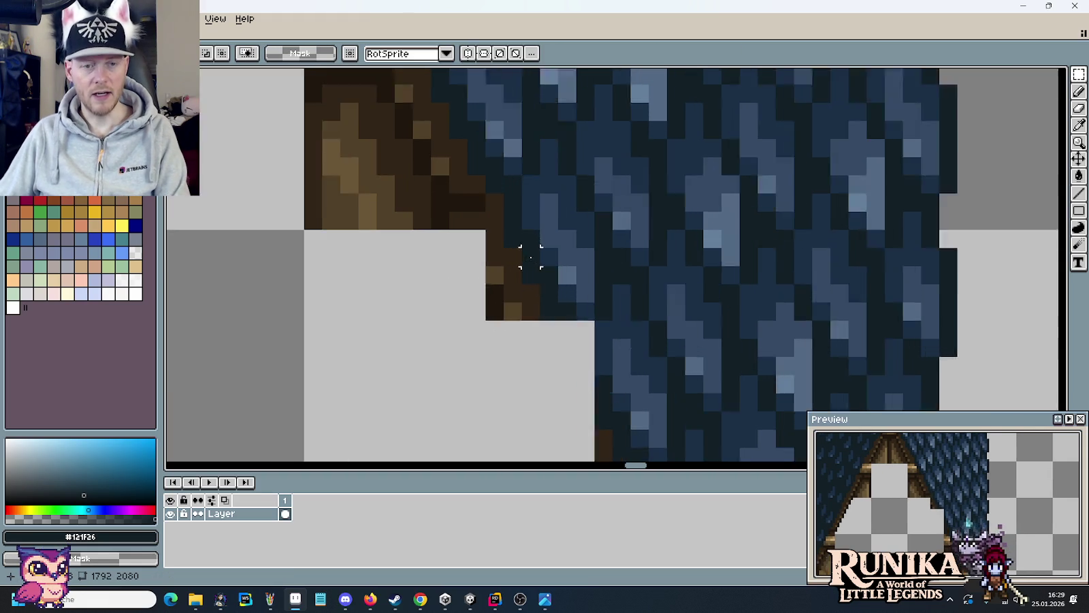
scroll(523, 251, up, 1)
key(i)
click(437, 159)
key(b)
click(422, 230)
drag(449, 257, 453, 287)
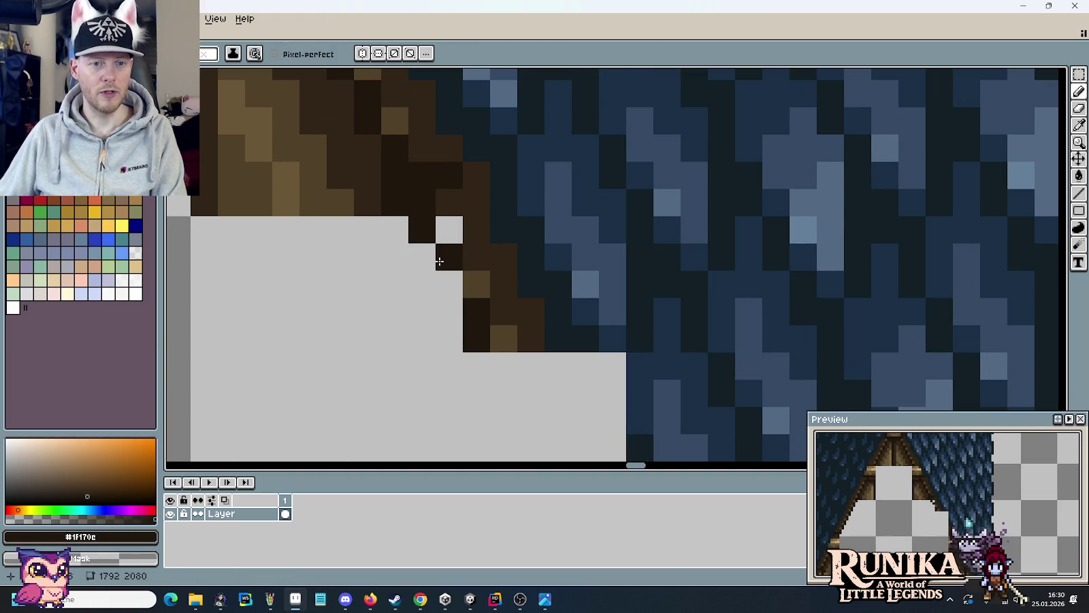
click(504, 366)
click(504, 392)
- Continue the dark brown diagonal outline down to the beam
scroll(546, 389, down, 5)
click(549, 178)
mouse_move(553, 211)
mouse_down()
mouse_move(608, 361)
mouse_move(610, 348)
mouse_move(622, 360)
mouse_up()
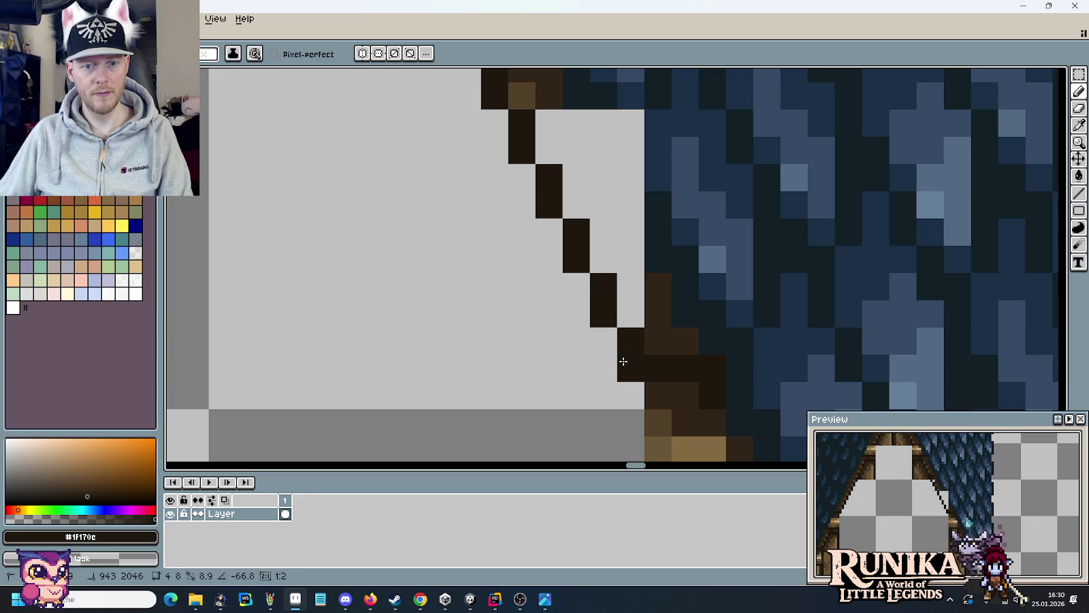
scroll(622, 369, down, 3)
scroll(583, 233, right, 1)
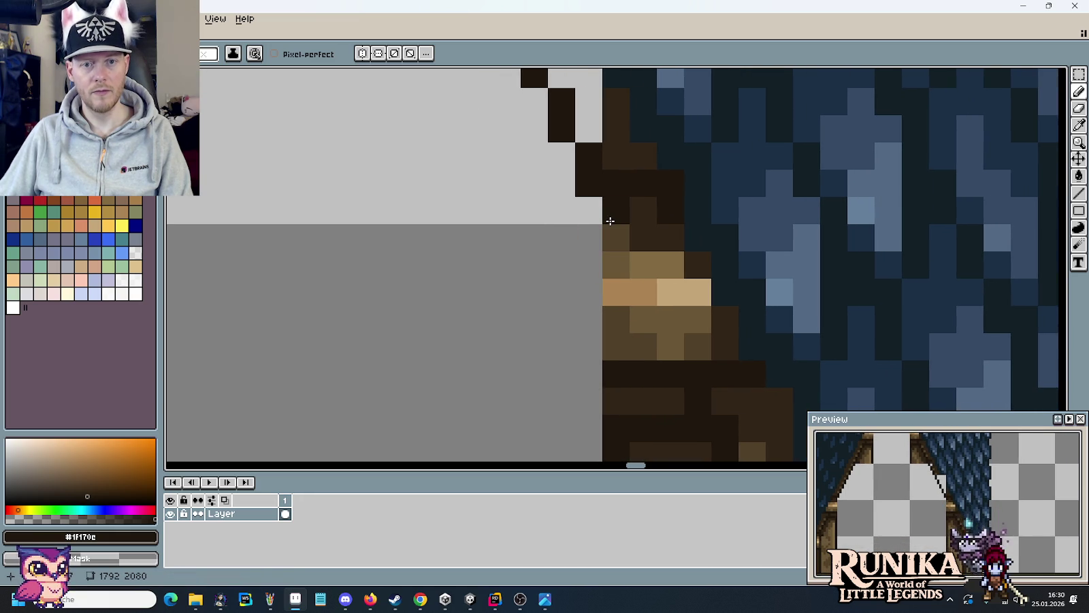
drag(633, 281, 668, 358)
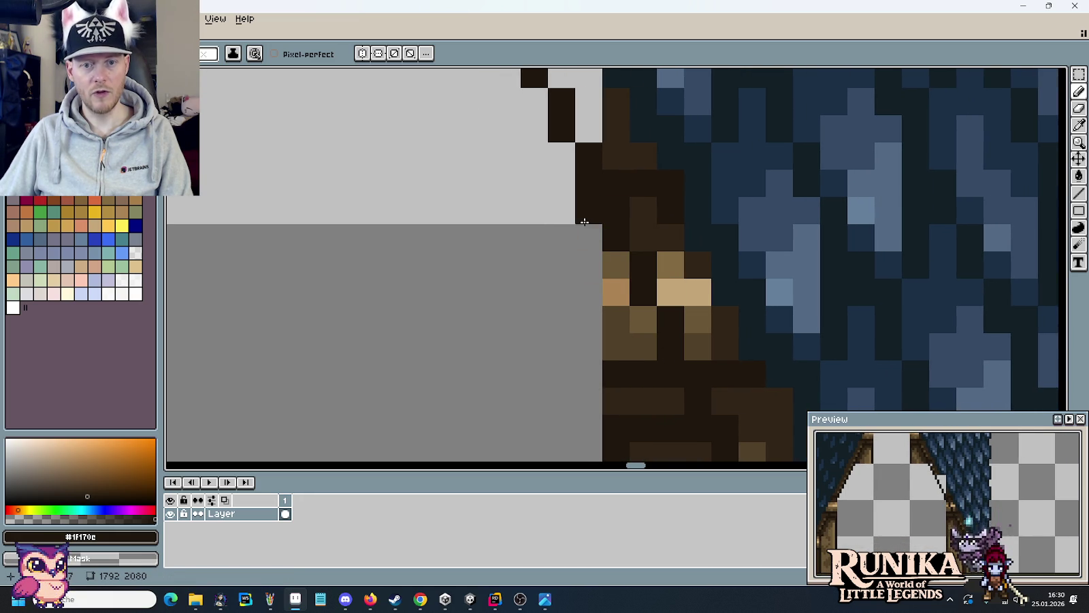
click(587, 235)
- Fill the light gap between the dark line and the roof with beam brown
scroll(584, 231, down, 4)
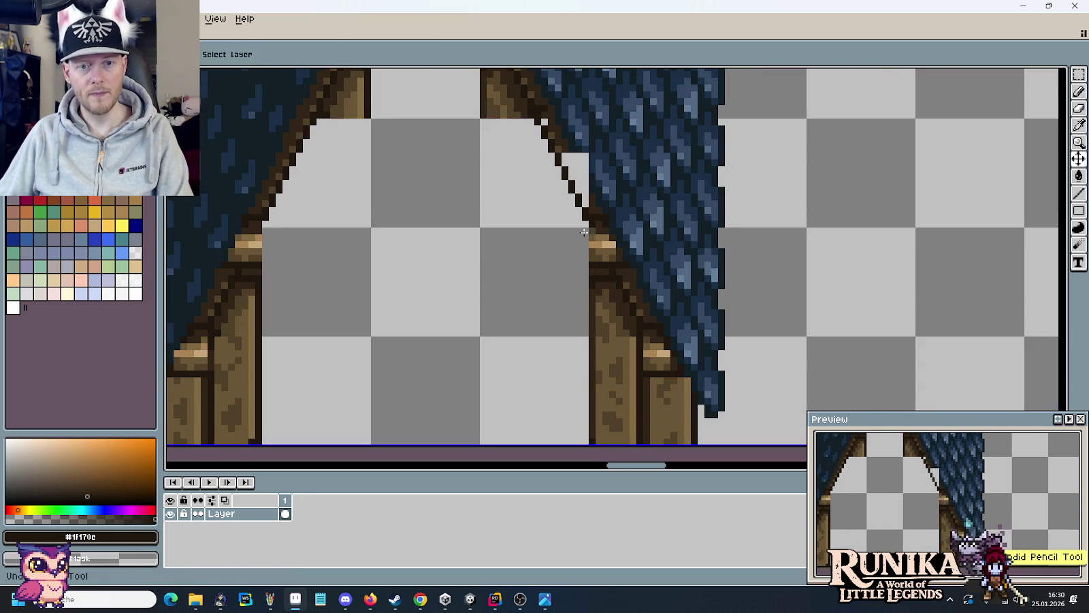
scroll(592, 238, up, 3)
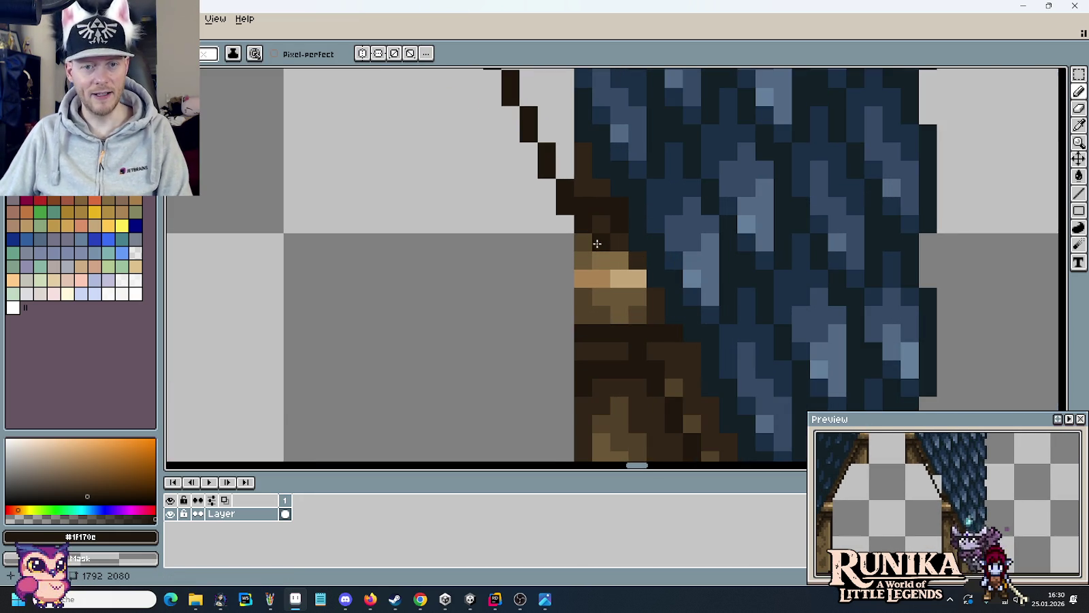
drag(579, 189, 600, 320)
key(i)
click(602, 292)
key(g)
click(574, 185)
- Recolour pixels along the roof's edge trim with the brown trim colour #514028
key(i)
click(559, 145)
key(b)
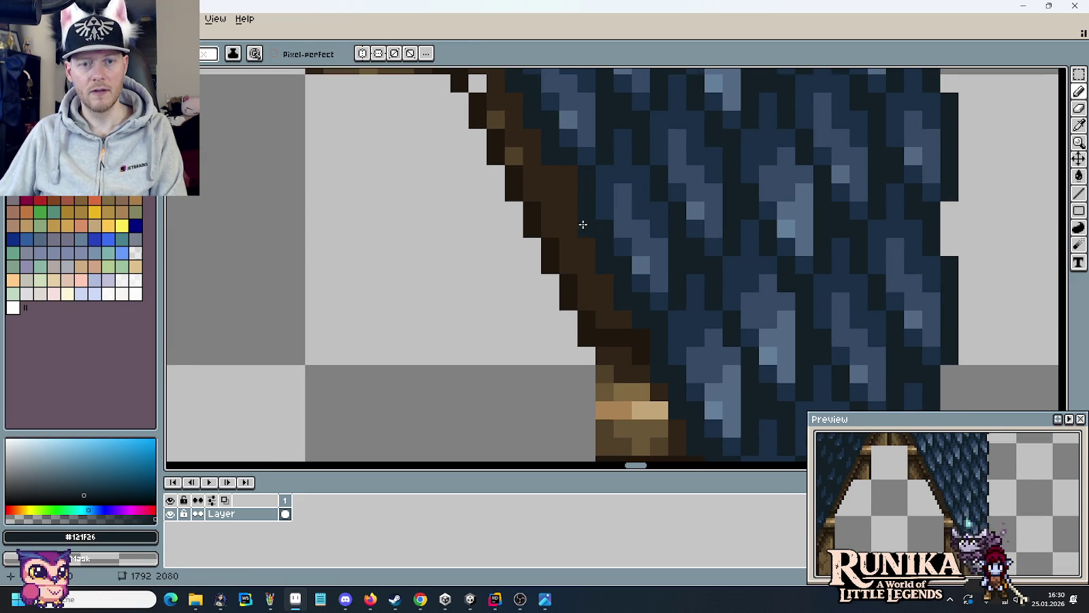
scroll(640, 256, down, 3)
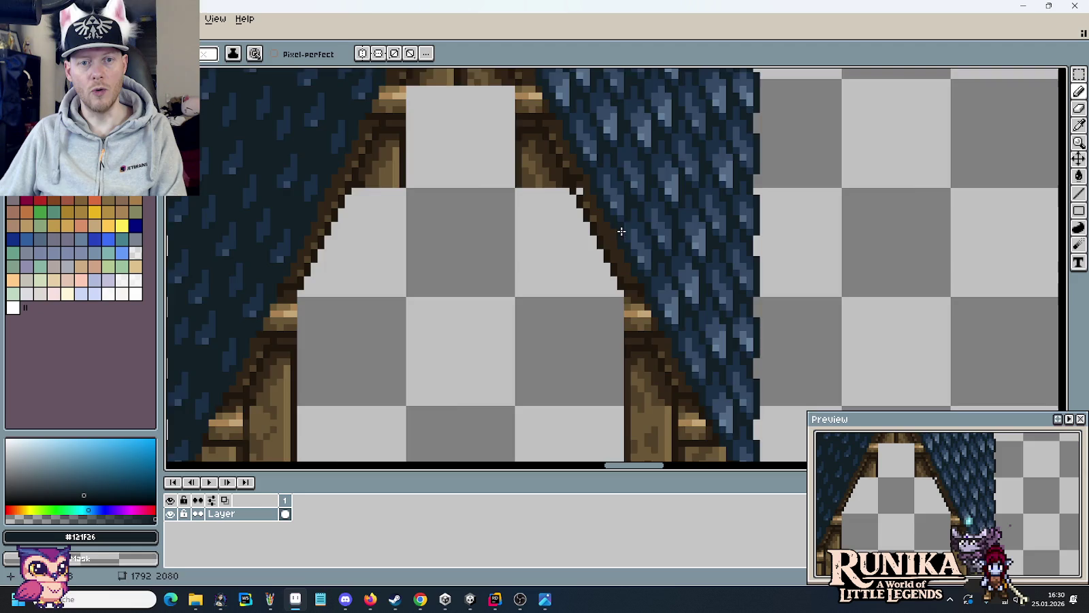
scroll(626, 236, up, 3)
key(i)
click(575, 206)
key(b)
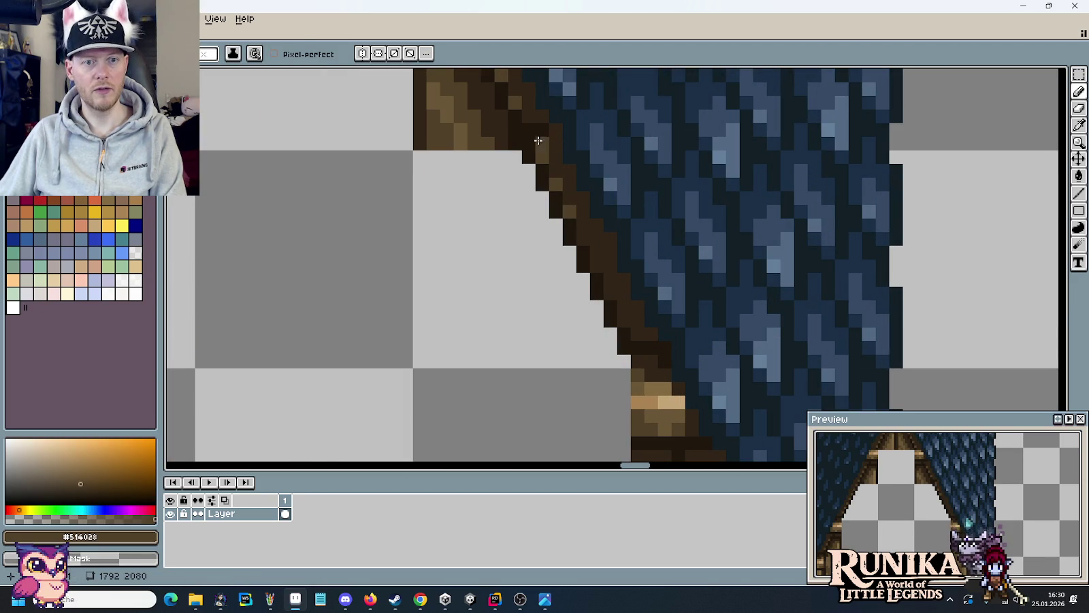
key(i)
click(530, 114)
key(b)
key(i)
click(531, 127)
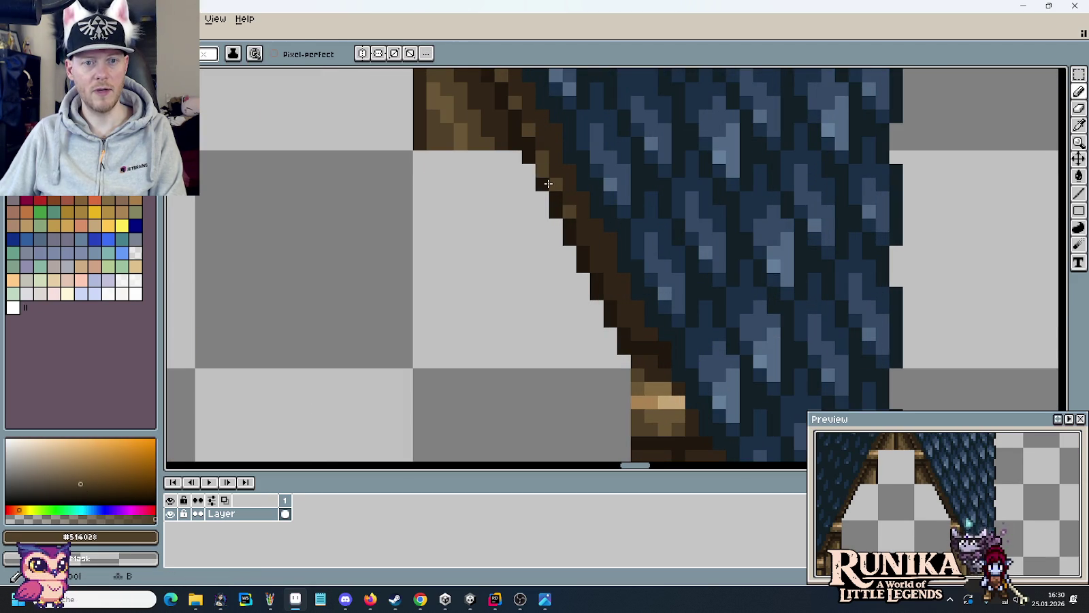
- Zoom out, save the houses tileset, and bring up the medieval house reference image
key(b)
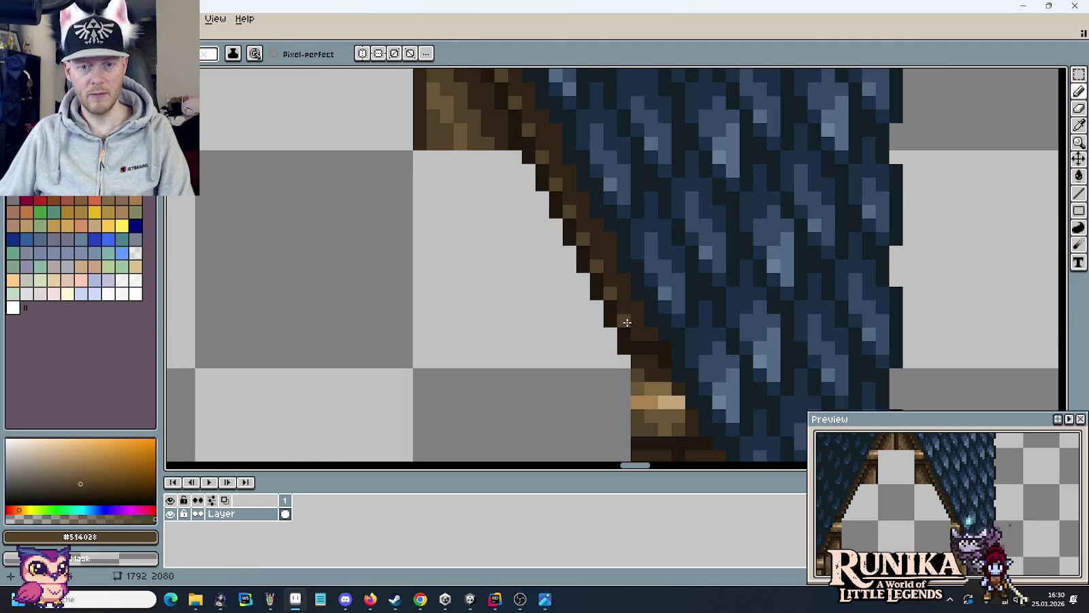
scroll(623, 310, down, 2)
scroll(616, 286, down, 1)
scroll(610, 265, down, 1)
scroll(604, 245, down, 1)
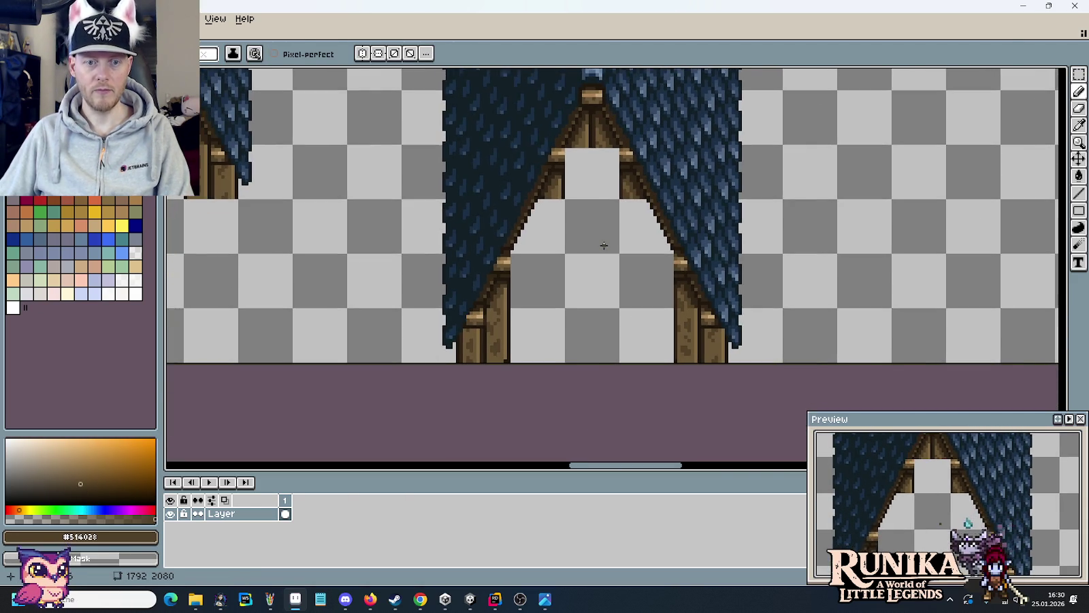
scroll(604, 245, down, 1)
scroll(606, 244, down, 1)
scroll(626, 255, down, 2)
scroll(626, 273, down, 1)
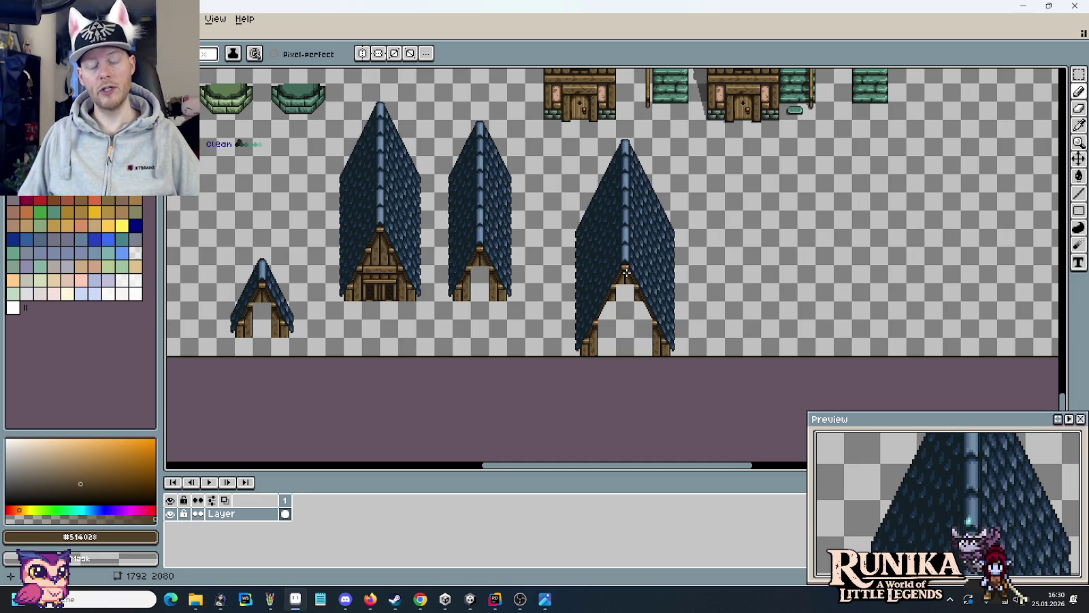
key(ctrl+s)
mouse_move(652, 243)
mouse_down()
mouse_move(873, 296)
mouse_move(771, 253)
mouse_up()
key(alt+Tab)
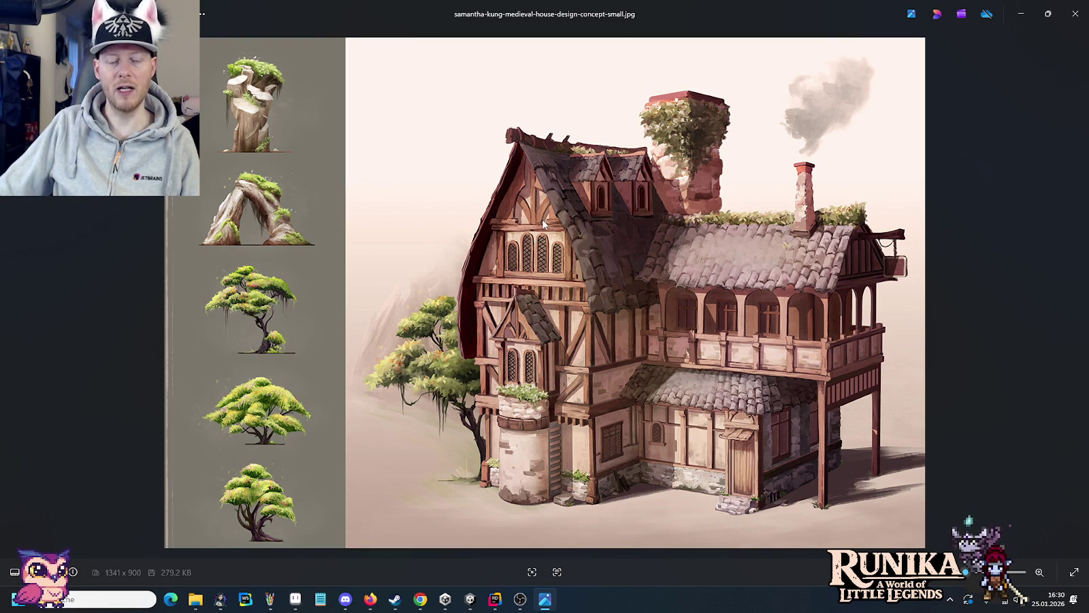
key(alt+Tab)
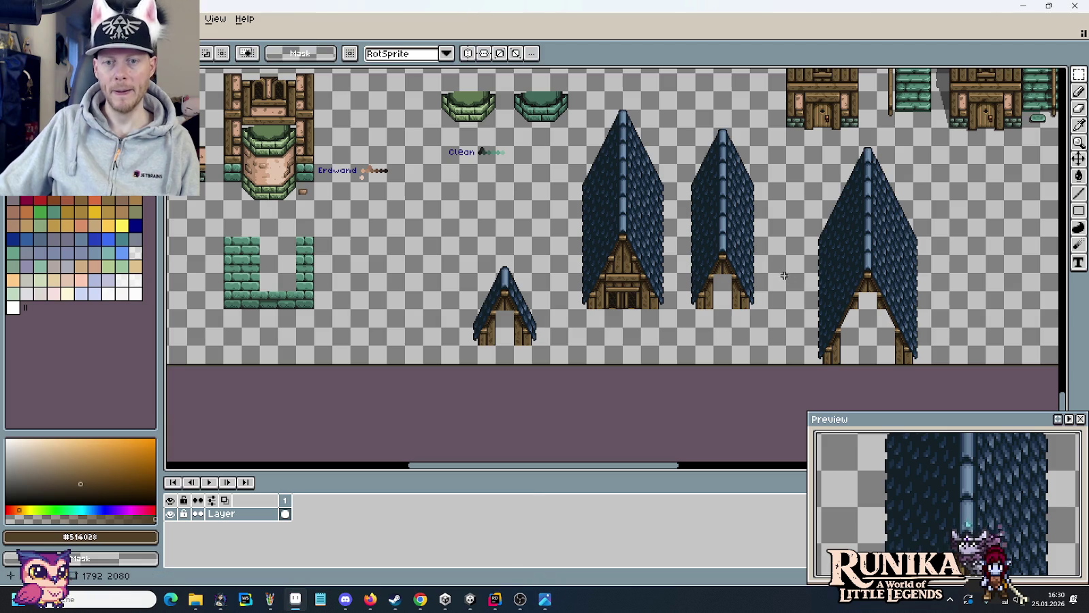
scroll(774, 285, right, 2)
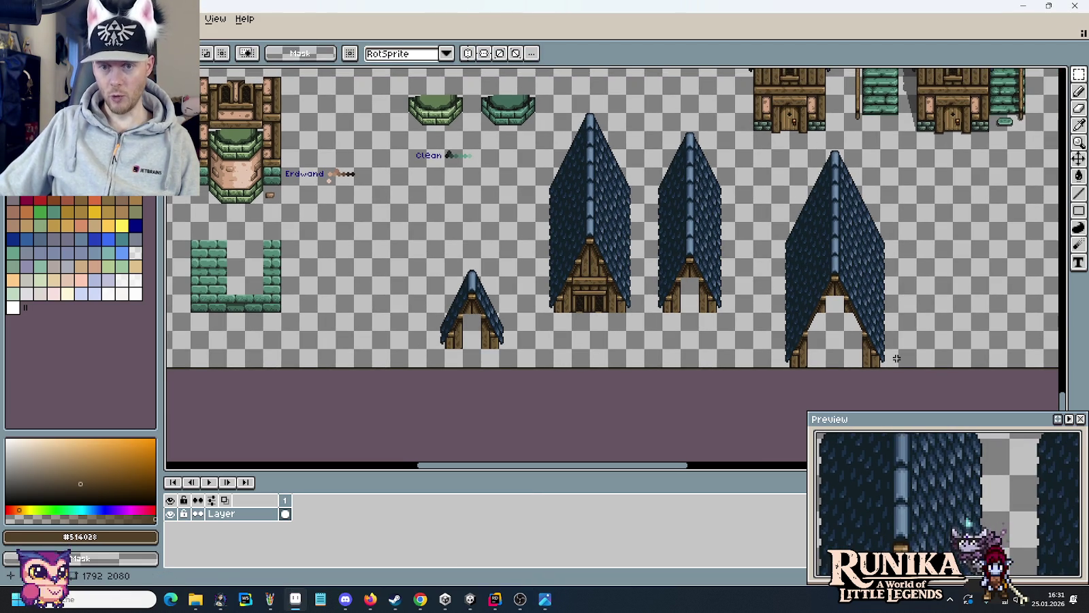
drag(899, 368, 769, 146)
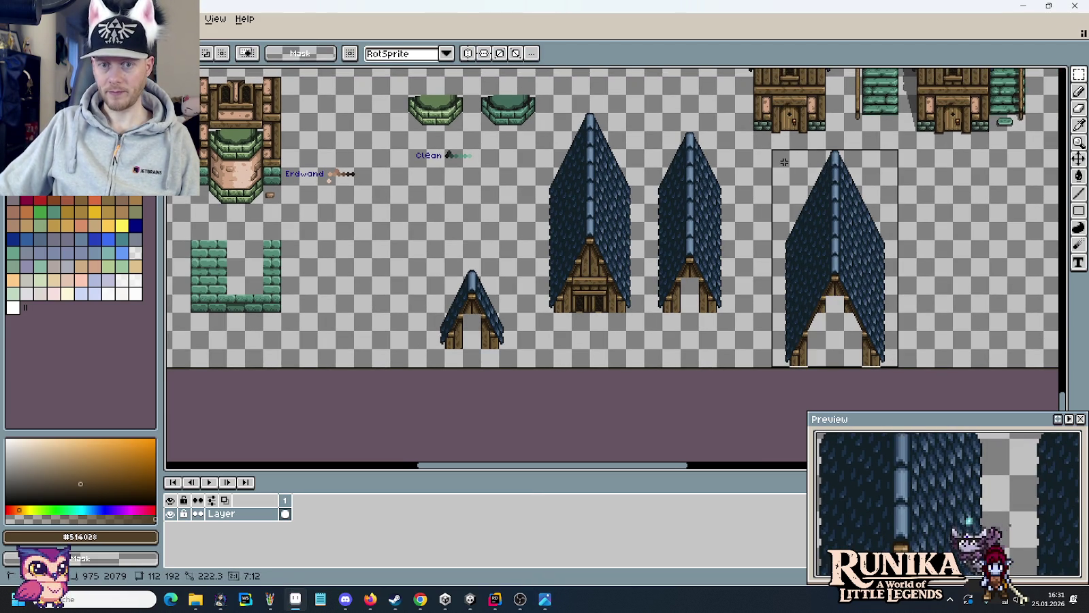
mouse_move(843, 280)
mouse_down()
mouse_move(460, 208)
mouse_move(462, 199)
mouse_up()
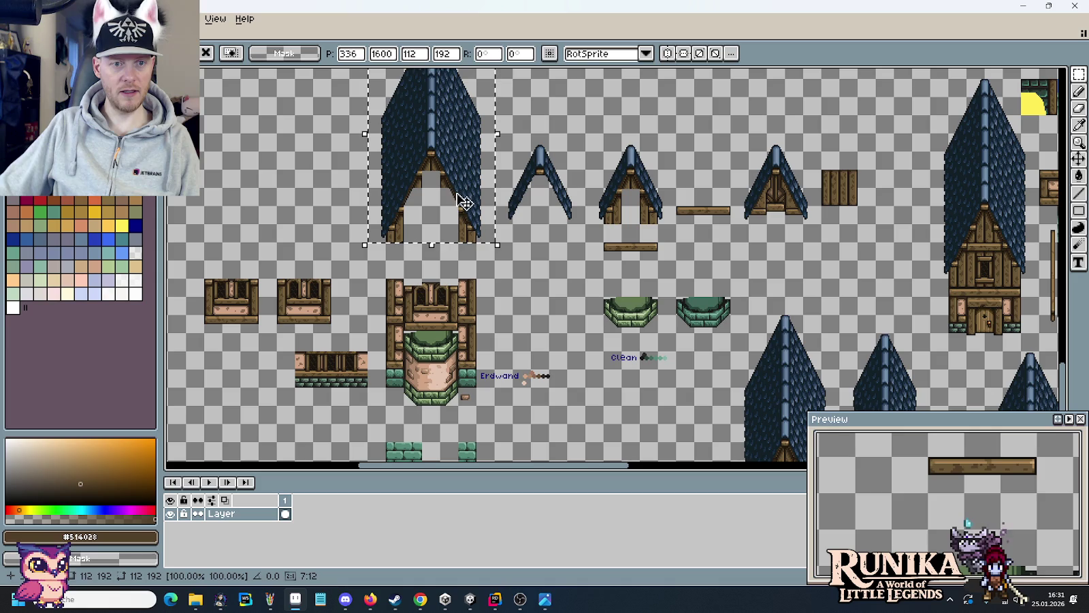
click(559, 271)
drag(560, 271, 562, 383)
key(ctrl+z)
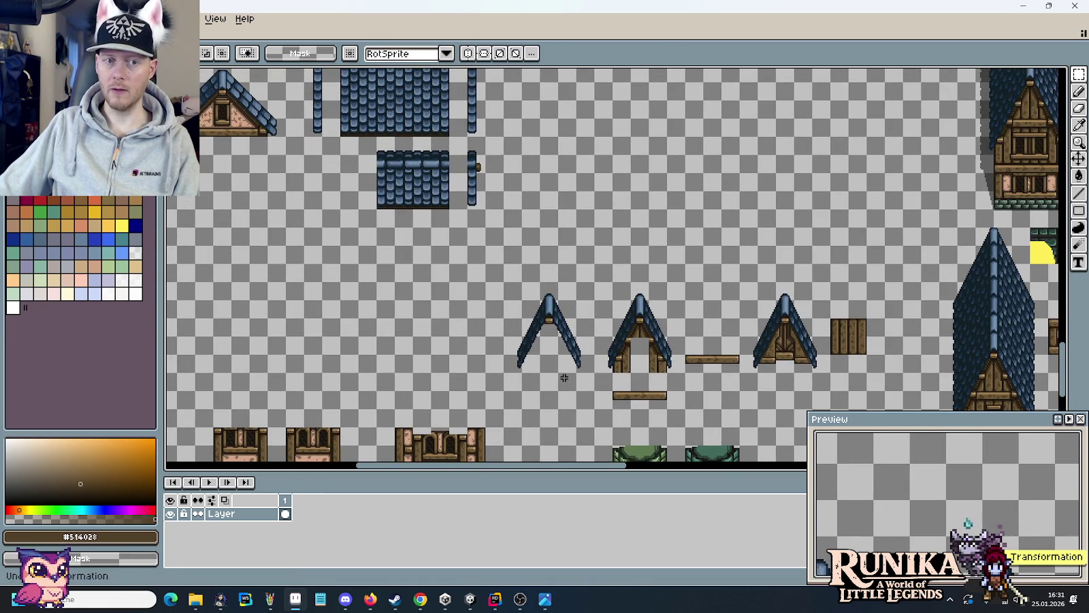
scroll(612, 283, down, 3)
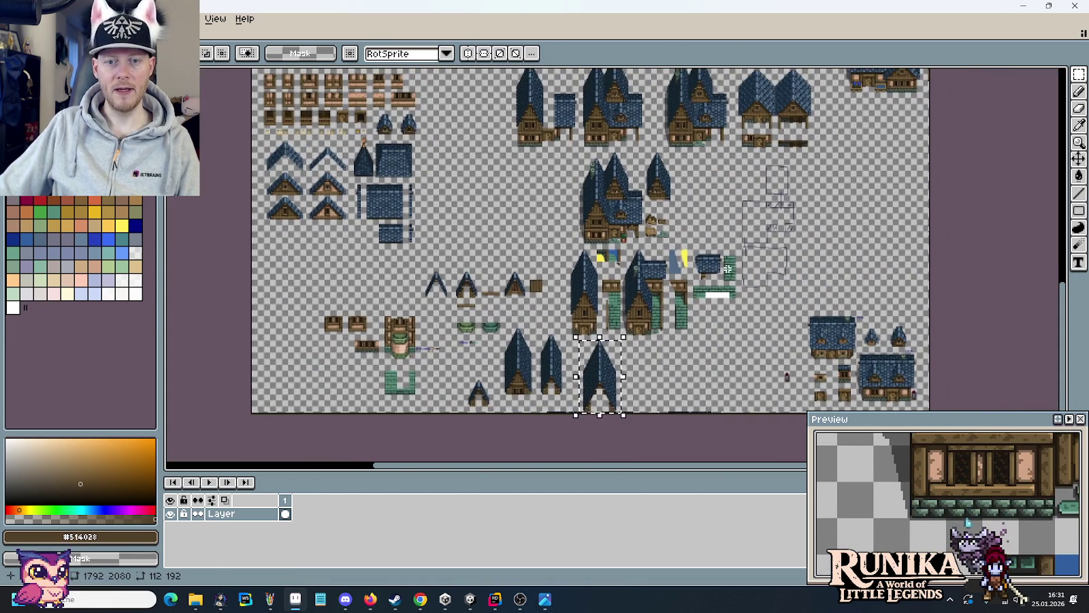
scroll(656, 259, up, 2)
scroll(656, 259, up, 3)
scroll(655, 258, down, 2)
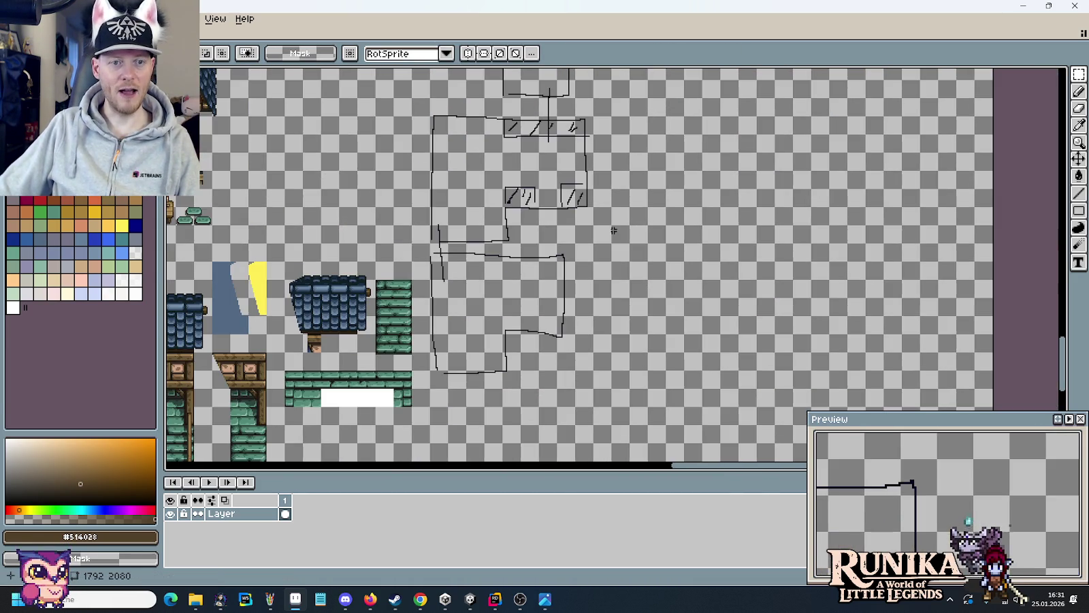
mouse_move(549, 185)
mouse_down()
mouse_move(604, 293)
mouse_move(654, 168)
mouse_up()
scroll(604, 293, down, 2)
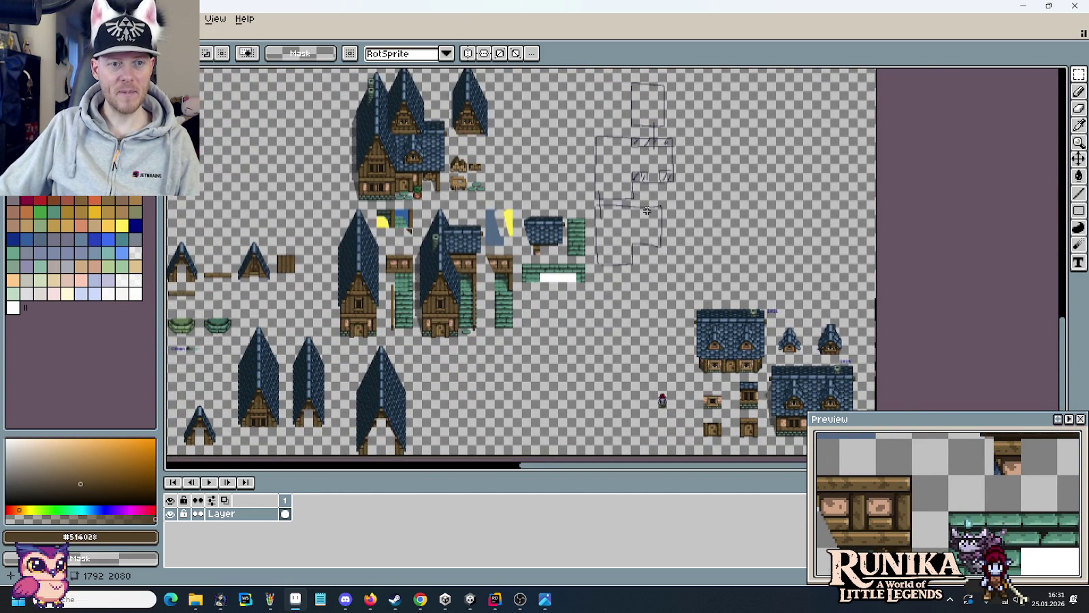
mouse_move(647, 211)
mouse_down()
mouse_move(665, 310)
mouse_move(658, 416)
mouse_up()
mouse_move(674, 356)
mouse_down()
mouse_move(675, 281)
mouse_move(649, 409)
mouse_up()
drag(647, 289, 703, 385)
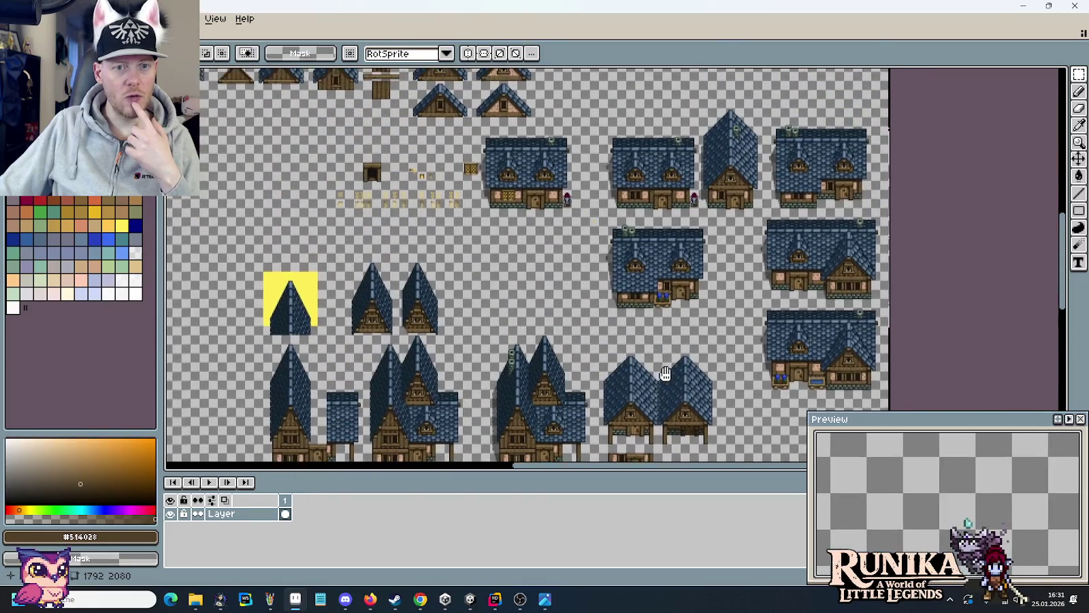
scroll(652, 292, down, 1)
scroll(652, 292, down, 1)
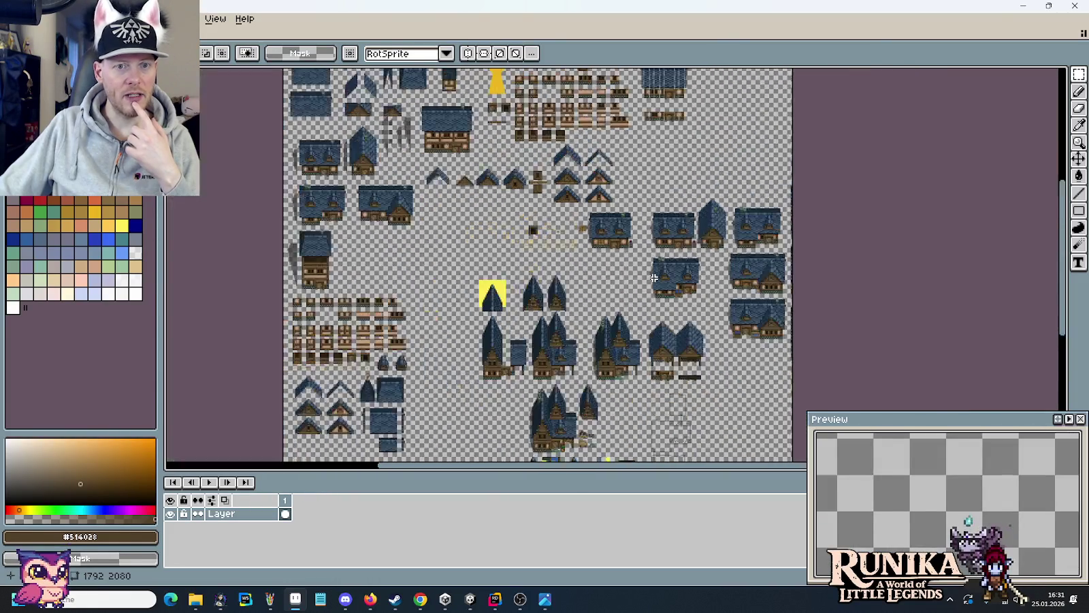
scroll(651, 291, down, 1)
scroll(652, 292, down, 1)
scroll(652, 292, up, 2)
scroll(315, 385, up, 1)
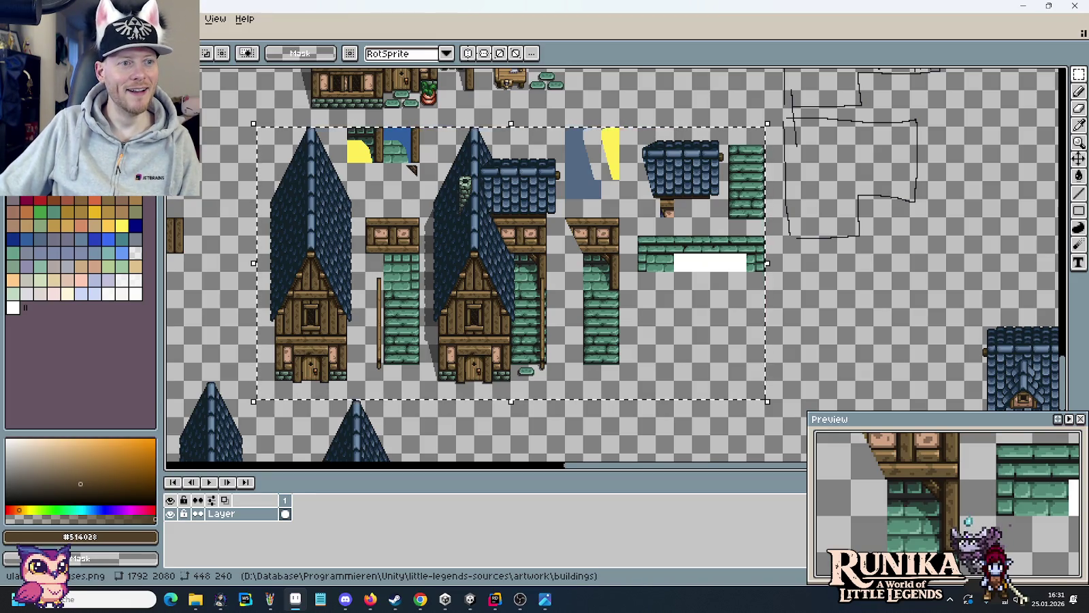
- Resize the canvas from 1792×2080 to 2440×2440 with the top-left anchor
key(ctrl+n)
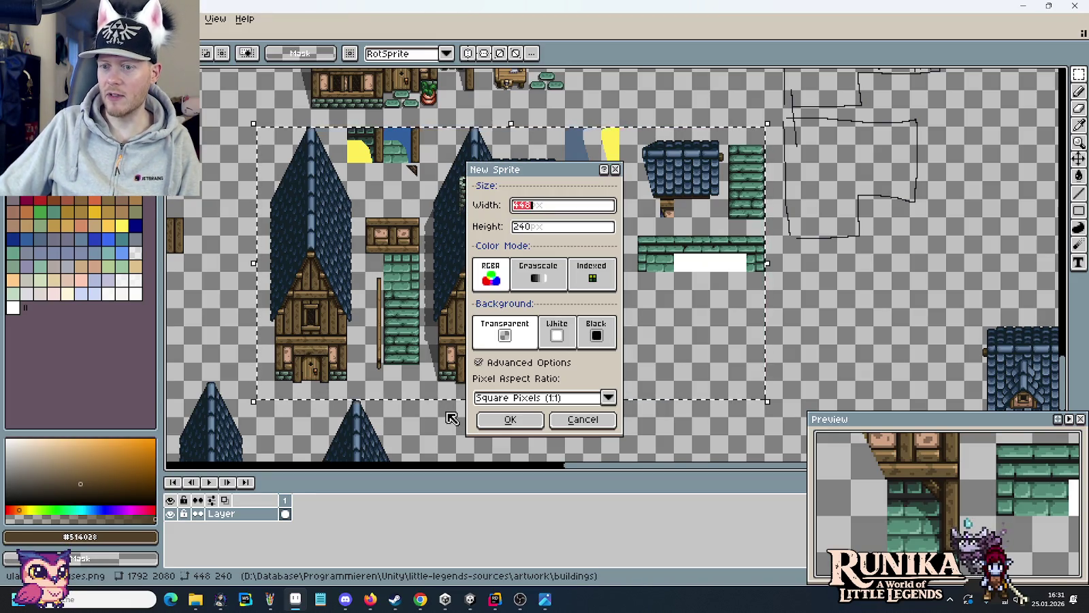
click(567, 423)
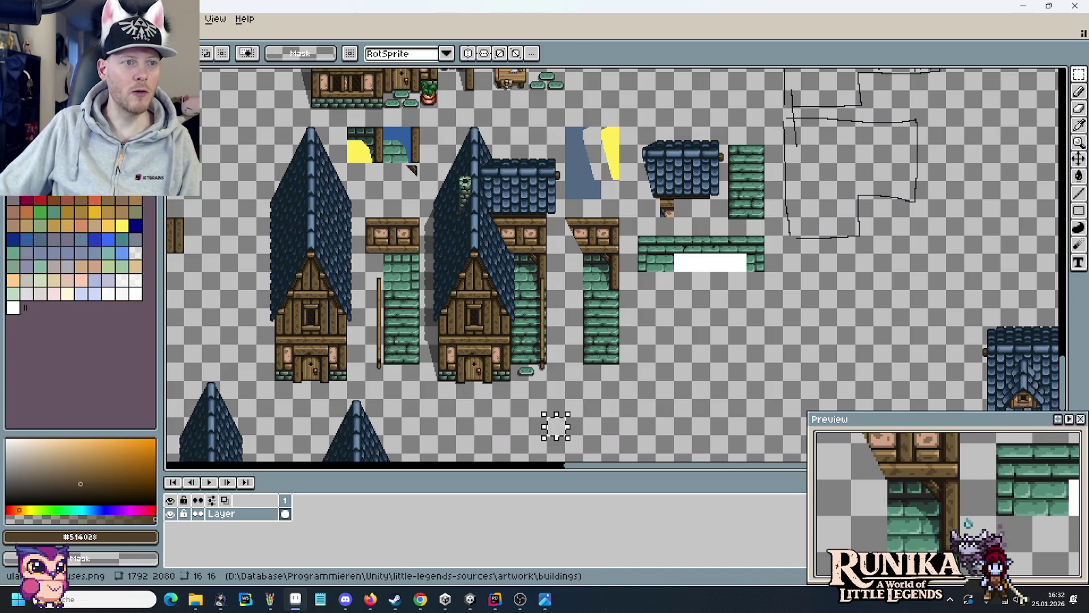
key(ctrl+alt+c)
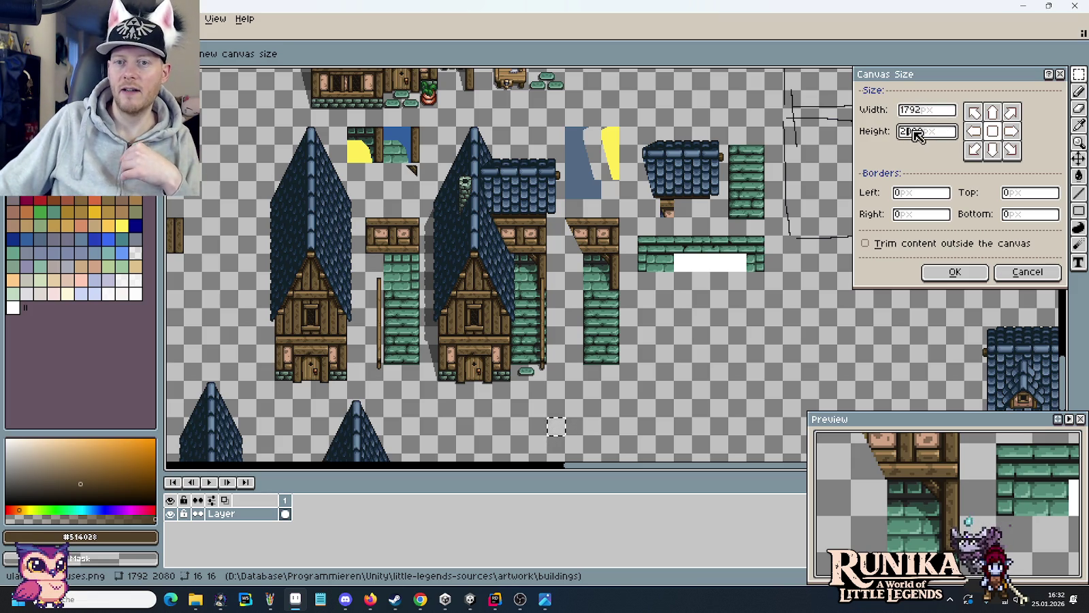
text(2244)
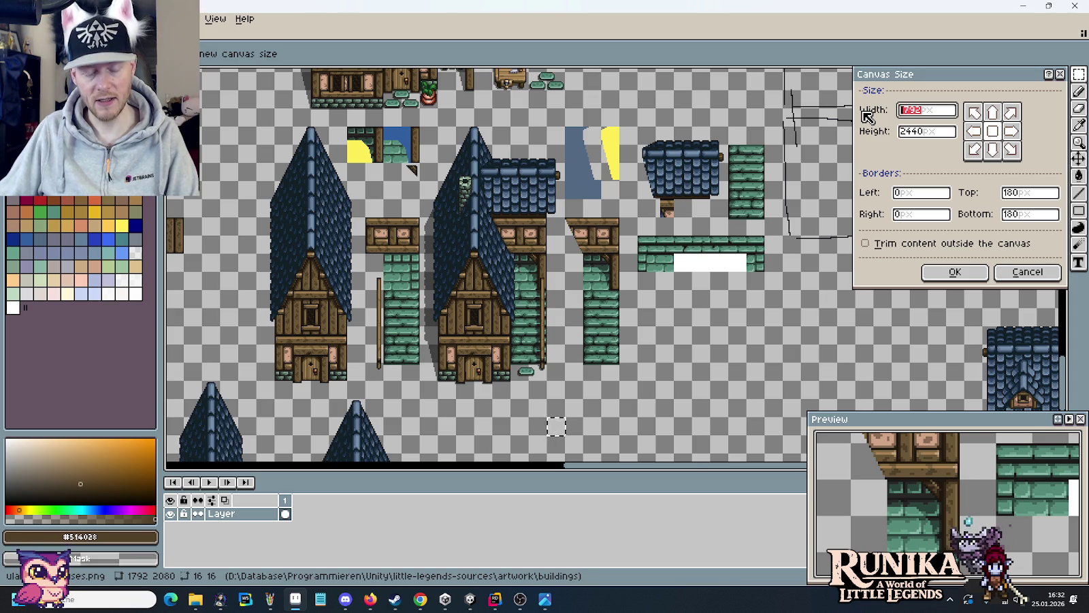
text(2440)
click(975, 112)
click(955, 272)
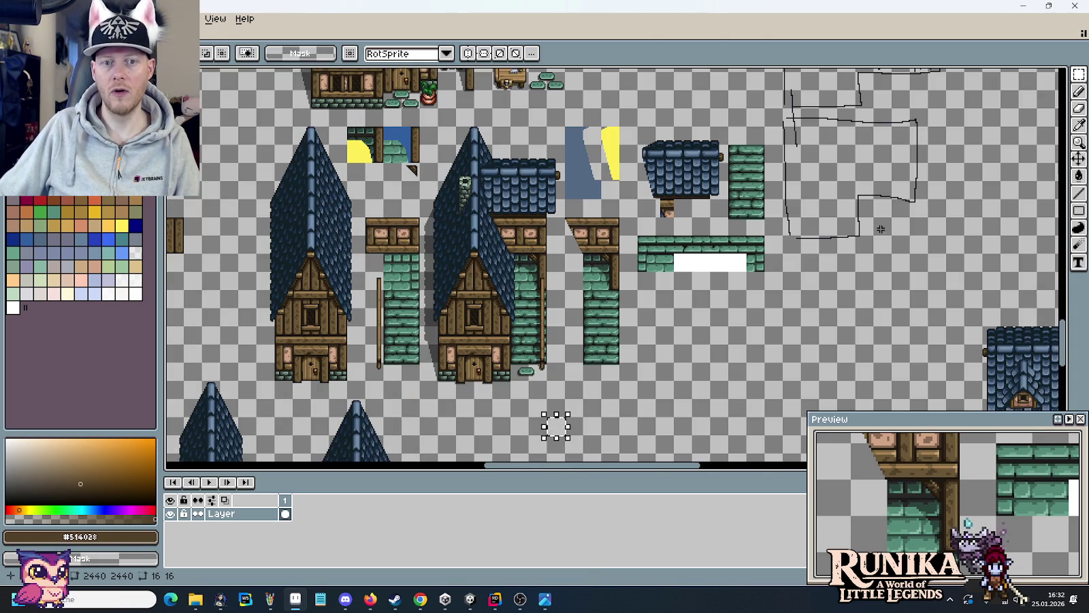
- Paste the 448×240 block of tall roofs and green wall pieces into the new right-hand space
scroll(884, 230, down, 3)
scroll(882, 205, up, 2)
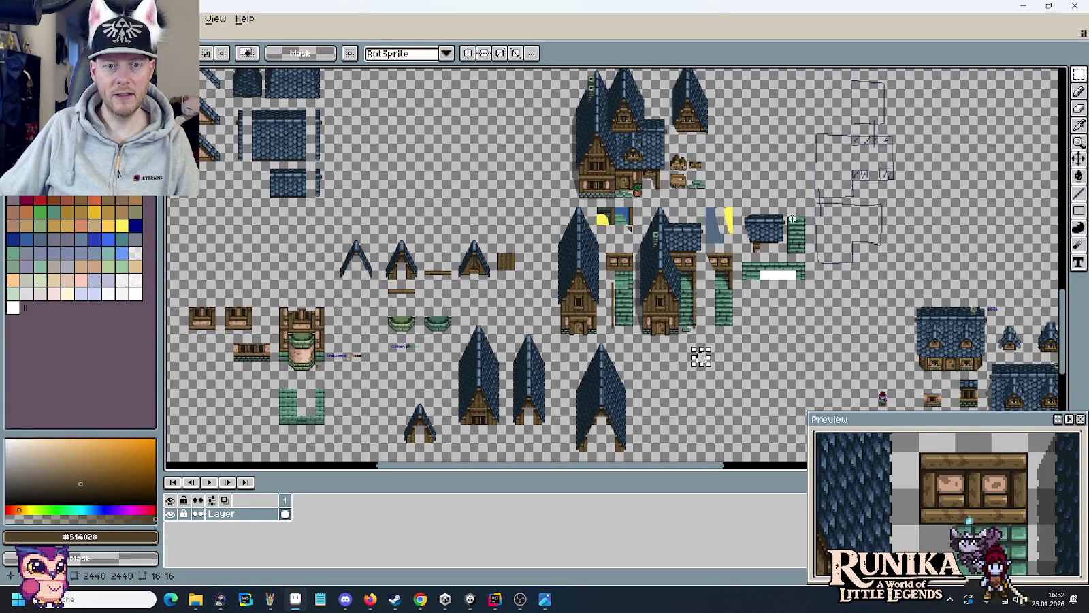
scroll(796, 213, up, 1)
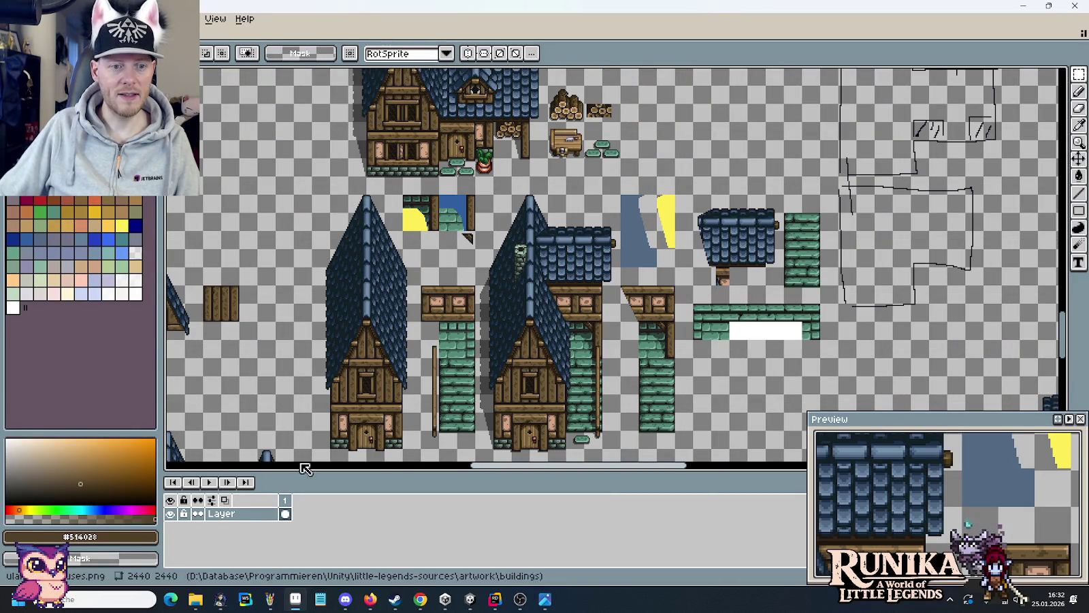
drag(580, 329, 633, 286)
drag(862, 163, 379, 421)
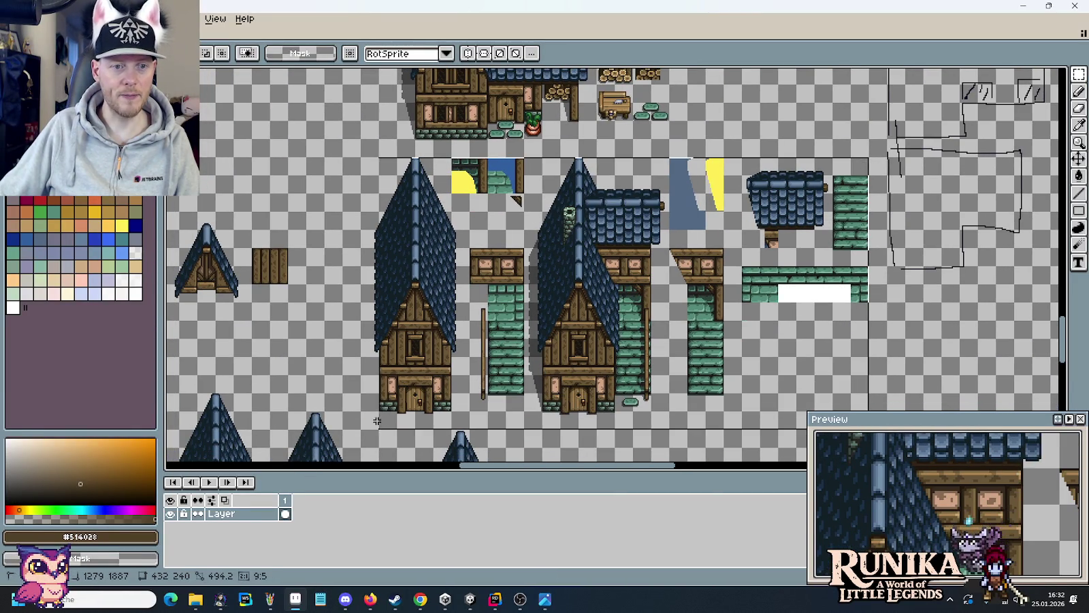
scroll(476, 340, down, 2)
scroll(511, 327, down, 2)
scroll(550, 316, up, 2)
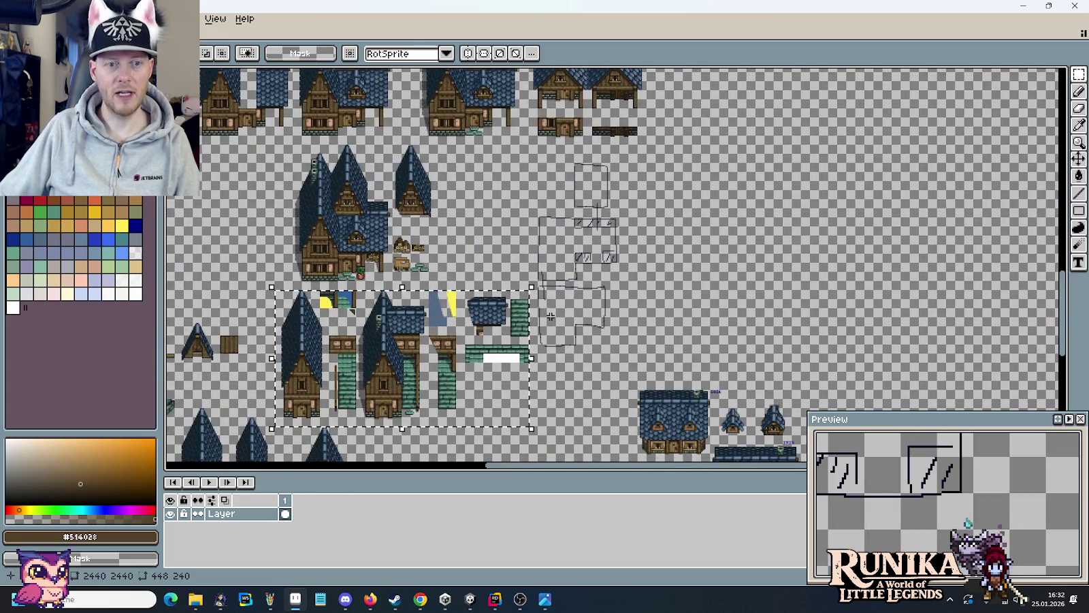
key(ctrl+v)
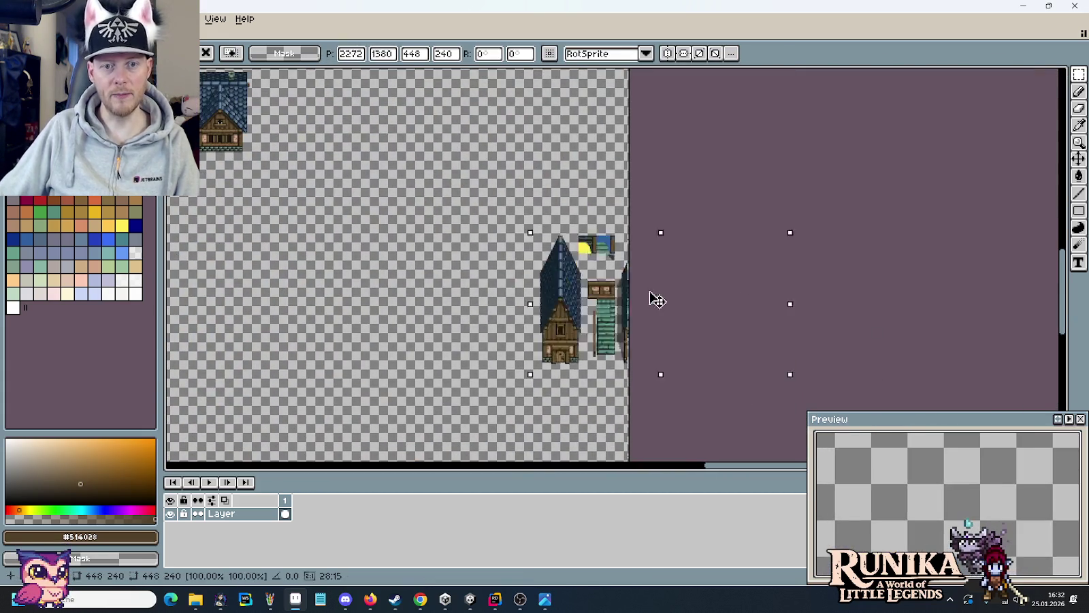
drag(441, 256, 534, 279)
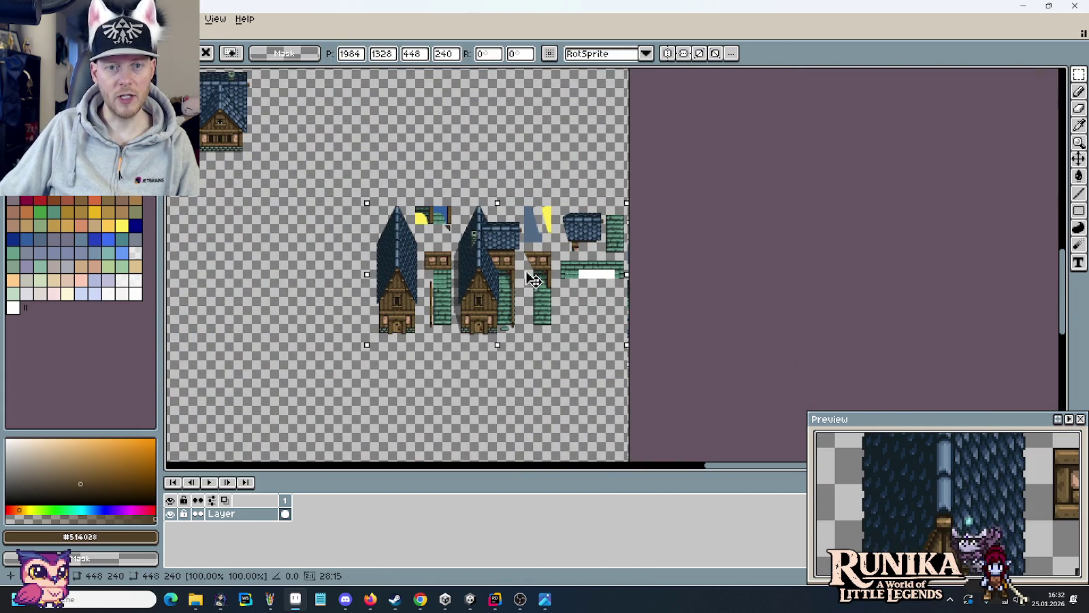
click(314, 267)
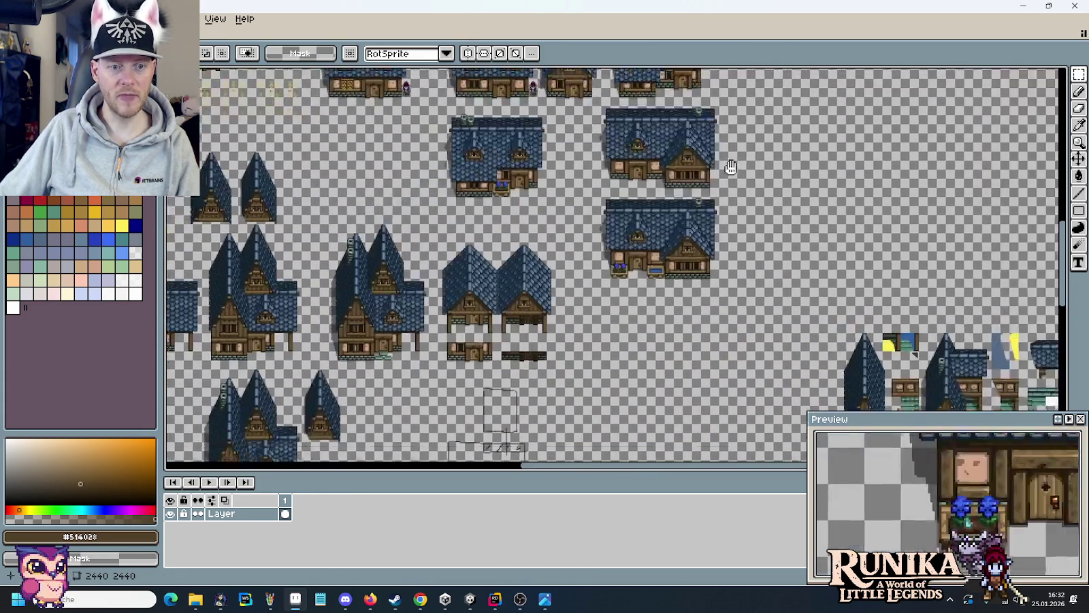
mouse_move(315, 266)
mouse_down()
mouse_move(479, 269)
mouse_move(653, 207)
mouse_up()
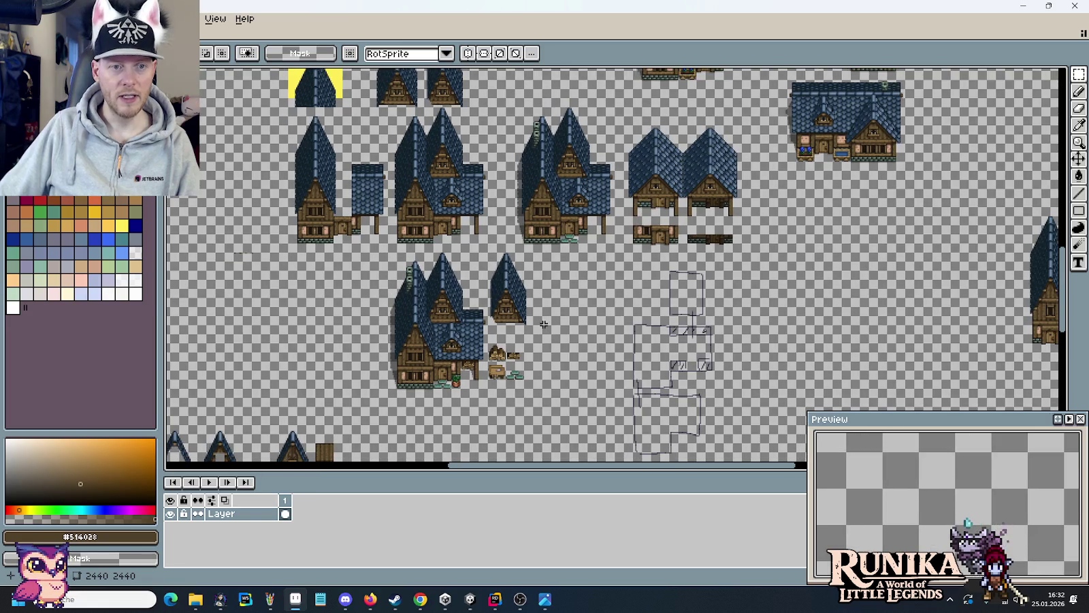
- Pan the sheet to the twin-gabled house cluster with the woodpile and cart
scroll(560, 292, up, 5)
scroll(559, 291, left, 3)
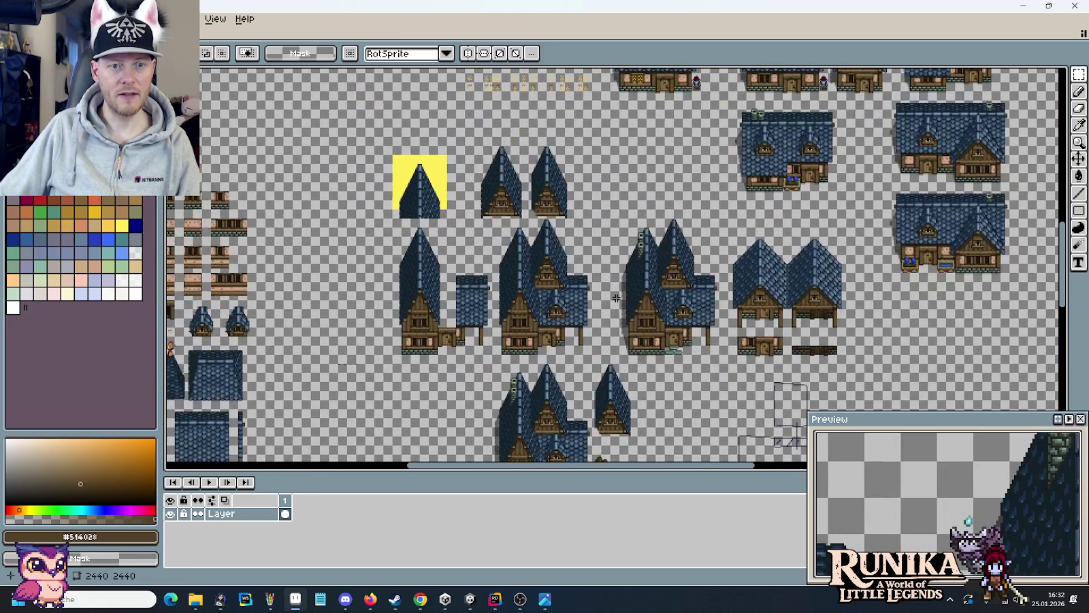
drag(615, 298, 514, 189)
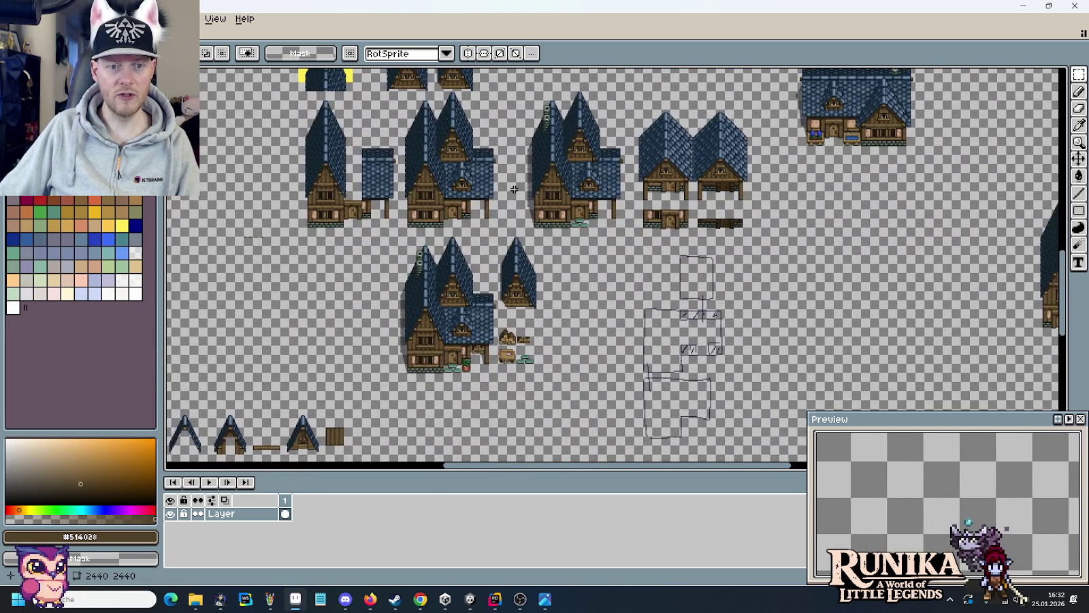
scroll(514, 189, up, 2)
drag(505, 296, 590, 178)
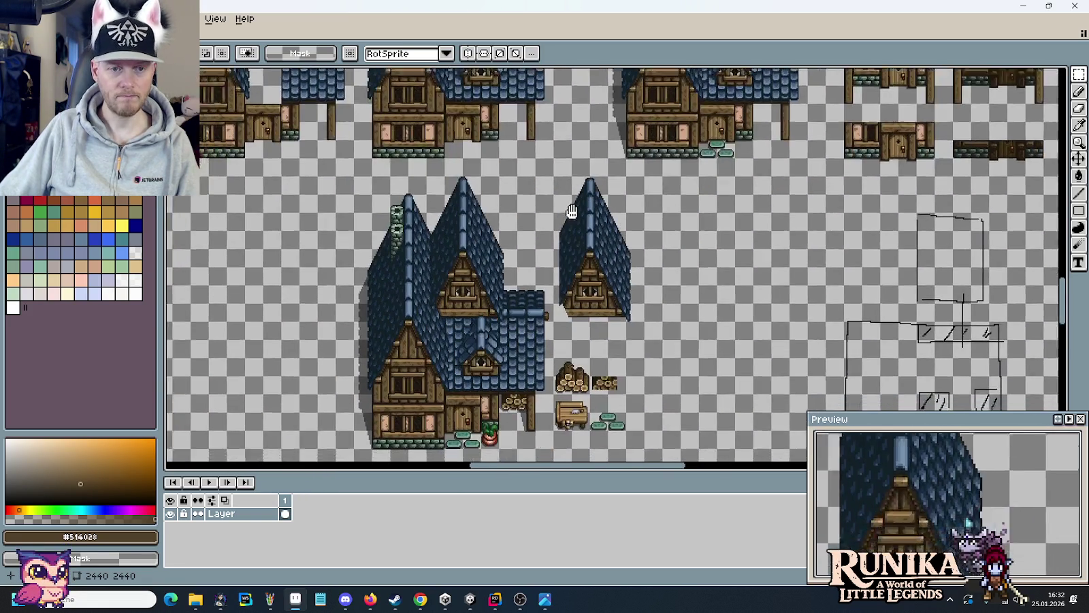
scroll(602, 233, up, 5)
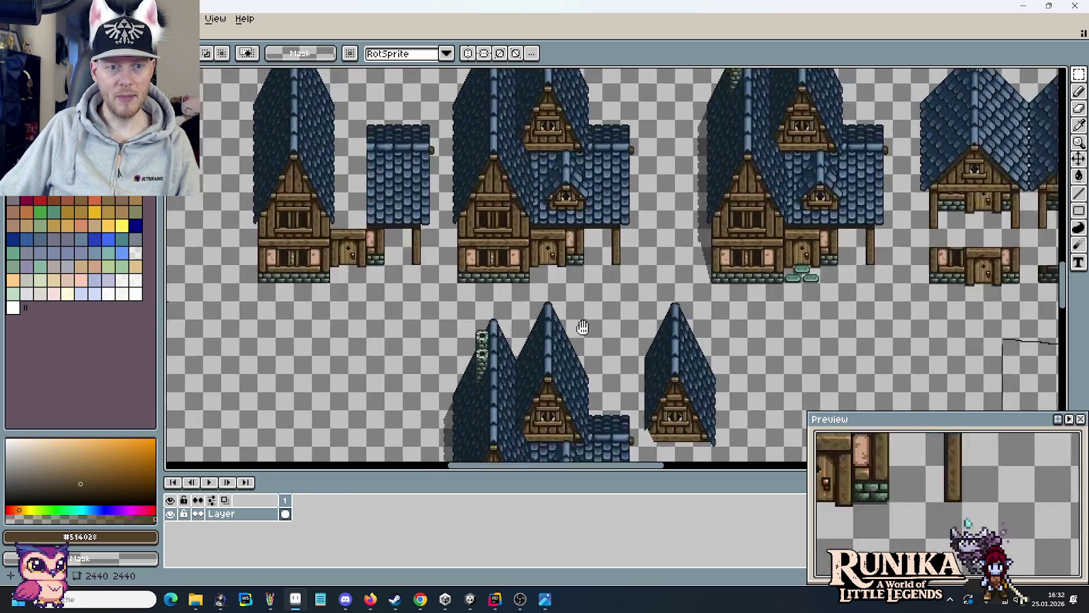
mouse_move(578, 353)
mouse_down()
mouse_move(519, 115)
mouse_move(559, 346)
mouse_move(389, 71)
mouse_up()
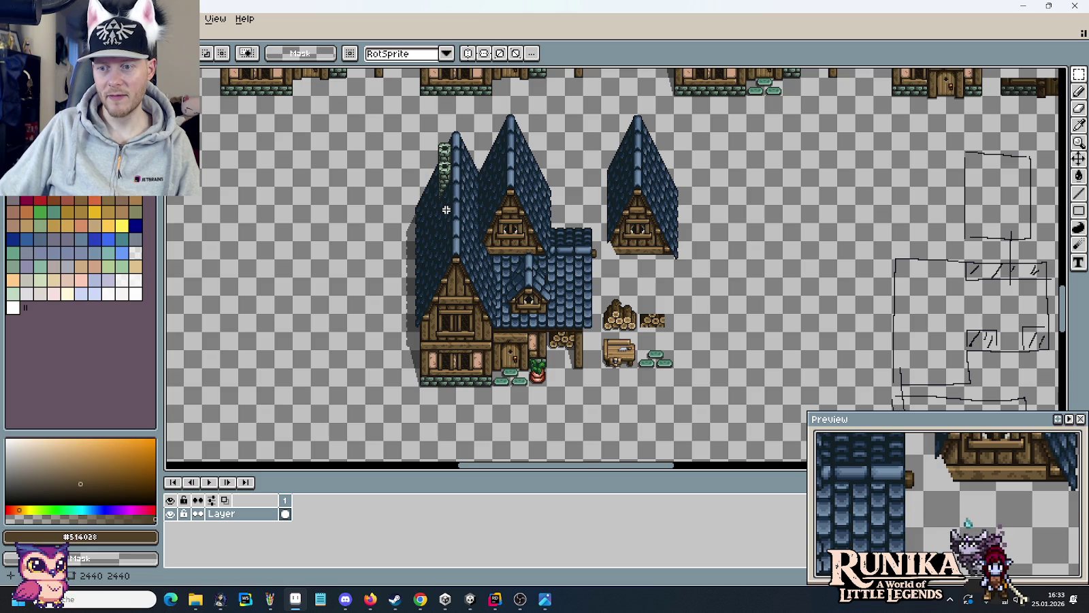
drag(457, 197, 468, 367)
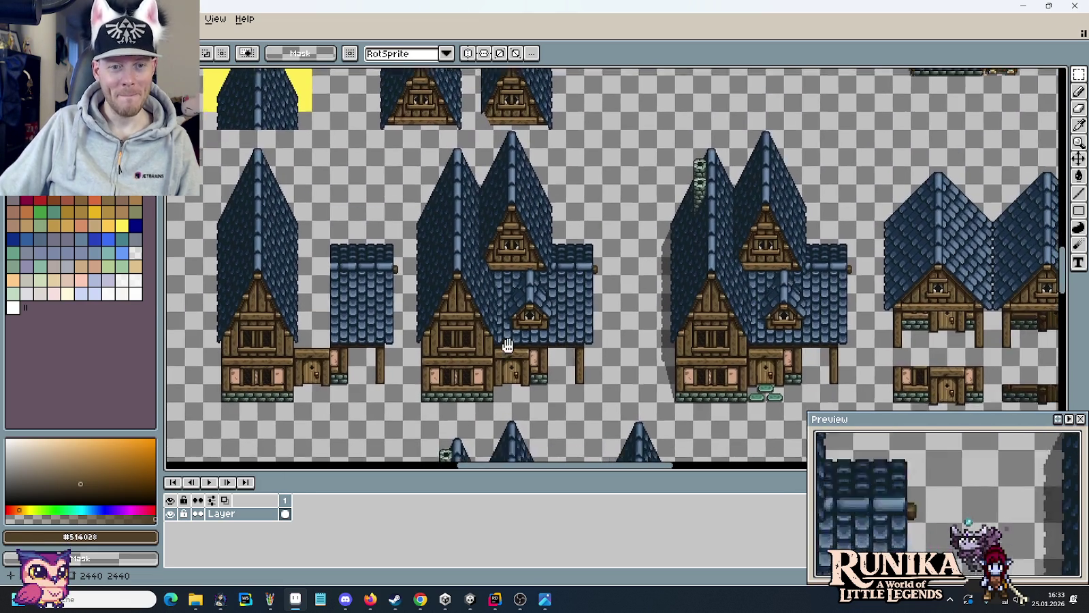
drag(468, 367, 568, 102)
mouse_move(673, 290)
mouse_down()
mouse_move(235, 171)
mouse_move(320, 80)
mouse_move(624, 244)
mouse_up()
- Select the 256×240 house cluster and move it left to 672,1392
drag(710, 399, 416, 125)
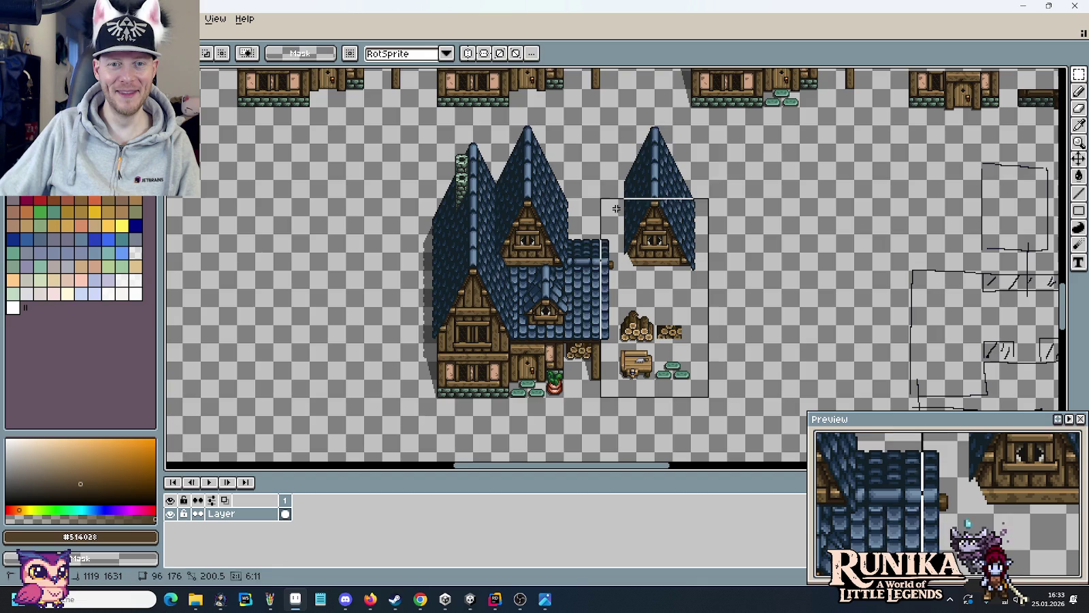
drag(413, 168, 533, 209)
mouse_move(633, 231)
mouse_down()
mouse_move(406, 240)
mouse_move(407, 249)
mouse_up()
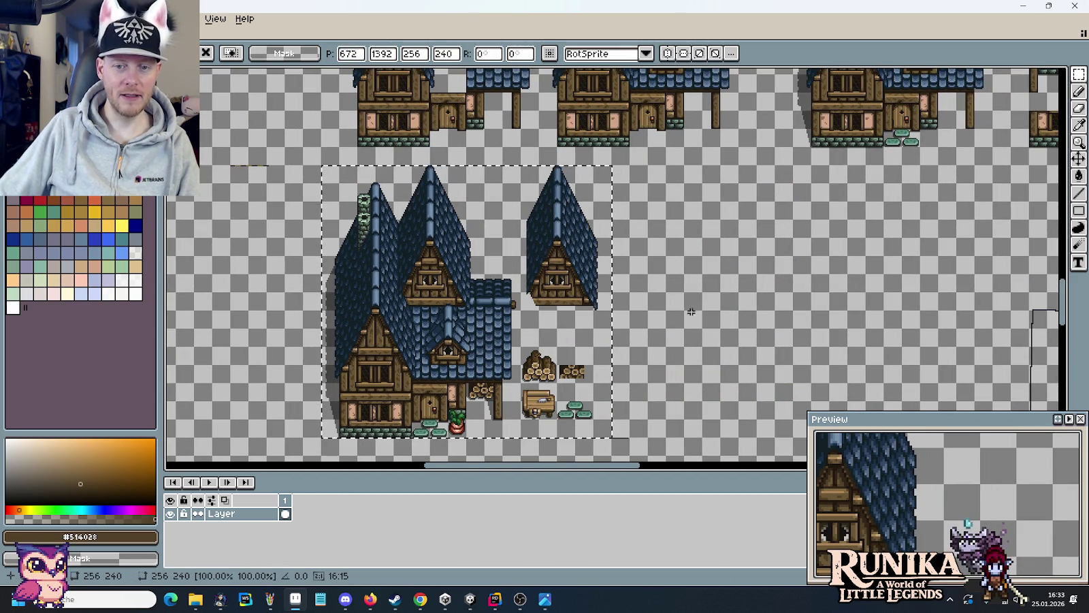
scroll(677, 280, down, 5)
key(Return)
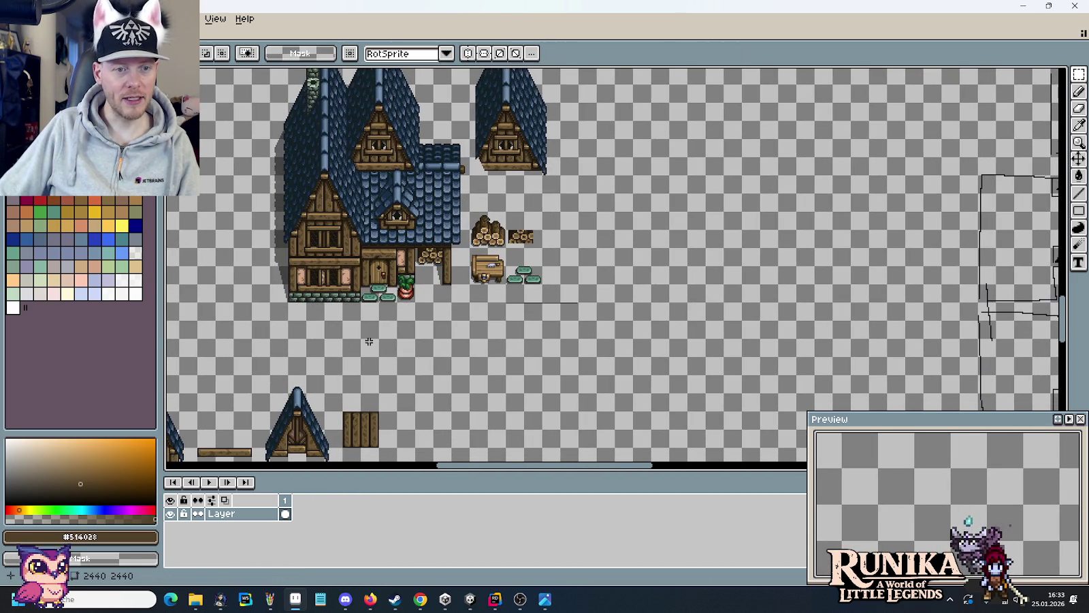
- Move the stray wooden line piece left to sit just below the stone wall
scroll(336, 328, up, 2)
scroll(402, 307, up, 3)
scroll(402, 307, right, 5)
click(762, 282)
mouse_move(581, 299)
mouse_down()
mouse_move(754, 301)
mouse_move(775, 328)
mouse_move(729, 302)
mouse_up()
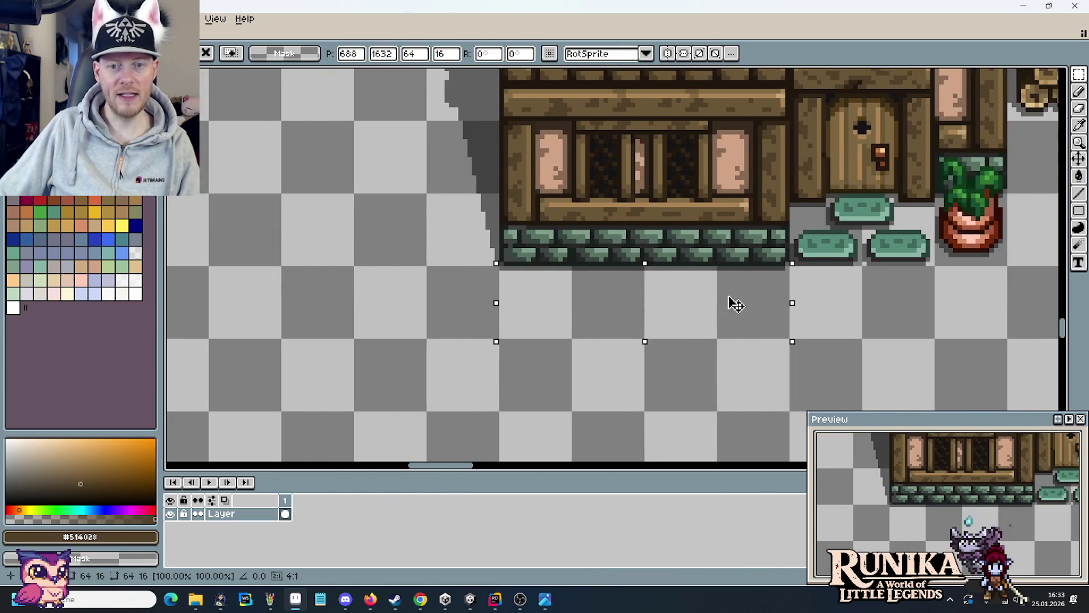
click(892, 295)
- Nudge the lower house block slightly to the right
scroll(851, 287, down, 2)
scroll(781, 186, down, 2)
scroll(715, 221, up, 2)
scroll(682, 225, up, 2)
scroll(647, 232, up, 1)
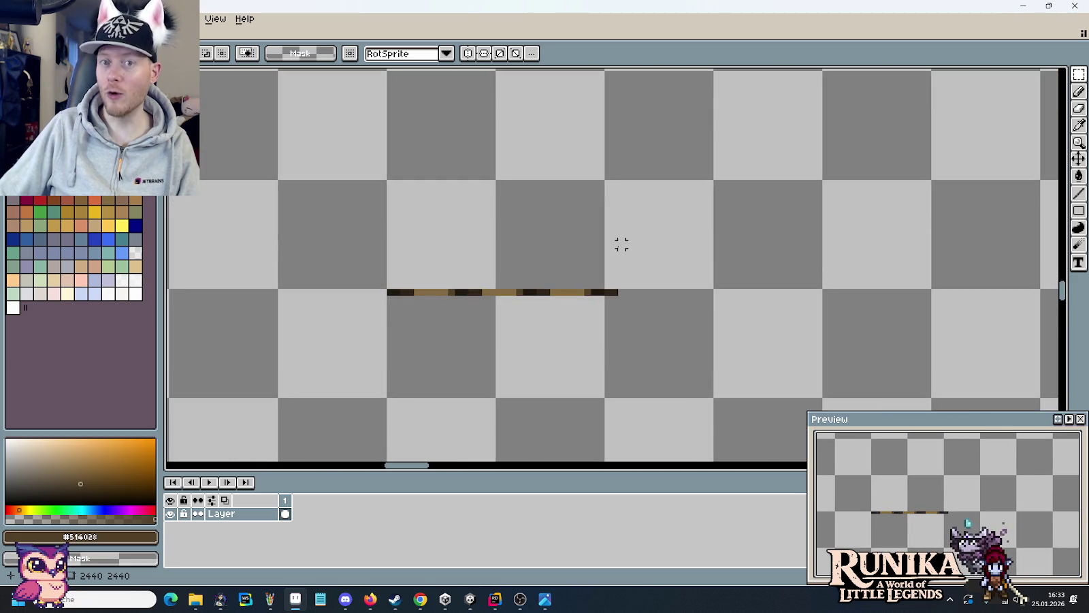
scroll(622, 252, down, 4)
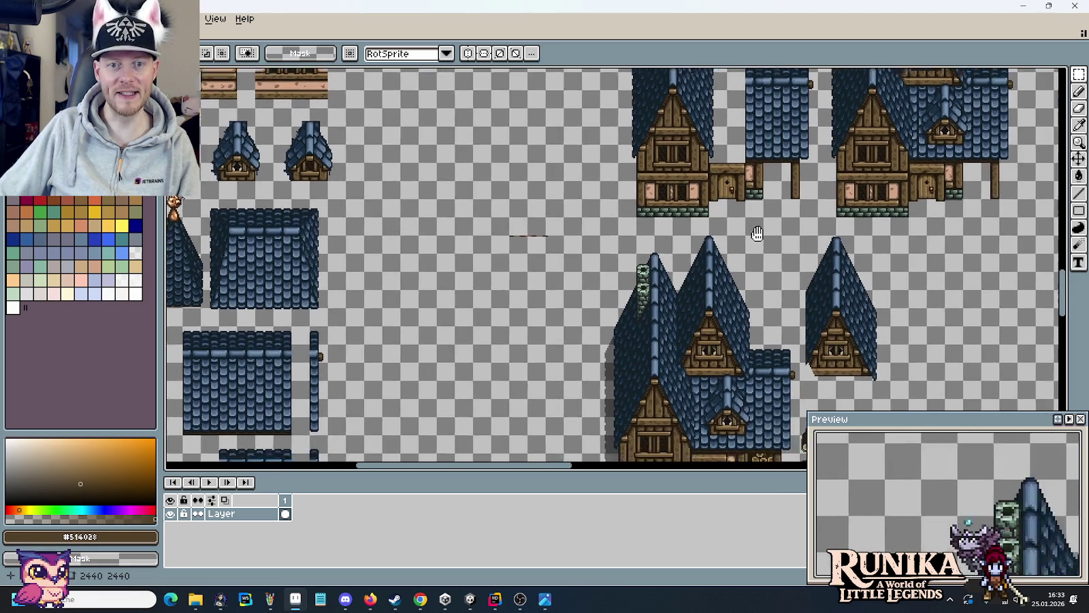
drag(702, 257, 572, 281)
scroll(578, 259, down, 3)
scroll(590, 209, up, 2)
scroll(589, 209, up, 2)
mouse_move(733, 250)
mouse_down()
mouse_move(693, 128)
mouse_move(427, 409)
mouse_up()
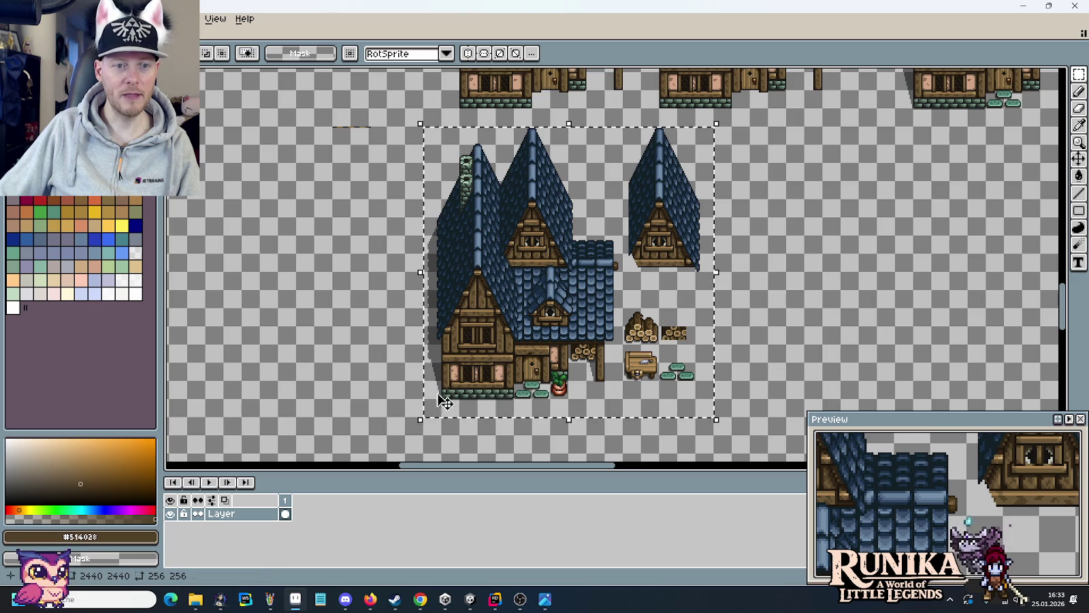
scroll(430, 412, up, 2)
scroll(538, 242, down, 2)
click(537, 241)
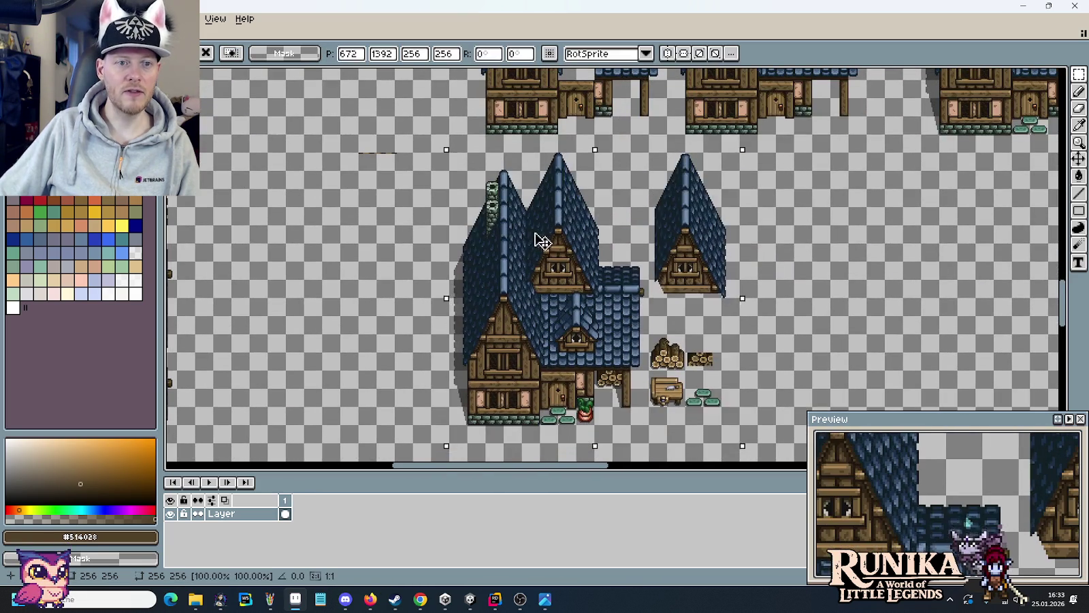
drag(538, 241, 557, 241)
key(Return)
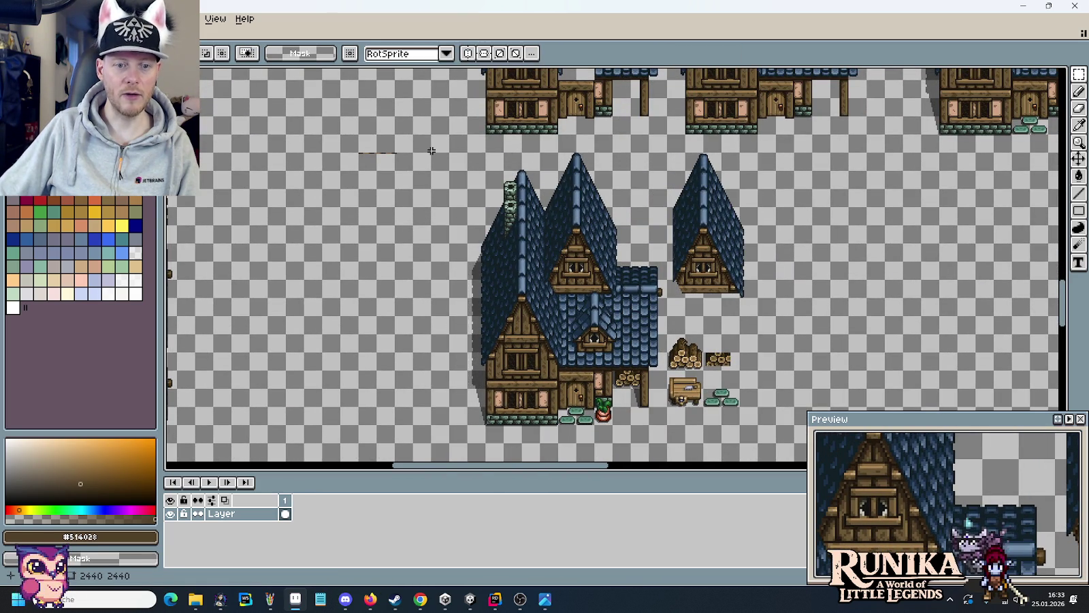
- Move the third blue-roofed house beside the woodpile cluster
mouse_move(434, 198)
mouse_down()
mouse_move(477, 155)
mouse_move(677, 382)
mouse_up()
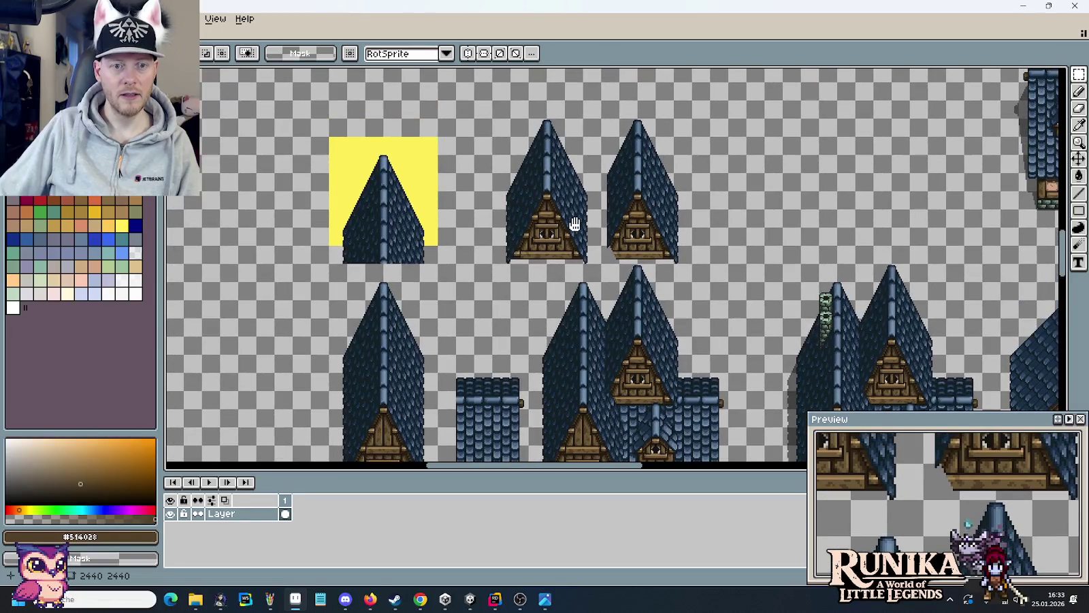
mouse_move(575, 225)
mouse_down()
mouse_move(672, 215)
mouse_move(697, 264)
mouse_up()
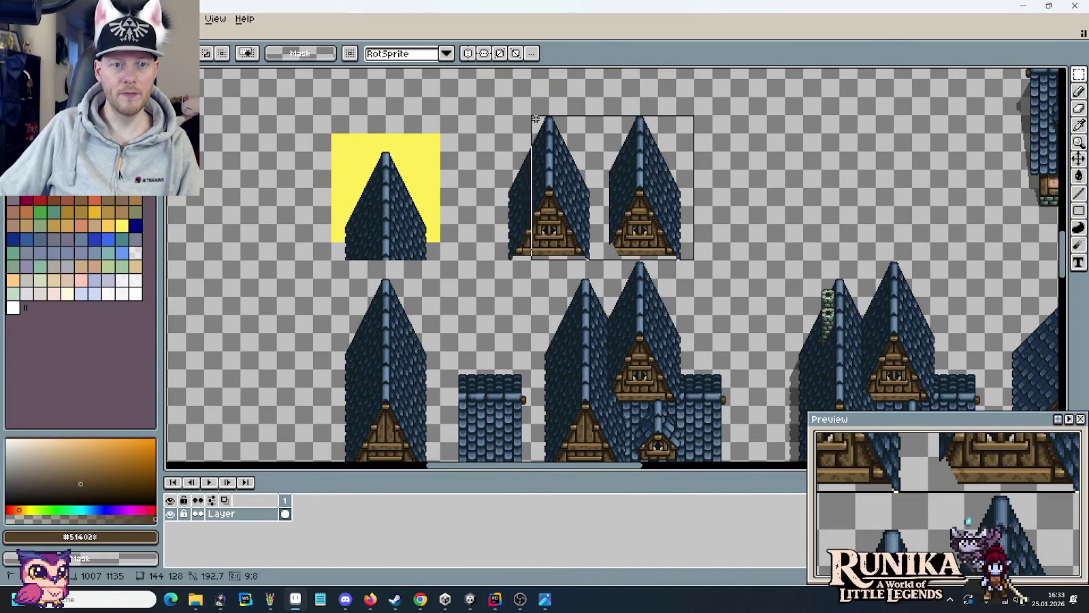
drag(508, 115, 505, 123)
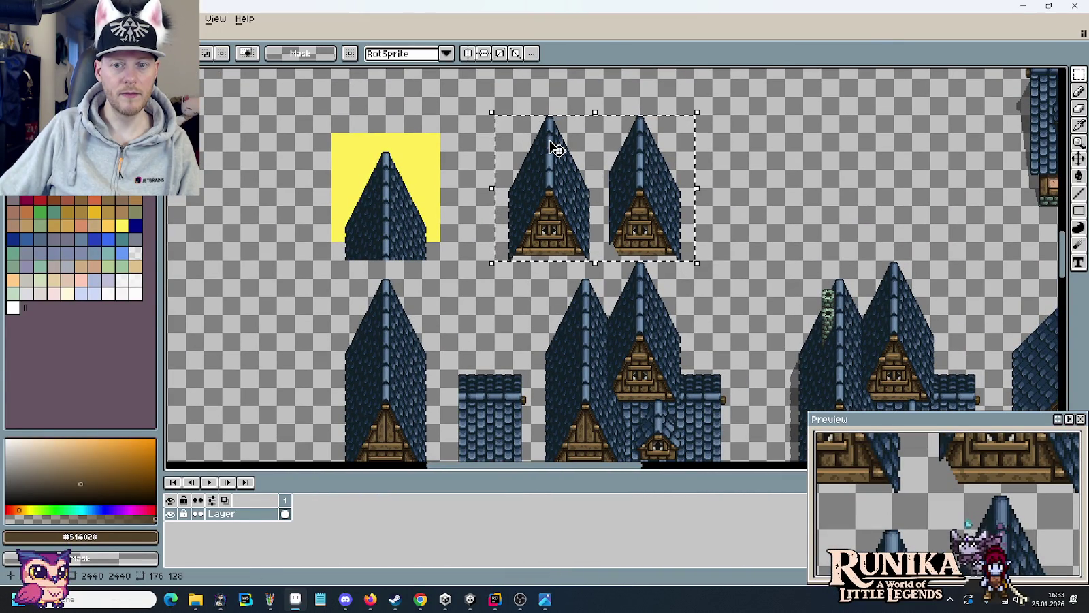
mouse_move(603, 202)
mouse_down()
mouse_move(453, 70)
mouse_move(475, 232)
mouse_move(468, 292)
mouse_up()
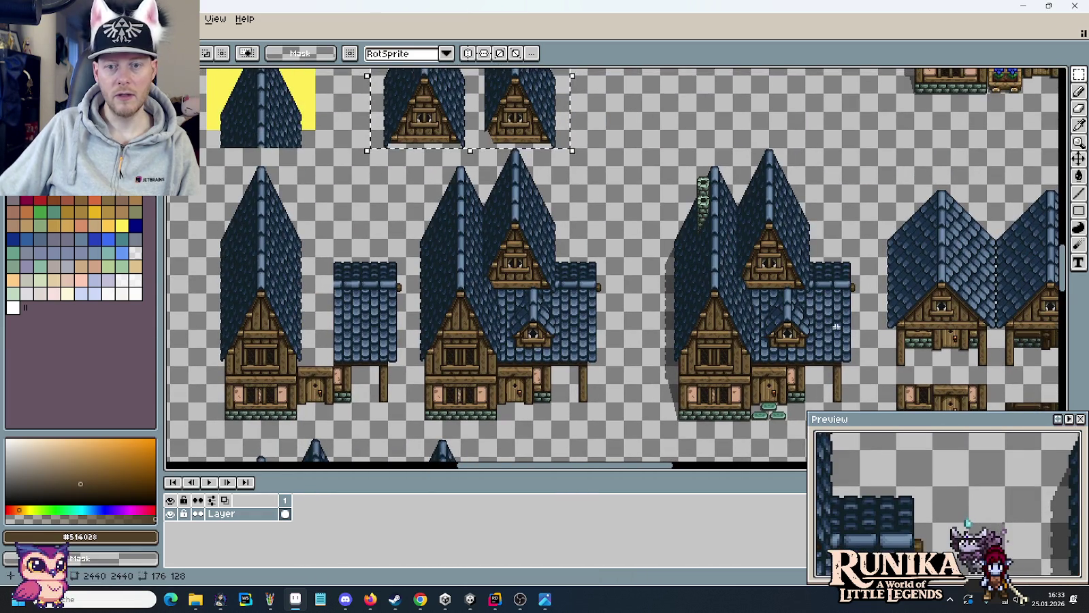
drag(846, 283, 826, 248)
mouse_move(837, 383)
mouse_down()
mouse_move(777, 237)
mouse_move(672, 115)
mouse_move(635, 110)
mouse_up()
drag(833, 396, 650, 106)
drag(700, 183, 538, 156)
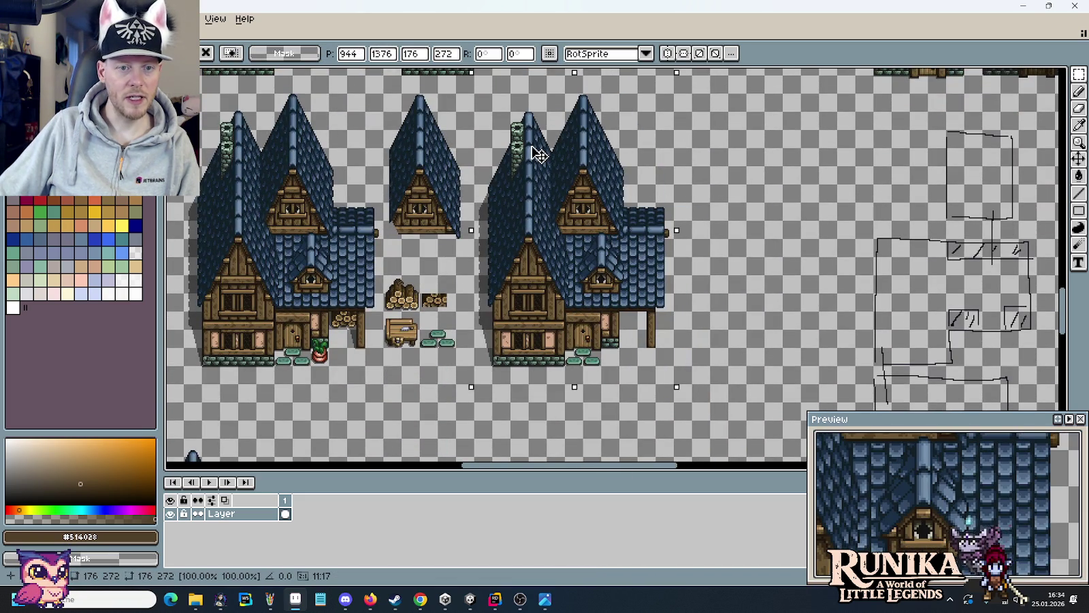
key(Return)
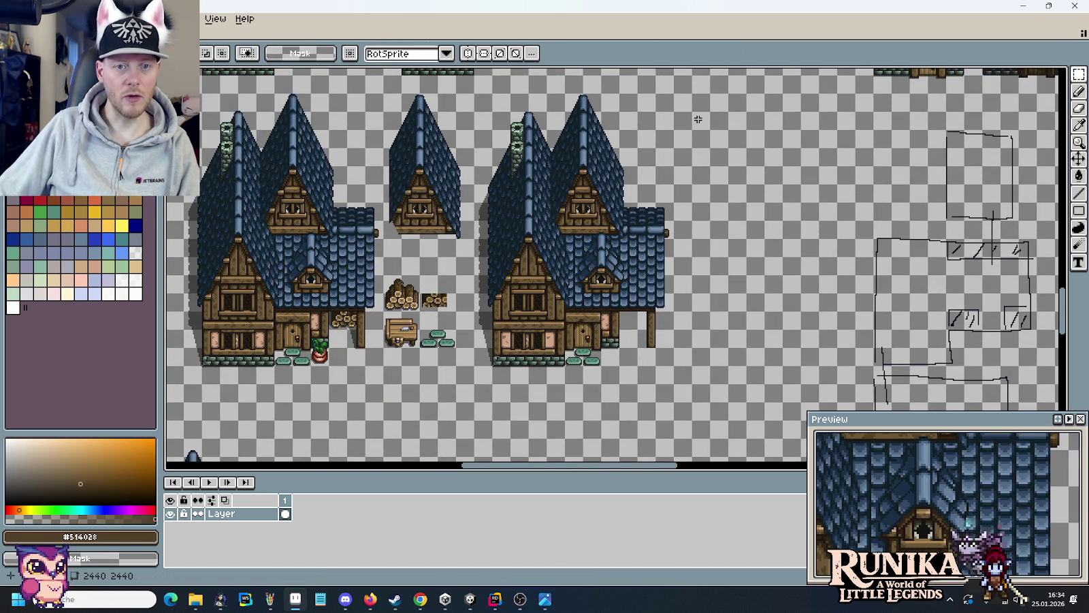
- Reposition the two spare gable-roof pieces, setting the timber gable at 825,1005
scroll(704, 345, down, 5)
scroll(704, 345, down, 5)
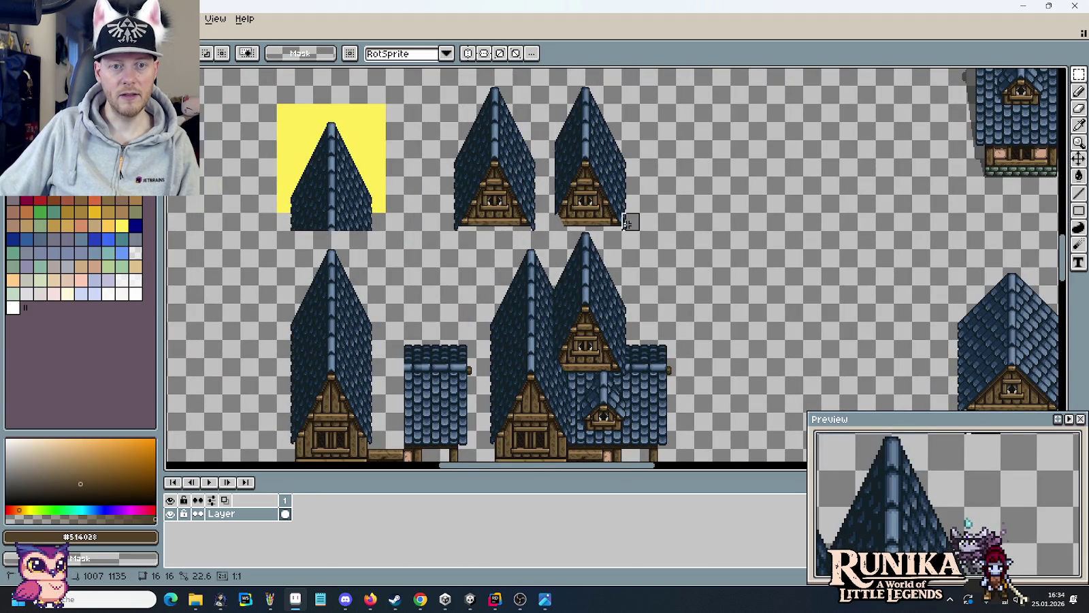
mouse_move(628, 224)
mouse_down()
mouse_move(554, 85)
mouse_move(732, 316)
mouse_move(712, 277)
mouse_up()
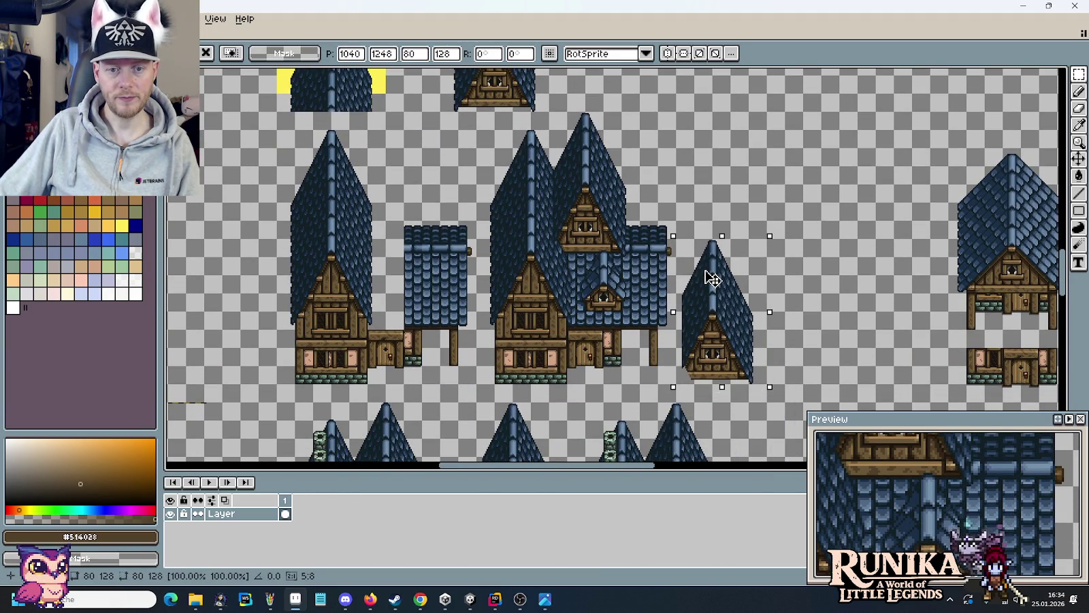
scroll(633, 271, up, 5)
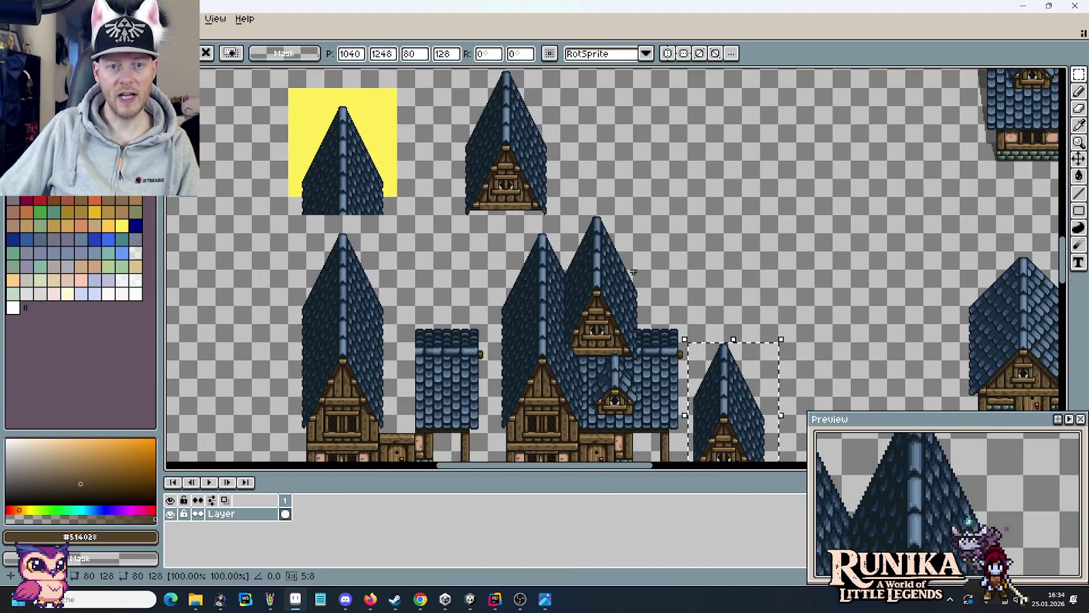
click(539, 207)
drag(559, 213, 474, 73)
mouse_move(513, 123)
mouse_down()
mouse_move(761, 244)
mouse_move(732, 247)
mouse_up()
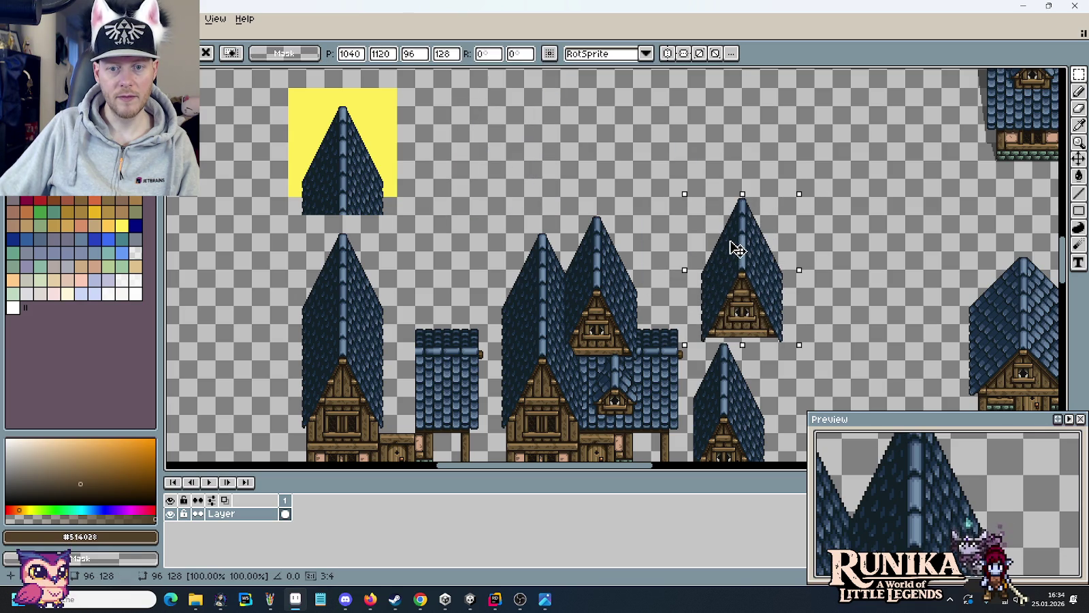
mouse_move(732, 246)
mouse_down()
mouse_move(599, 136)
mouse_move(672, 300)
mouse_move(775, 325)
mouse_move(556, 190)
mouse_up()
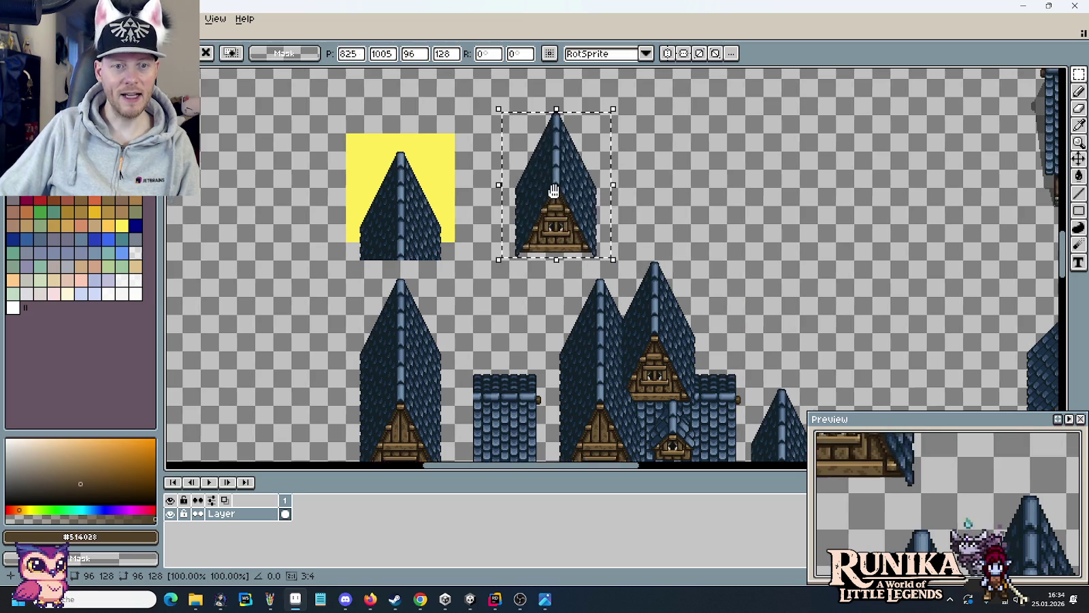
mouse_move(549, 284)
mouse_down()
mouse_move(625, 425)
mouse_move(418, 192)
mouse_up()
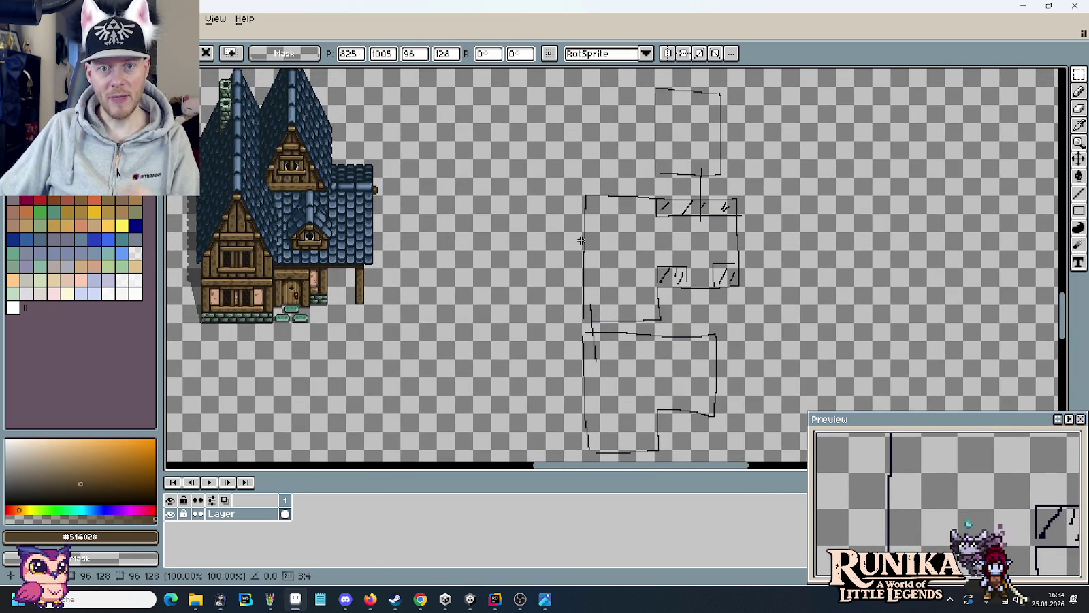
drag(495, 241, 749, 360)
scroll(640, 304, down, 1)
scroll(642, 324, down, 2)
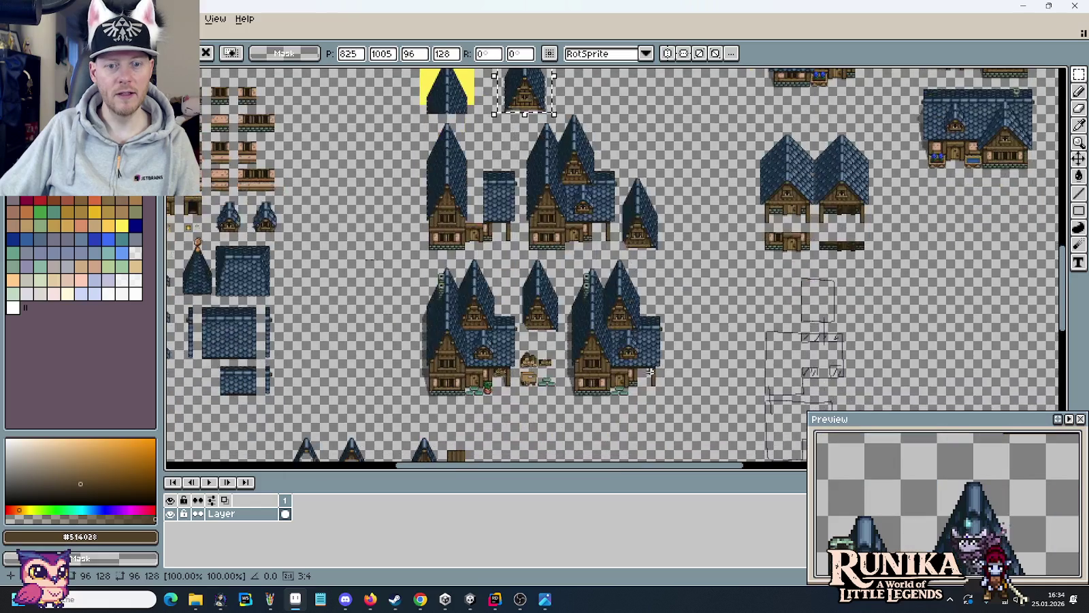
- Shift the selected group of house pieces to a new spot and drop them in place
drag(670, 405, 382, 110)
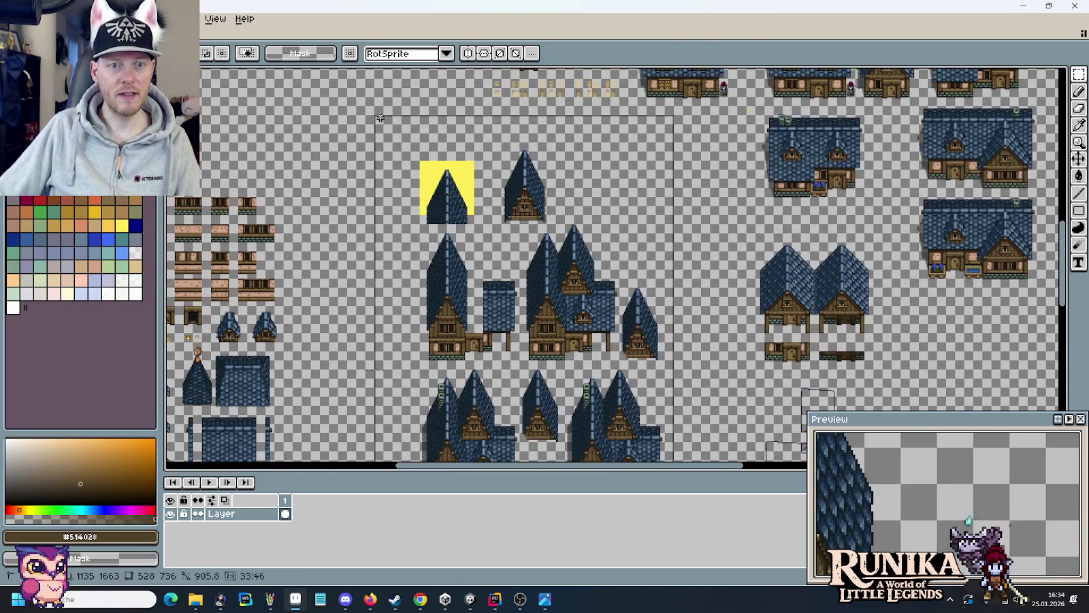
mouse_move(536, 244)
mouse_down()
mouse_move(382, 273)
mouse_move(531, 142)
mouse_move(578, 134)
mouse_move(578, 143)
mouse_up()
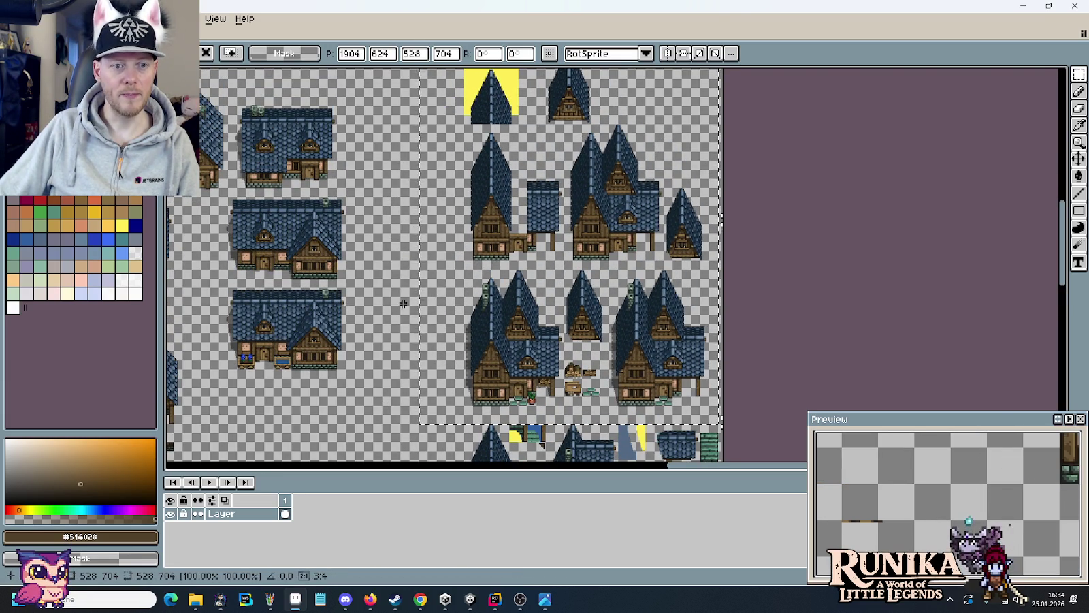
key(Return)
- Copy the house layout line sketch into the tileset and place it beside the house pieces
scroll(488, 231, left, 10)
scroll(645, 256, left, 10)
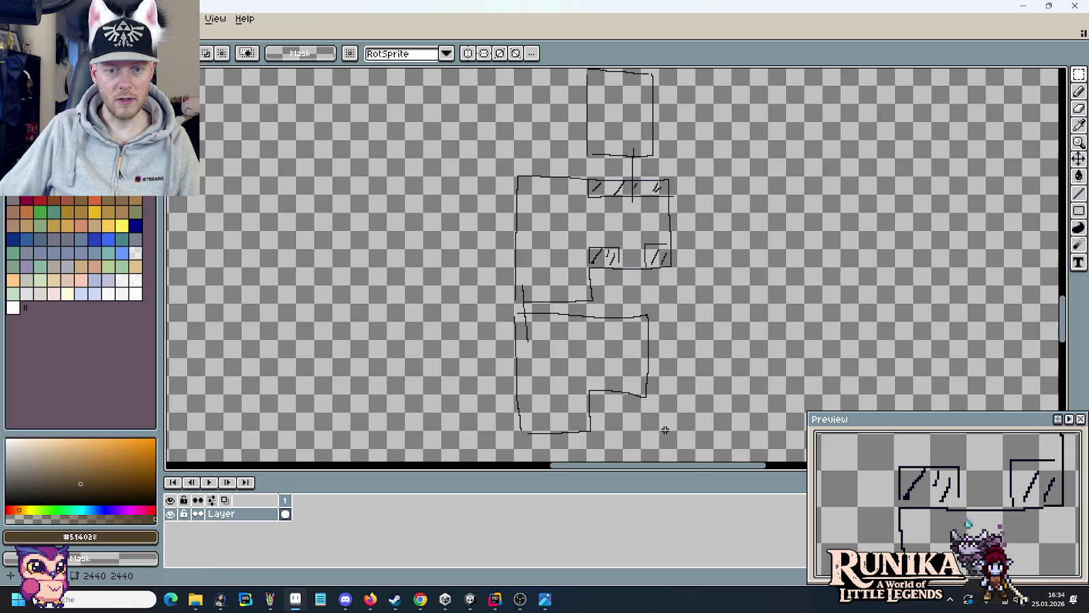
drag(682, 441, 525, 87)
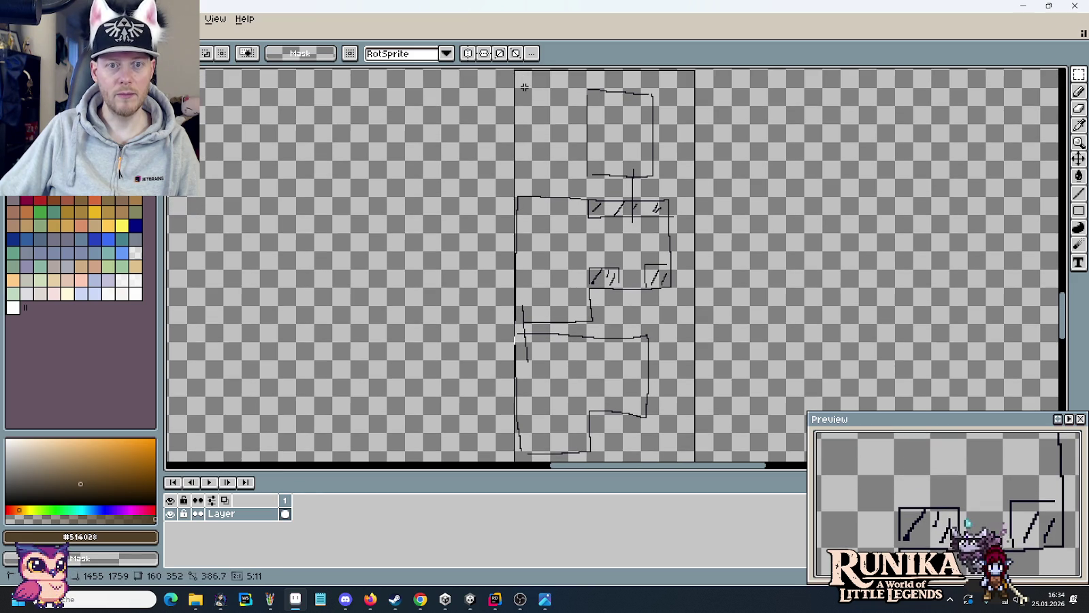
key(ctrl+c)
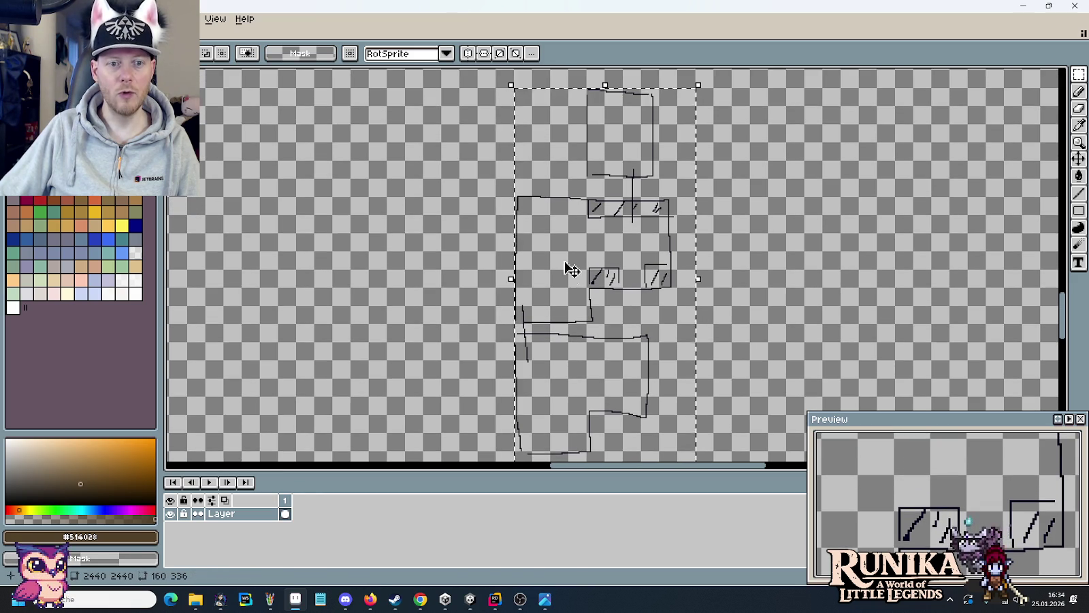
key(ctrl+Tab)
key(ctrl+v)
mouse_move(1063, 75)
mouse_down()
mouse_move(698, 230)
mouse_move(776, 233)
mouse_up()
scroll(704, 267, down, 2)
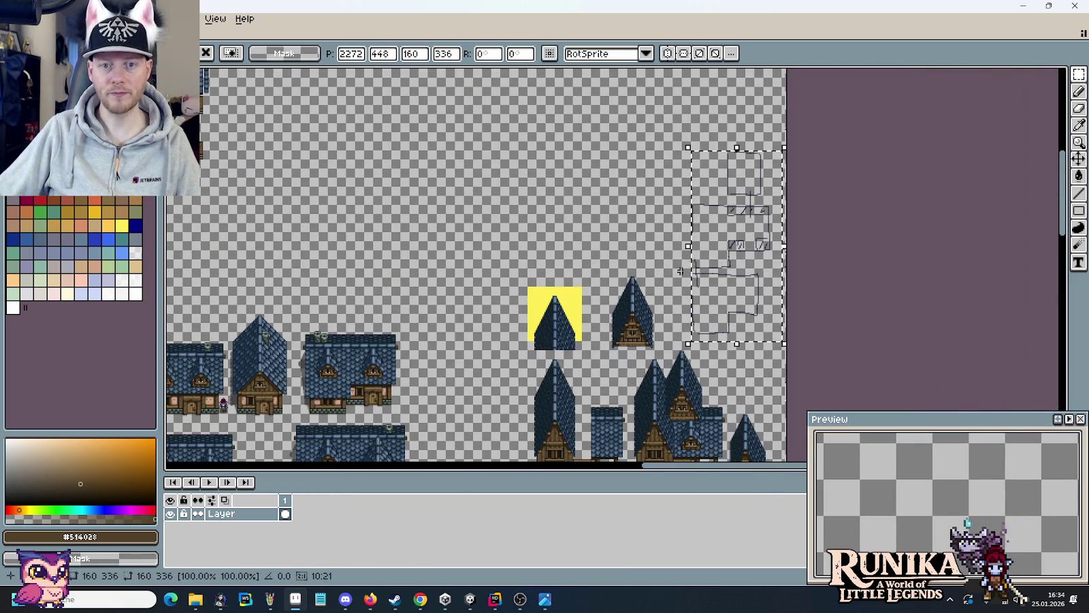
mouse_move(704, 268)
mouse_down()
mouse_move(475, 299)
mouse_move(481, 321)
mouse_up()
scroll(482, 322, up, 1)
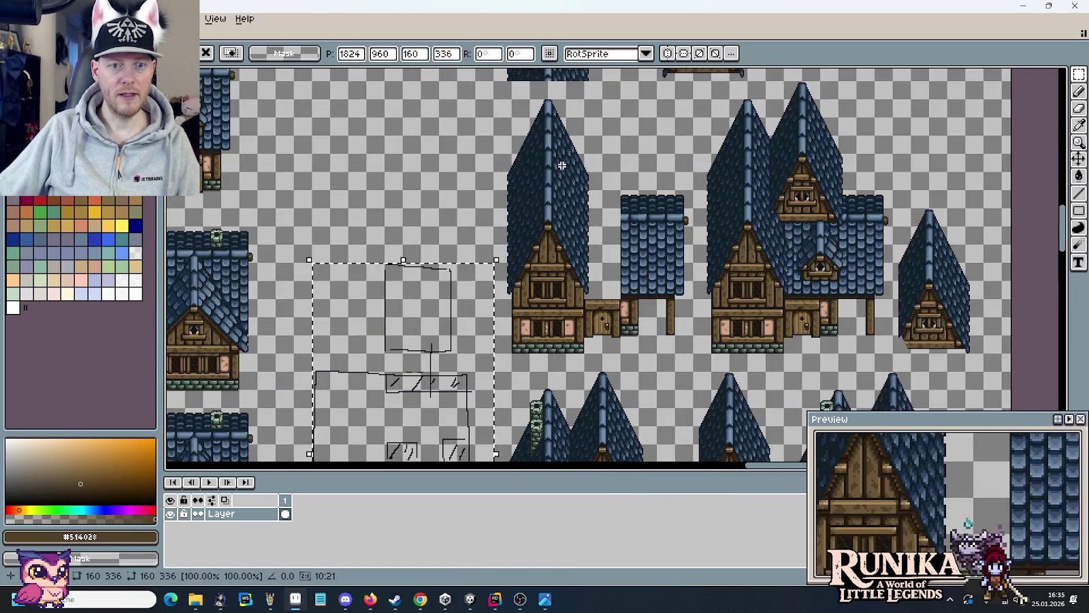
scroll(621, 237, up, 1)
scroll(621, 237, down, 2)
scroll(749, 258, down, 2)
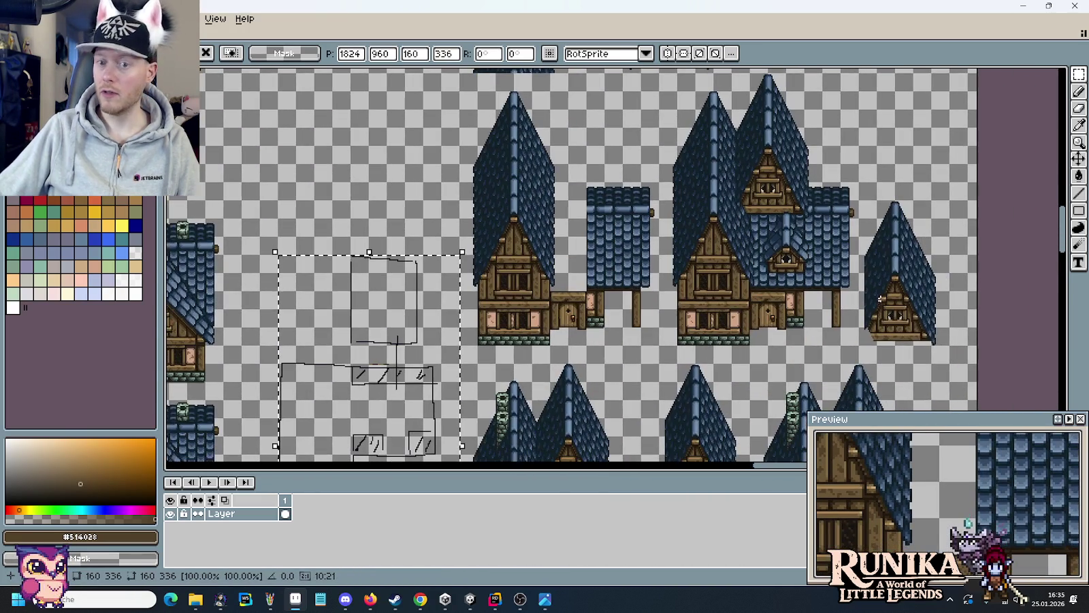
- Move the small gabled house on the right over to the left
drag(949, 345, 913, 293)
drag(872, 204, 871, 204)
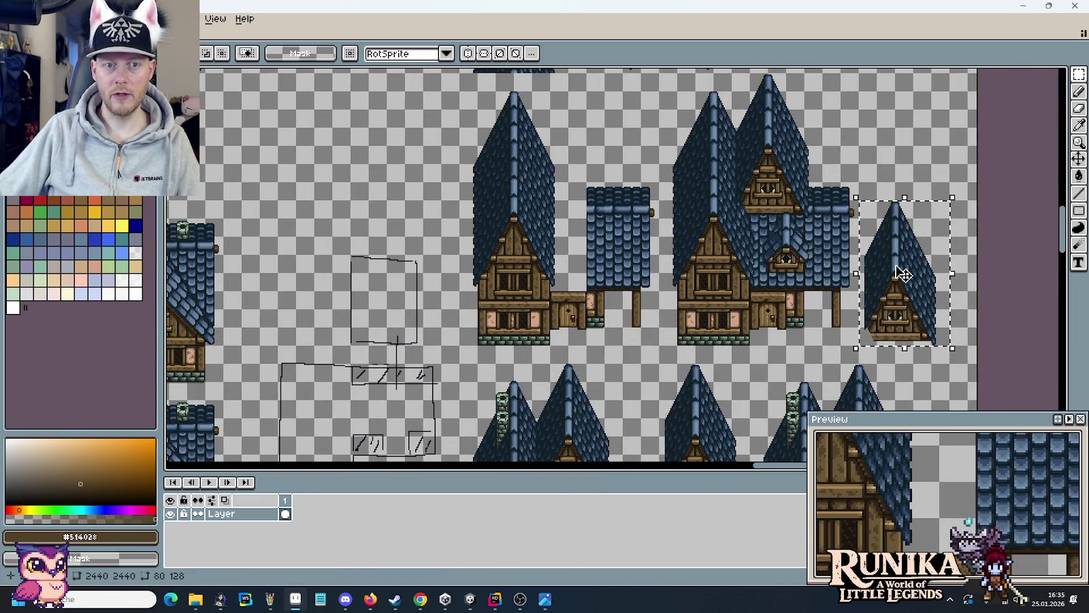
mouse_move(902, 274)
mouse_down()
mouse_move(389, 175)
mouse_move(408, 171)
mouse_move(508, 306)
mouse_up()
drag(653, 188, 615, 138)
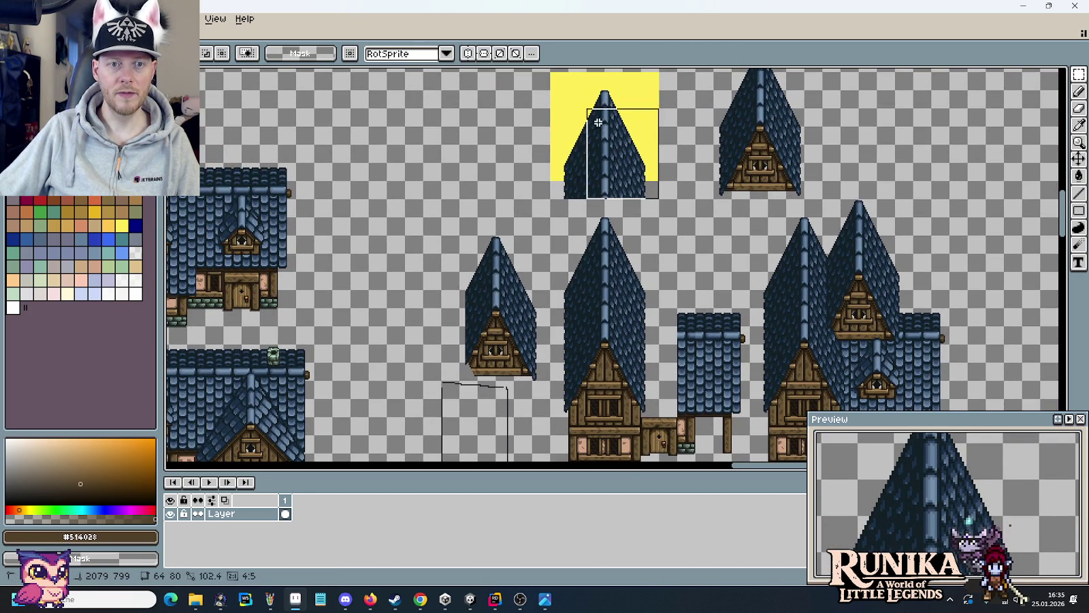
- Move the yellow-backed roof piece above the layout sketch
mouse_move(578, 97)
mouse_down()
mouse_move(365, 255)
mouse_move(383, 276)
mouse_up()
scroll(383, 276, down, 3)
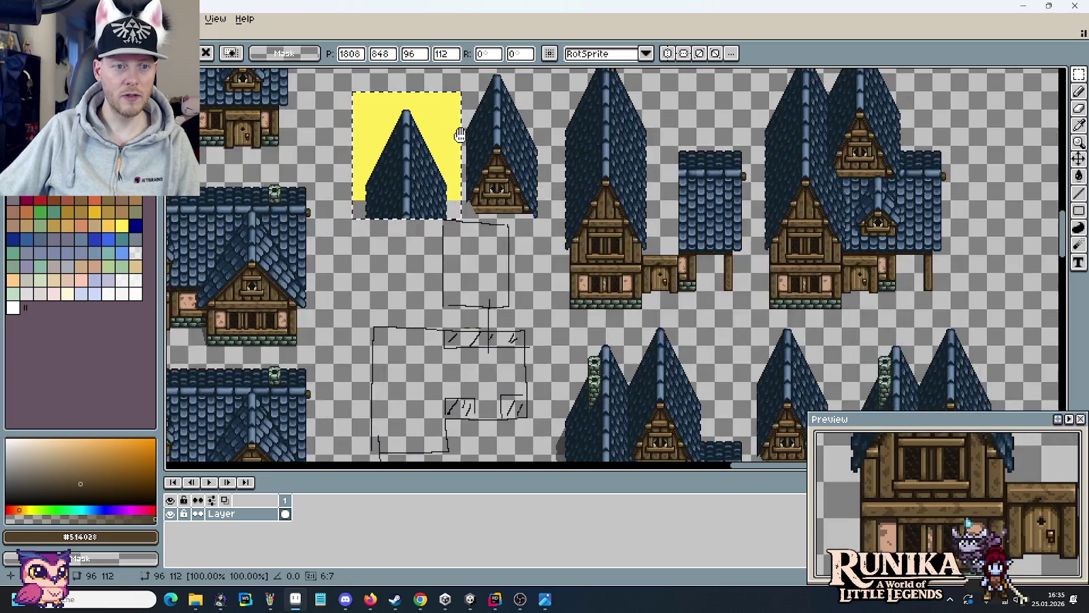
drag(460, 134, 410, 206)
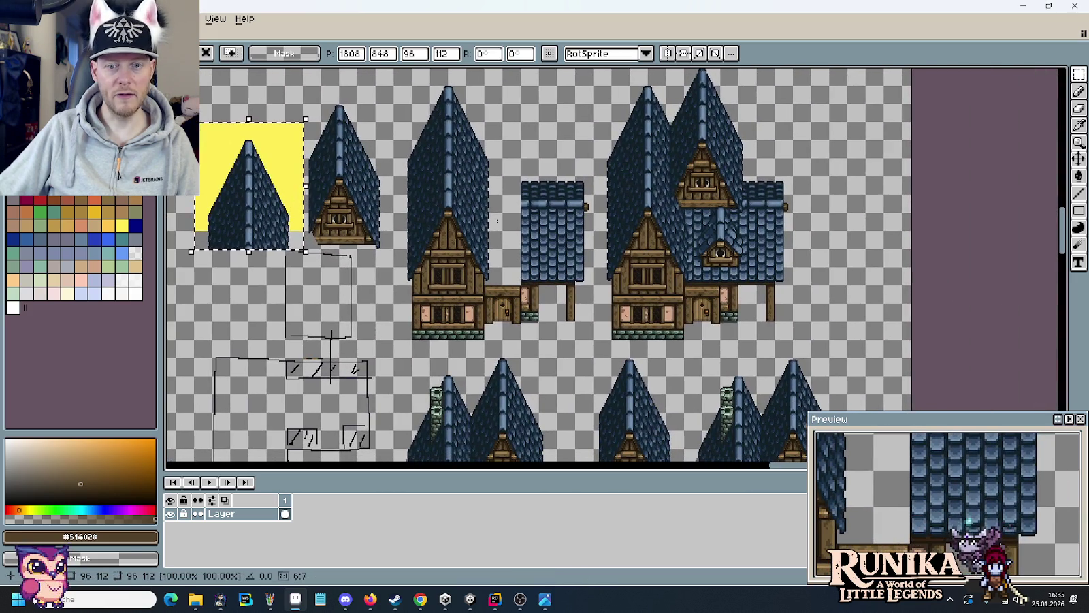
- Shift the group of large houses to the right and drop them in place
mouse_move(805, 347)
mouse_down()
mouse_move(576, 163)
mouse_move(406, 96)
mouse_move(406, 82)
mouse_up()
mouse_move(548, 187)
mouse_down()
mouse_move(637, 188)
mouse_move(620, 187)
mouse_up()
scroll(553, 252, down, 5)
scroll(701, 238, right, 4)
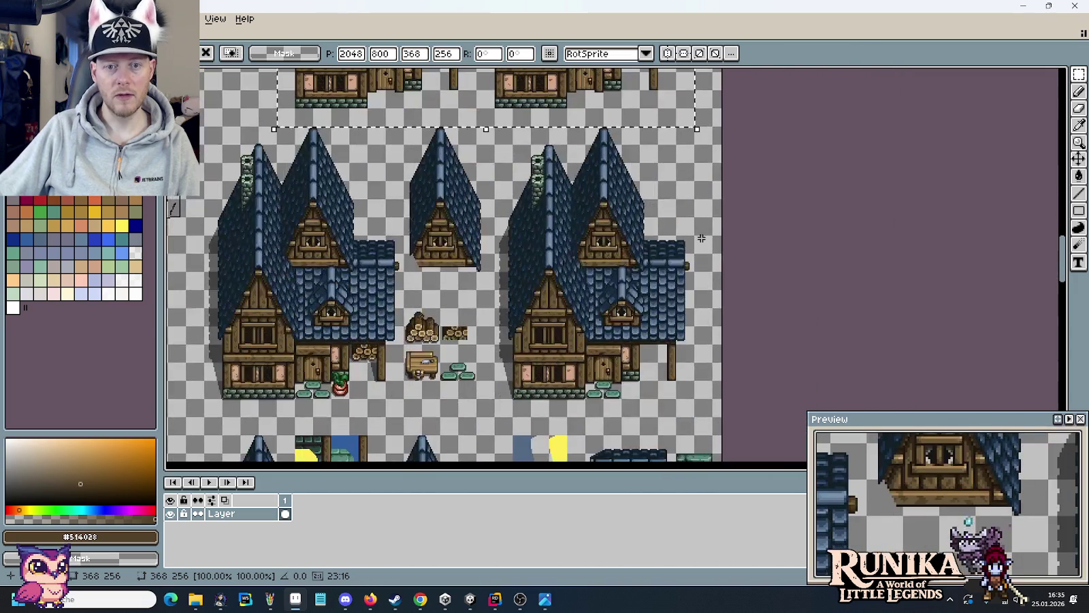
scroll(666, 170, up, 4)
drag(676, 230, 688, 219)
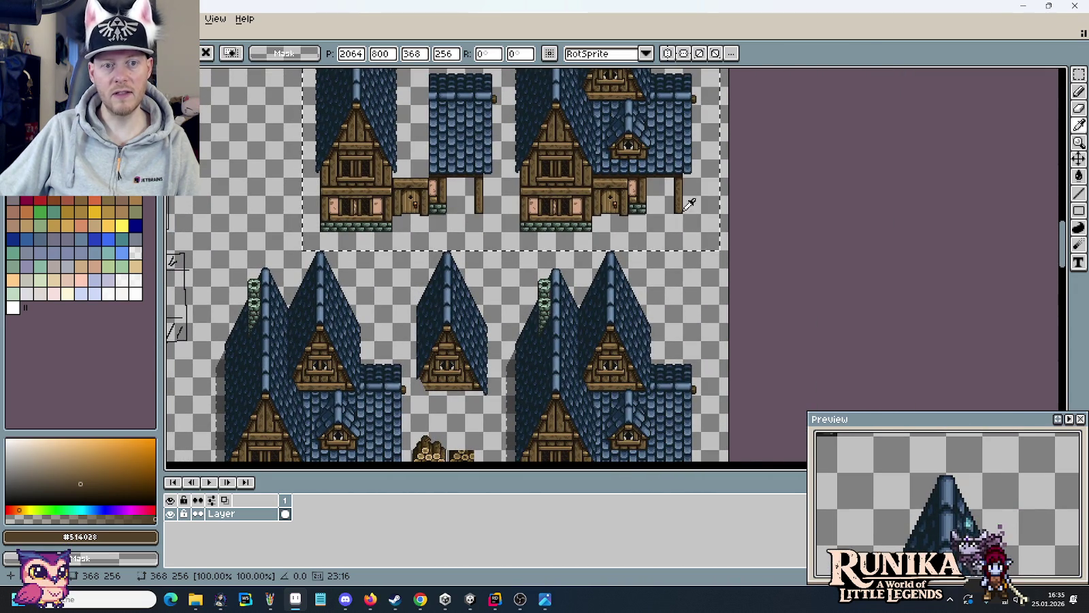
scroll(544, 329, up, 4)
scroll(544, 286, left, 4)
scroll(547, 258, left, 4)
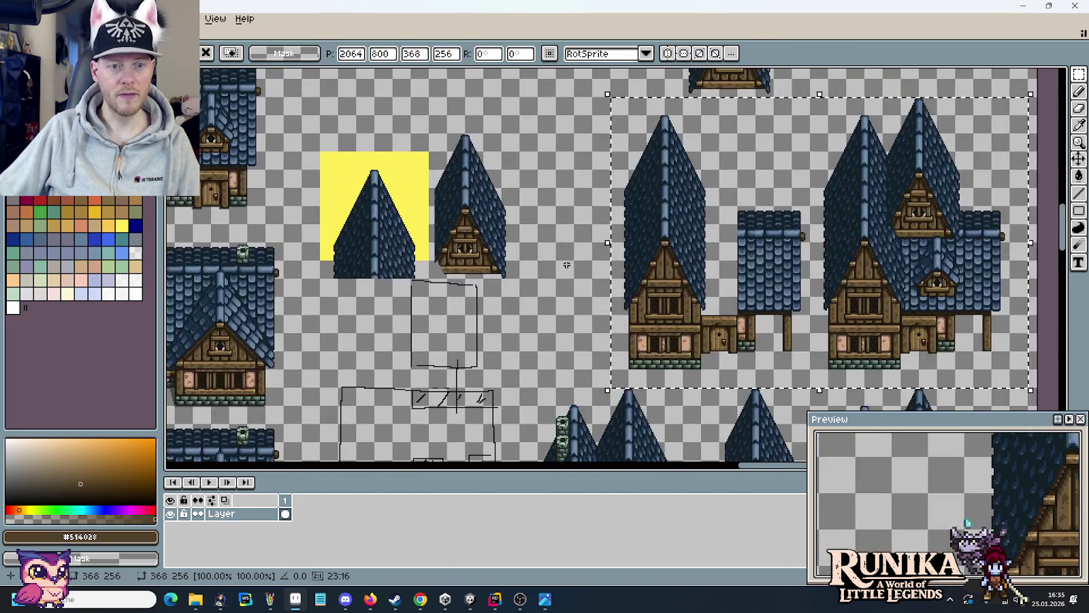
click(548, 243)
- Reposition the yellow roof beside the small gabled house, adjusting its height
drag(546, 211, 514, 297)
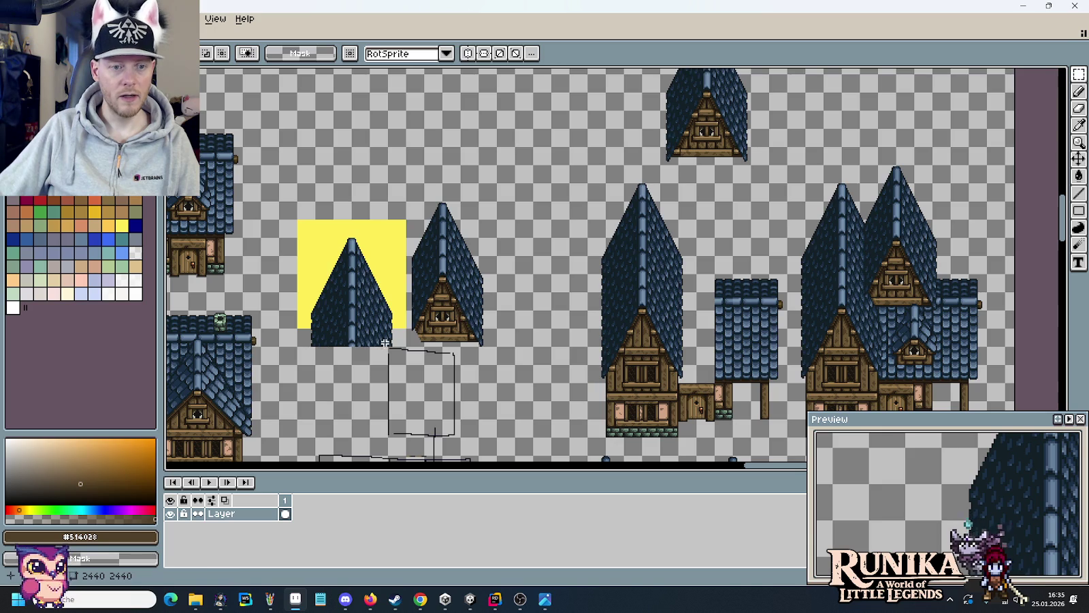
drag(307, 225, 509, 224)
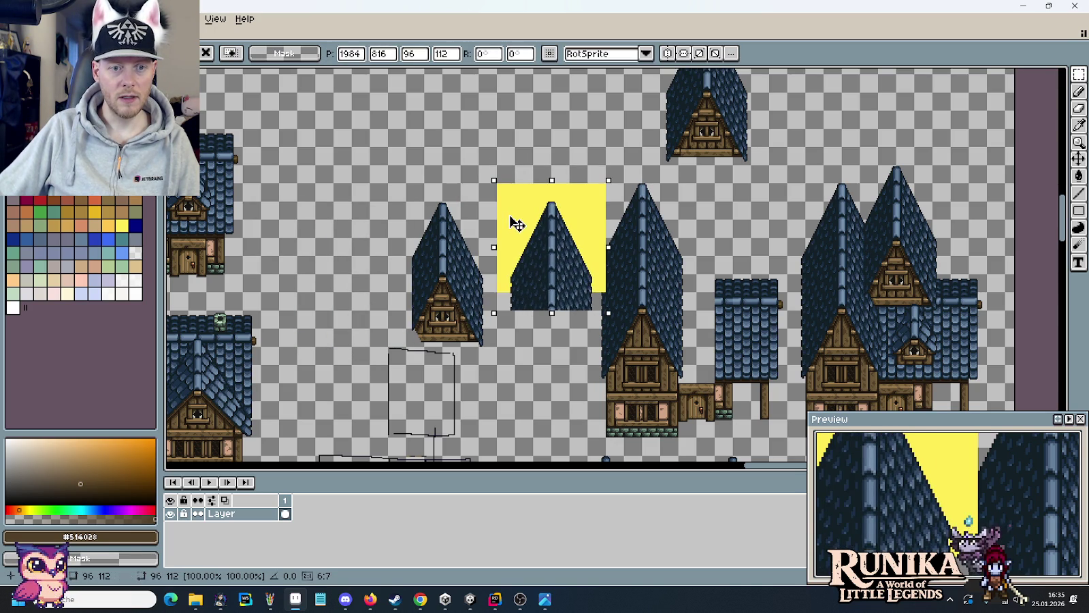
drag(509, 224, 524, 64)
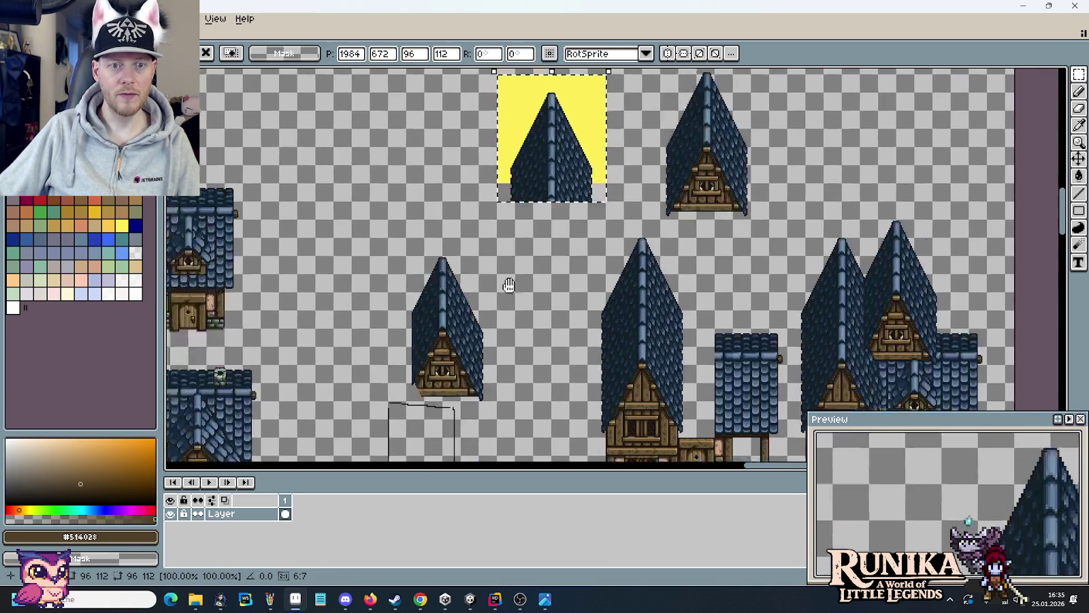
scroll(519, 282, down, 2)
mouse_move(486, 329)
mouse_down()
mouse_move(400, 200)
mouse_move(340, 139)
mouse_up()
scroll(589, 270, up, 2)
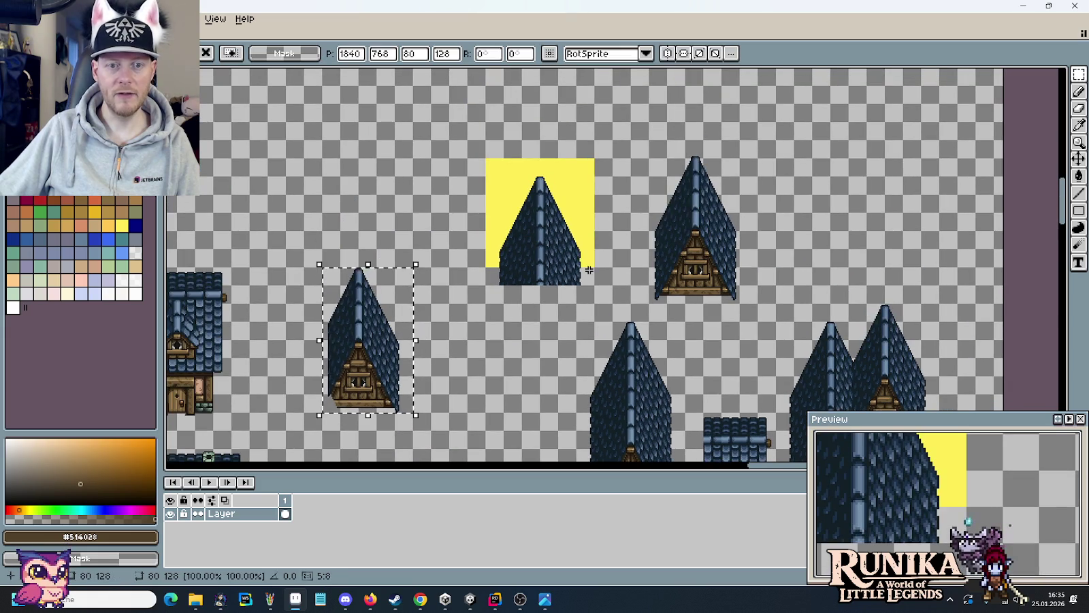
mouse_move(592, 284)
mouse_down()
mouse_move(486, 160)
mouse_move(504, 463)
mouse_move(512, 305)
mouse_up()
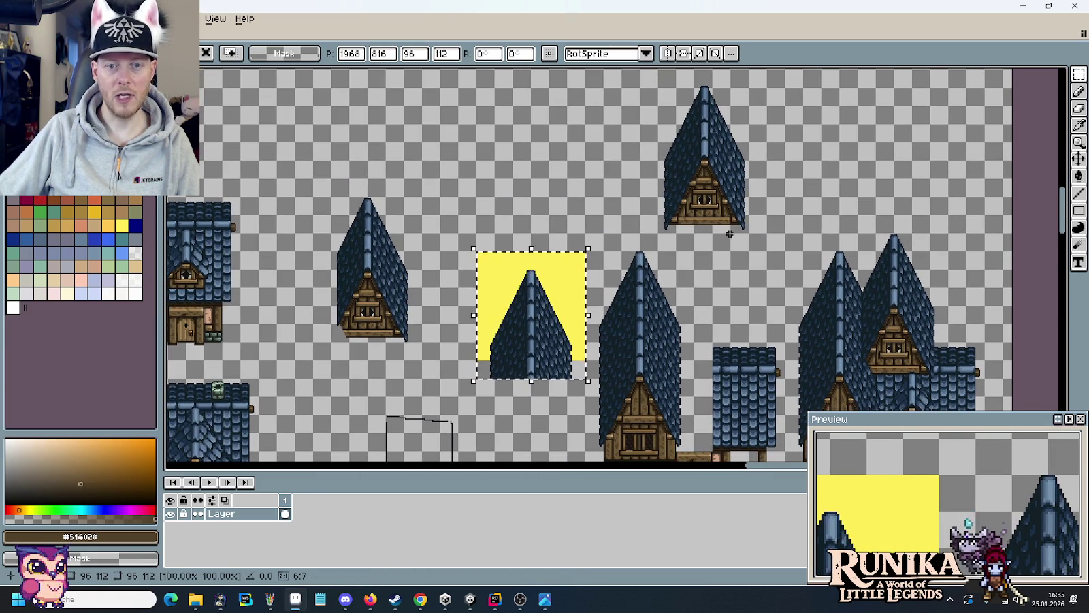
mouse_move(749, 232)
mouse_down()
mouse_move(674, 92)
mouse_move(541, 338)
mouse_up()
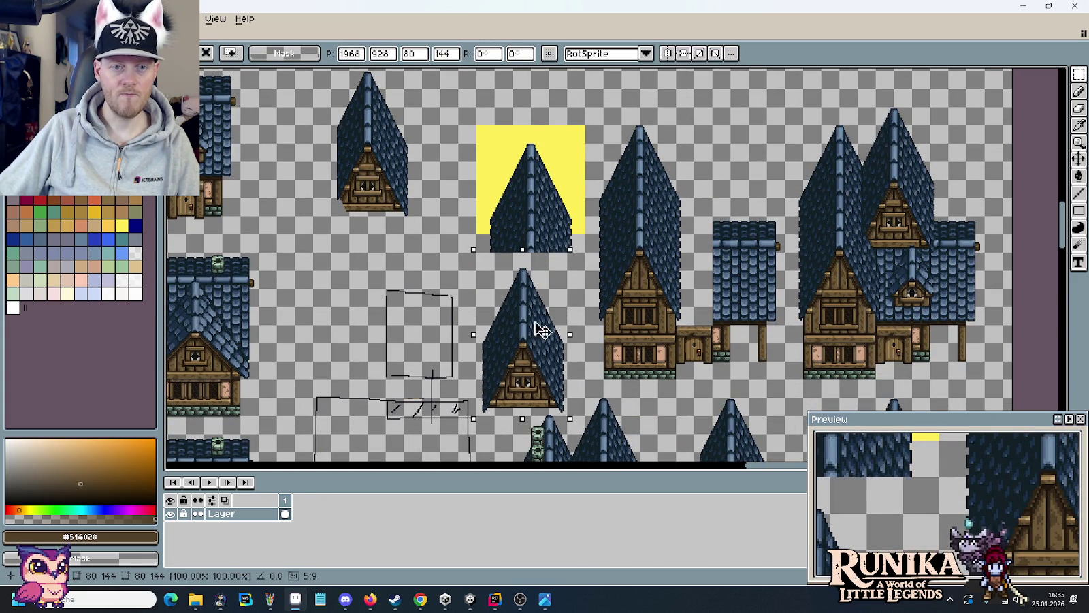
- Undo the wrong house move, then place the mid-left house beside the top house and deselect
key(ctrl+z)
drag(417, 422, 333, 269)
mouse_move(365, 325)
mouse_down()
mouse_move(621, 198)
mouse_move(521, 232)
mouse_up()
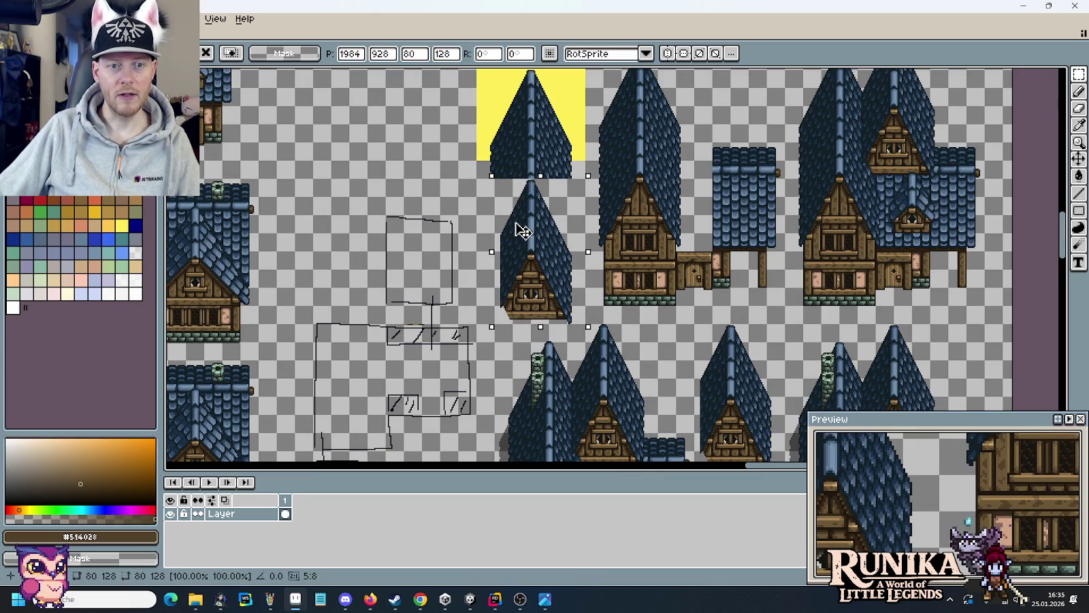
drag(563, 157, 592, 316)
mouse_move(625, 204)
mouse_down()
mouse_move(542, 130)
mouse_move(412, 117)
mouse_move(460, 162)
mouse_up()
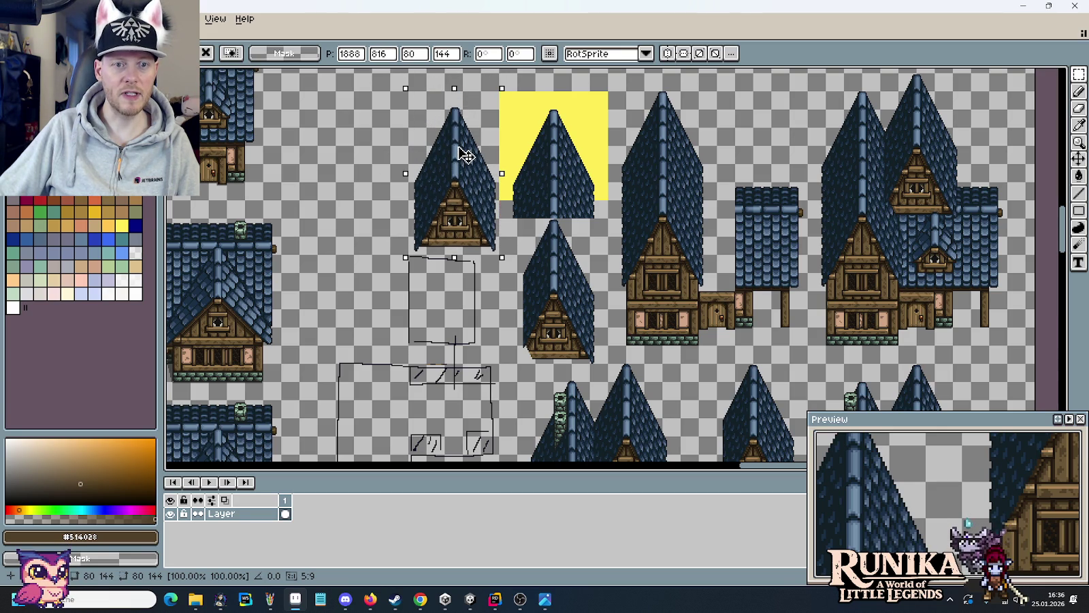
click(558, 159)
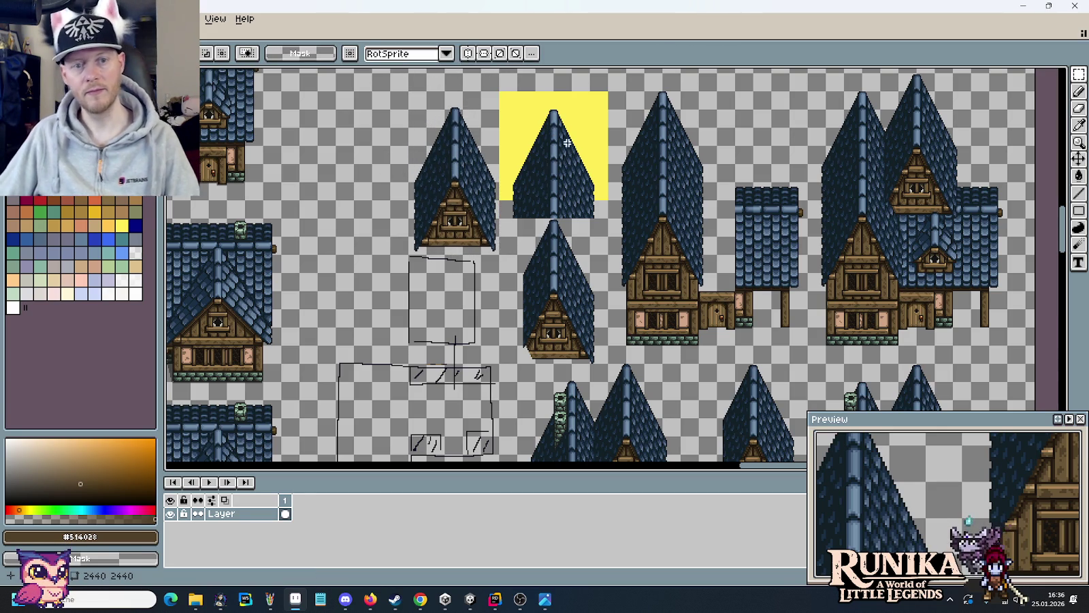
scroll(574, 146, down, 2)
scroll(643, 226, down, 3)
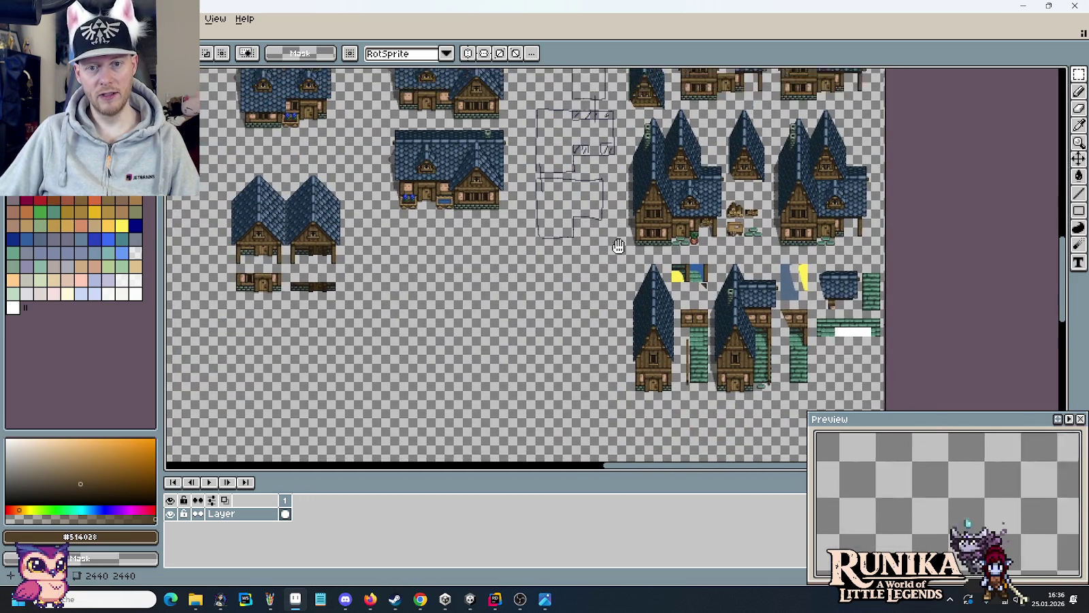
- Select the house block around the sketch and navigate to the blue-roofed 2021 and 2024 houses
drag(560, 270, 573, 256)
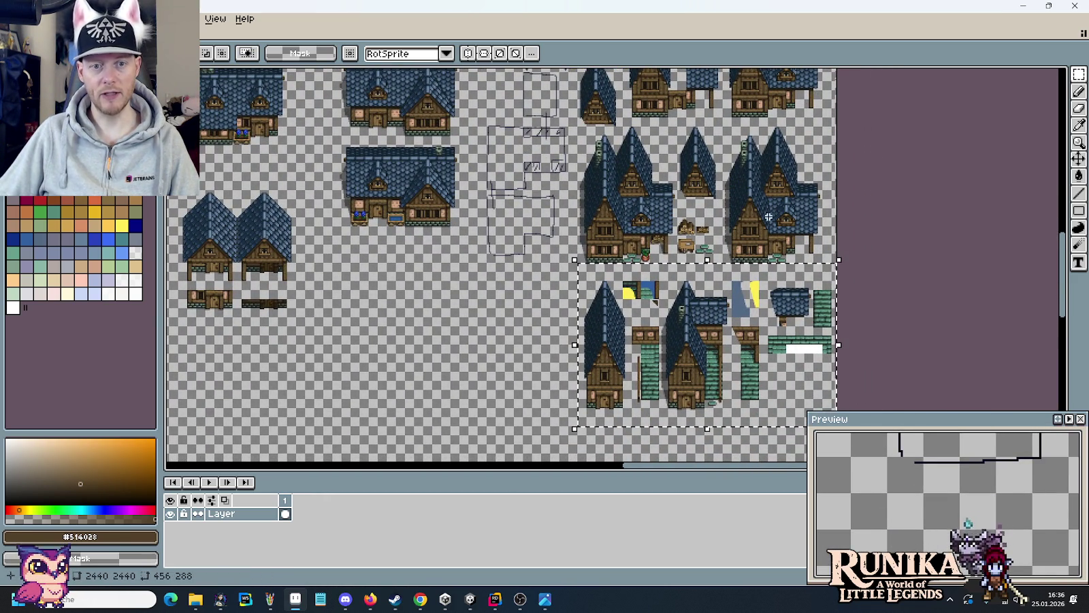
scroll(783, 252, up, 2)
scroll(783, 252, up, 1)
scroll(783, 252, up, 1)
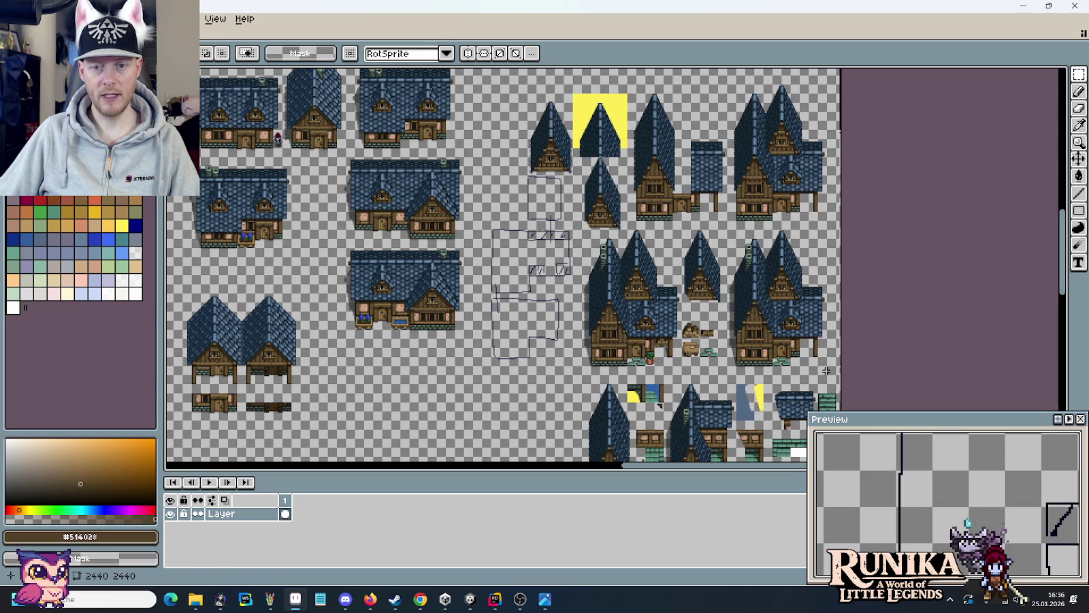
drag(831, 370, 500, 88)
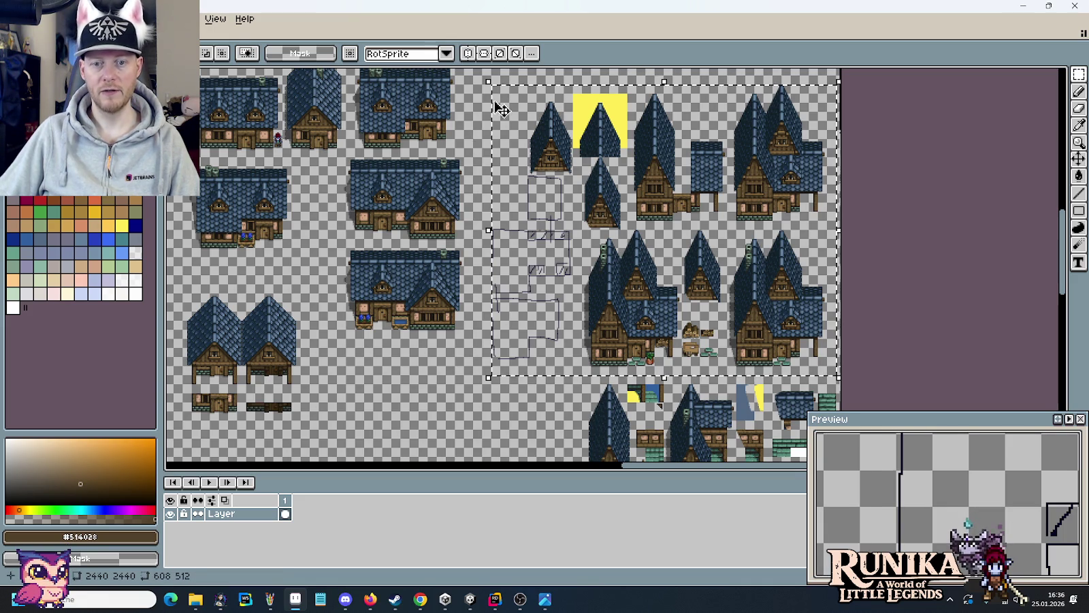
scroll(750, 208, down, 5)
scroll(709, 252, down, 4)
scroll(653, 329, up, 1)
scroll(654, 329, up, 1)
scroll(653, 329, up, 1)
scroll(654, 329, down, 2)
scroll(654, 329, up, 2)
scroll(738, 366, down, 2)
scroll(638, 274, up, 2)
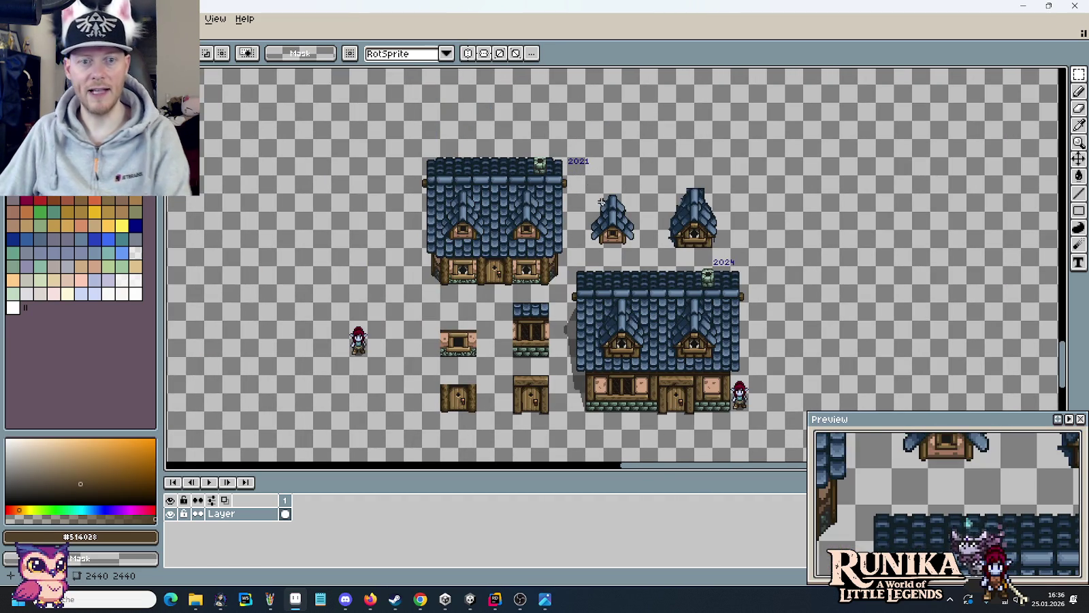
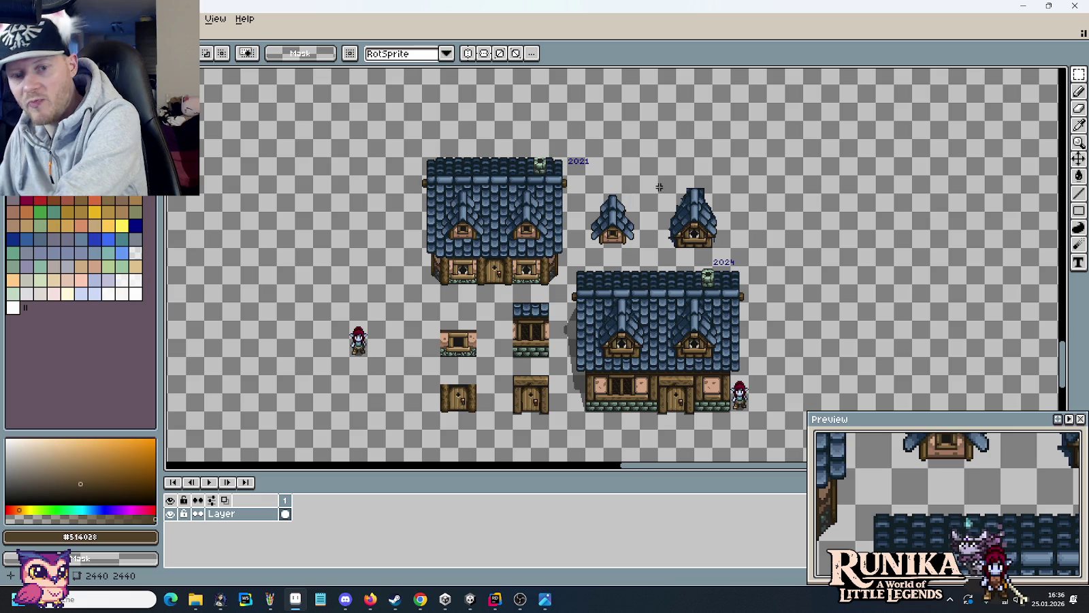
- Paste and place a copy of the tall-roofed house, then undo it
scroll(662, 183, down, 3)
scroll(672, 156, up, 1)
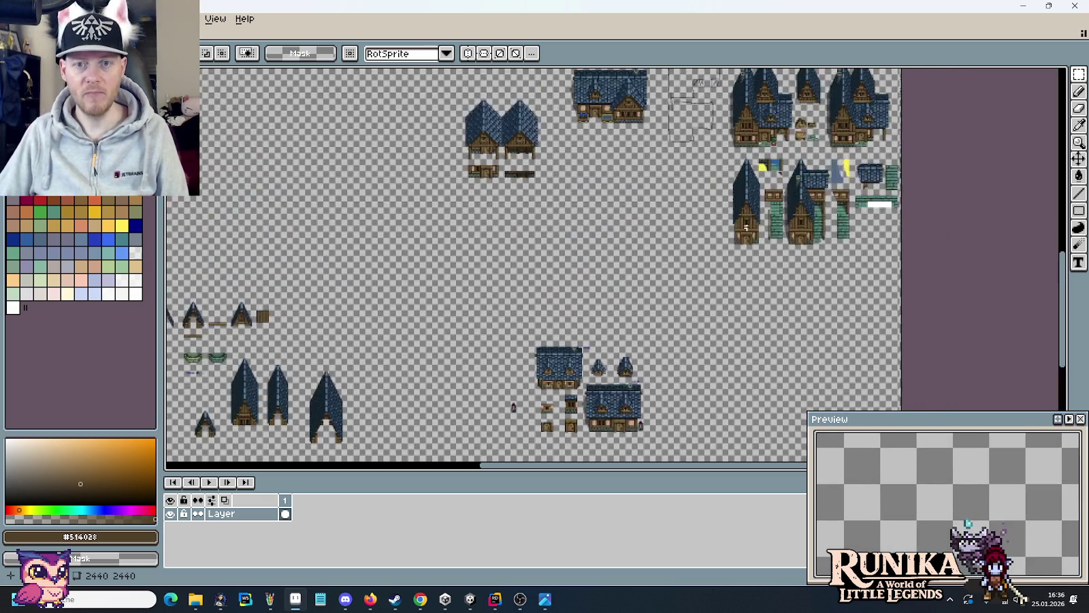
scroll(715, 177, up, 1)
scroll(783, 204, up, 1)
scroll(823, 232, up, 1)
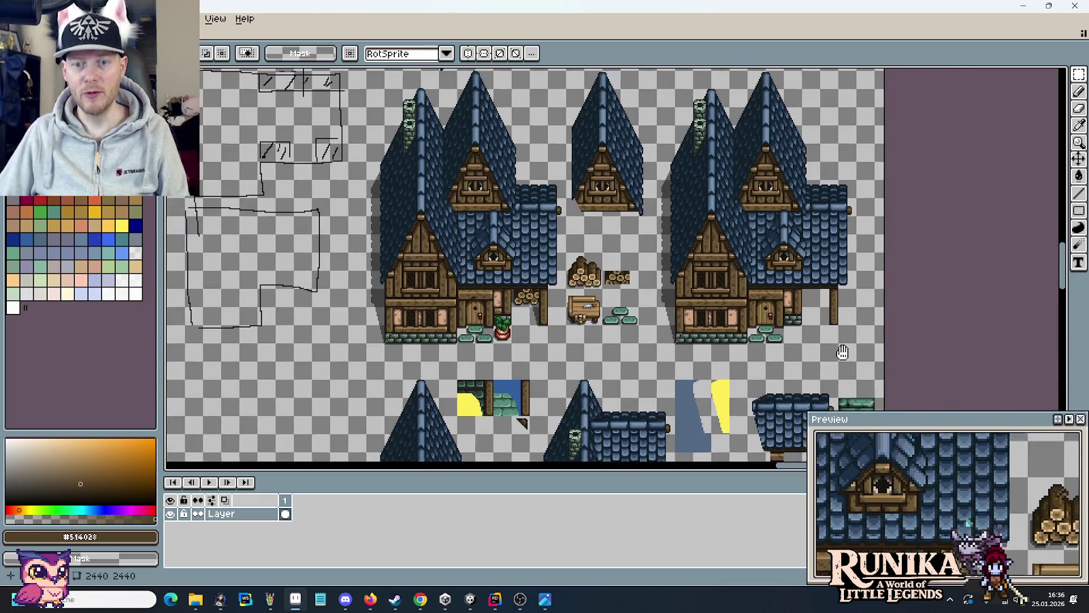
scroll(847, 312, up, 2)
mouse_move(857, 386)
mouse_down()
mouse_move(678, 108)
mouse_move(655, 95)
mouse_up()
drag(457, 326, 463, 318)
scroll(463, 318, down, 2)
scroll(545, 272, down, 1)
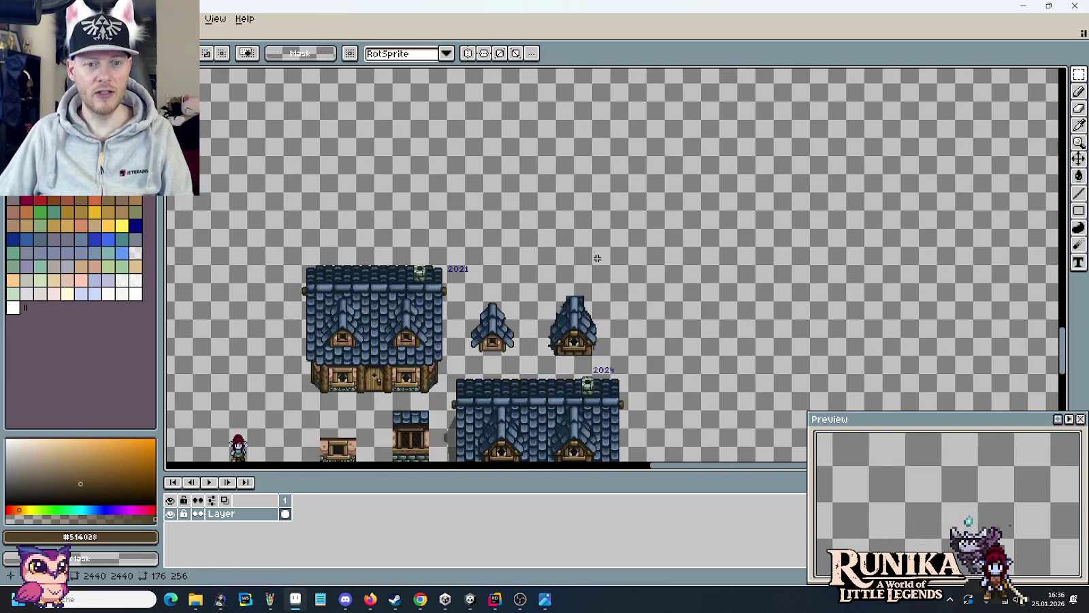
scroll(677, 214, up, 3)
key(ctrl+v)
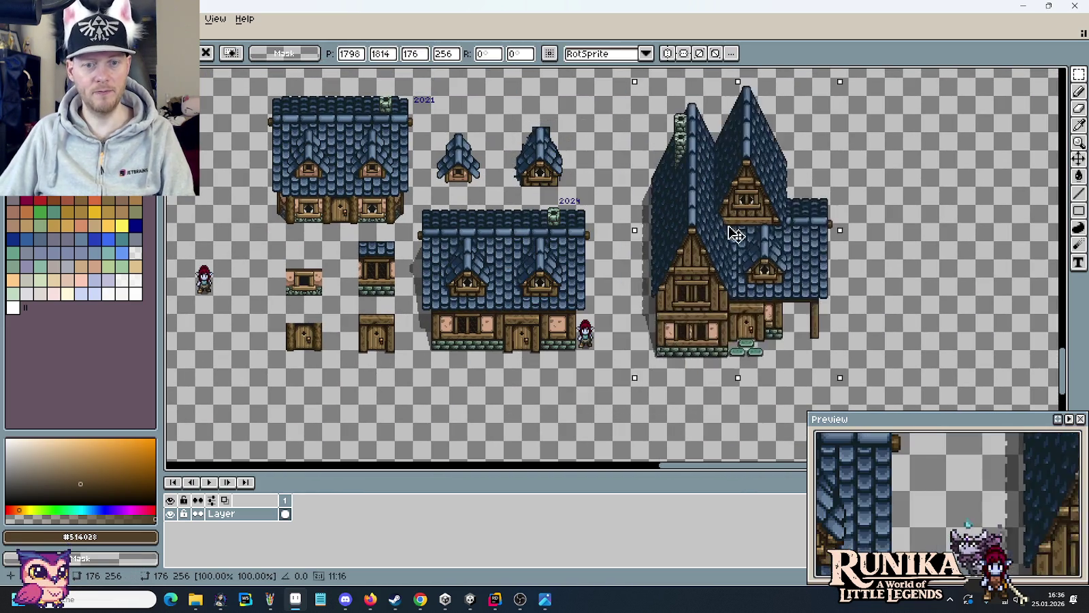
drag(710, 244, 690, 247)
click(455, 267)
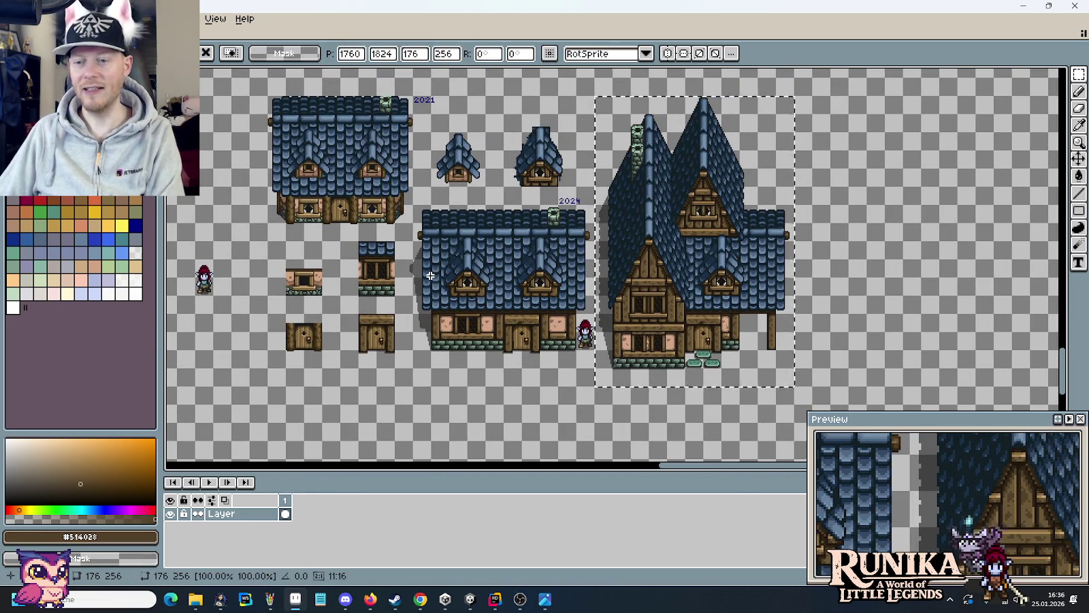
key(ctrl+z)
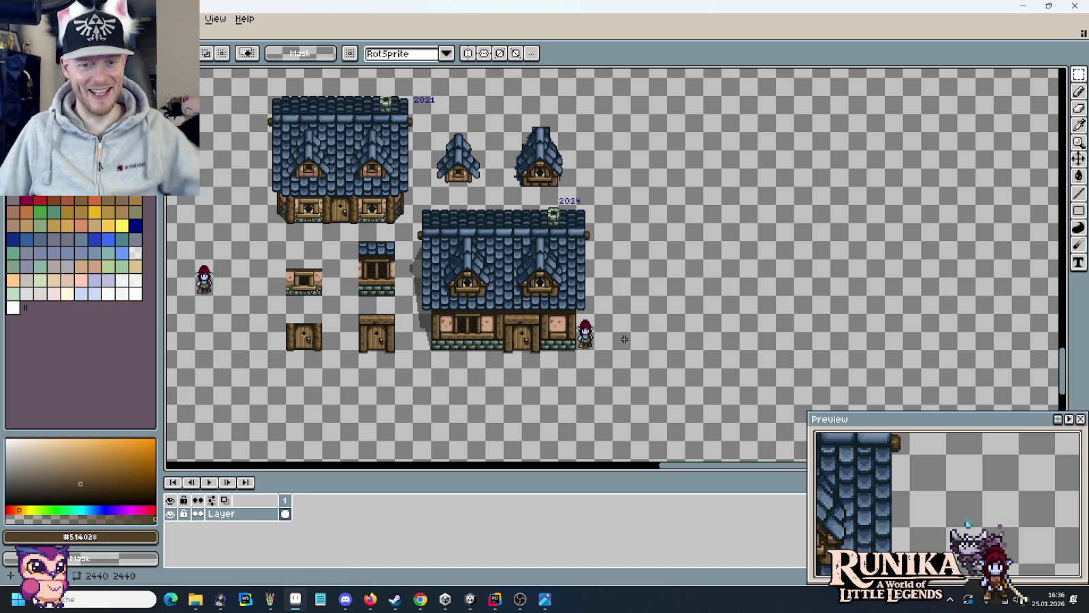
- Copy the selected house group into buildings.png and commit it near the sheet's top
mouse_move(644, 325)
mouse_down()
mouse_move(795, 332)
mouse_move(471, 118)
mouse_up()
key(ctrl+c)
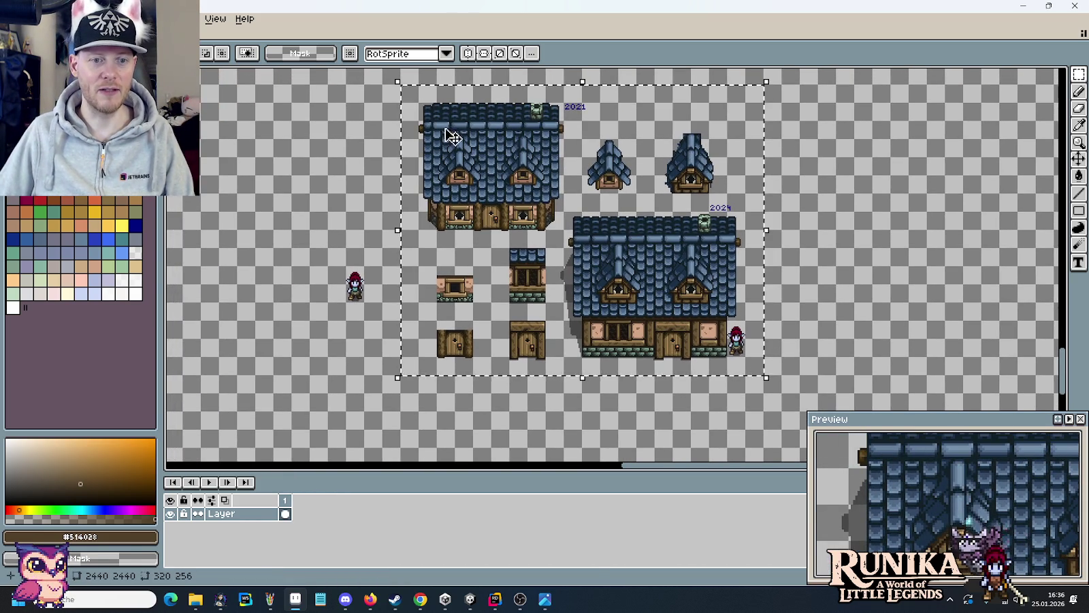
key(ctrl+Tab)
key(ctrl+v)
mouse_move(753, 74)
mouse_down()
mouse_move(388, 182)
mouse_move(378, 175)
mouse_up()
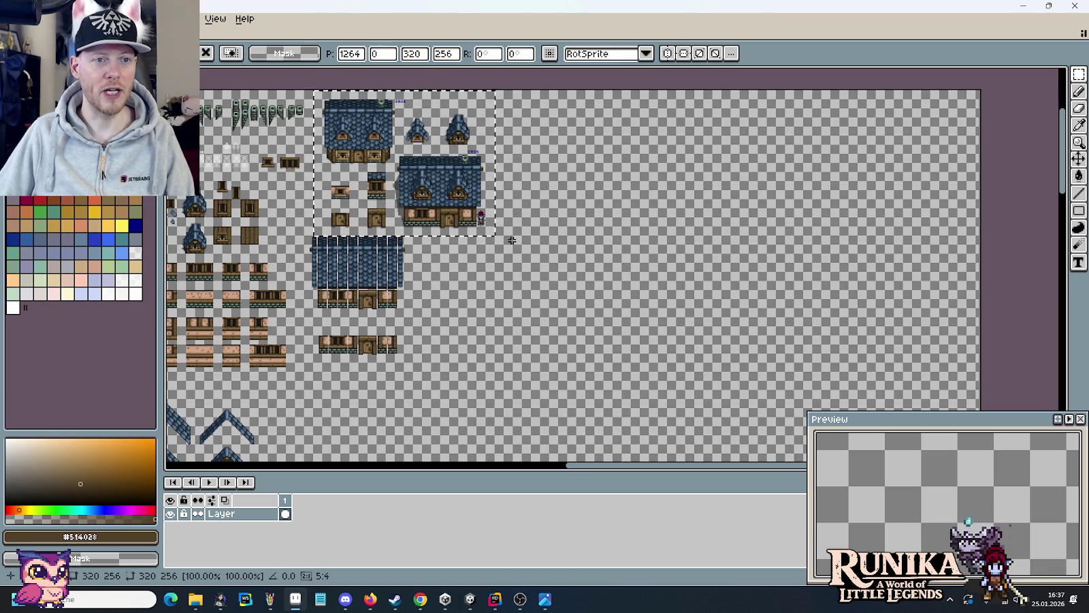
key(Return)
key(ctrl+Tab)
drag(602, 87, 499, 230)
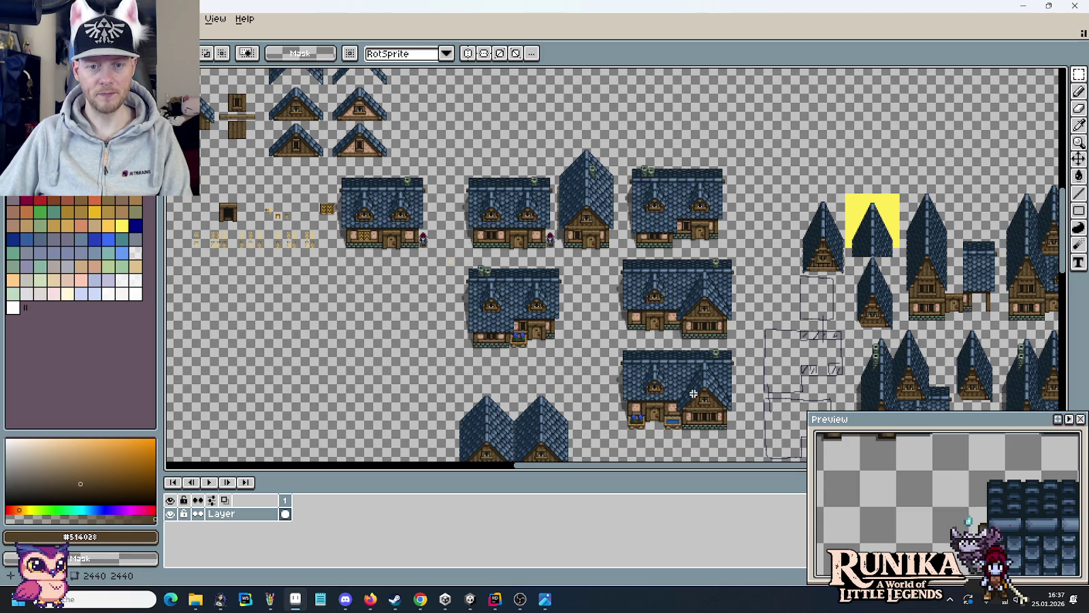
- Move the twin-gable house pair up slightly and commit it
drag(734, 343, 459, 149)
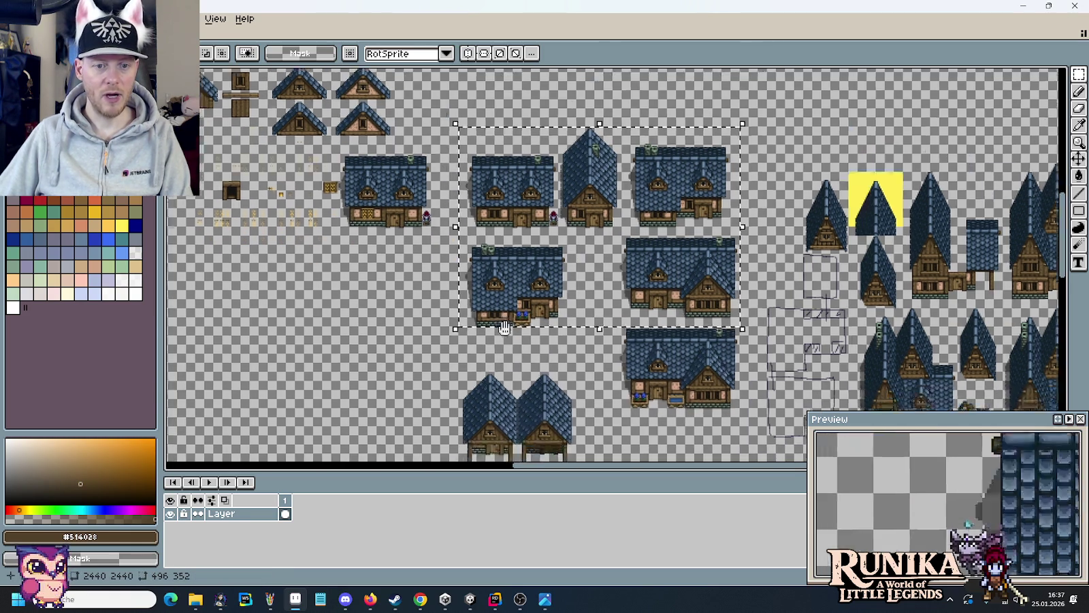
scroll(518, 205, up, 1)
scroll(565, 245, up, 1)
scroll(574, 261, up, 1)
drag(676, 432, 446, 179)
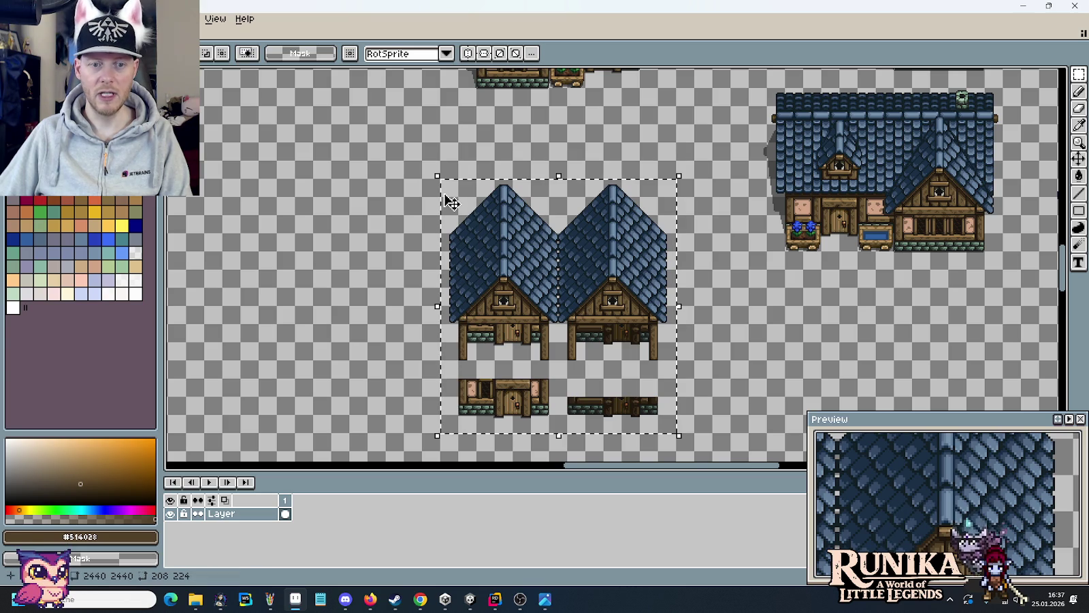
drag(555, 322, 574, 231)
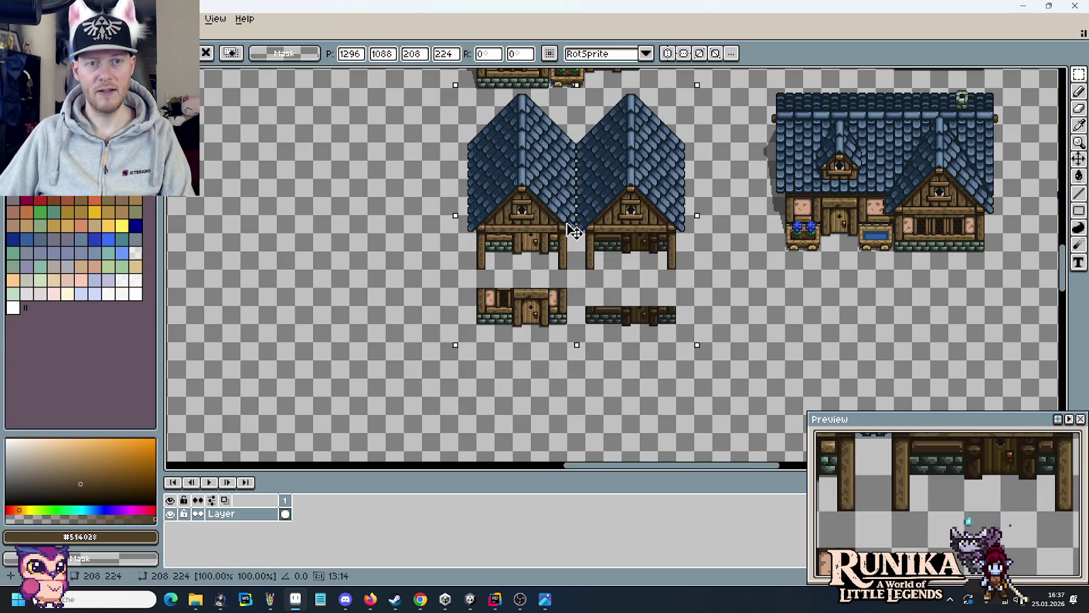
key(Return)
- Reselect the twin houses together with their loose parts, then deselect
scroll(485, 266, up, 4)
scroll(485, 266, right, 3)
scroll(489, 269, down, 2)
scroll(534, 365, up, 2)
drag(532, 361, 320, 155)
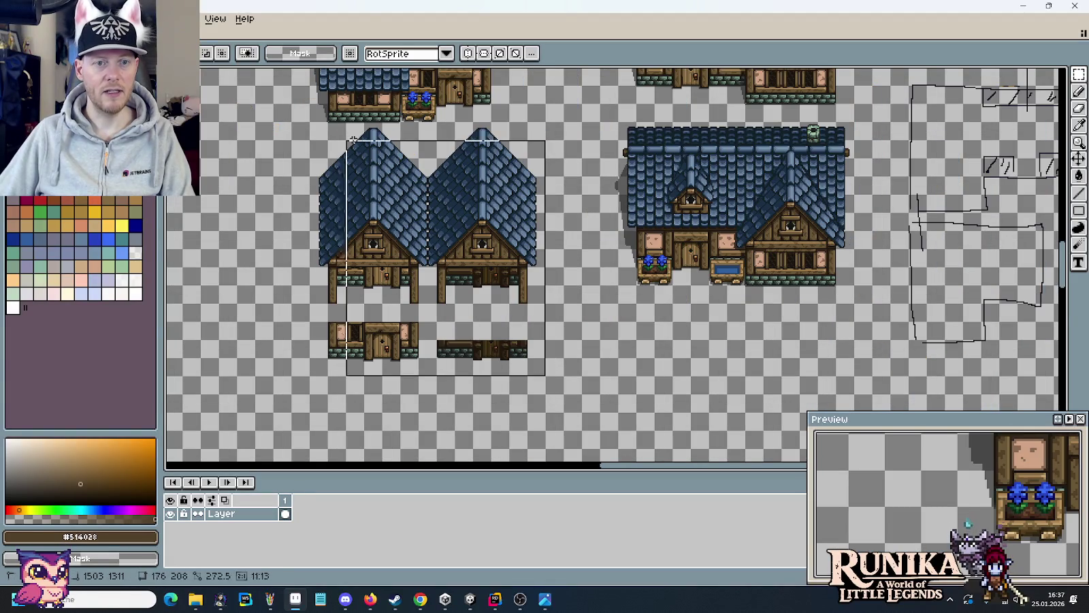
click(324, 176)
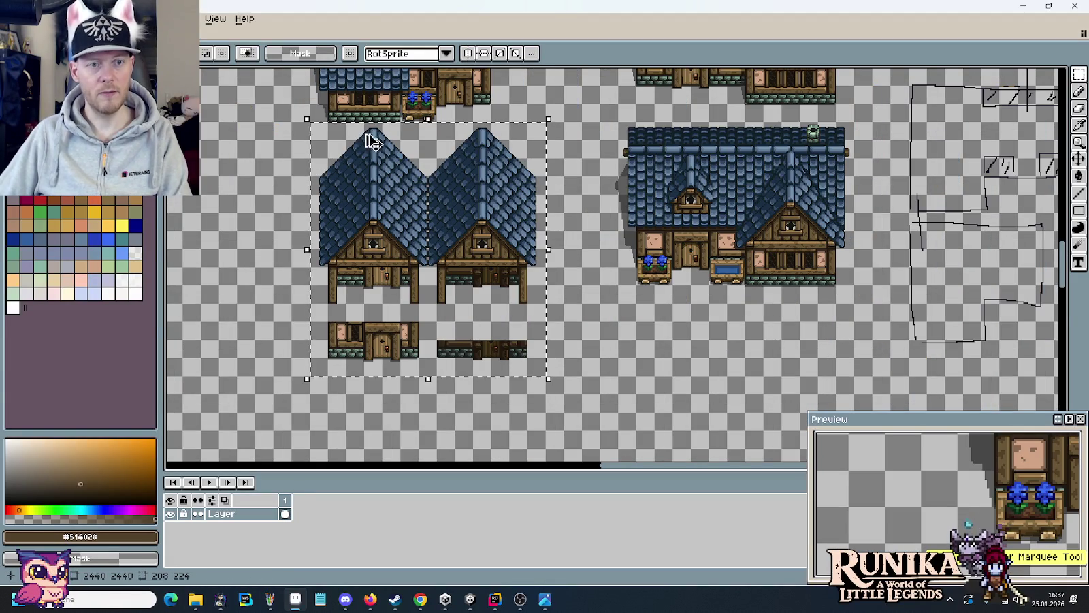
drag(318, 124, 531, 353)
scroll(477, 259, down, 2)
scroll(517, 242, down, 1)
click(595, 301)
mouse_move(588, 322)
mouse_down()
mouse_move(502, 211)
mouse_move(443, 185)
mouse_move(701, 289)
mouse_move(722, 286)
mouse_up()
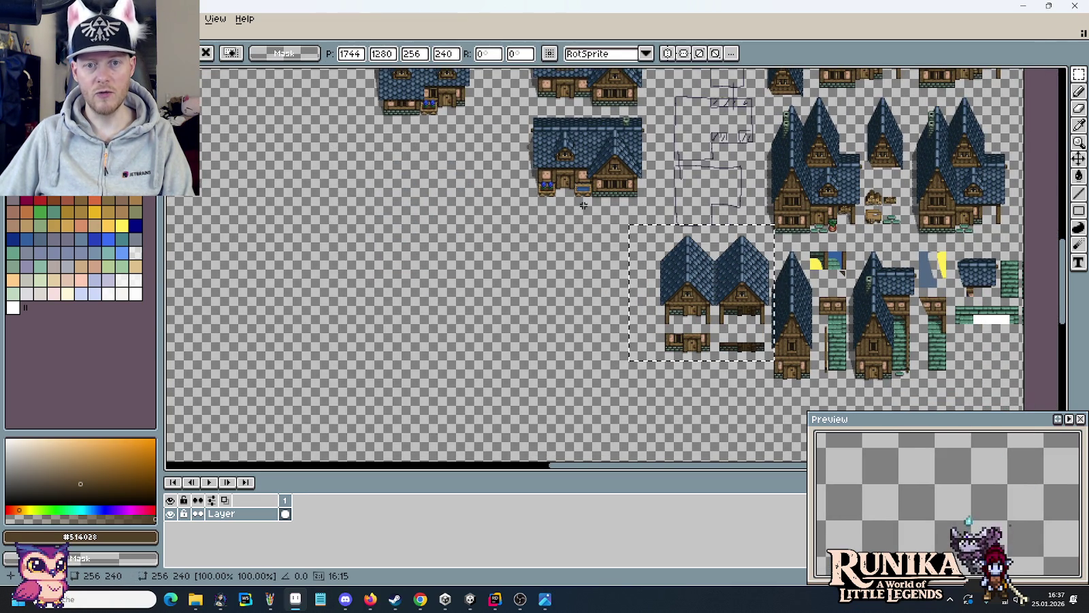
key(ctrl+d)
- Drag the block of six blue-roofed houses to the upper right and deselect
scroll(608, 368, up, 5)
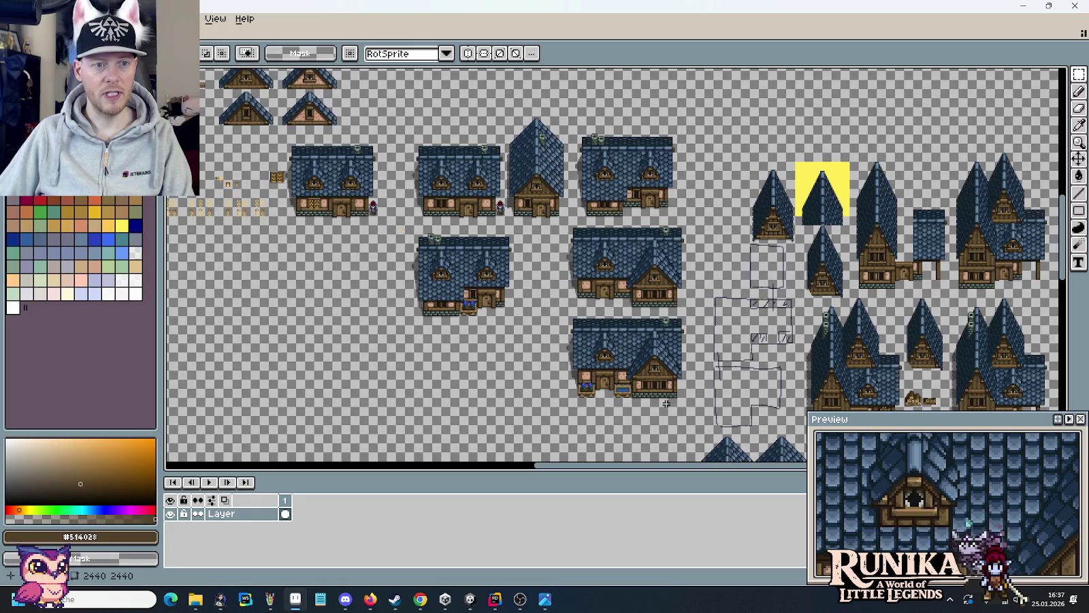
mouse_move(696, 417)
mouse_down()
mouse_move(494, 106)
mouse_move(400, 101)
mouse_up()
mouse_move(541, 106)
mouse_down()
mouse_move(1047, 76)
mouse_move(995, 170)
mouse_move(627, 213)
mouse_move(654, 248)
mouse_up()
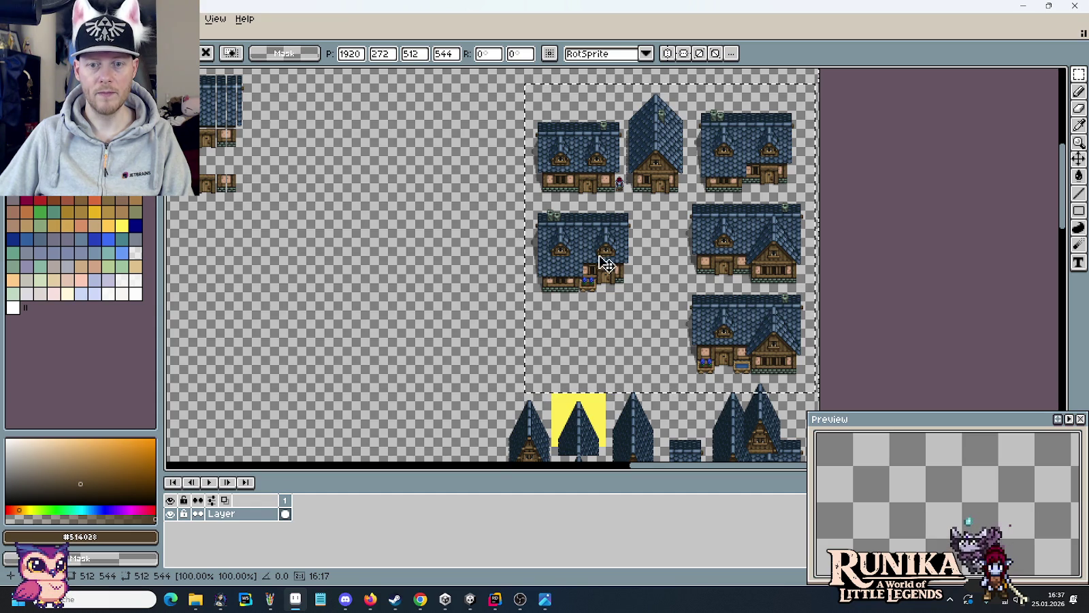
mouse_move(358, 170)
mouse_down()
mouse_move(423, 372)
mouse_move(592, 170)
mouse_move(477, 340)
mouse_move(603, 280)
mouse_move(545, 231)
mouse_up()
key(ctrl+d)
scroll(604, 279, down, 5)
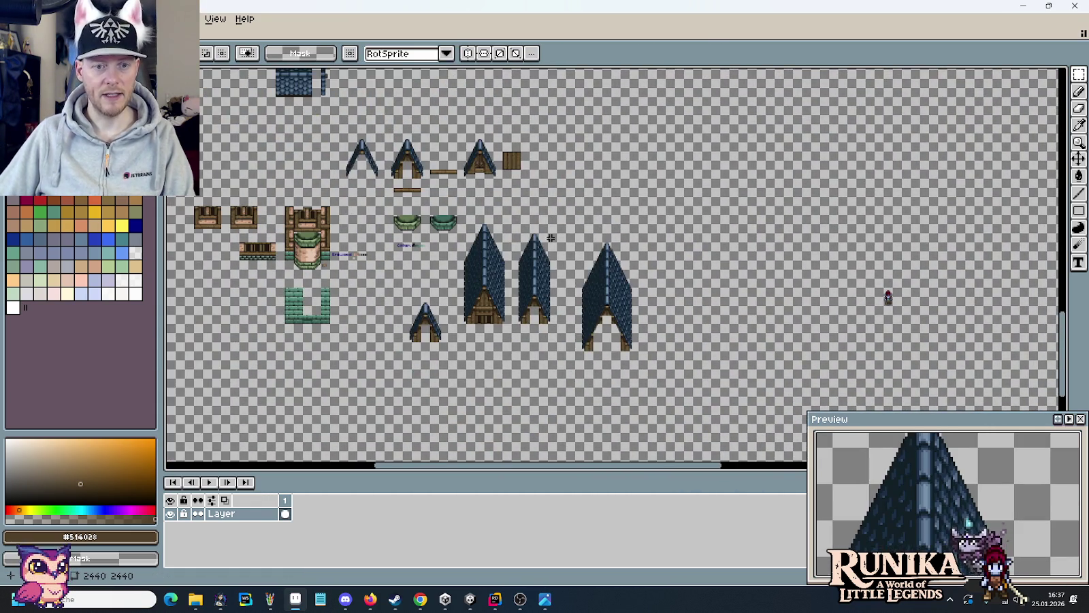
- Move the small character sprite to the left and deselect it
scroll(845, 283, up, 3)
scroll(873, 272, up, 2)
drag(844, 243, 988, 384)
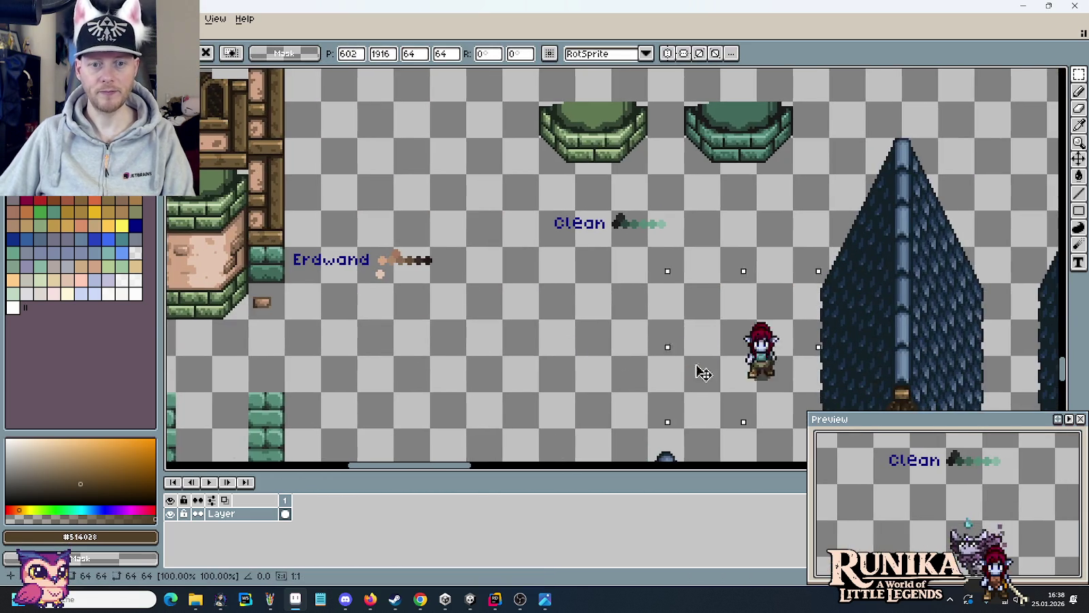
drag(757, 363, 555, 367)
key(ctrl+d)
- Select the whole group of roof and tower pieces and shift it downward
scroll(670, 286, down, 2)
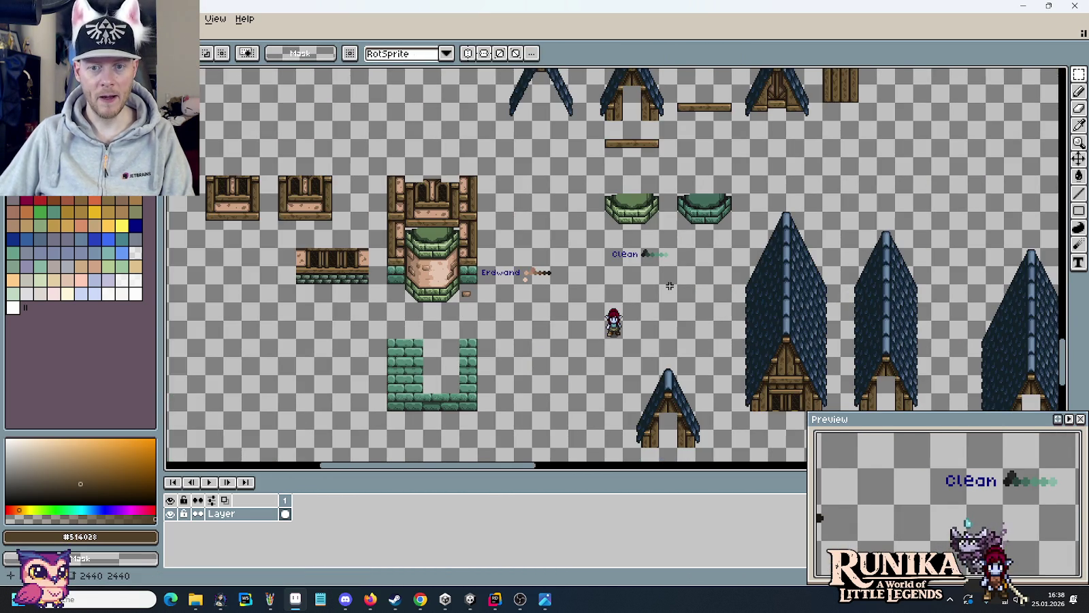
scroll(670, 286, down, 1)
scroll(733, 243, up, 1)
drag(727, 262, 548, 138)
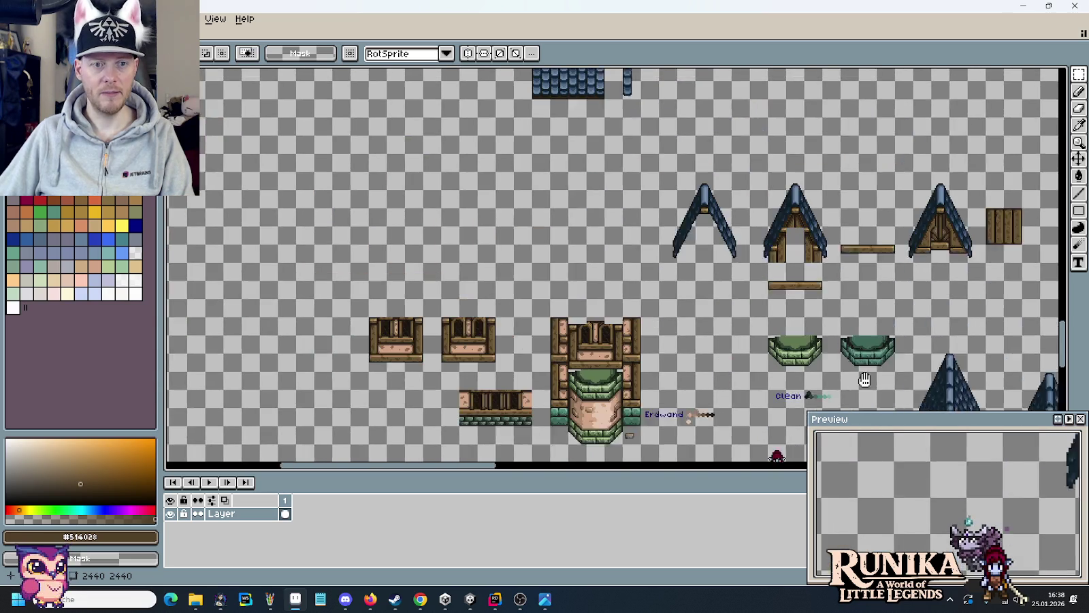
drag(459, 156, 869, 398)
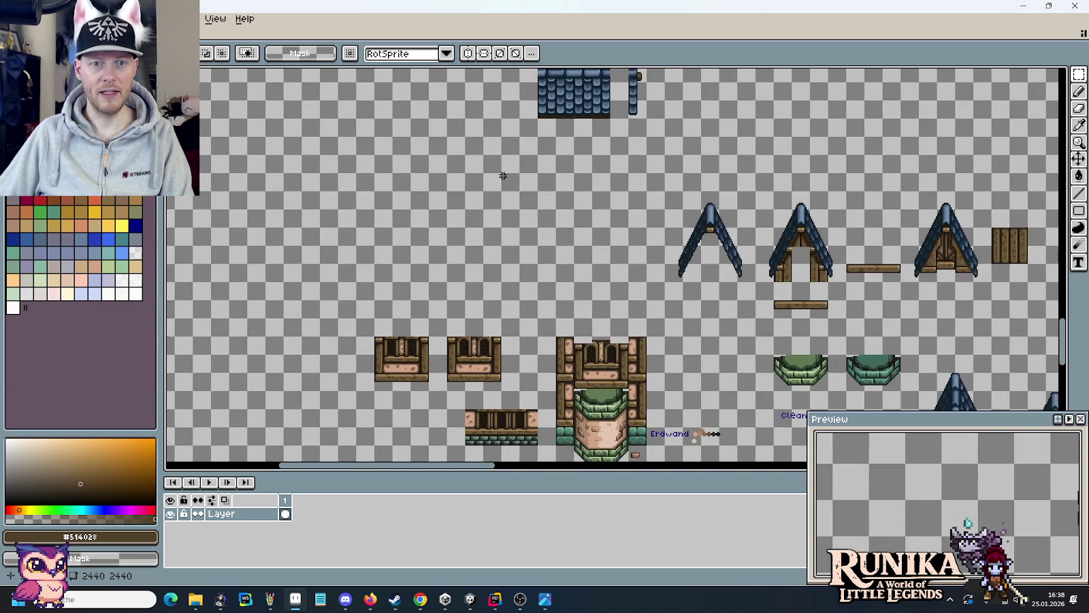
drag(657, 320, 569, 202)
drag(546, 307, 466, 178)
scroll(522, 175, down, 1)
drag(560, 157, 560, 208)
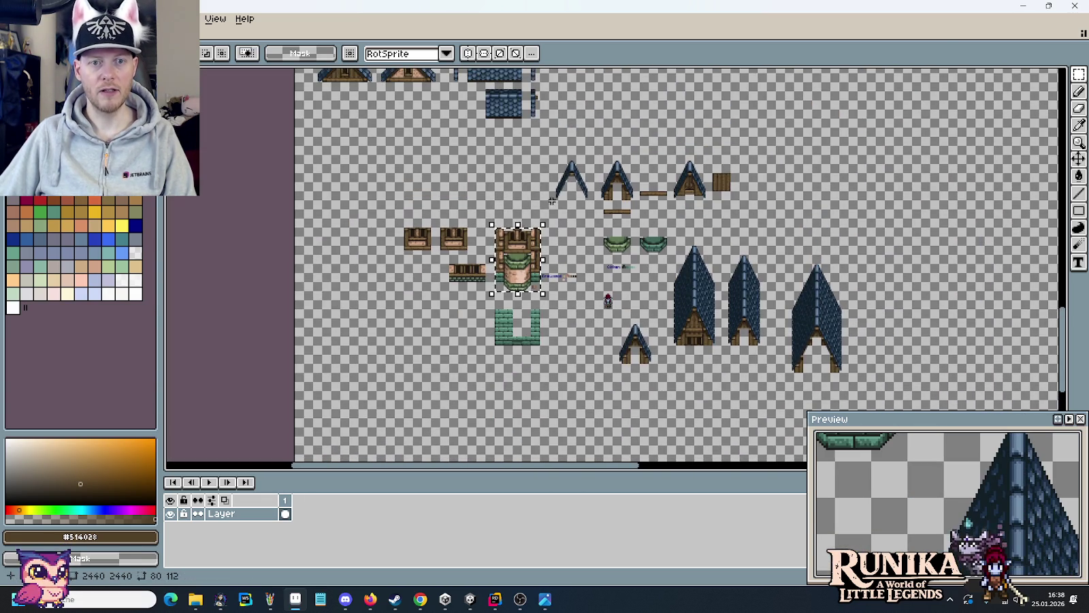
drag(386, 154, 910, 383)
drag(790, 243, 744, 170)
scroll(681, 170, down, 3)
mouse_move(620, 153)
mouse_down()
mouse_move(600, 243)
mouse_move(570, 288)
mouse_move(582, 280)
mouse_up()
click(875, 266)
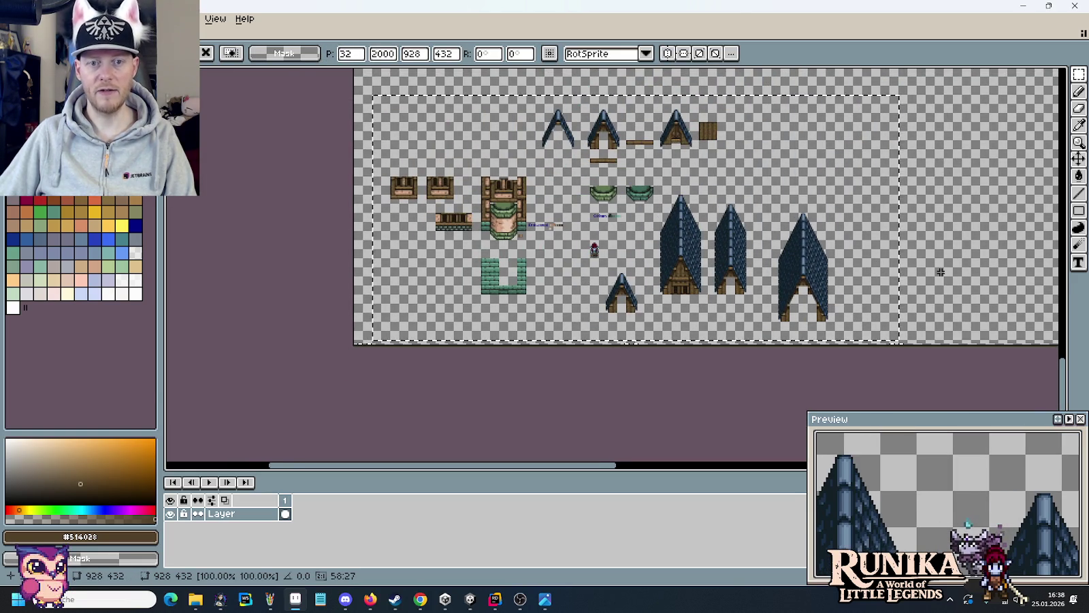
- Drag the tallest roof above the tower pieces, checking the medieval house reference
scroll(790, 263, up, 2)
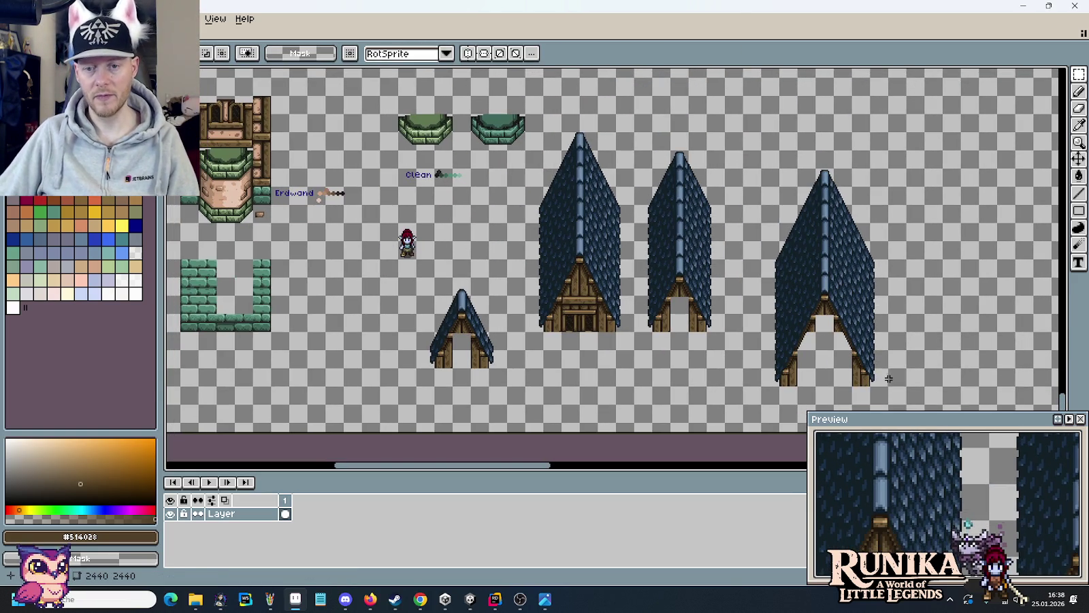
drag(891, 388, 758, 165)
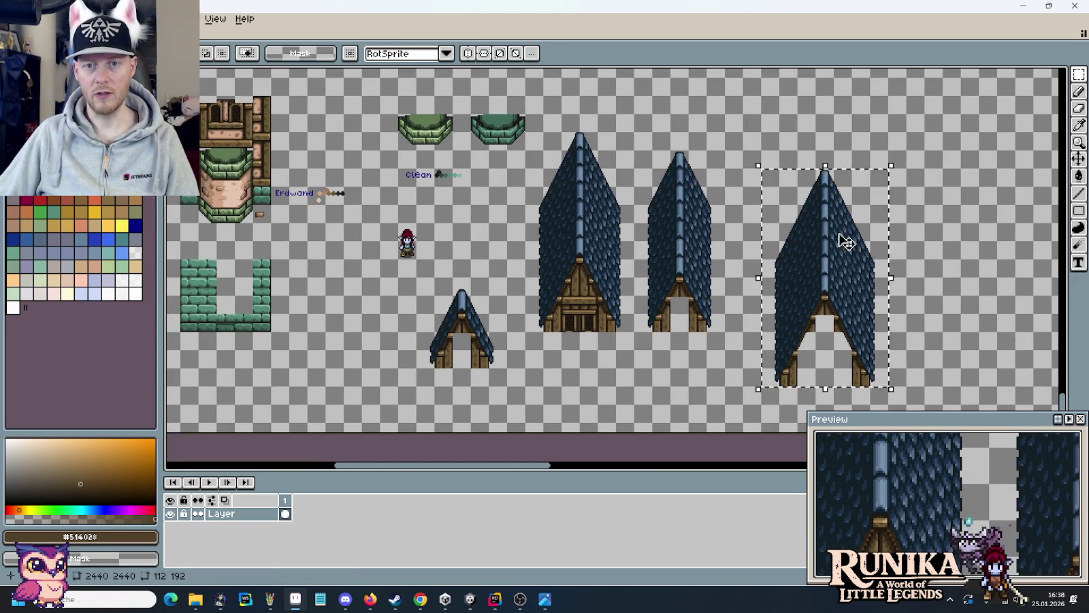
drag(863, 281, 506, 198)
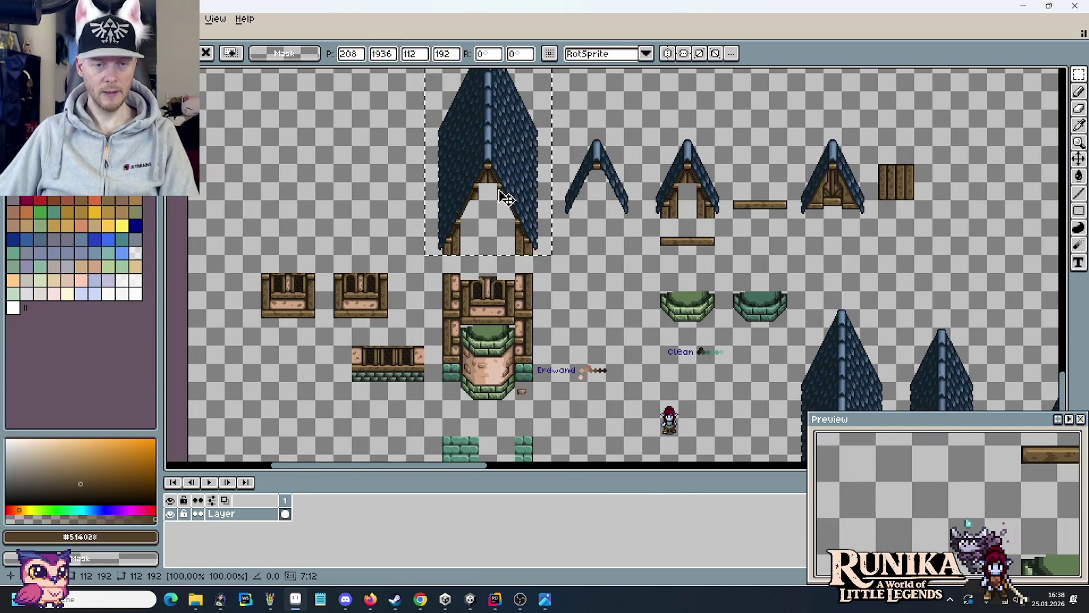
key(alt+Tab)
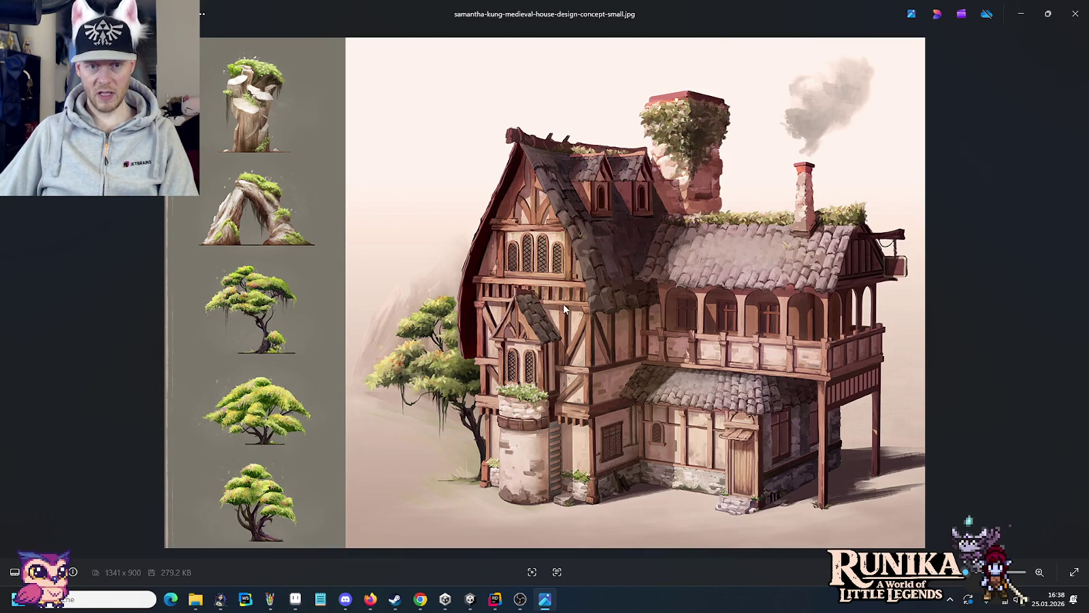
key(alt+Tab)
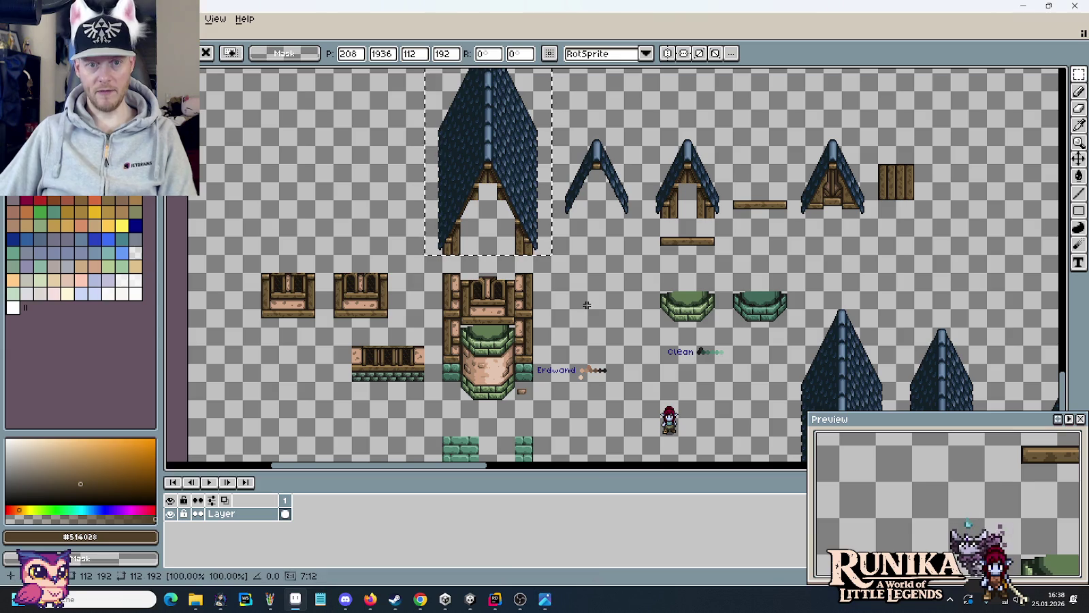
key(Delete)
- Duplicate the tower house and place the copy to the upper right
drag(525, 400, 442, 273)
key(ctrl+c)
key(ctrl+v)
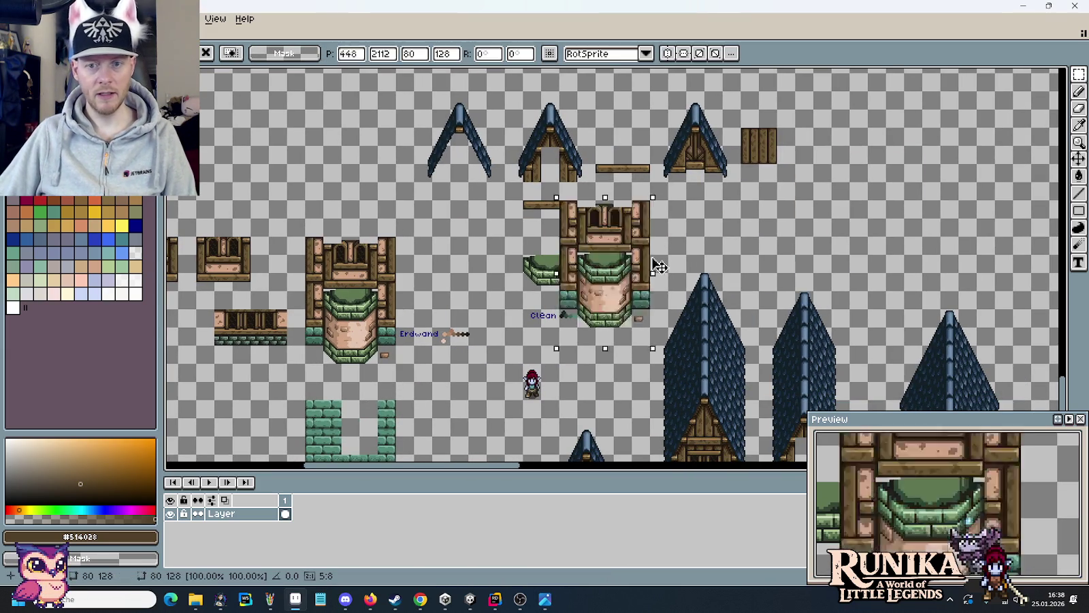
drag(514, 291, 913, 211)
click(795, 157)
- Copy the small blue gable roof onto the top of the tower copy
scroll(653, 301, up, 2)
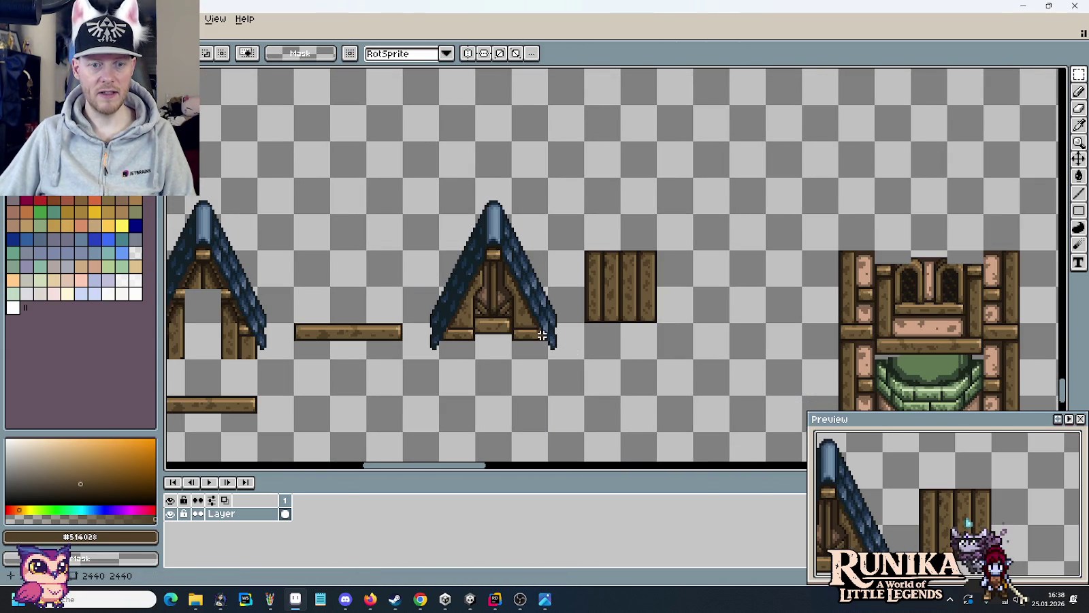
drag(574, 344, 404, 183)
key(ctrl+c)
key(ctrl+v)
mouse_move(520, 313)
mouse_down()
mouse_move(776, 211)
mouse_move(919, 232)
mouse_up()
click(746, 233)
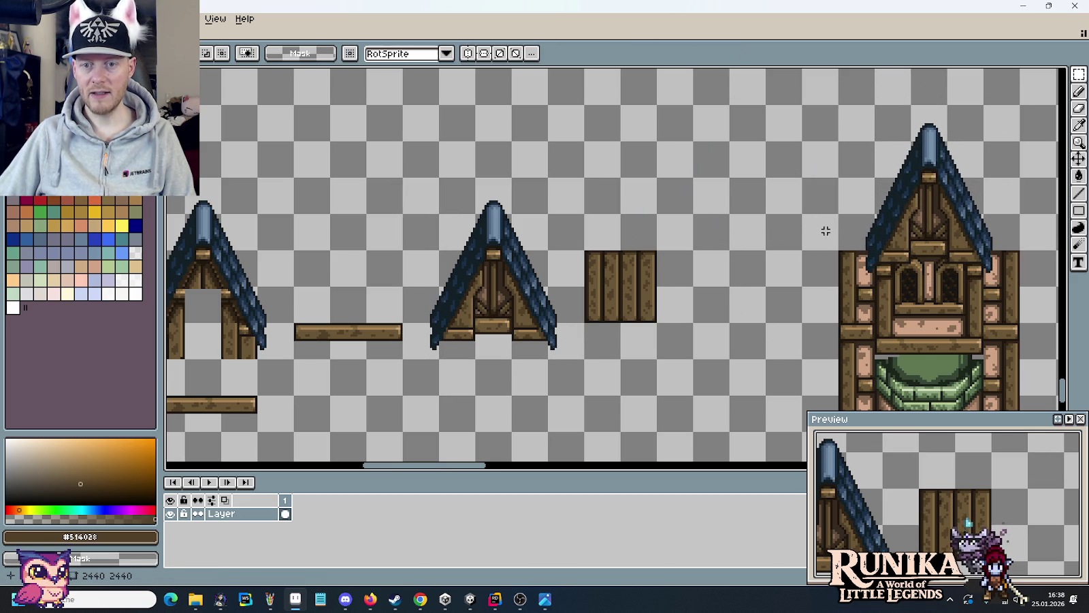
- Copy the tall blue roof and drag the copy above the tower house
scroll(746, 232, up, 1)
scroll(790, 266, down, 1)
scroll(817, 286, down, 1)
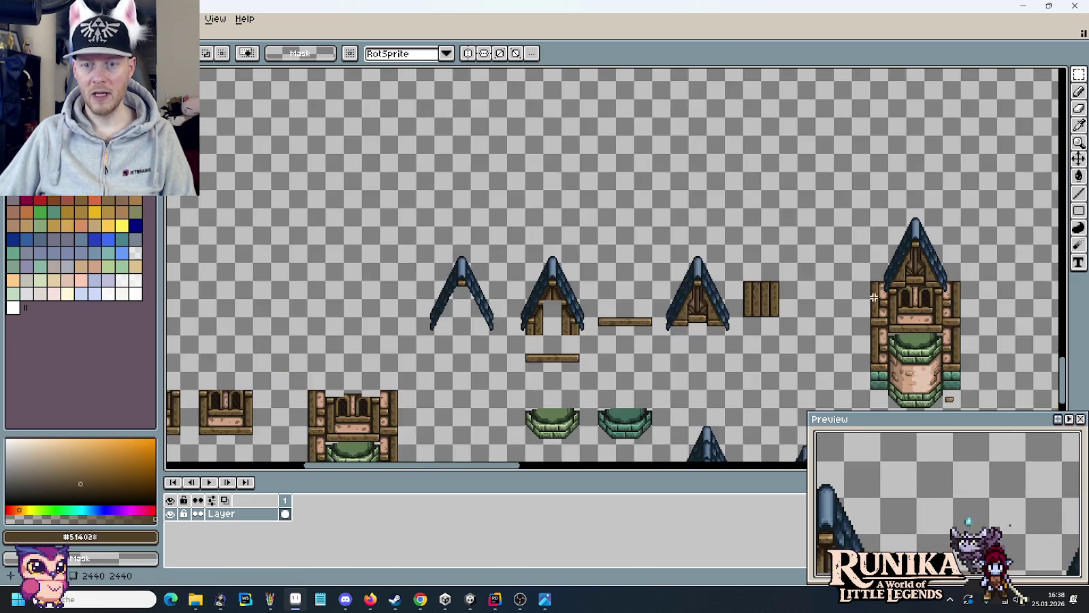
scroll(677, 174, up, 2)
drag(755, 392, 637, 178)
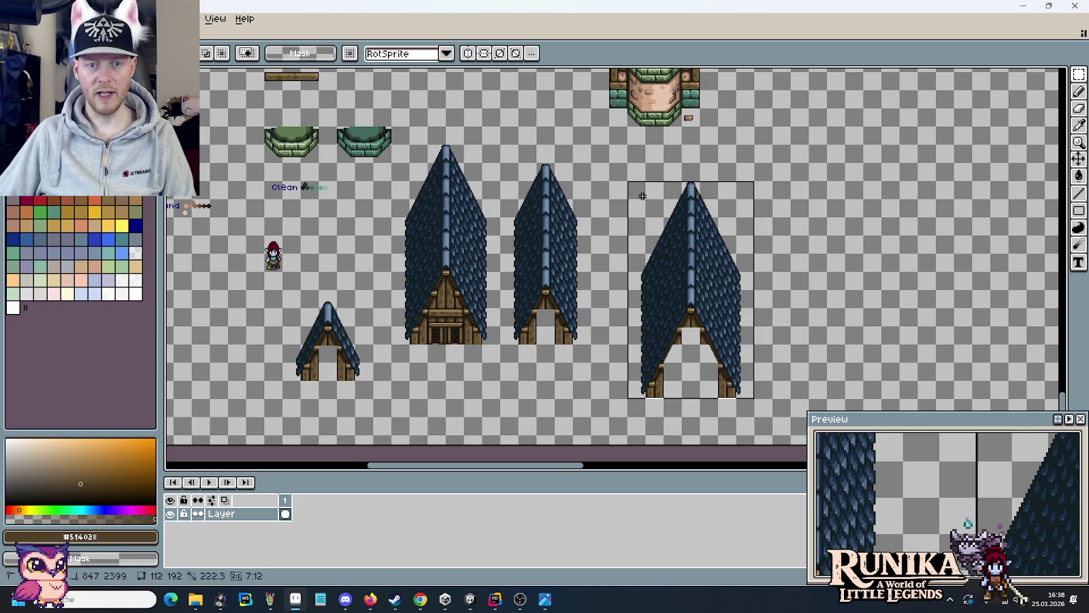
key(ctrl+c)
key(ctrl+v)
mouse_move(695, 204)
mouse_down()
mouse_move(605, 109)
mouse_move(657, 281)
mouse_up()
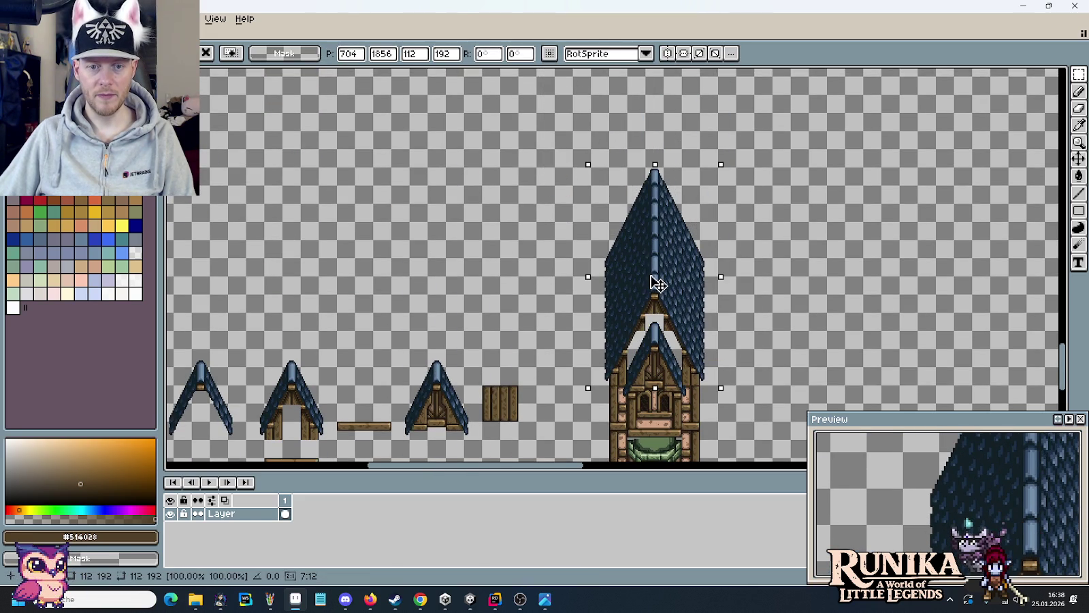
scroll(657, 287, down, 1)
scroll(749, 320, down, 1)
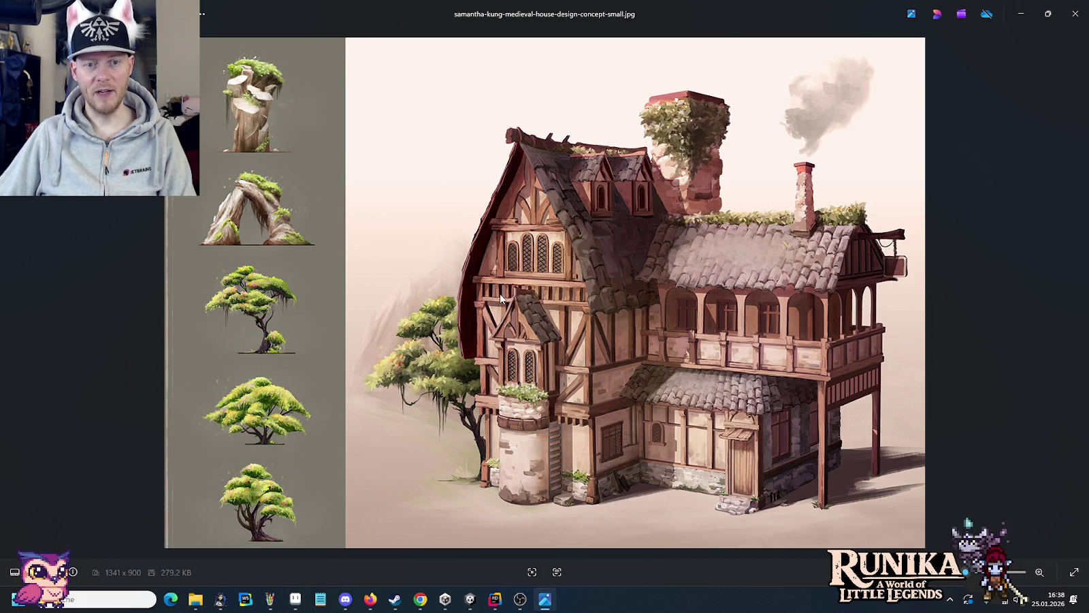
- Fine-tune the tall roof's height above the tower, comparing against the reference image
key(alt+Tab)
drag(702, 239, 702, 207)
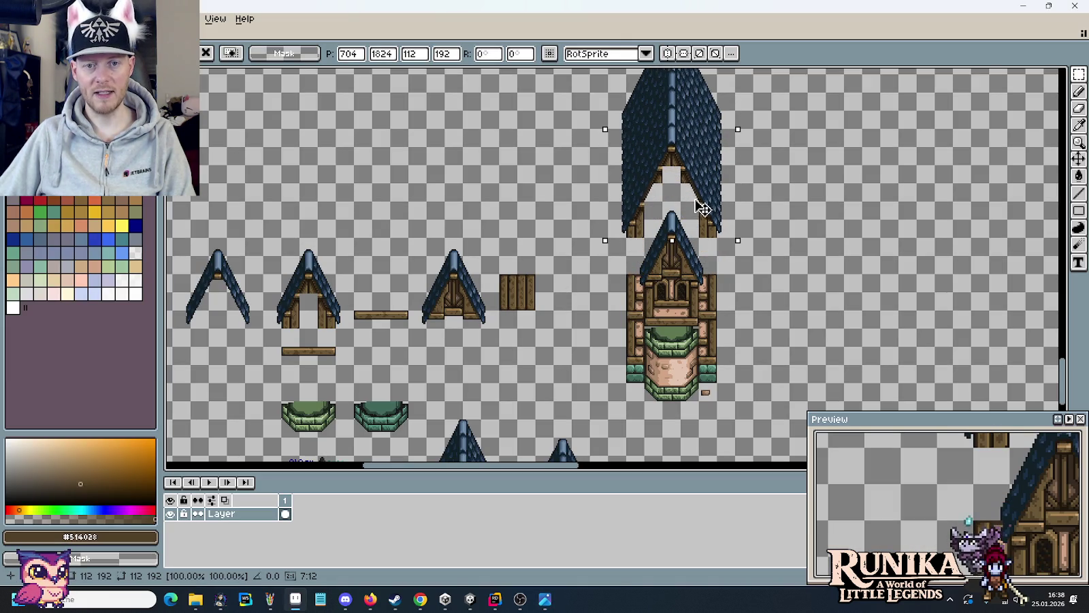
key(alt+Tab)
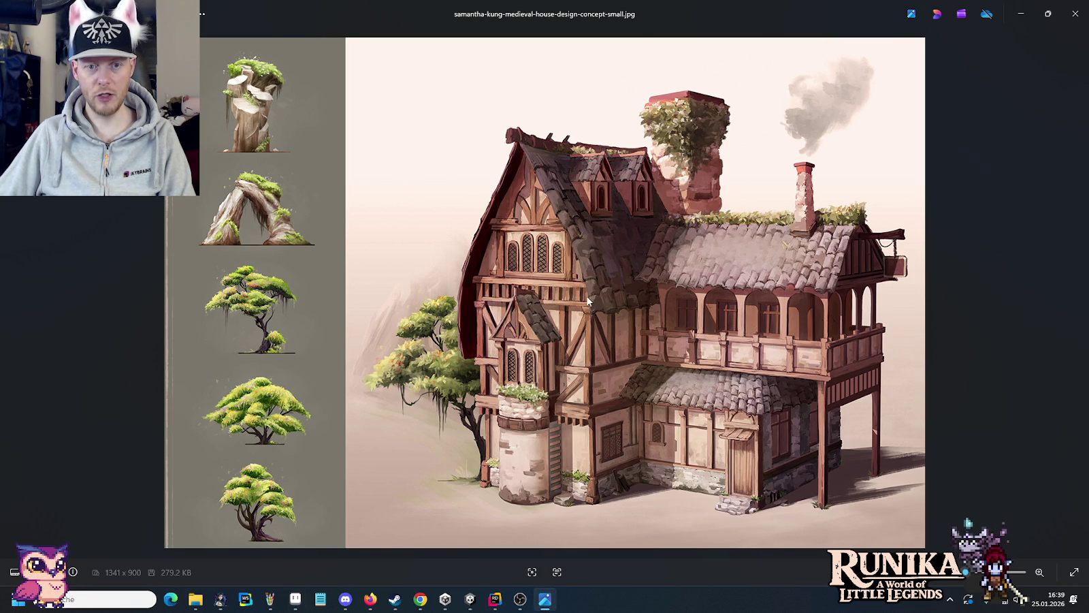
key(alt+Tab)
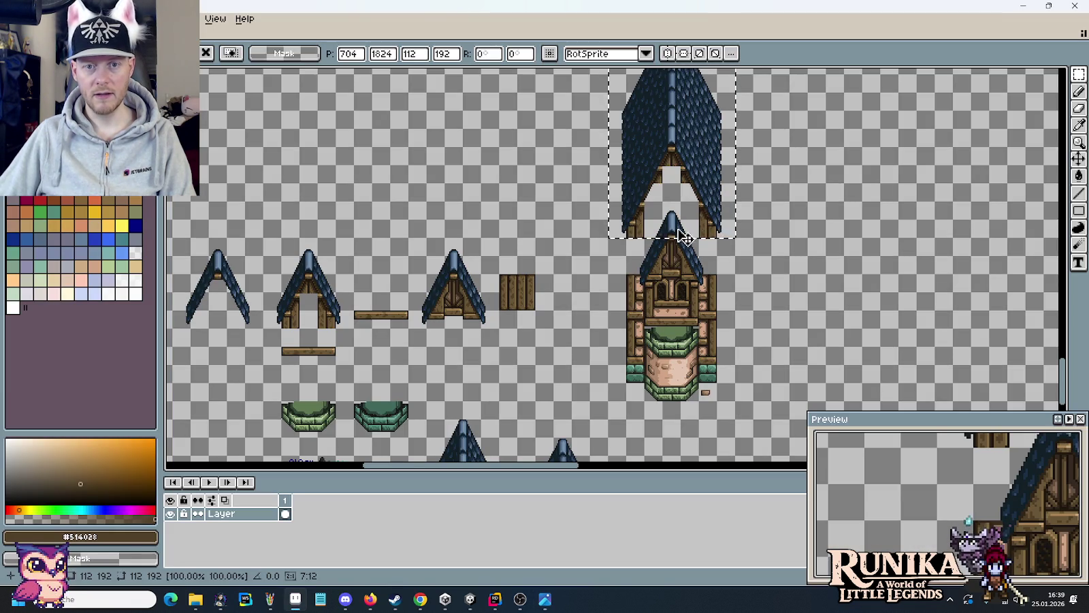
drag(711, 220, 711, 206)
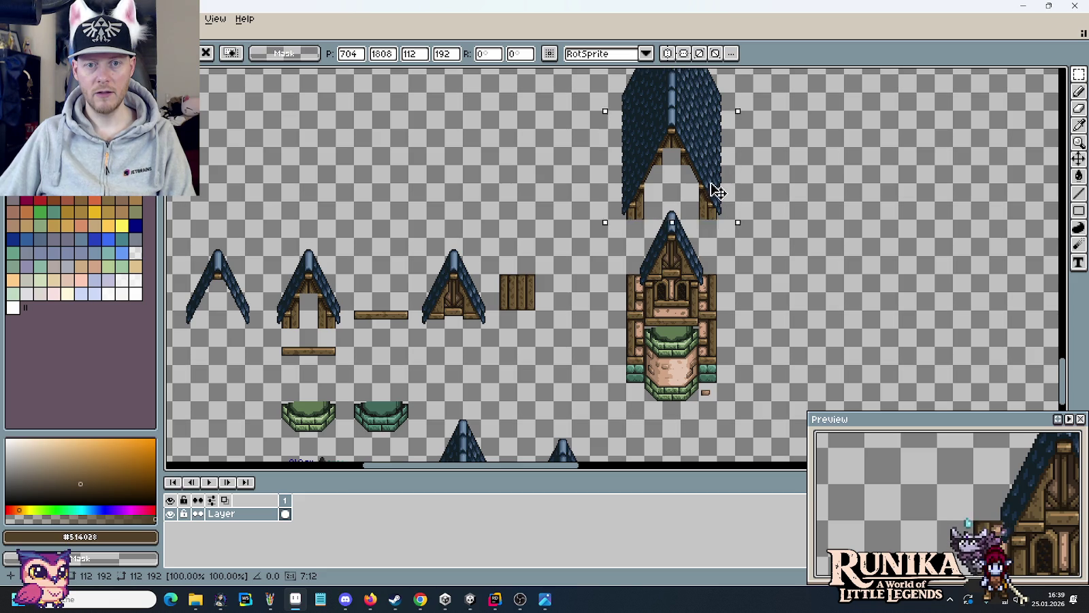
drag(716, 190, 712, 214)
scroll(751, 218, up, 2)
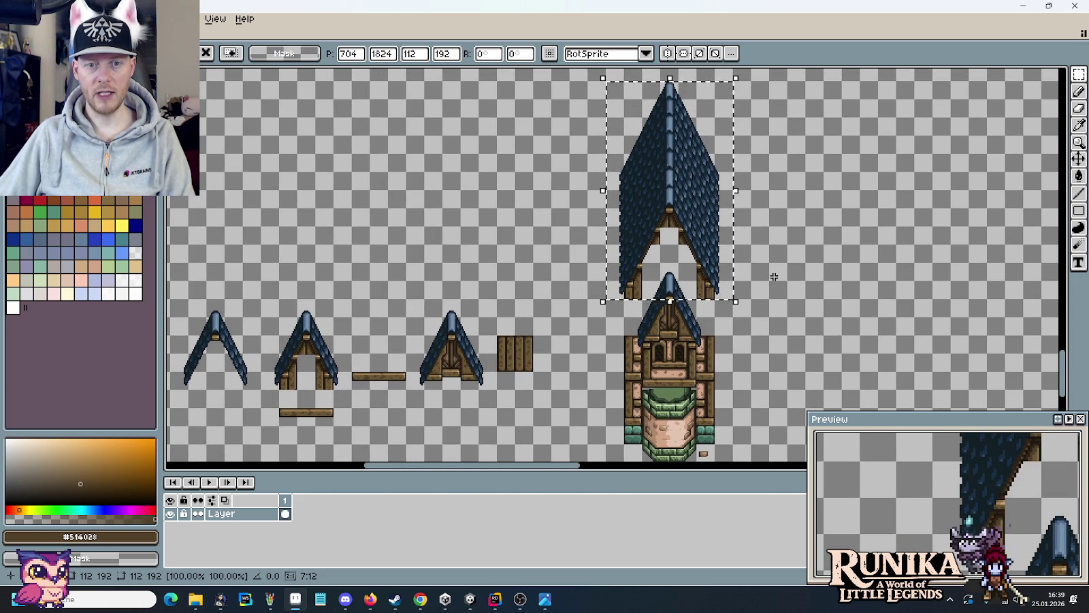
drag(691, 276, 689, 256)
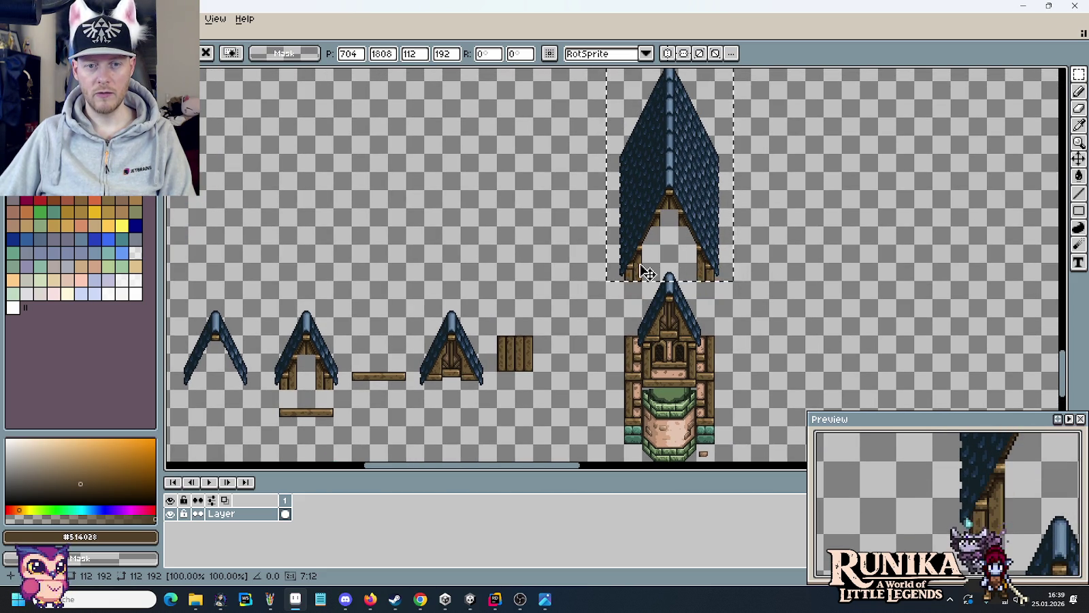
scroll(641, 309, up, 3)
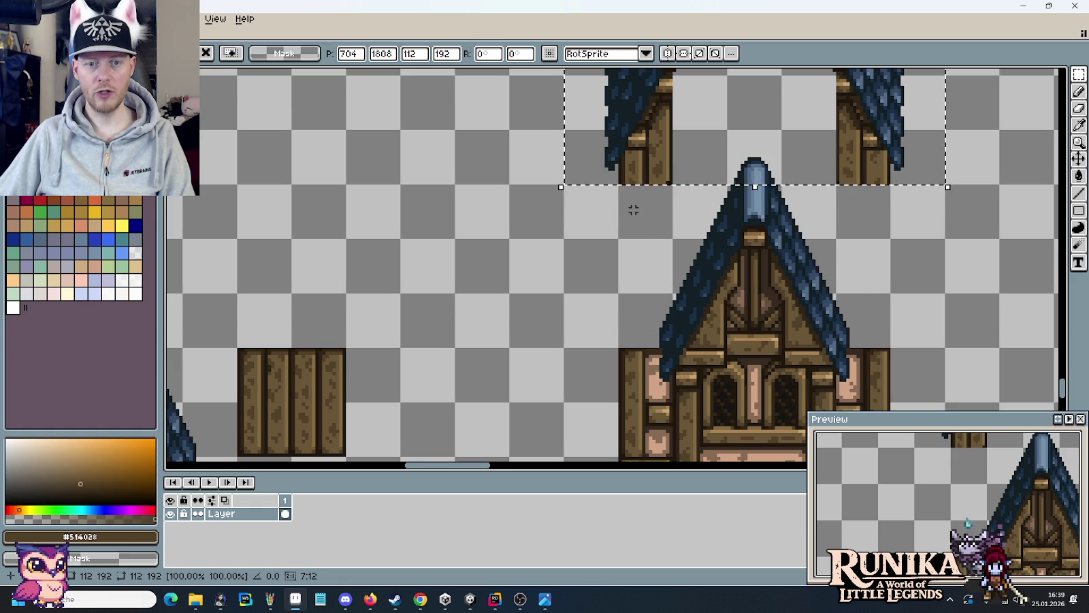
scroll(637, 238, up, 2)
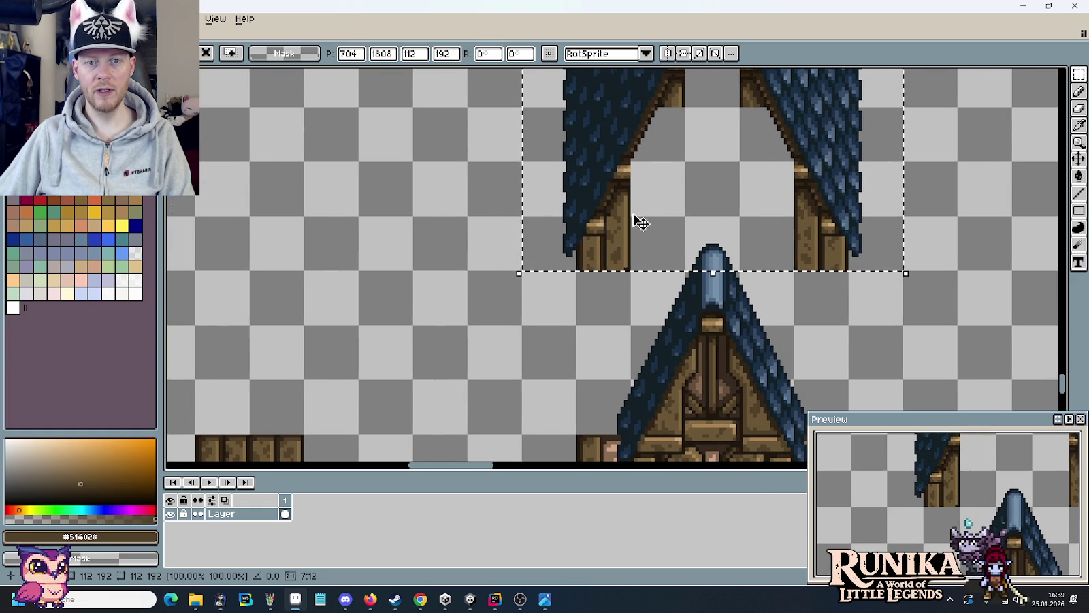
key(alt+Tab)
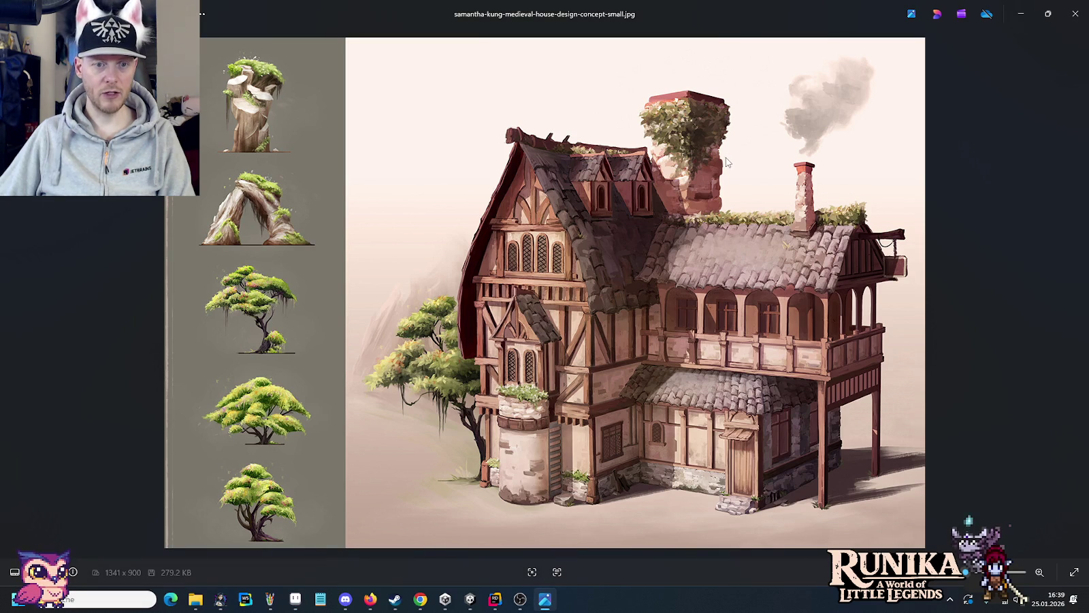
key(alt+Tab)
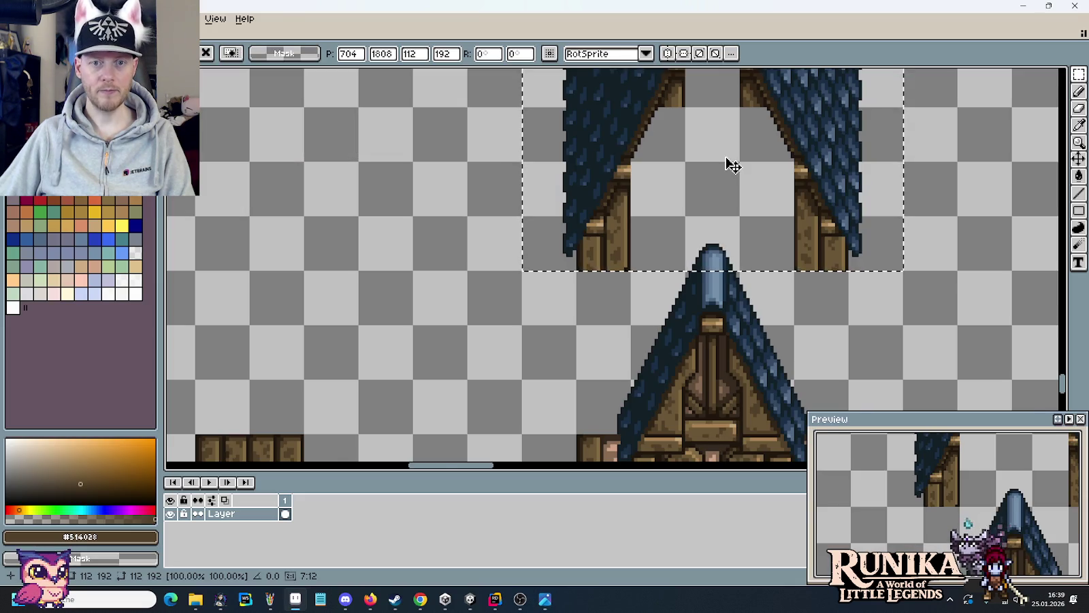
scroll(726, 187, up, 1)
ctrl+scroll(708, 317, down, 1)
scroll(712, 310, down, 2)
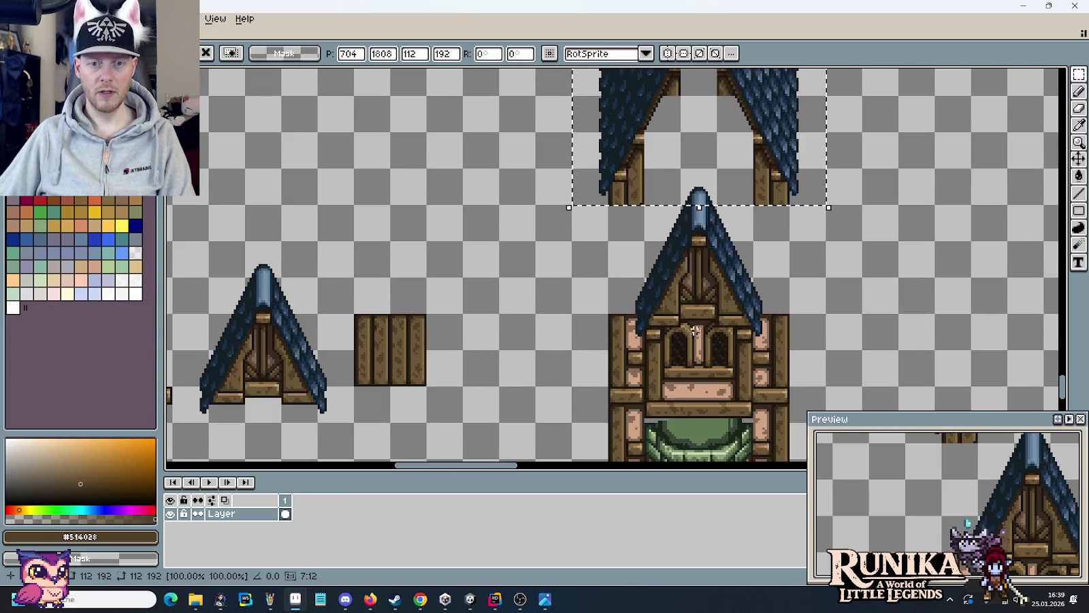
key(alt+Tab)
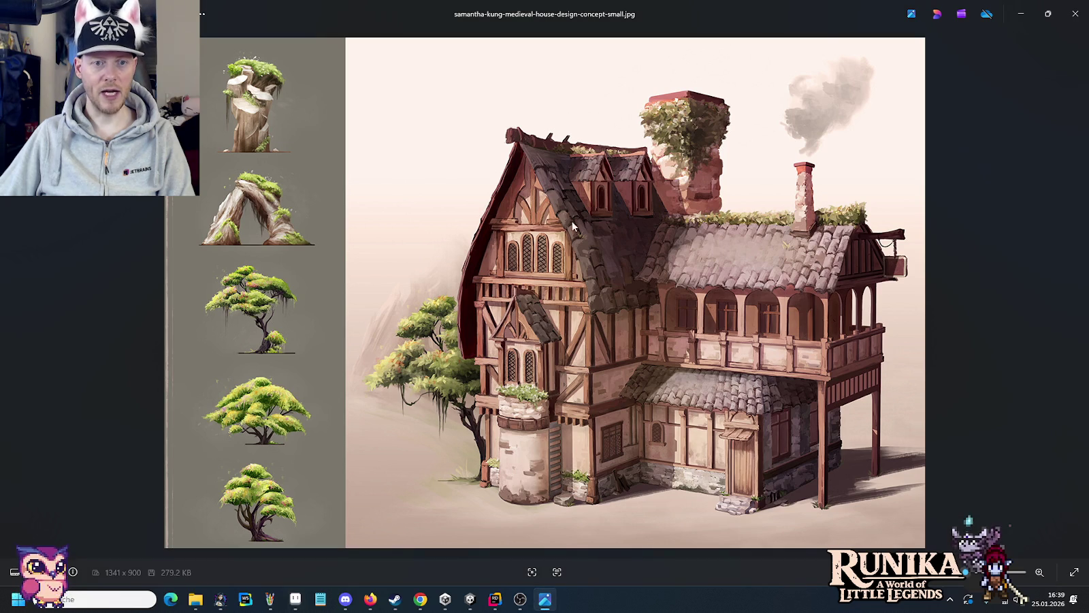
key(alt+Tab)
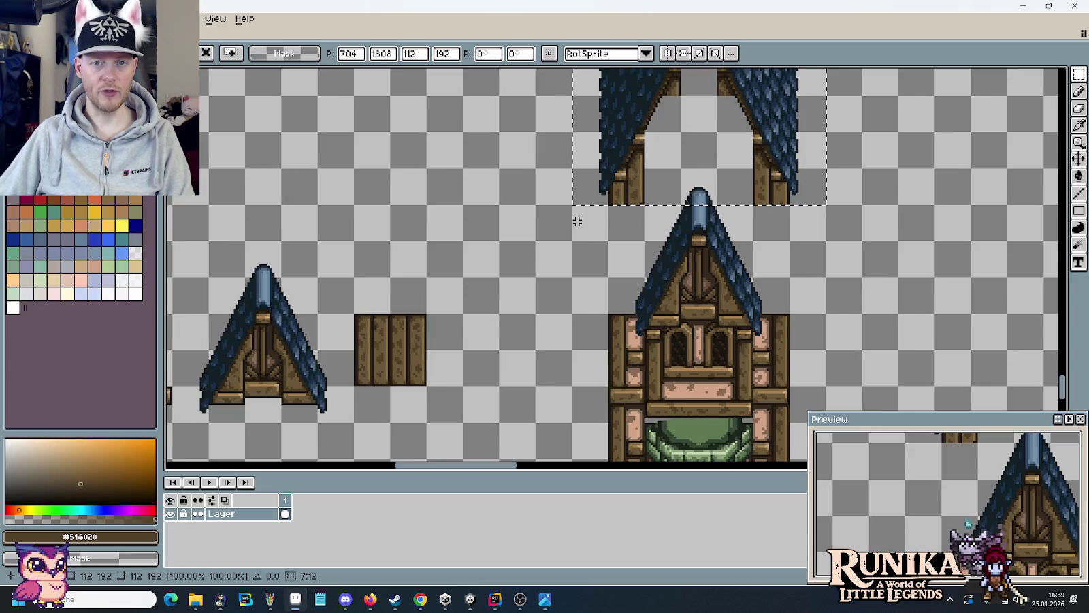
ctrl+scroll(576, 219, down, 1)
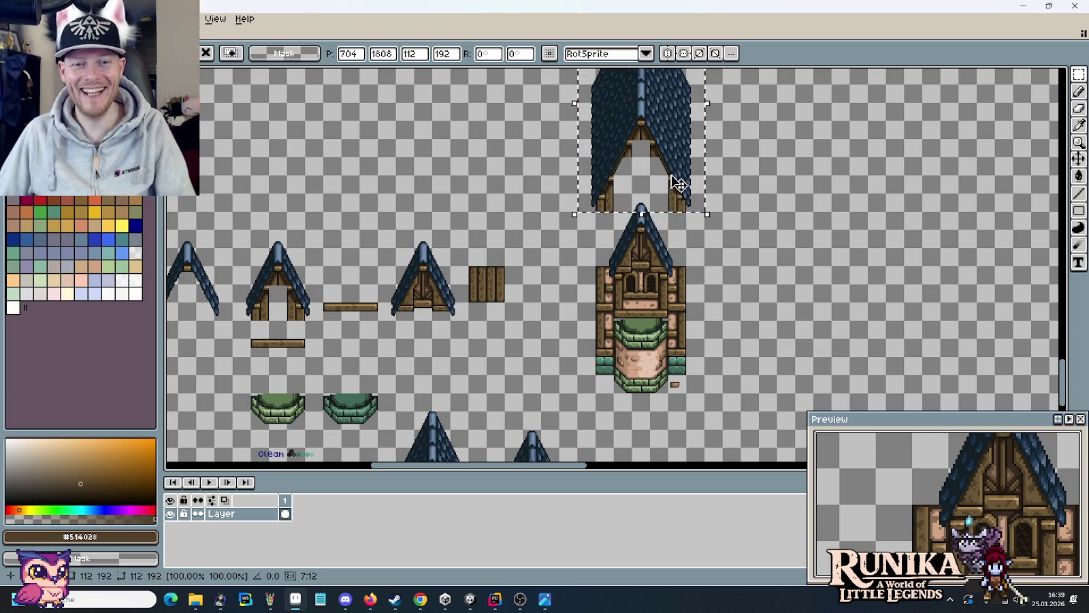
- After comparing with the reference image, drag the floating tall blue roof to the tower's right side
mouse_move(673, 169)
mouse_down()
mouse_move(667, 208)
mouse_move(684, 212)
mouse_up()
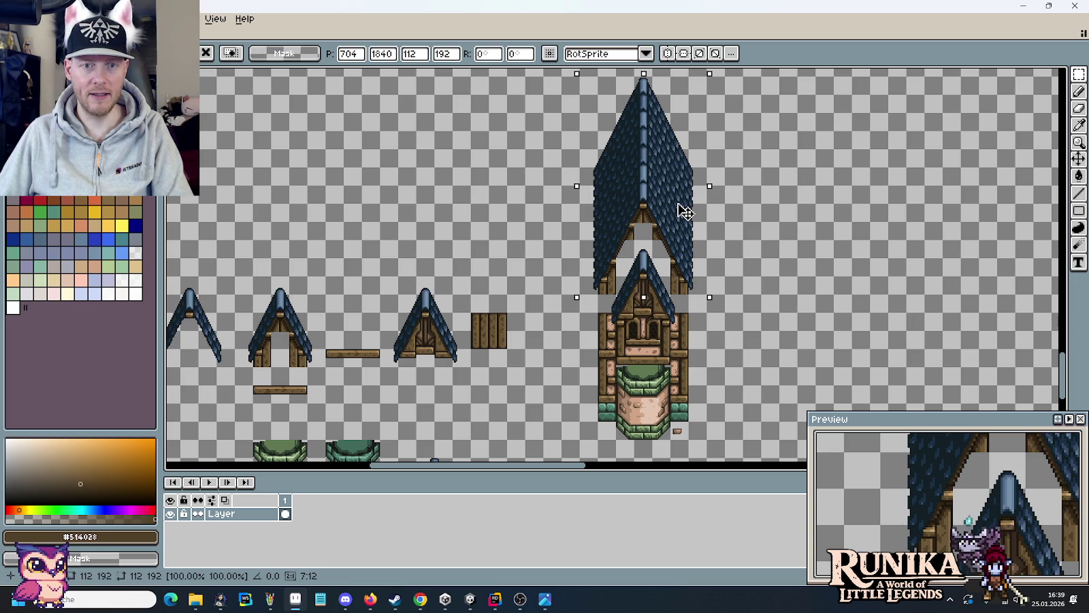
mouse_move(685, 213)
mouse_down()
mouse_move(681, 179)
mouse_move(659, 214)
mouse_move(659, 315)
mouse_move(661, 170)
mouse_move(666, 195)
mouse_up()
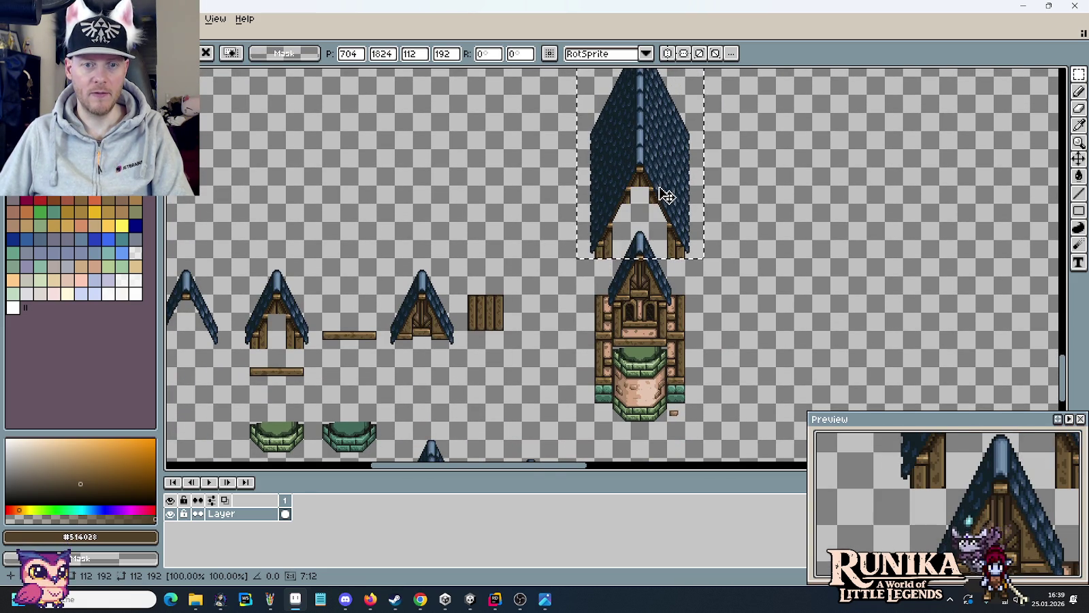
key(alt+Tab)
key(alt+Tab)
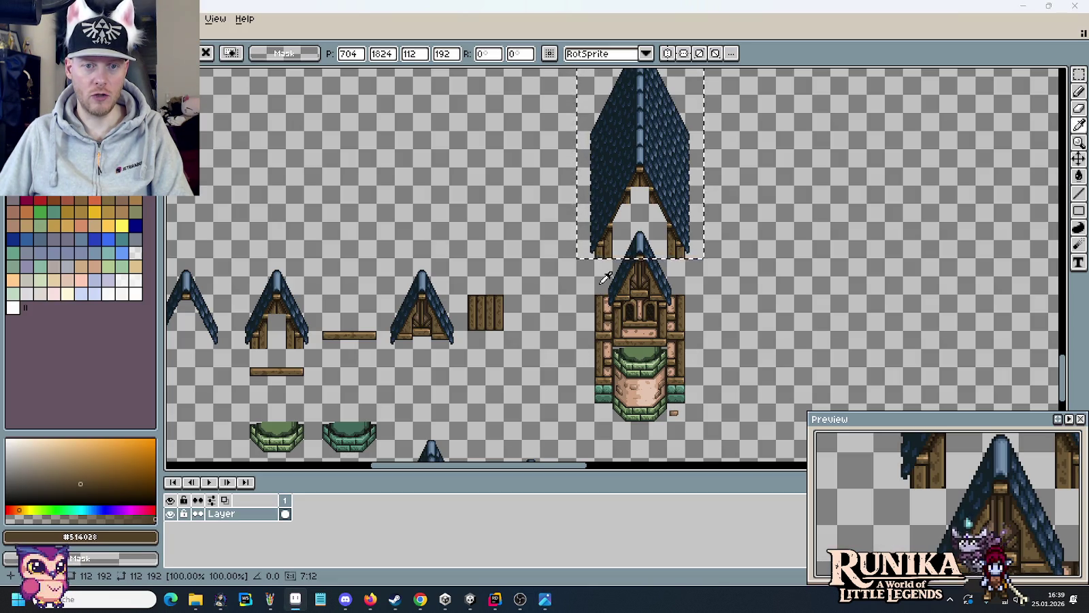
key(alt+Tab)
key(alt+Tab)
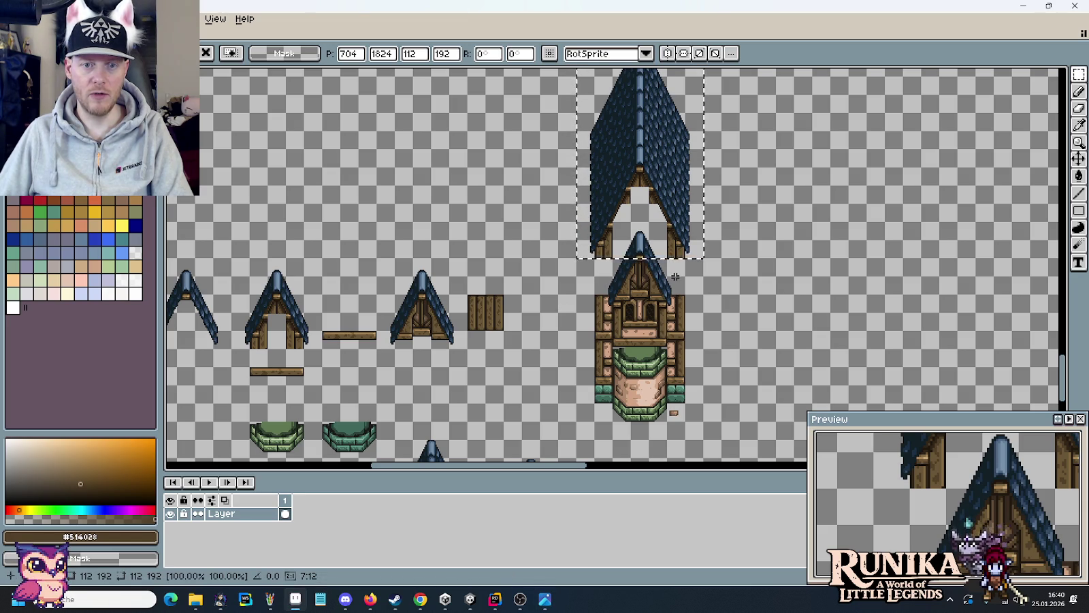
key(alt+Tab)
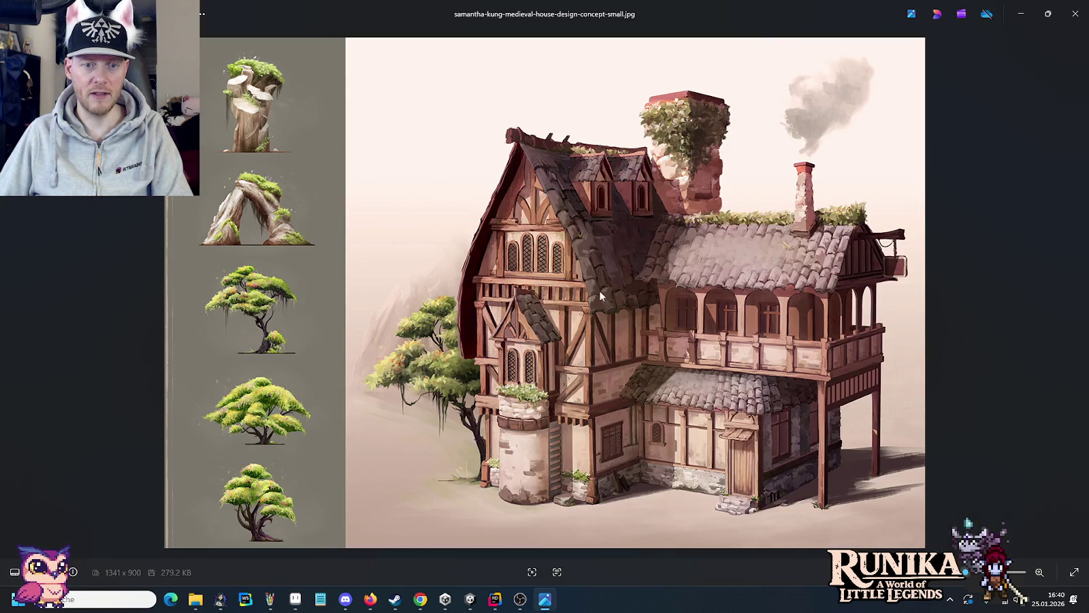
key(alt+Tab)
key(alt+Tab)
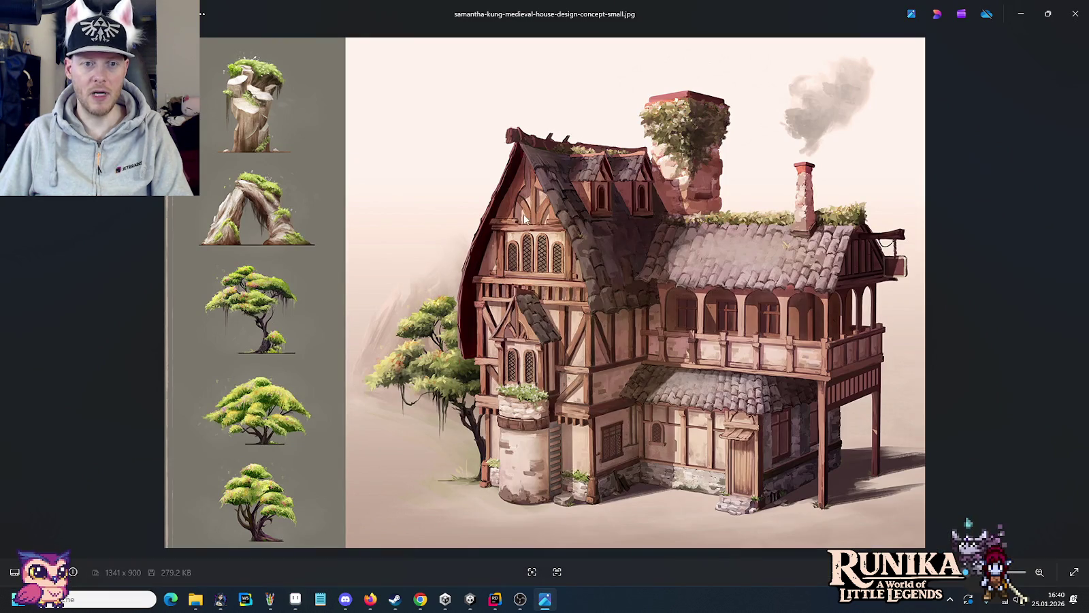
key(alt+Tab)
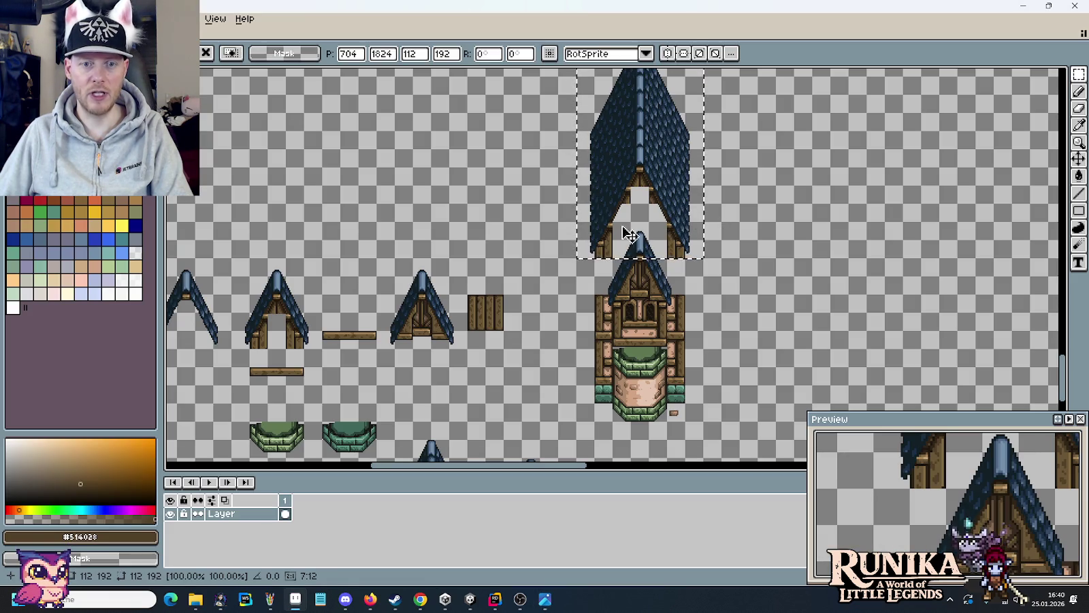
key(alt+Tab)
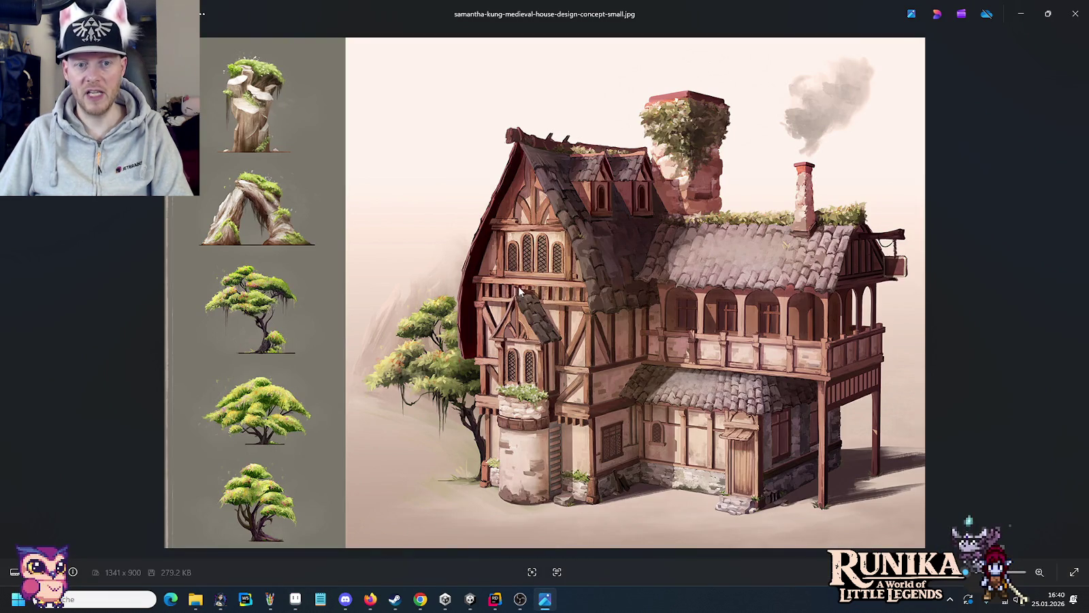
key(alt+Tab)
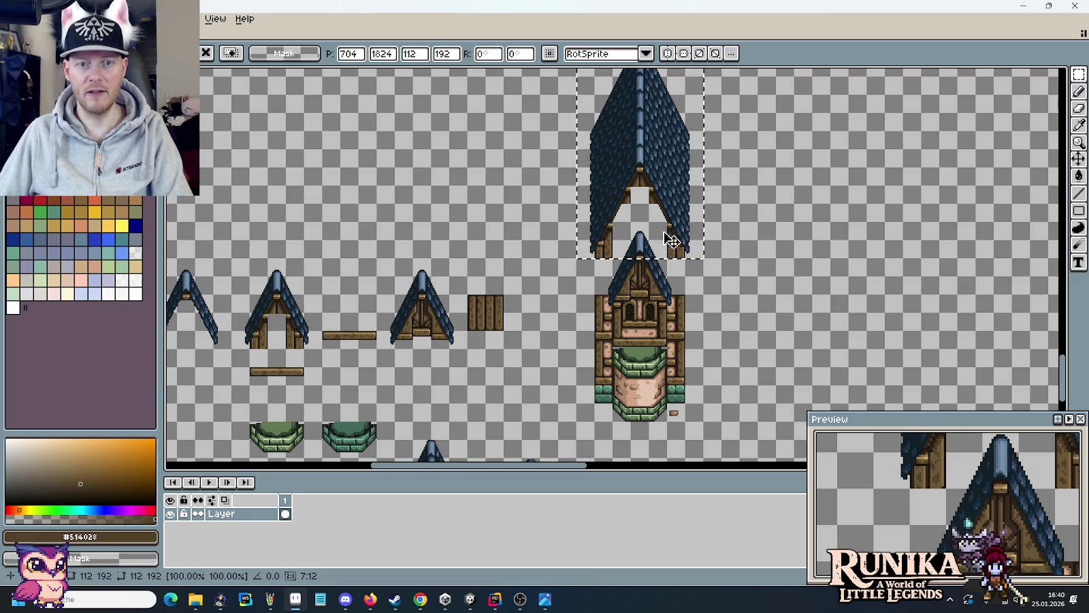
key(alt+Tab)
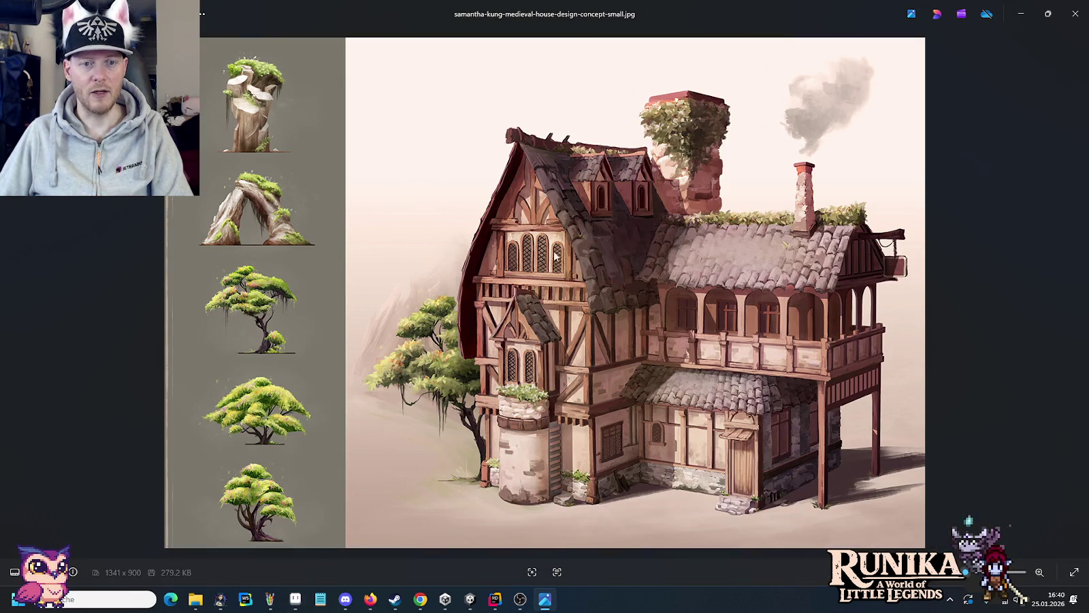
key(alt+Tab)
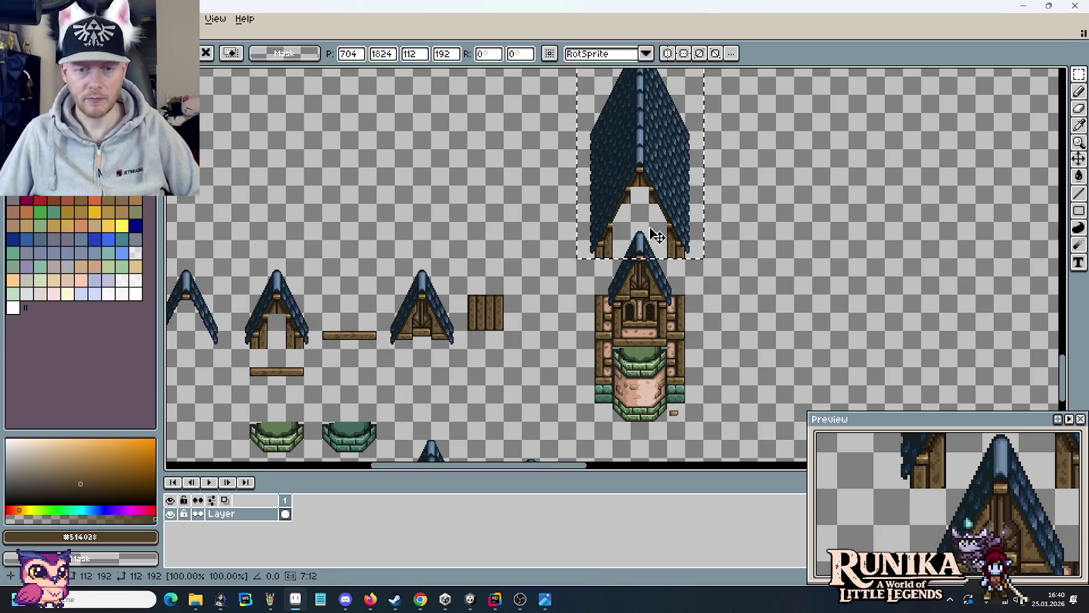
mouse_move(652, 227)
mouse_down()
mouse_move(772, 366)
mouse_move(604, 330)
mouse_move(382, 253)
mouse_up()
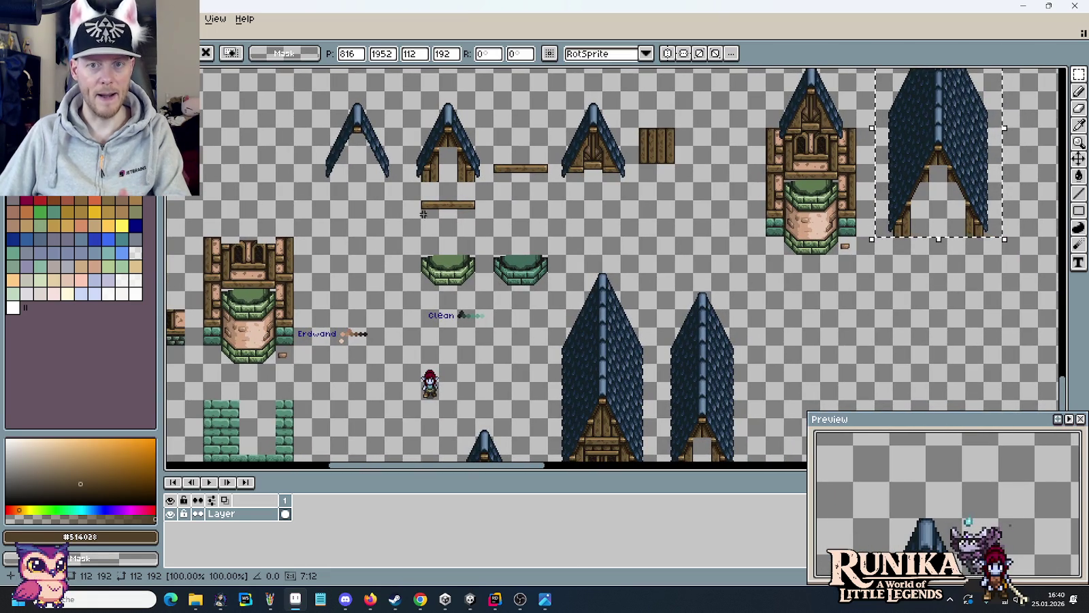
- Zoom in on the wooden window tile, select its arched windows part and check the concept image
drag(382, 253, 694, 224)
scroll(453, 210, up, 2)
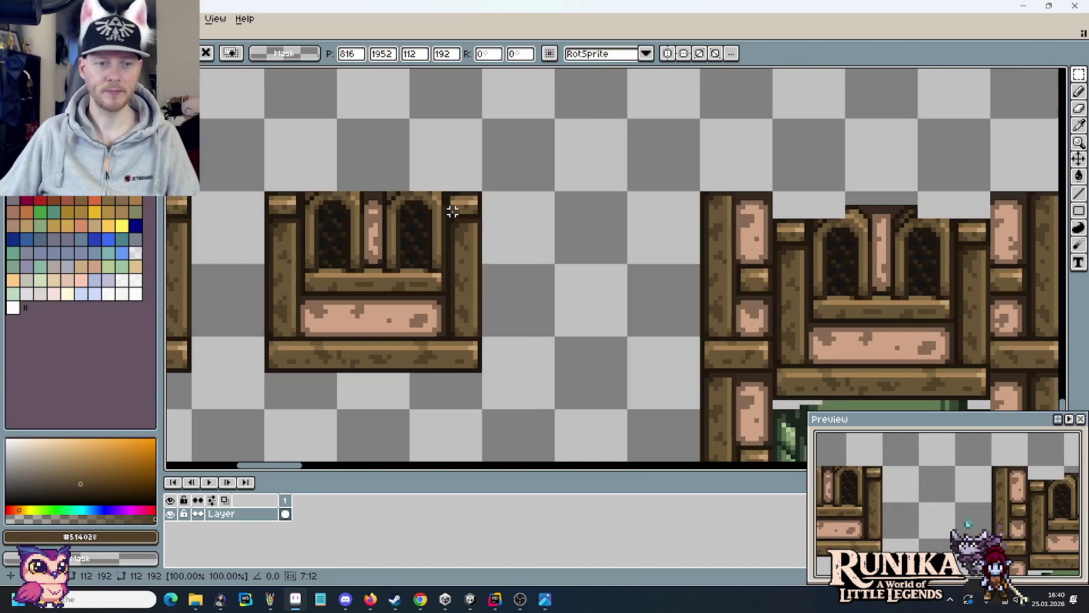
drag(447, 209, 606, 252)
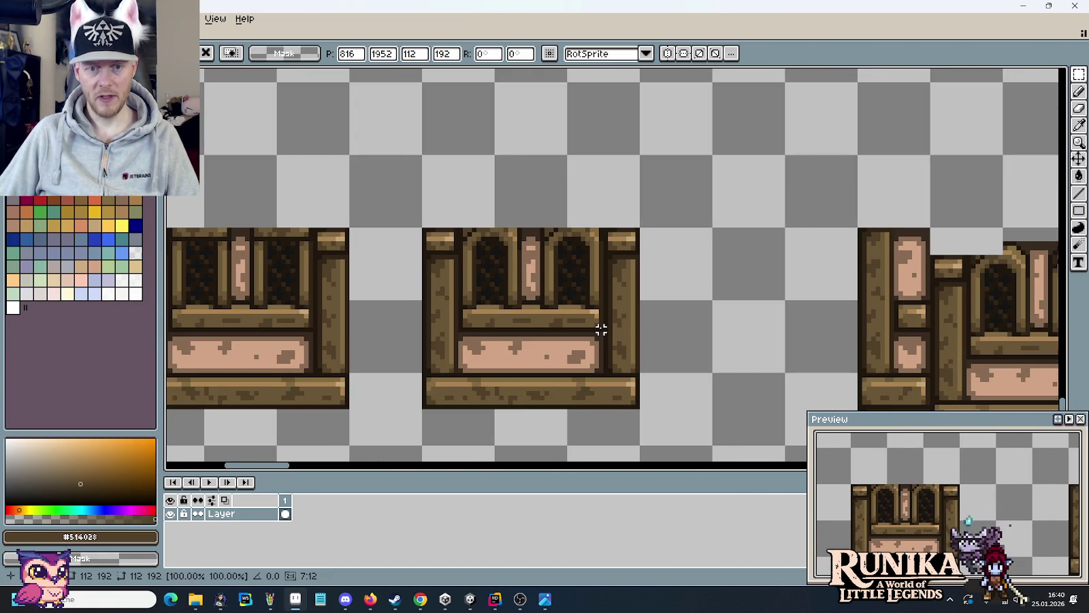
drag(601, 329, 465, 230)
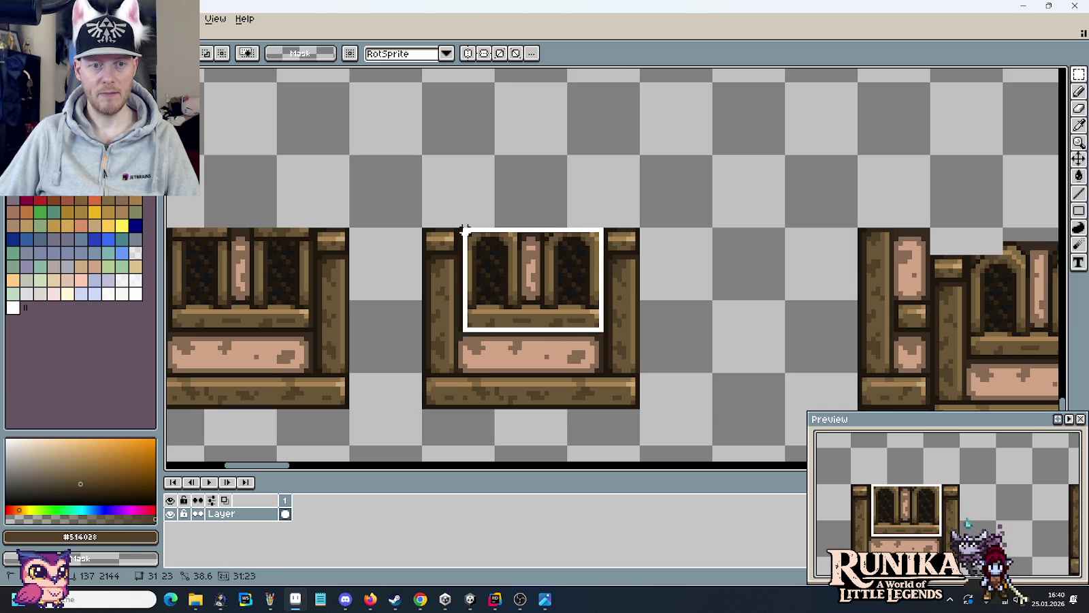
scroll(669, 267, down, 1)
scroll(758, 251, down, 1)
drag(758, 251, 322, 275)
key(alt+Tab)
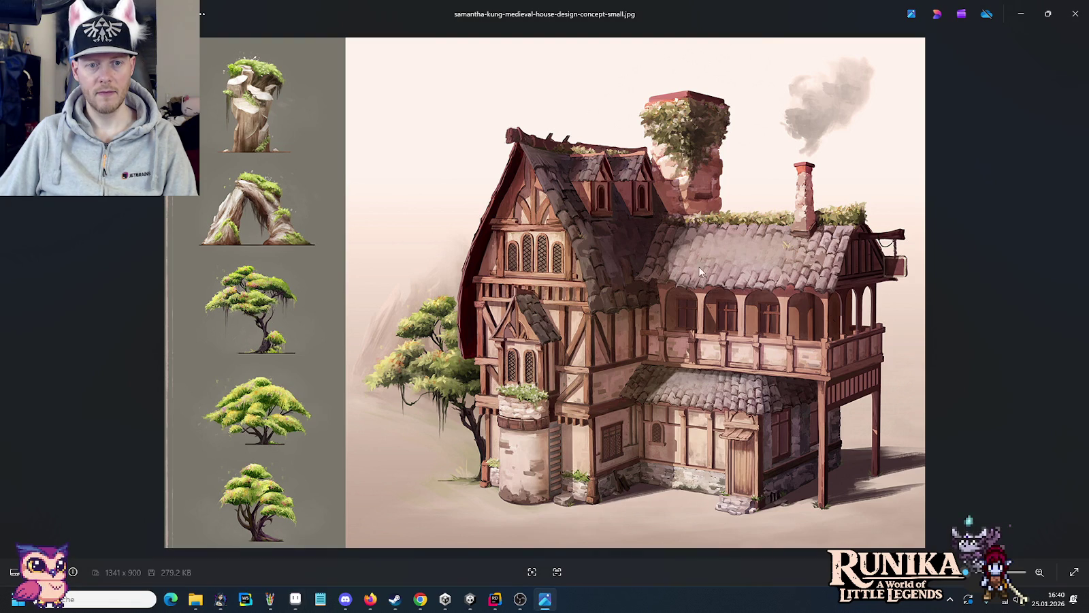
key(alt+Tab)
- Select the twin-window wall tile and commit it up and to the right, above the tower
drag(235, 317, 469, 310)
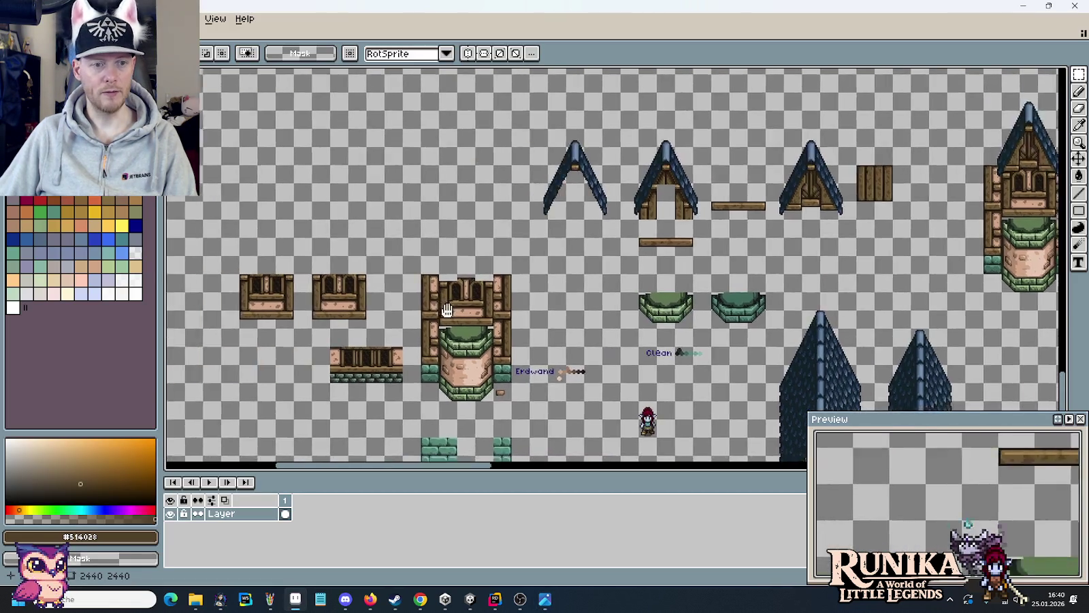
scroll(470, 311, up, 3)
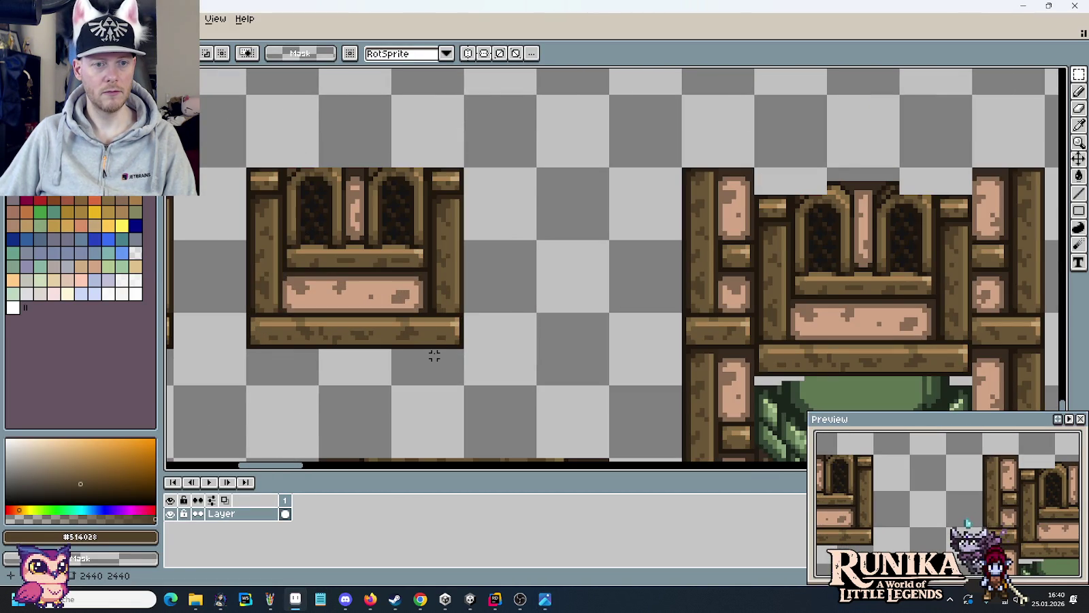
drag(434, 356, 280, 218)
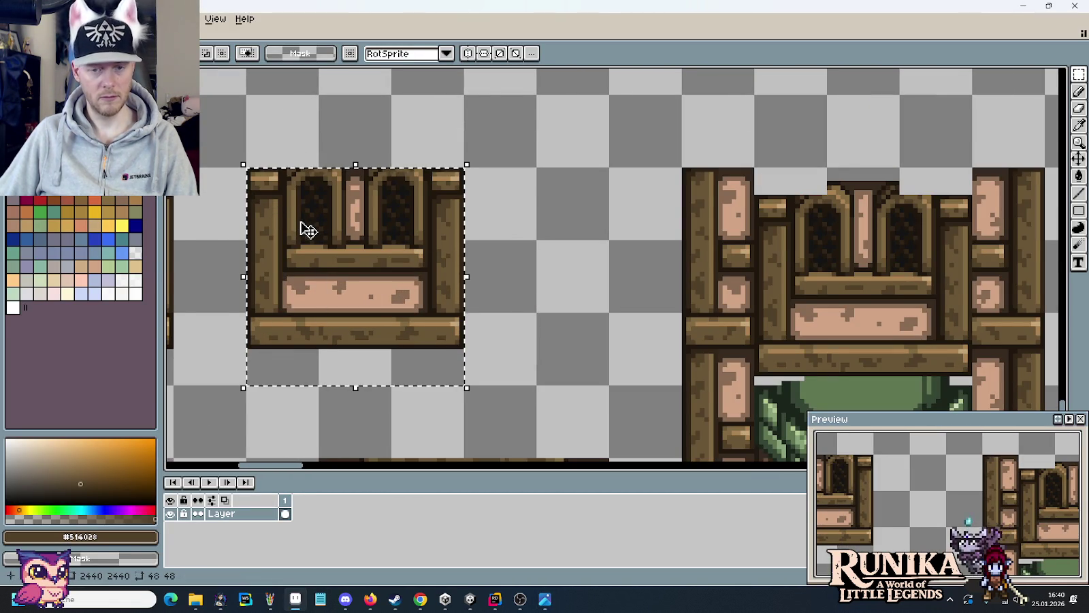
scroll(306, 232, down, 2)
scroll(534, 210, up, 1)
scroll(517, 258, up, 1)
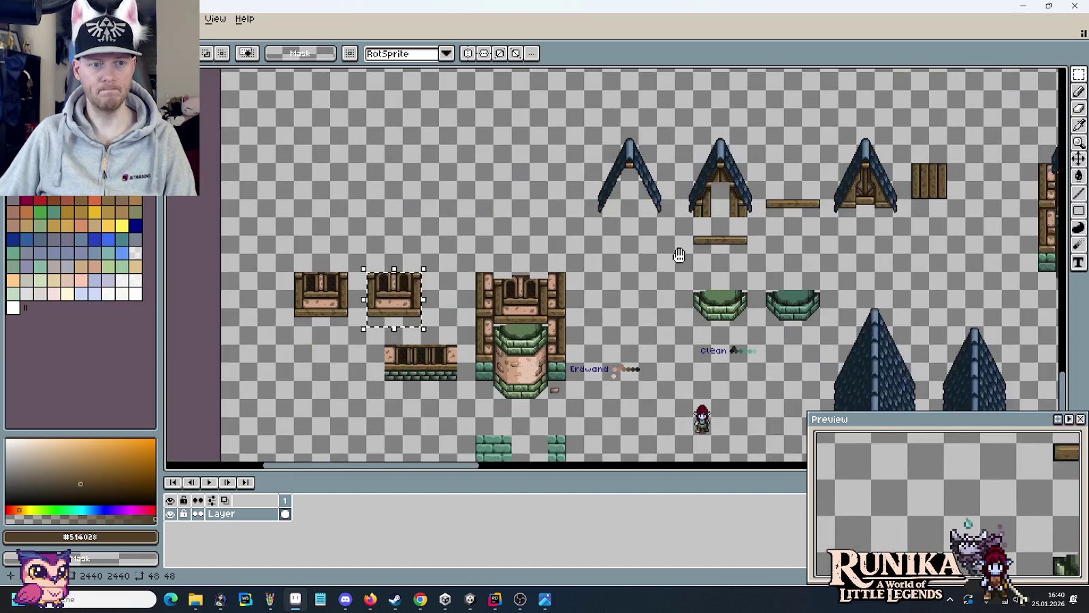
scroll(511, 279, up, 1)
scroll(508, 285, up, 1)
key(alt+Tab)
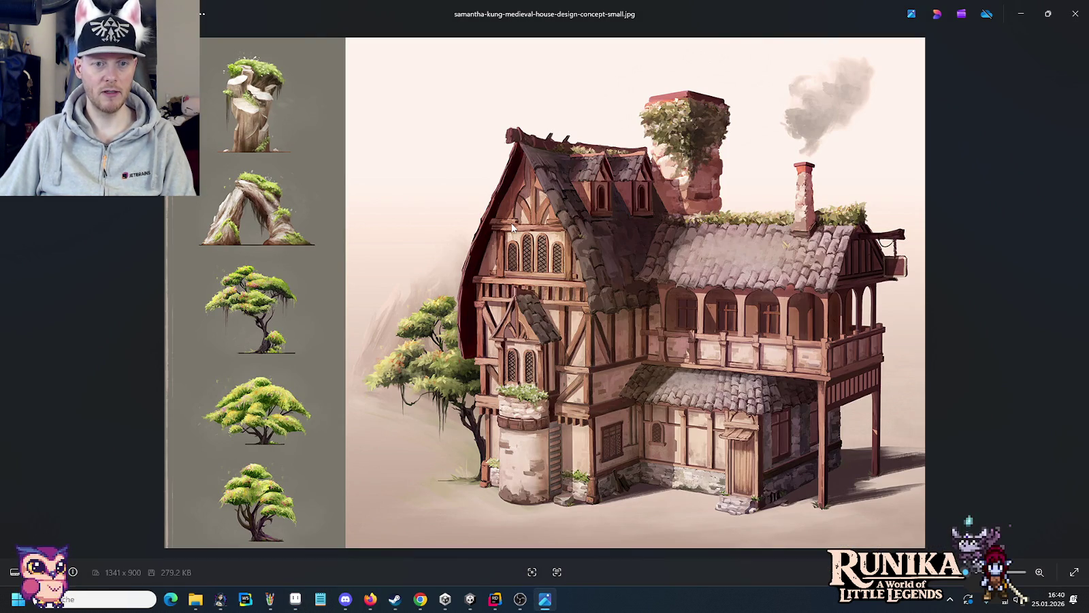
key(alt+Tab)
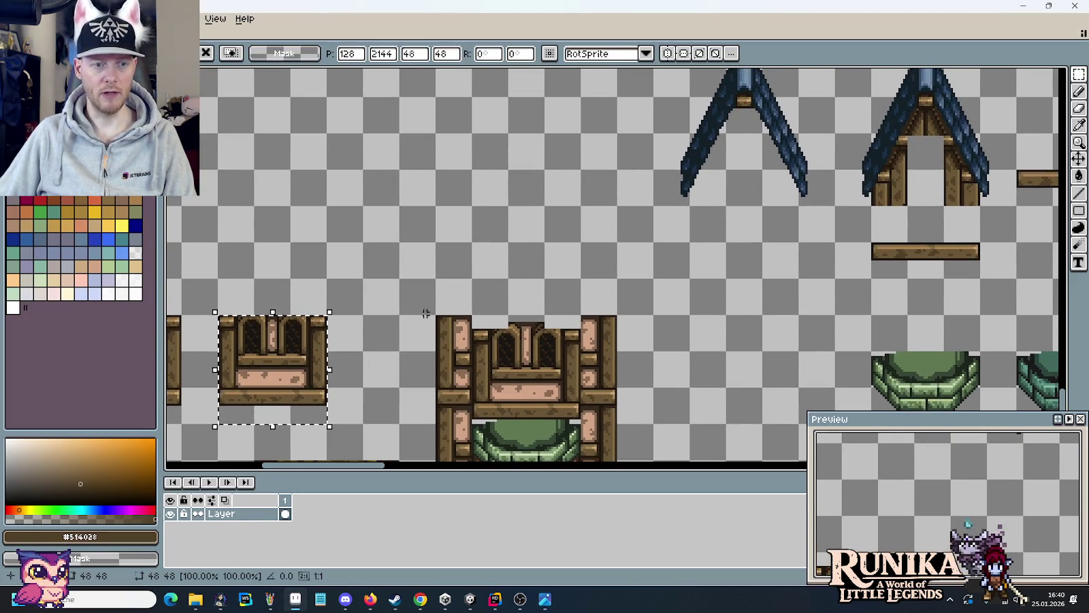
drag(326, 346, 532, 215)
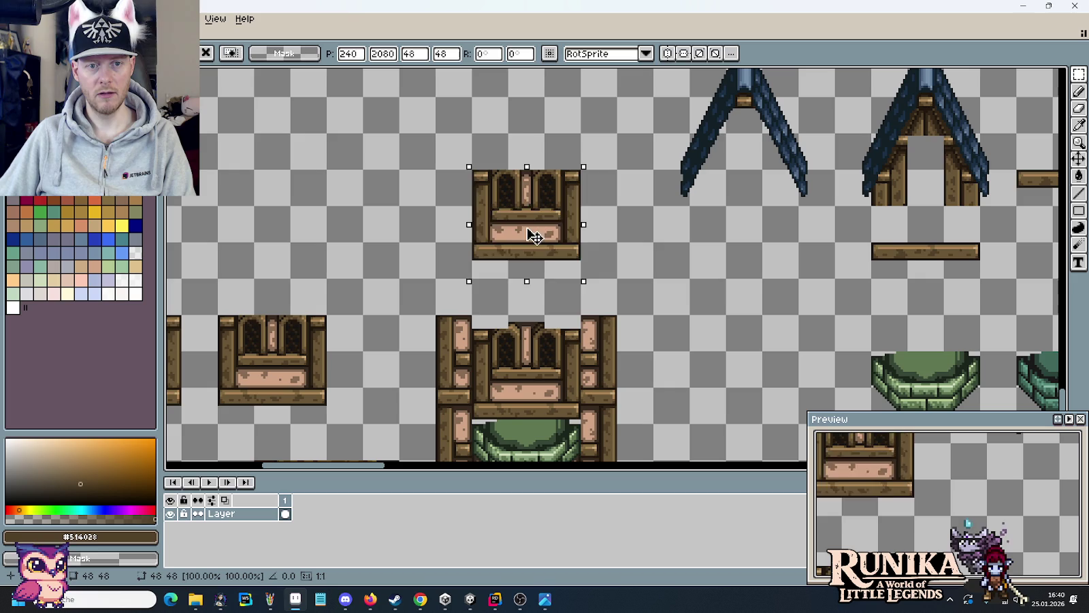
key(Return)
scroll(551, 230, up, 4)
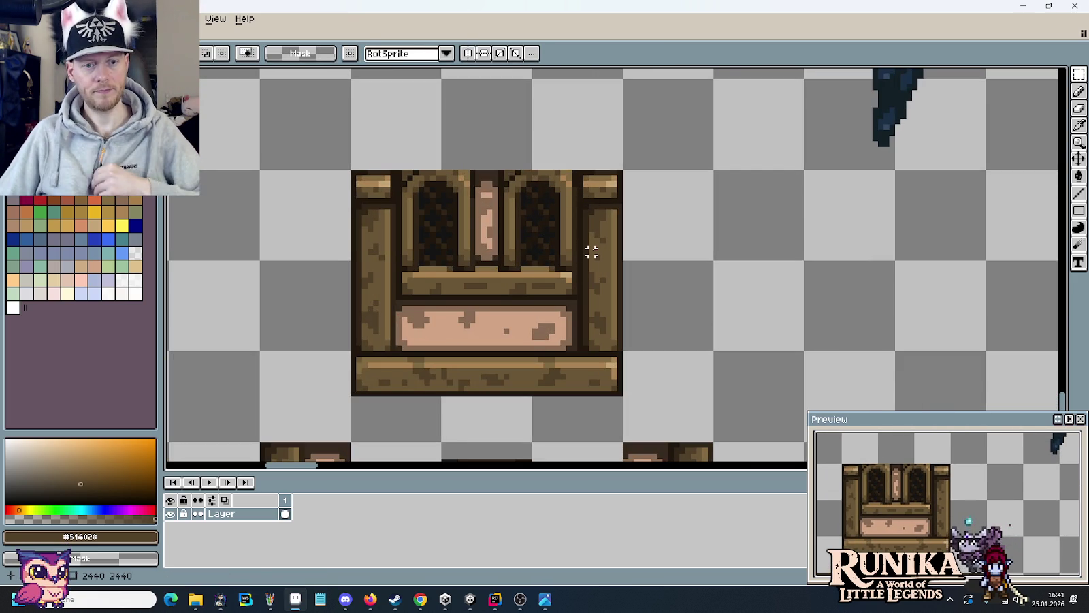
scroll(497, 212, up, 3)
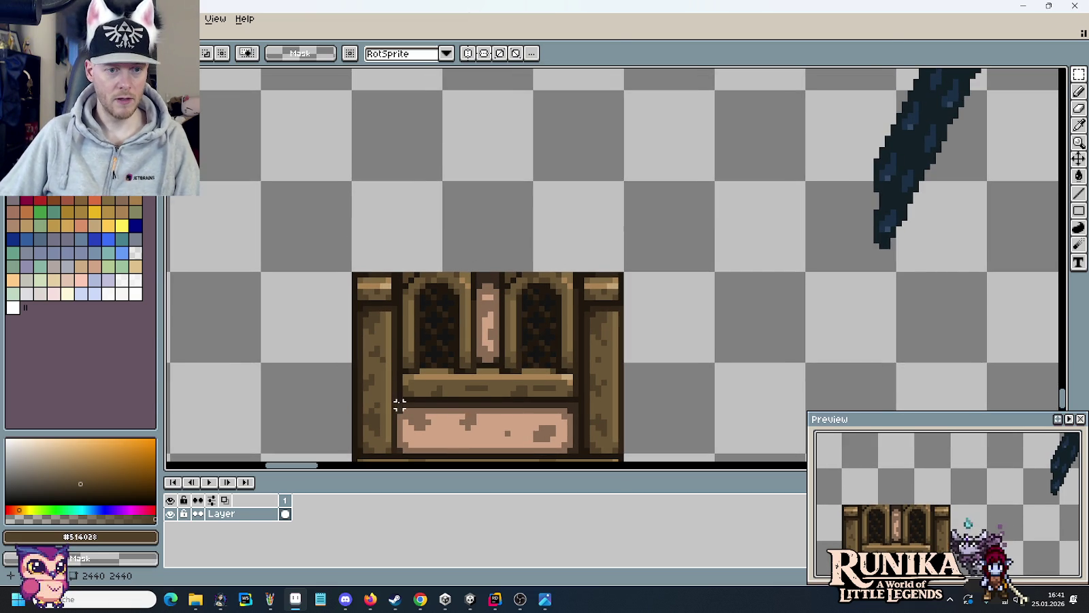
- Pull the left and middle arched windows out of the wall tile into the top row
drag(395, 400, 355, 353)
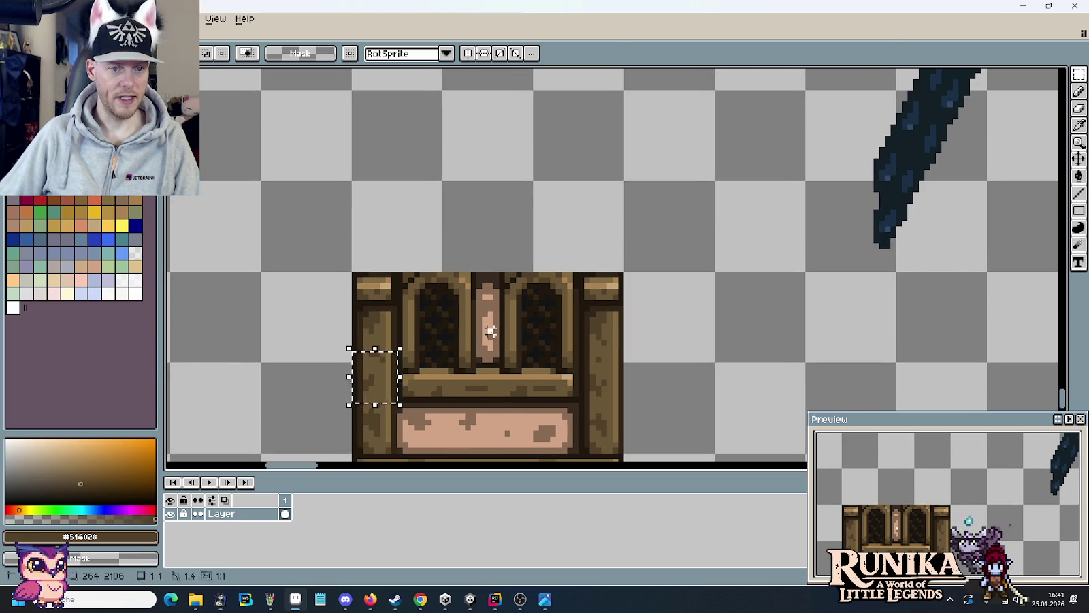
drag(400, 400, 479, 270)
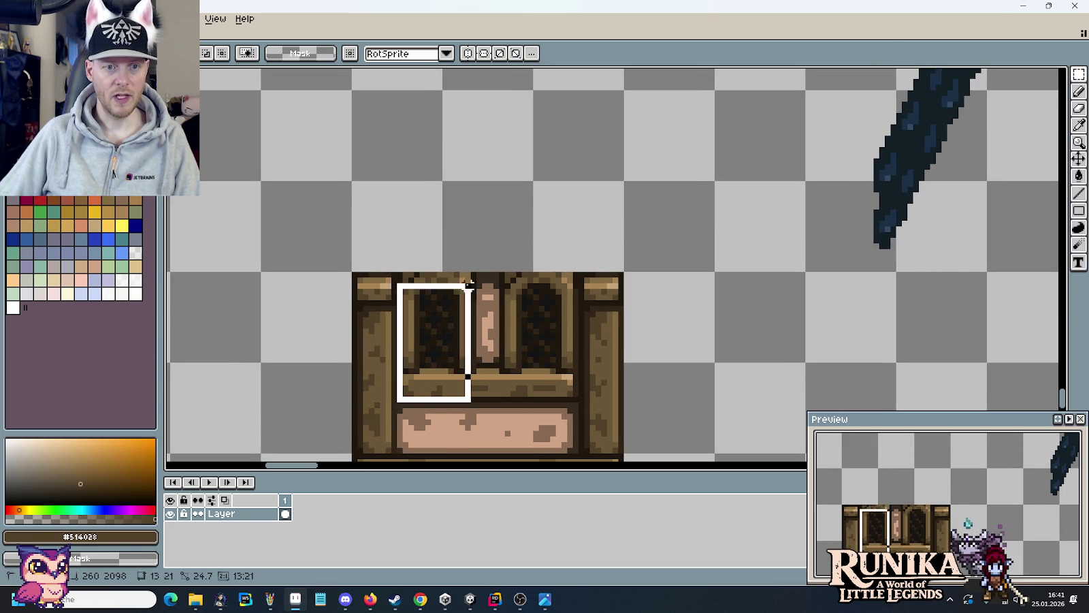
drag(458, 373, 414, 150)
scroll(474, 170, up, 1)
scroll(547, 251, down, 1)
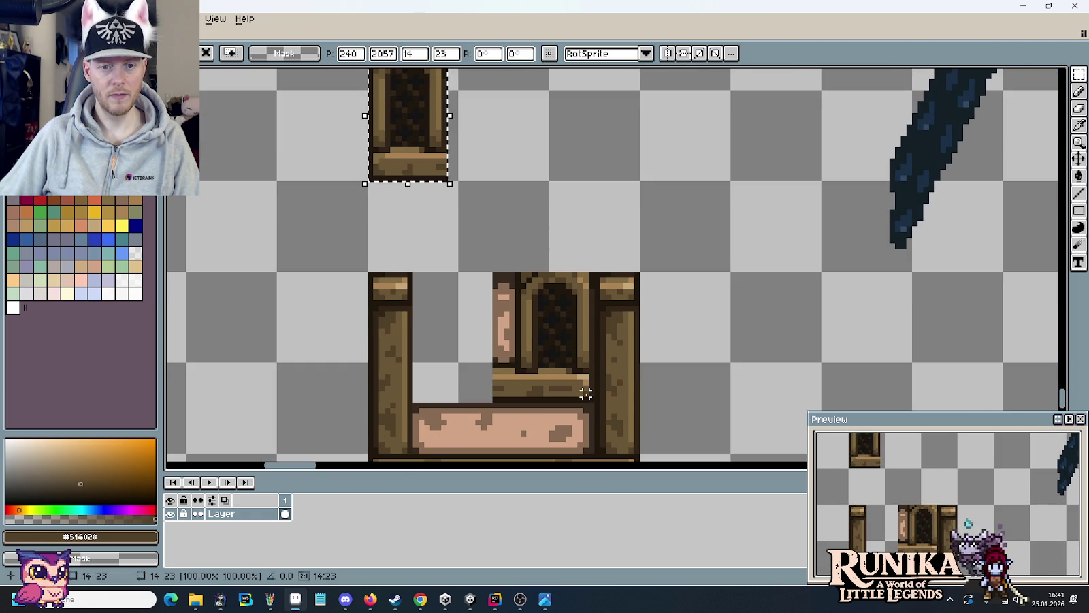
drag(591, 400, 517, 273)
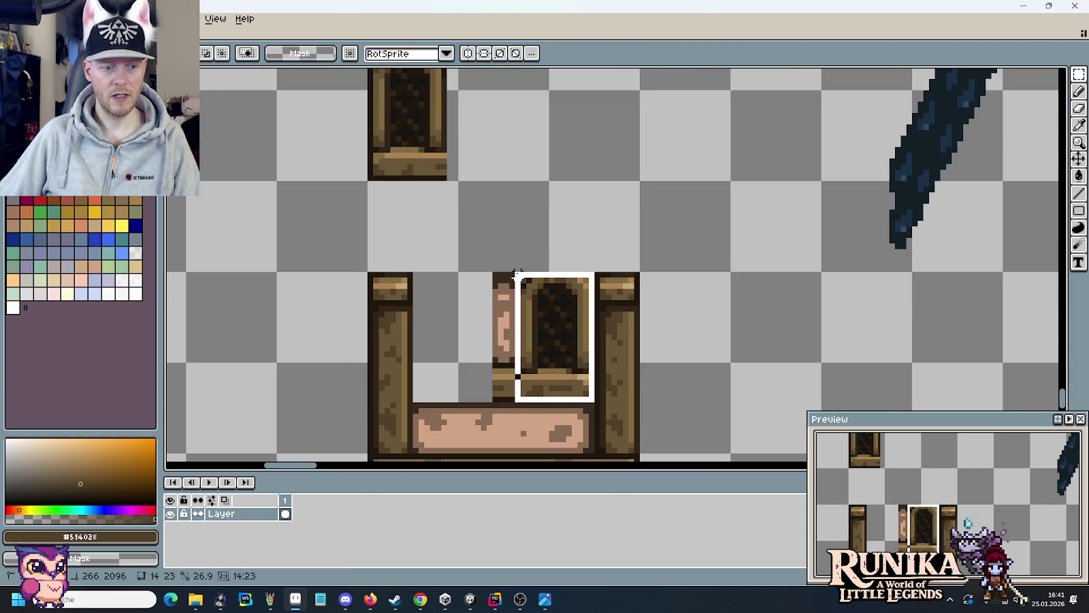
drag(545, 341, 591, 126)
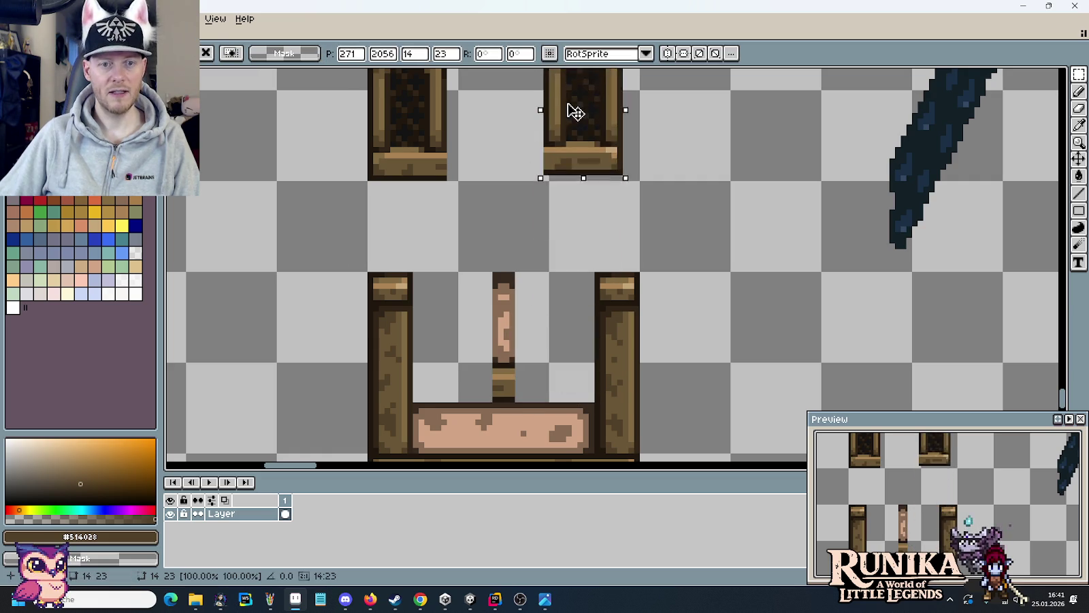
- Settle the floating arch and move another arched window piece beside its neighbour
drag(595, 269, 632, 314)
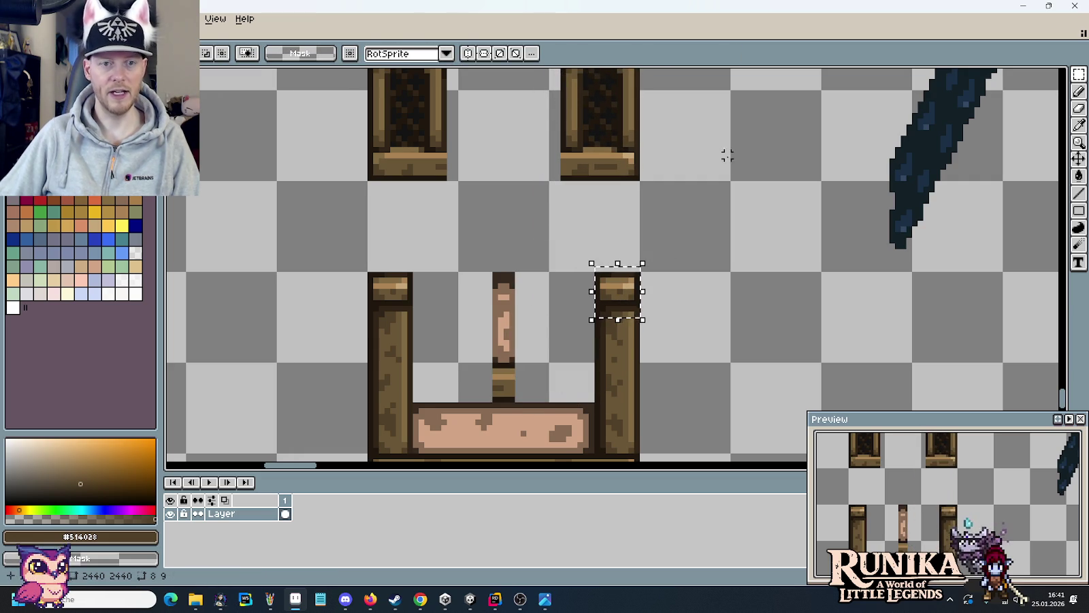
scroll(724, 204, up, 3)
mouse_move(547, 178)
mouse_down()
mouse_move(643, 342)
mouse_move(574, 208)
mouse_up()
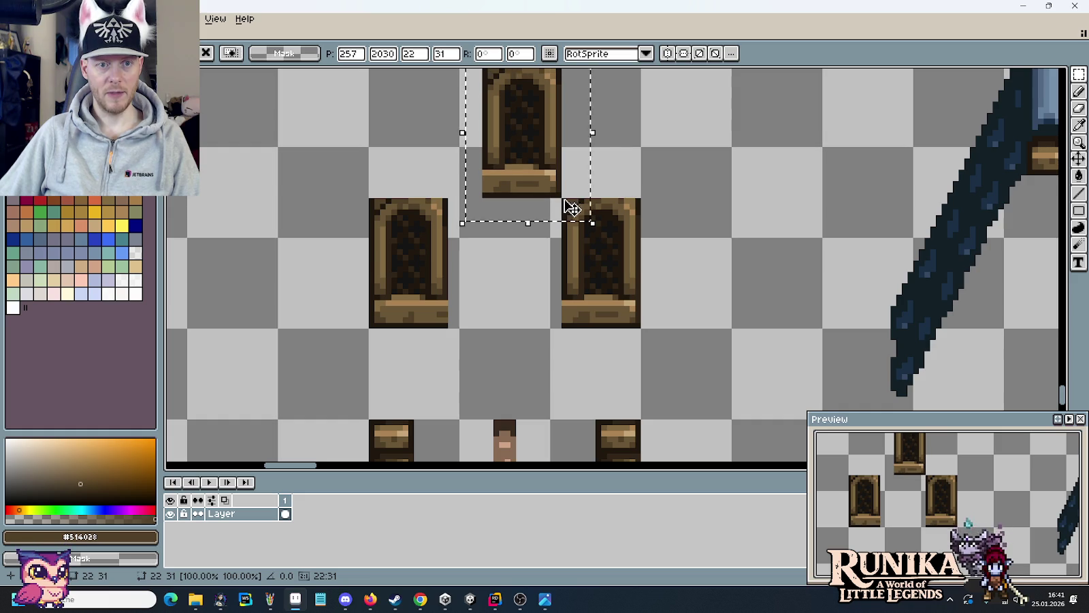
scroll(574, 208, up, 3)
drag(589, 261, 596, 255)
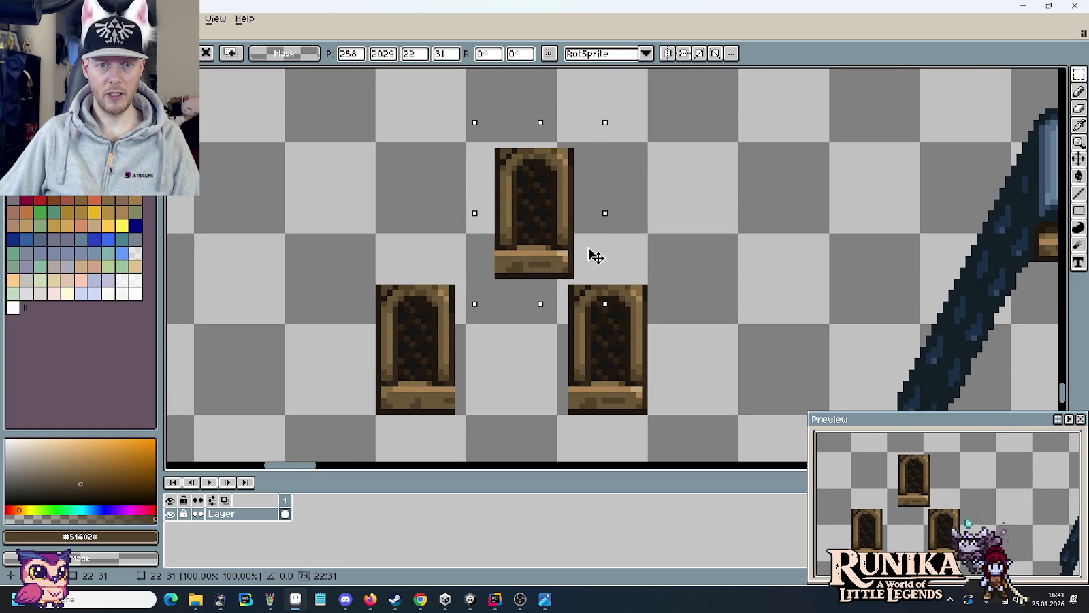
mouse_move(350, 247)
mouse_down()
mouse_move(475, 417)
mouse_move(531, 274)
mouse_move(433, 235)
mouse_up()
key(alt+Tab)
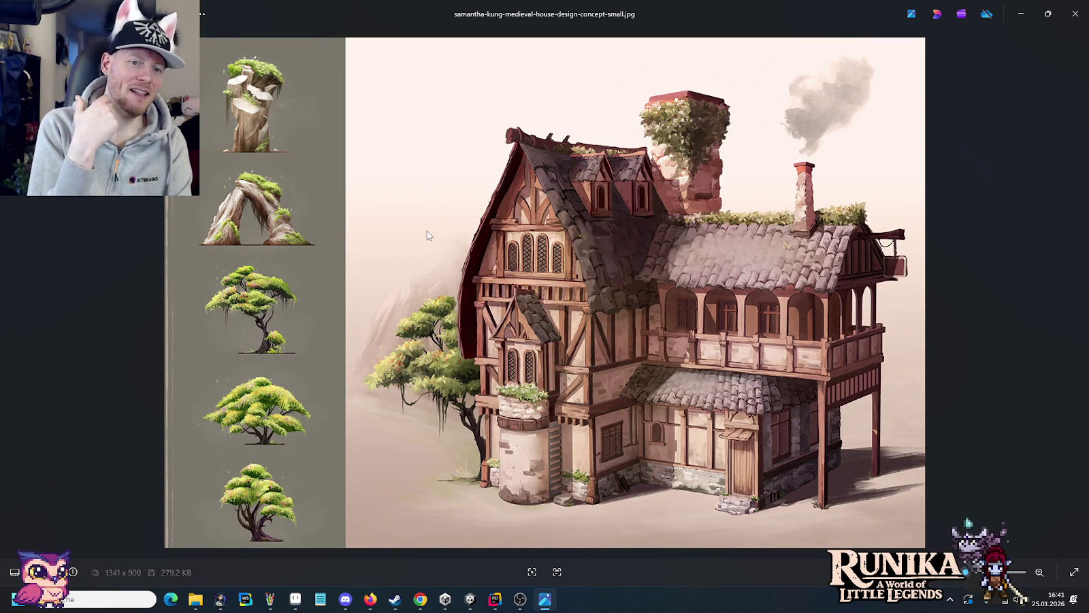
key(alt+Tab)
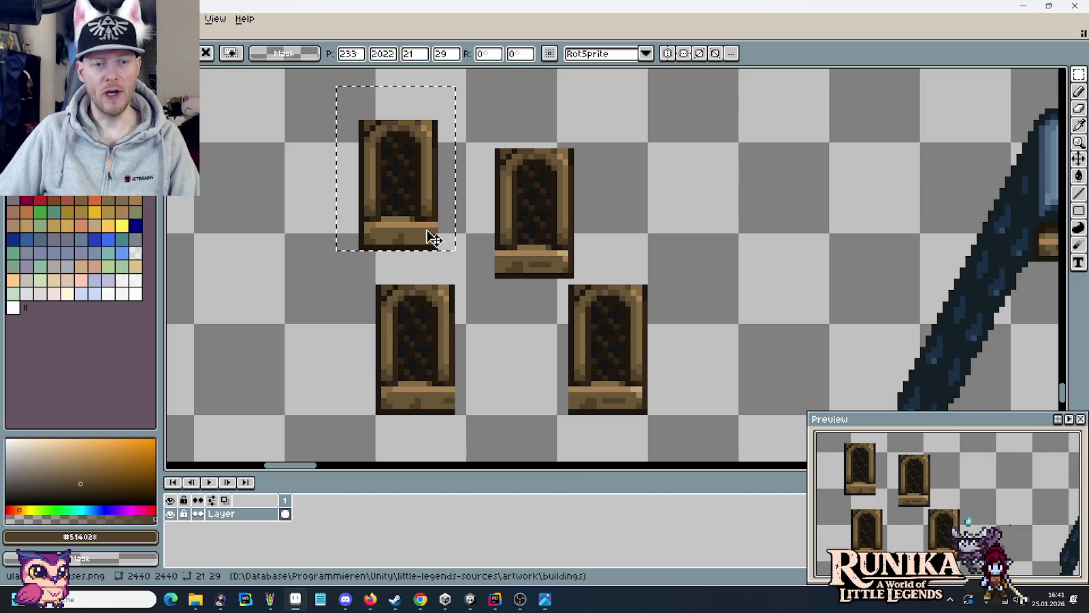
drag(429, 235, 482, 253)
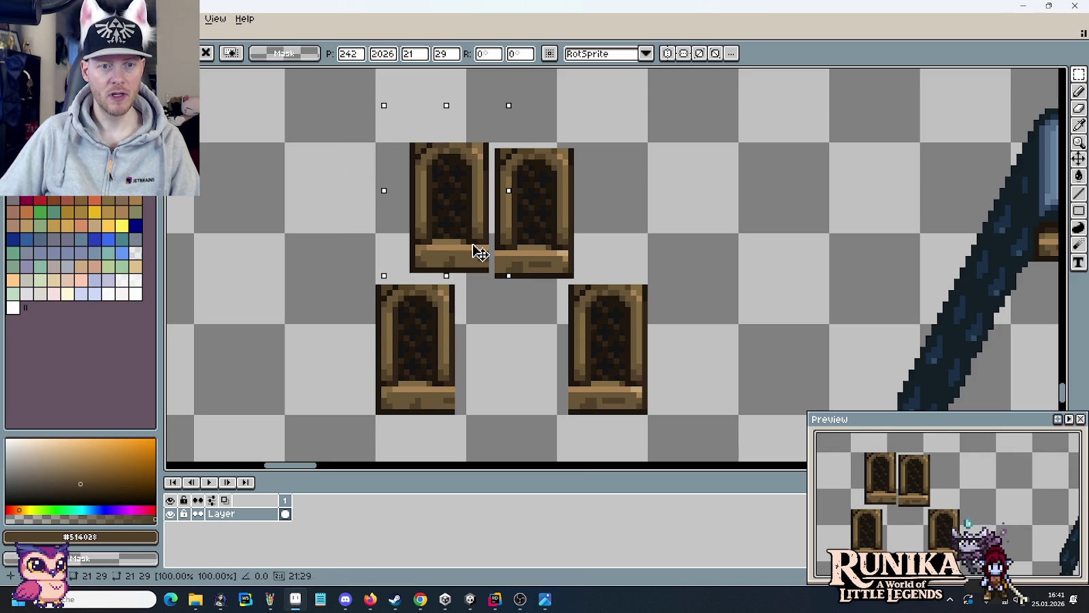
- Try joining two arches into a double window, then separate the left arch again
mouse_move(597, 121)
mouse_down()
mouse_move(497, 282)
mouse_move(515, 258)
mouse_up()
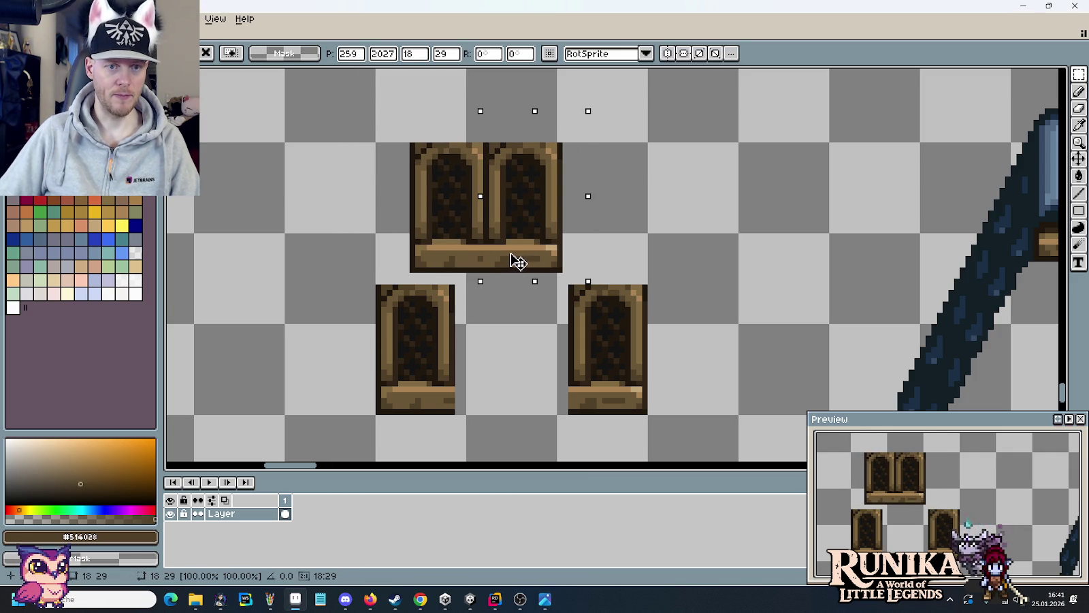
drag(516, 260, 540, 258)
mouse_move(382, 121)
mouse_down()
mouse_move(499, 267)
mouse_move(484, 257)
mouse_move(519, 262)
mouse_up()
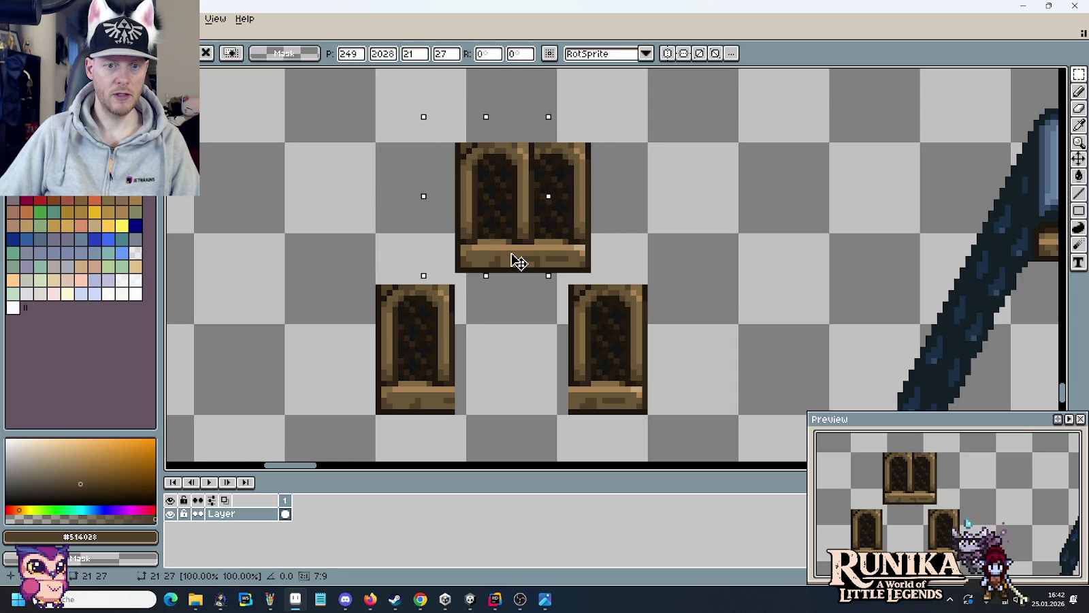
drag(518, 262, 463, 256)
key(alt+Tab)
key(alt+Tab)
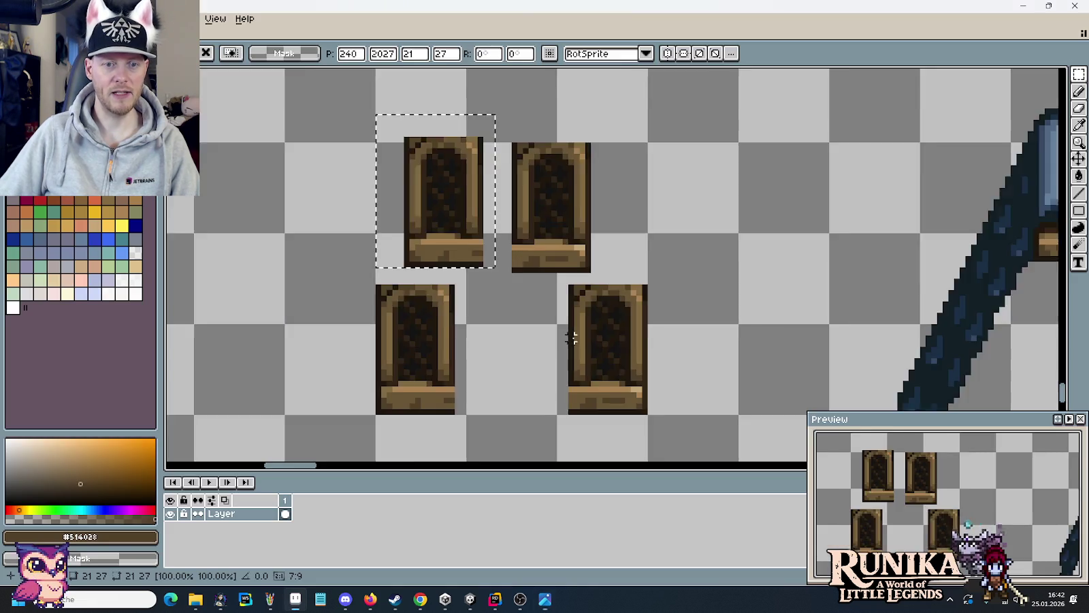
- Pan and zoom over the wall, door and roof tiles until the arched window pieces are in view
scroll(498, 204, down, 2)
scroll(498, 204, down, 2)
scroll(498, 188, down, 5)
drag(498, 188, 533, 412)
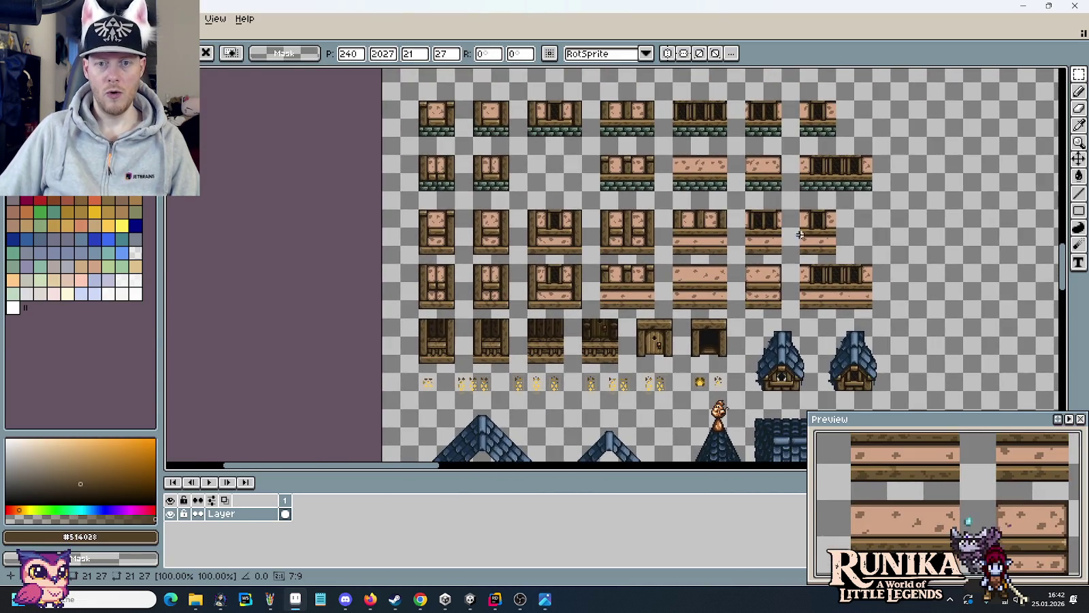
scroll(782, 220, up, 2)
drag(643, 162, 758, 274)
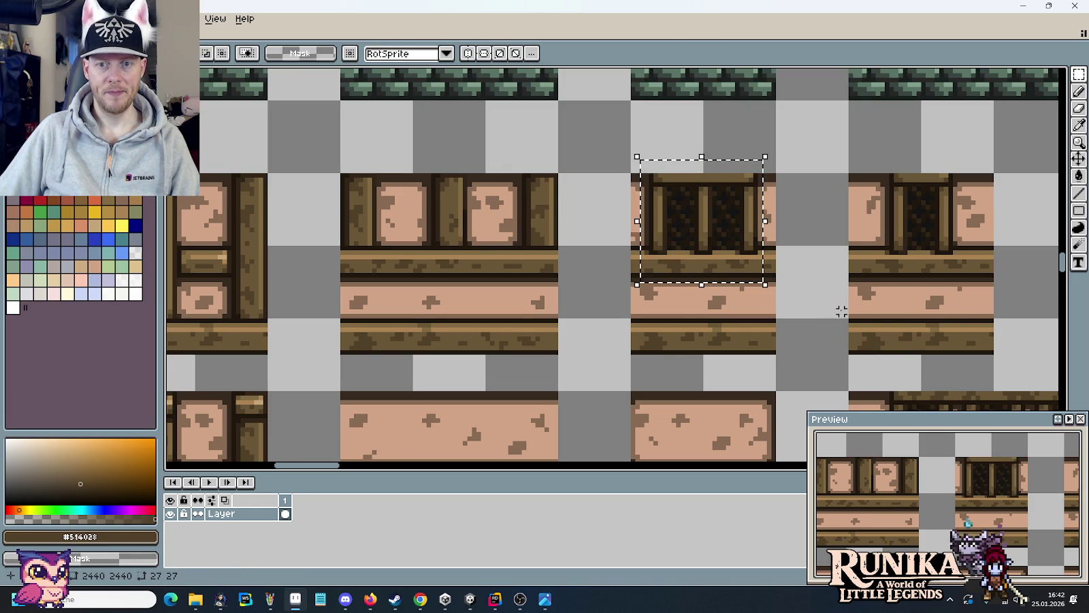
scroll(647, 336, down, 2)
scroll(598, 367, down, 5)
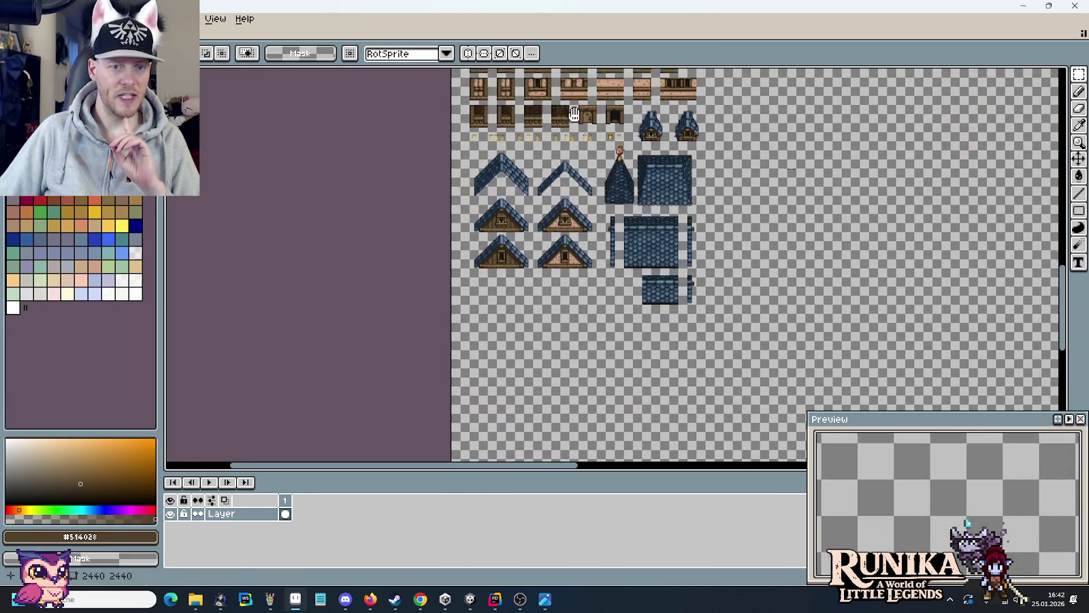
scroll(593, 361, down, 3)
scroll(586, 354, up, 2)
scroll(578, 344, up, 3)
drag(503, 281, 559, 330)
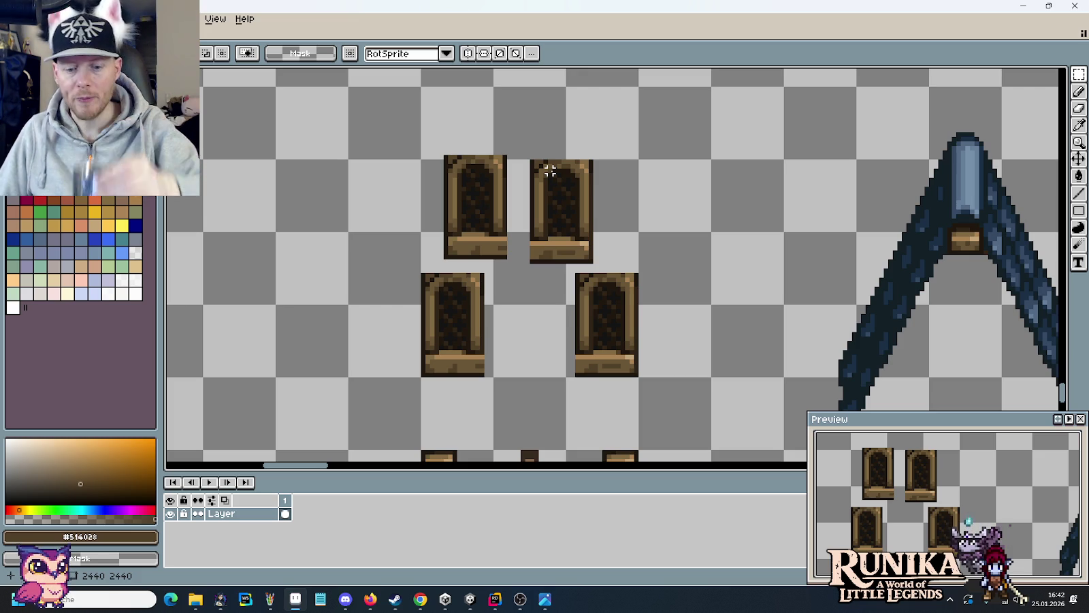
scroll(554, 164, up, 1)
scroll(553, 163, up, 1)
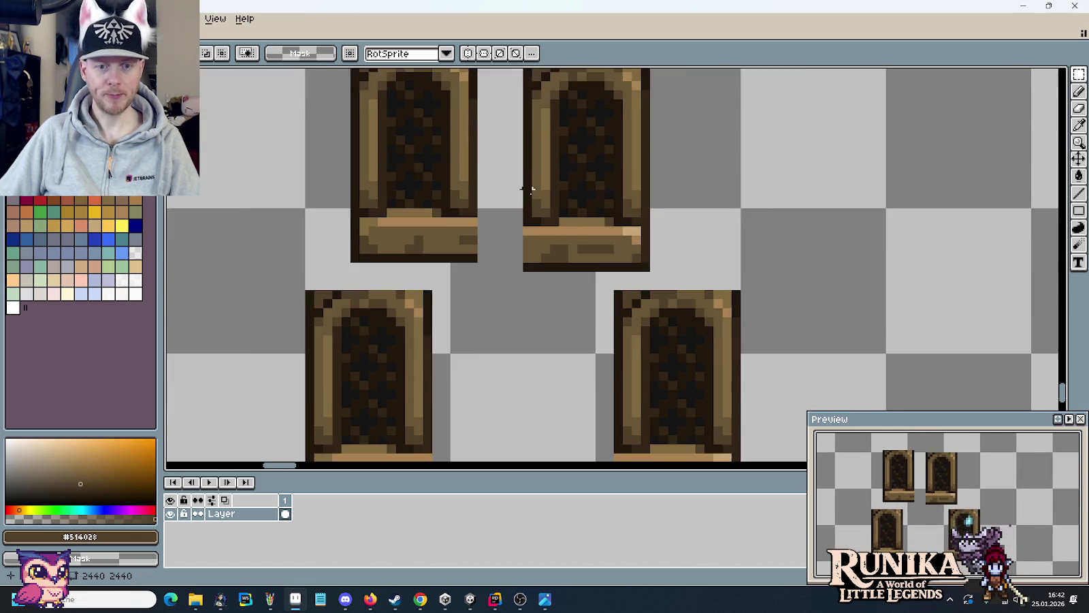
scroll(517, 224, down, 1)
scroll(530, 206, down, 1)
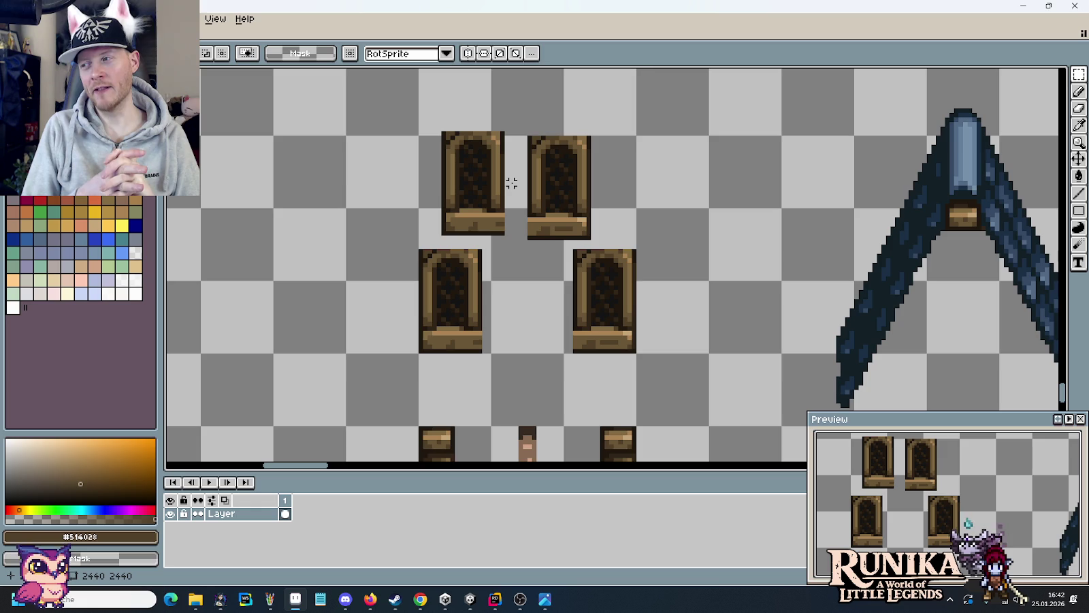
- Push the four arched windows against each other into one row and set the last one
drag(493, 114, 539, 220)
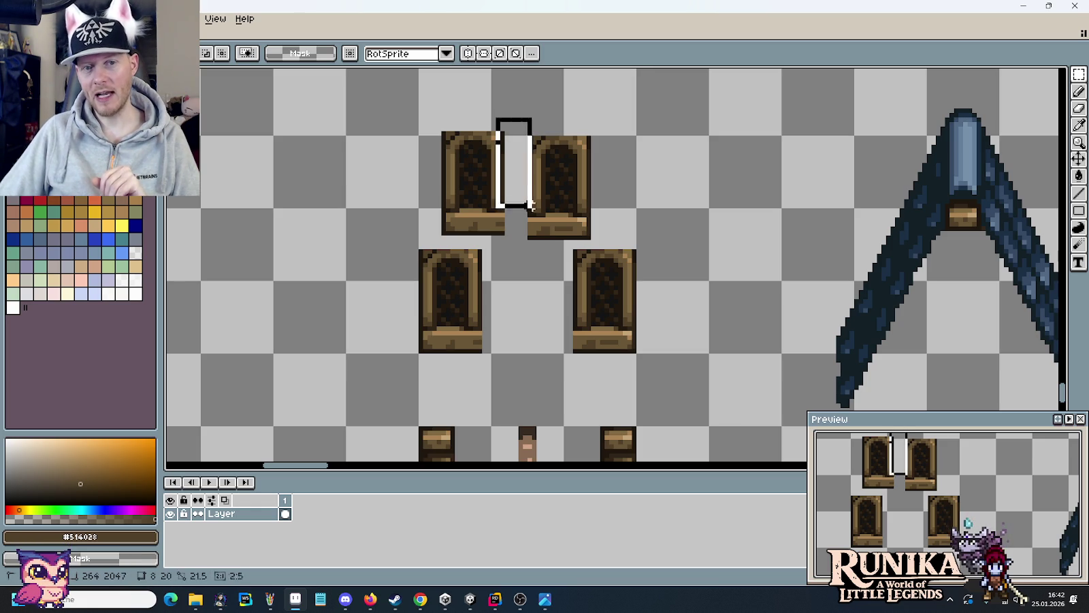
drag(570, 160, 607, 320)
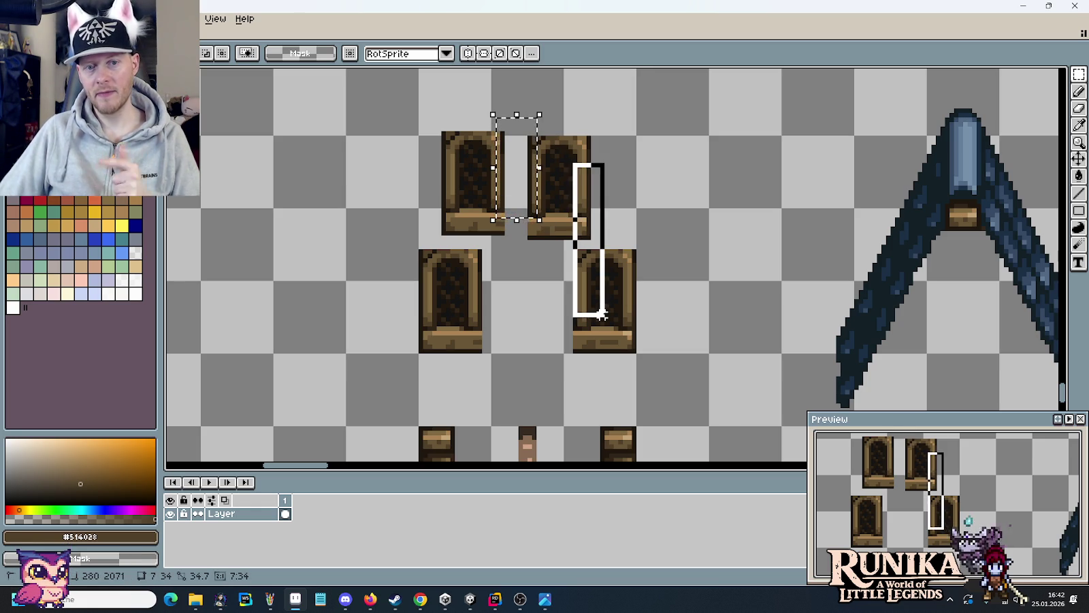
drag(423, 186, 493, 304)
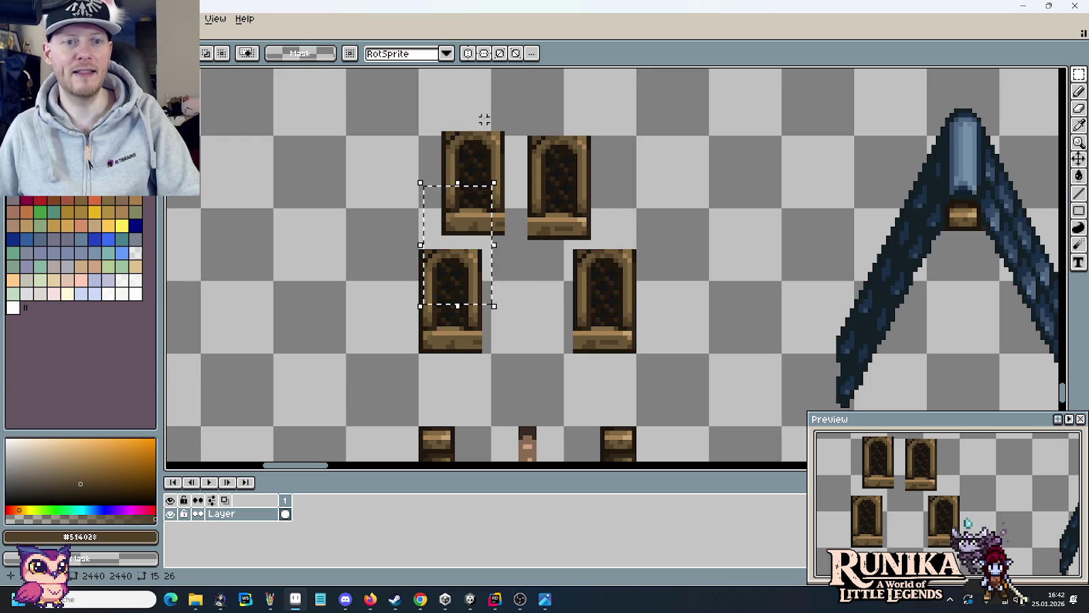
mouse_move(511, 115)
mouse_down()
mouse_move(630, 242)
mouse_move(589, 213)
mouse_up()
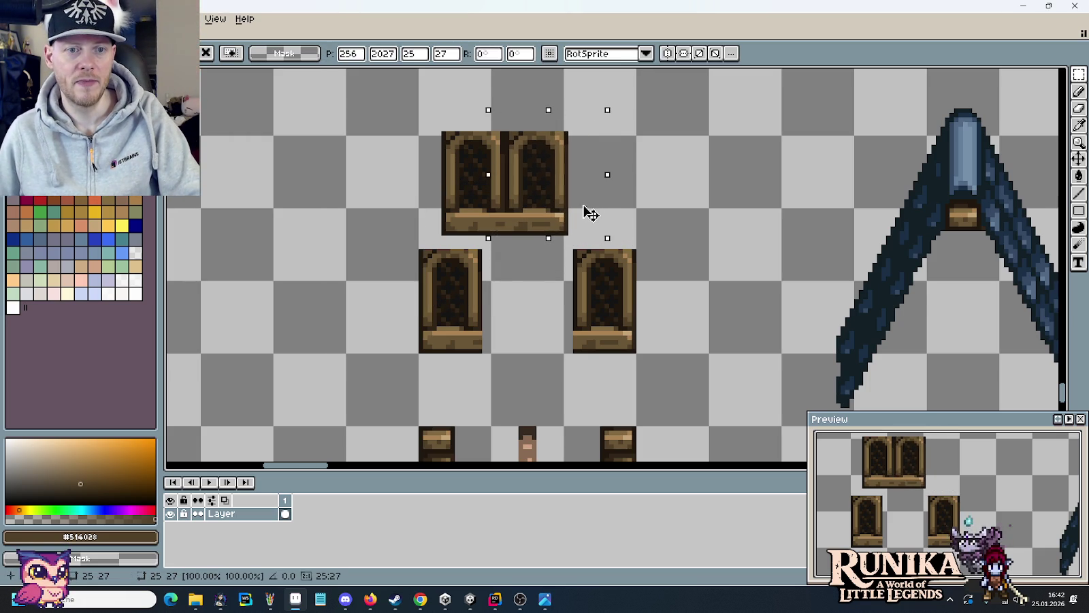
drag(700, 248, 571, 357)
mouse_move(610, 317)
mouse_down()
mouse_move(629, 234)
mouse_move(604, 205)
mouse_up()
mouse_move(407, 242)
mouse_down()
mouse_move(486, 367)
mouse_move(404, 218)
mouse_move(418, 226)
mouse_up()
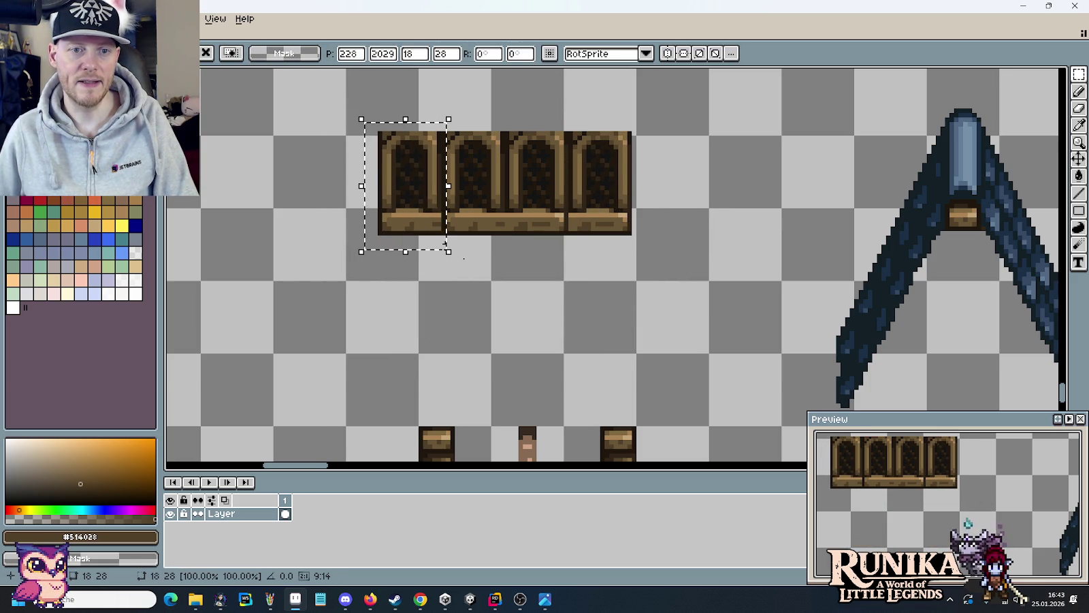
key(ctrl+d)
- Move the four-window strip down and to the right, then deselect it
drag(365, 116, 657, 268)
drag(608, 212, 629, 278)
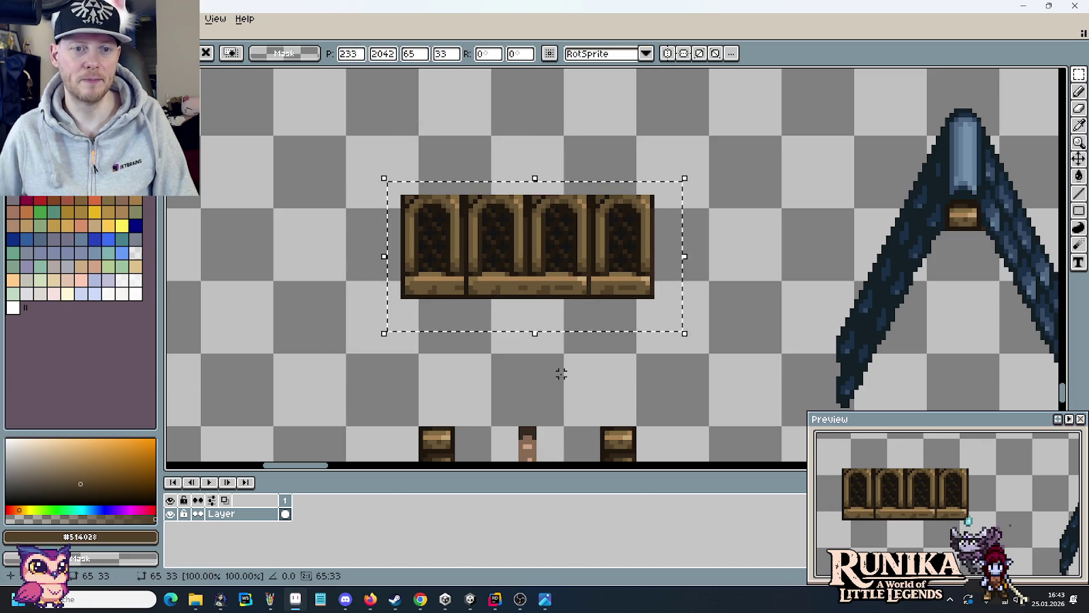
key(ctrl+d)
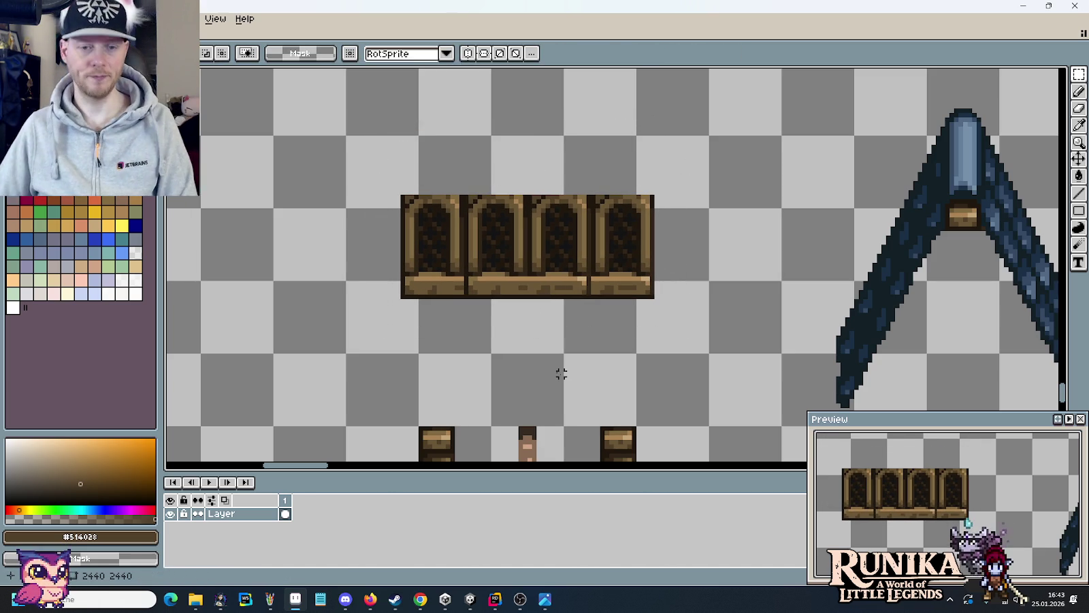
scroll(559, 371, up, 2)
- Pick the sill's light tan and paint over the tan seams along the sill
key(i)
click(662, 170)
drag(685, 174, 705, 174)
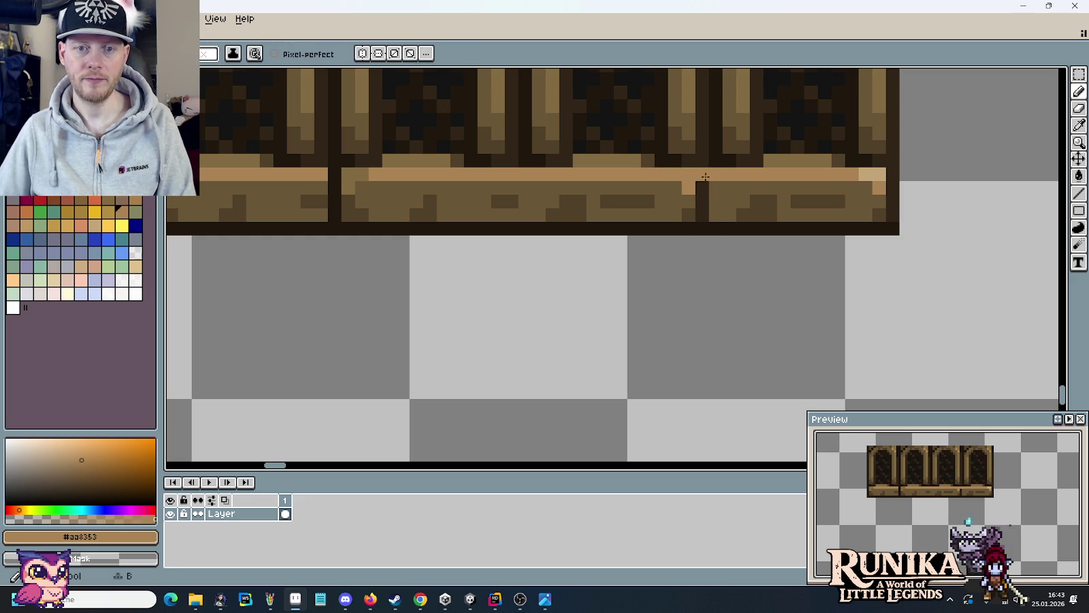
mouse_move(320, 174)
mouse_down()
mouse_move(368, 174)
mouse_move(337, 198)
mouse_up()
- Paint over the dark sill seam in mid brown, pick the dark outline brown, and zoom back out
click(369, 181)
key(b)
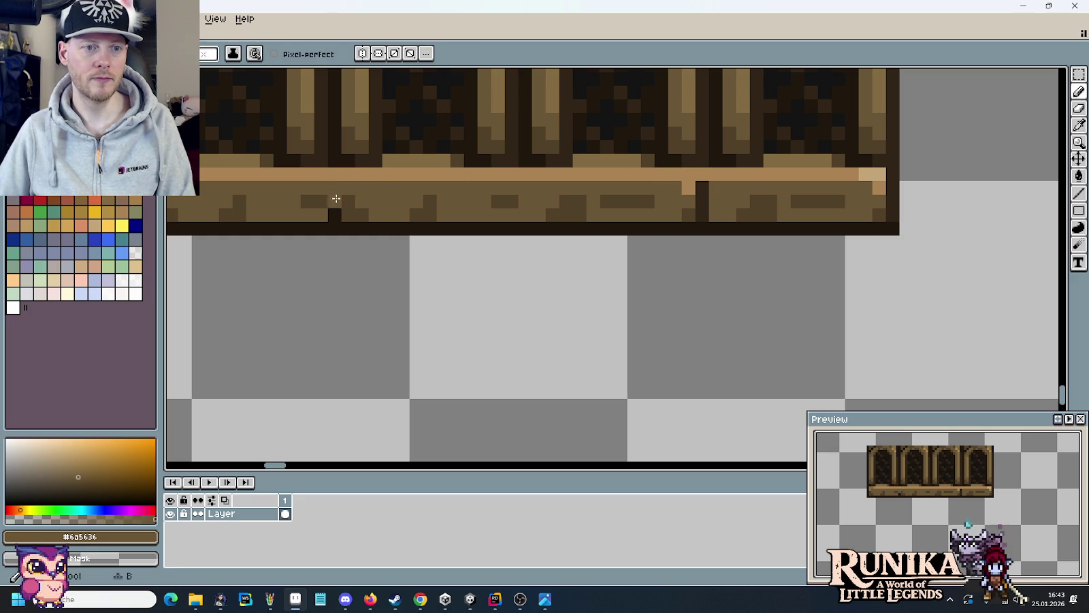
mouse_move(702, 216)
mouse_down()
mouse_move(701, 185)
mouse_move(691, 205)
mouse_up()
alt+click(637, 212)
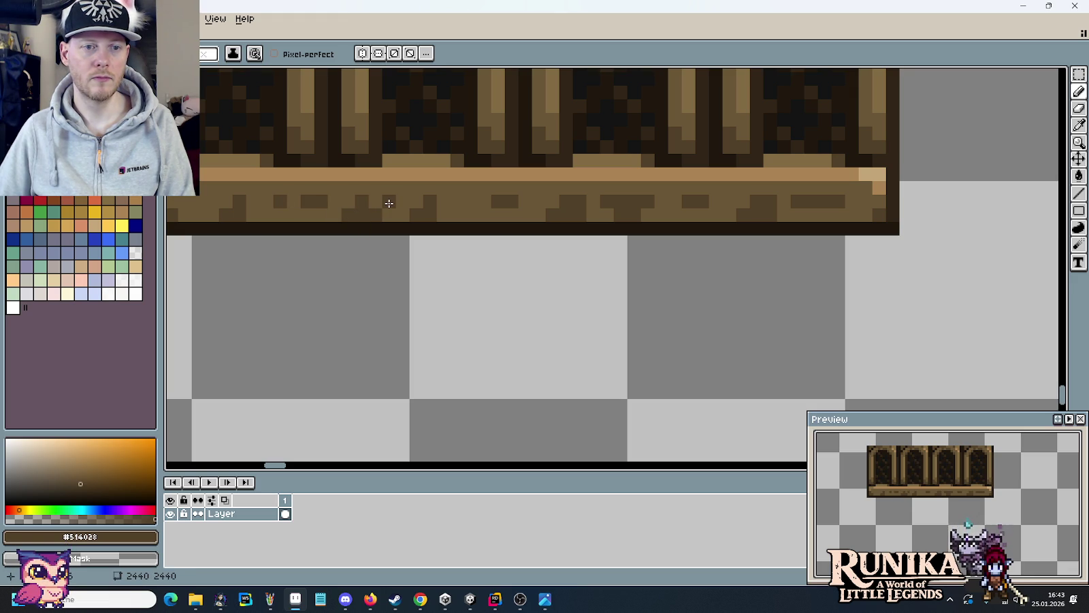
scroll(443, 303, down, 2)
scroll(446, 304, down, 2)
scroll(574, 233, up, 3)
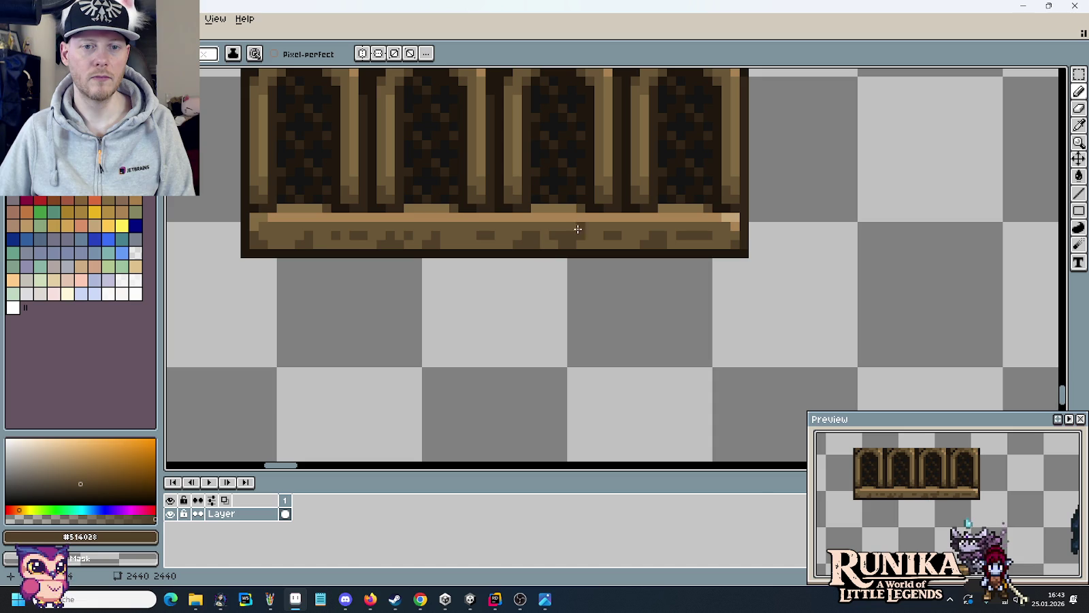
scroll(528, 300, down, 2)
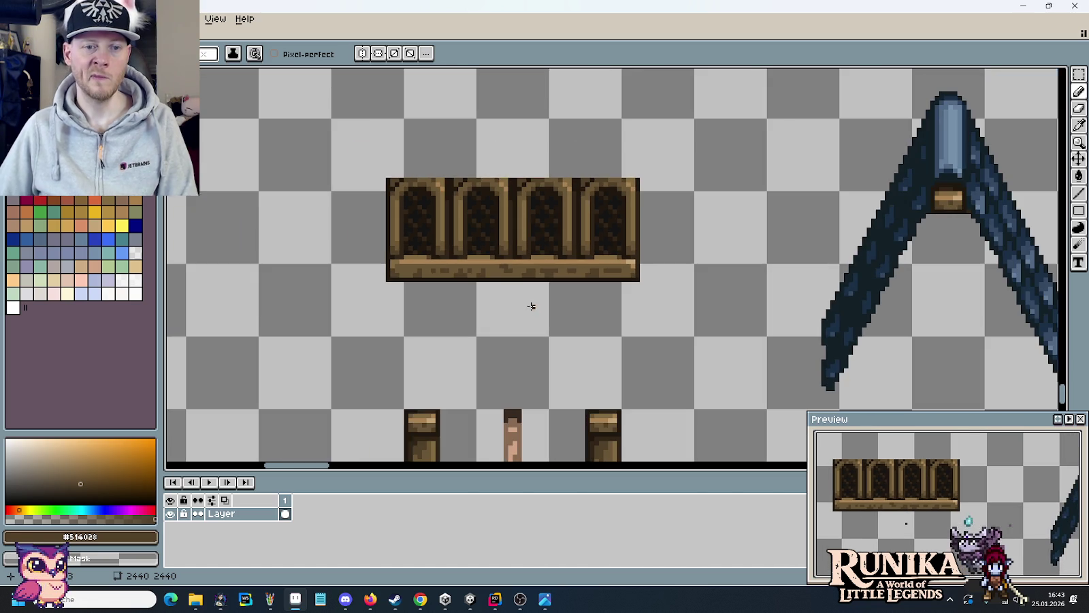
scroll(530, 305, down, 1)
scroll(507, 296, up, 2)
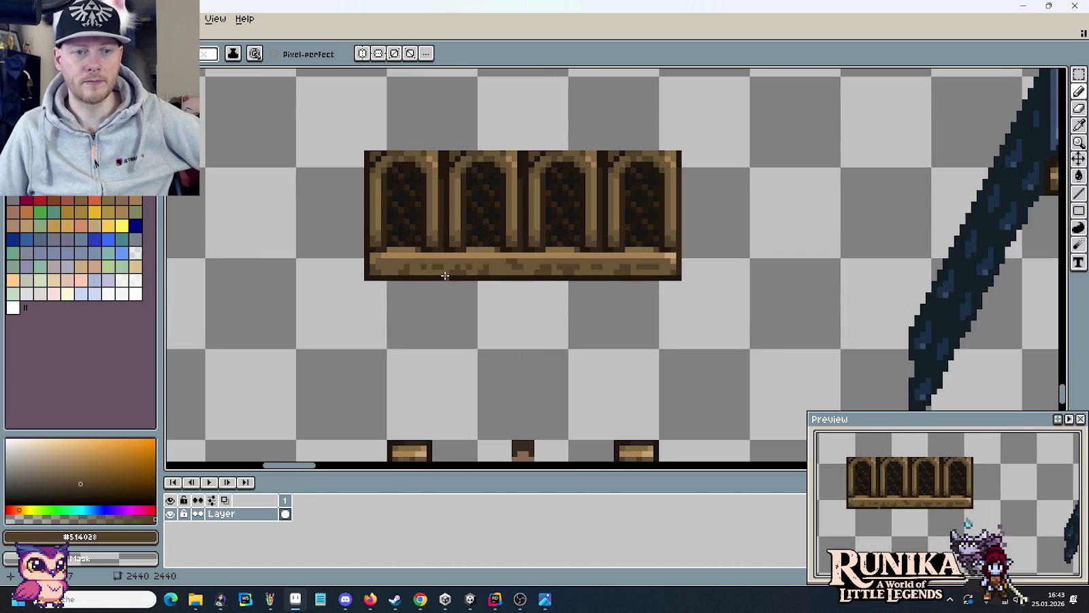
scroll(433, 336, down, 2)
scroll(434, 336, down, 2)
scroll(423, 285, down, 2)
scroll(436, 269, down, 1)
key(m)
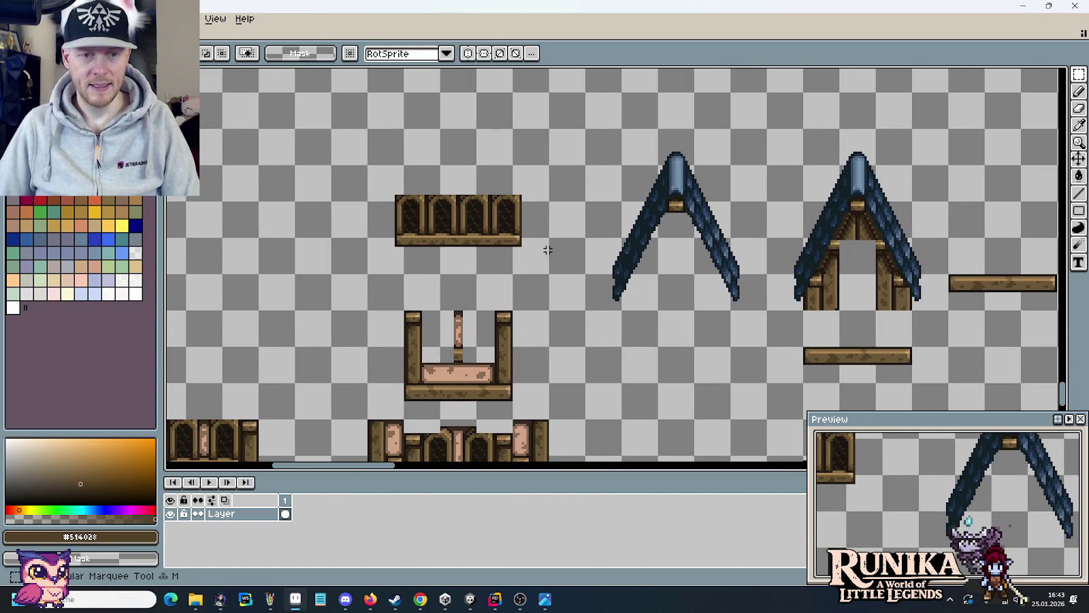
mouse_move(306, 156)
mouse_down()
mouse_move(497, 283)
mouse_move(985, 433)
mouse_move(514, 362)
mouse_move(1062, 261)
mouse_move(730, 280)
mouse_up()
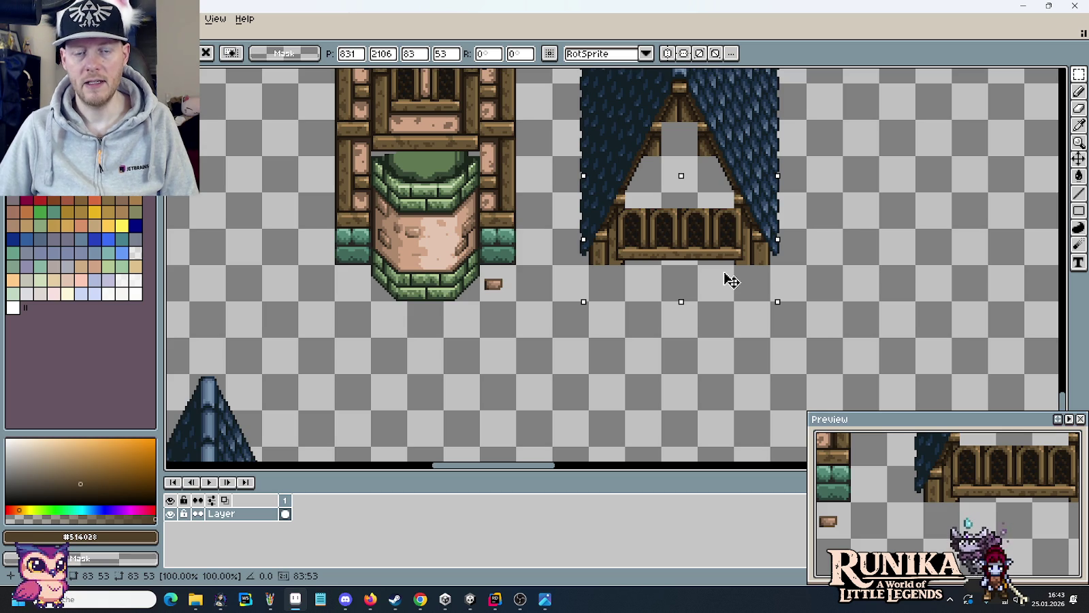
key(alt+Tab)
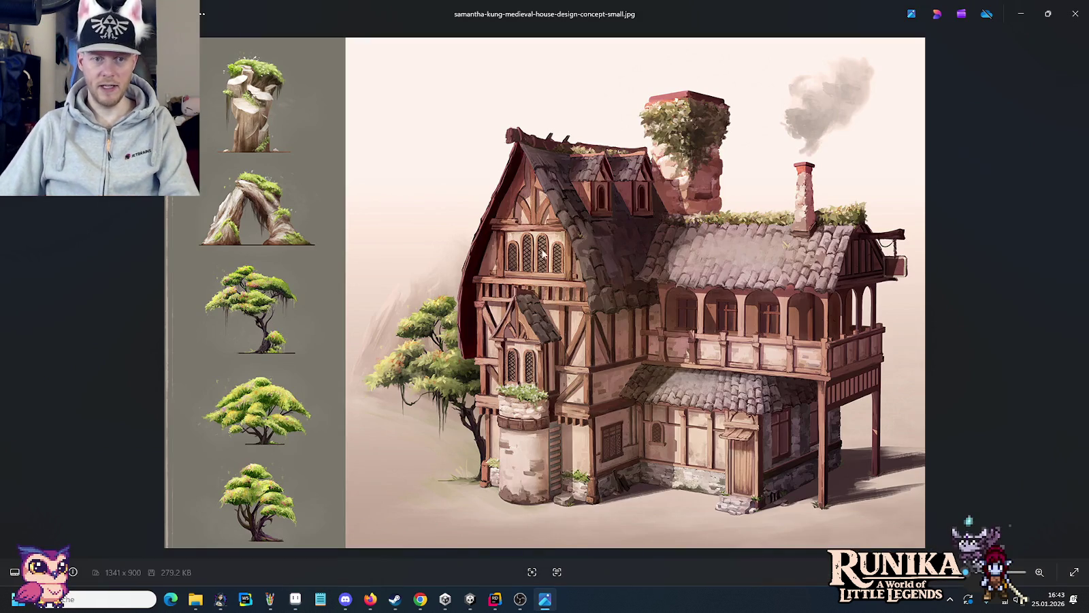
key(alt+Tab)
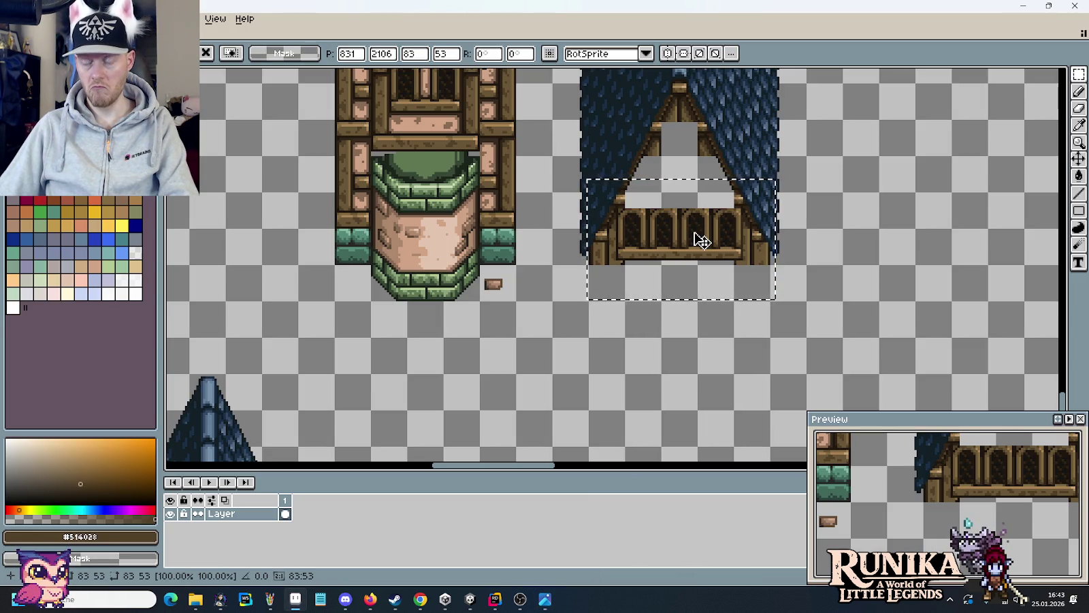
key(Escape)
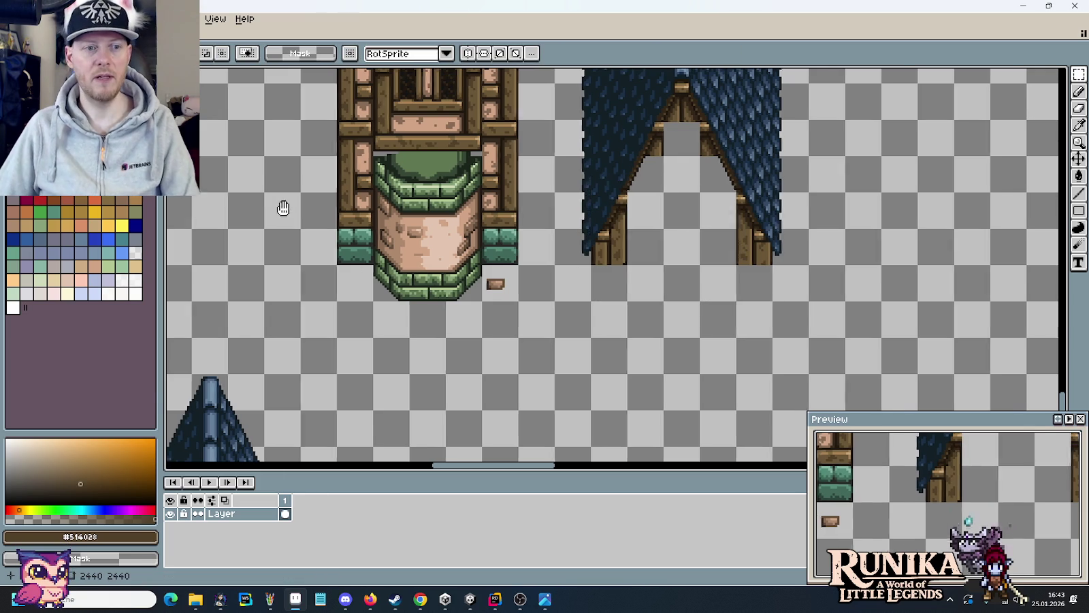
scroll(280, 206, left, 5)
scroll(277, 196, left, 6)
scroll(525, 218, up, 2)
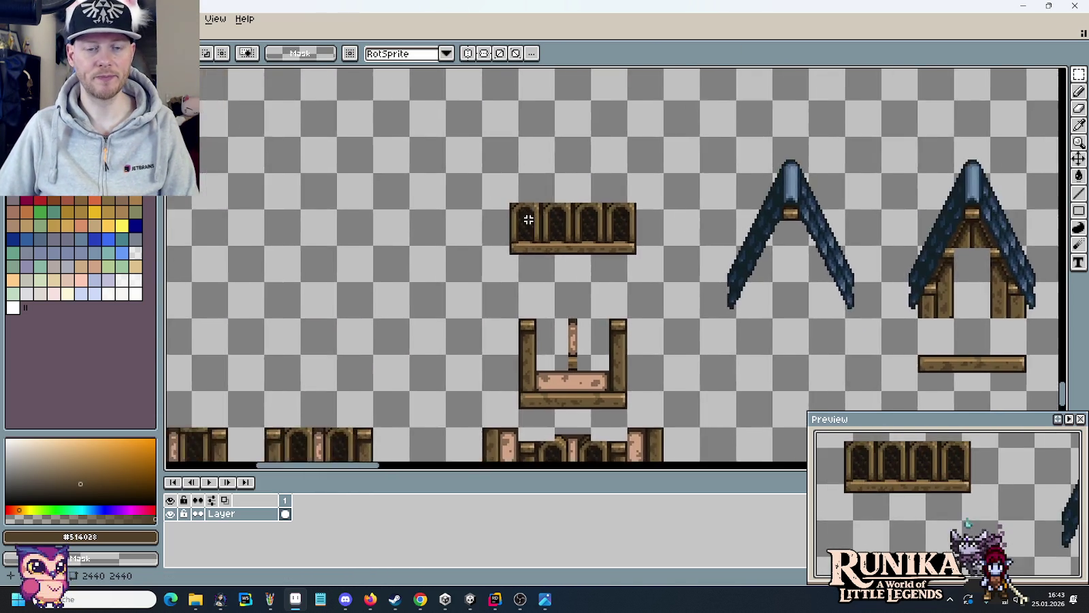
scroll(531, 201, up, 3)
key(alt+Tab)
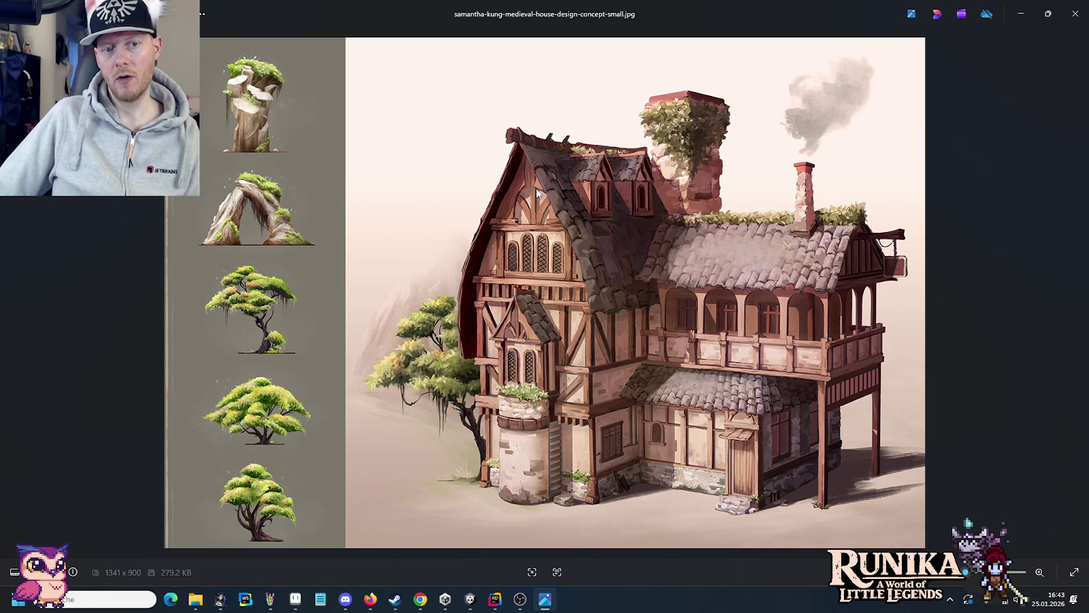
key(alt+Tab)
scroll(672, 200, up, 1)
scroll(637, 202, up, 2)
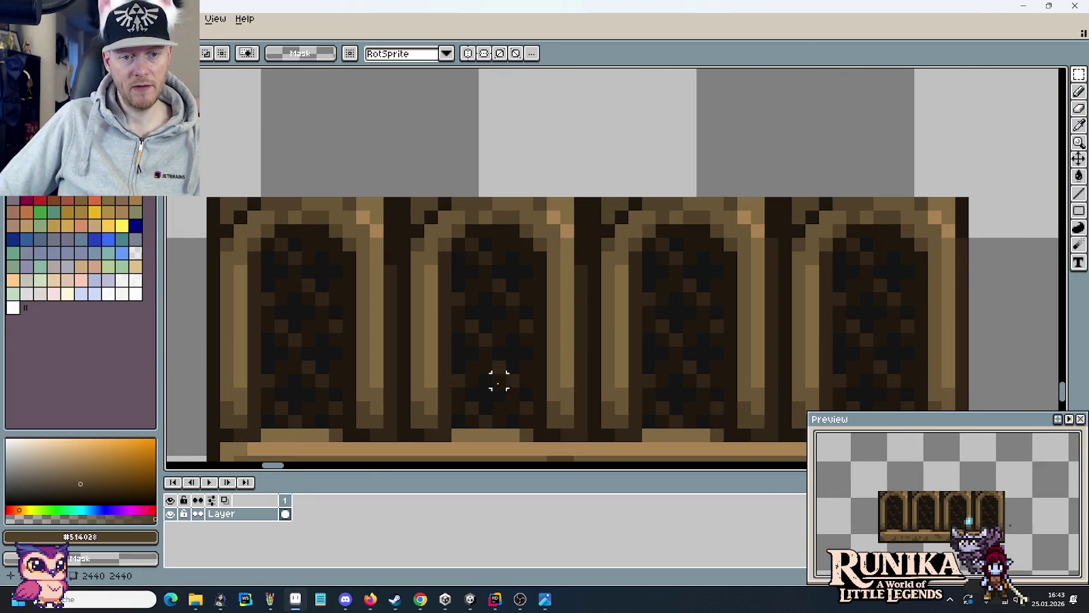
- Raise the middle two arches slightly and commit them
mouse_move(404, 188)
mouse_down()
mouse_move(771, 353)
mouse_move(732, 280)
mouse_up()
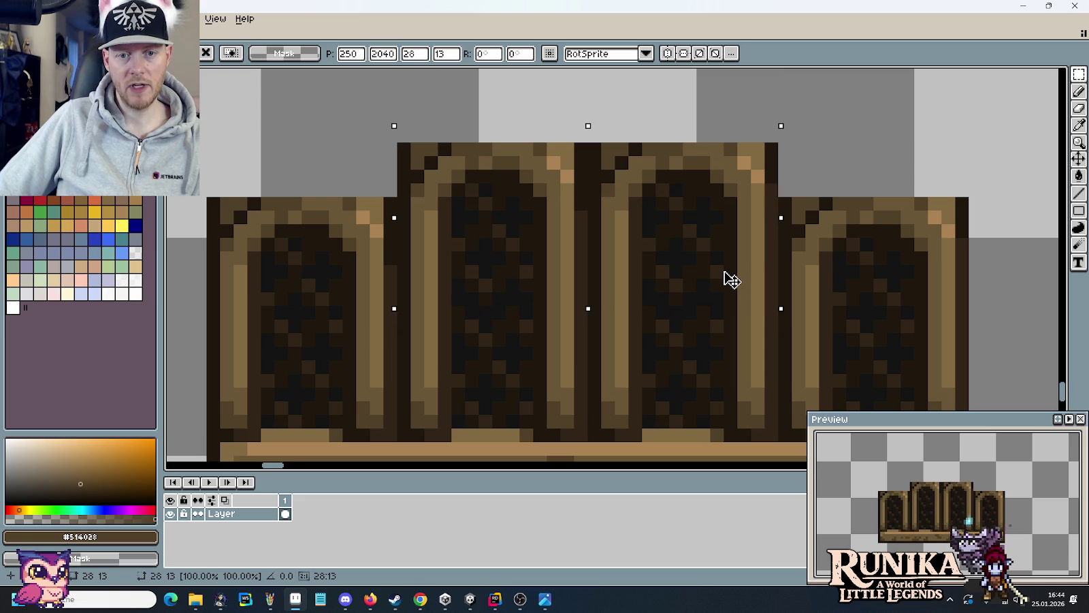
key(ctrl+d)
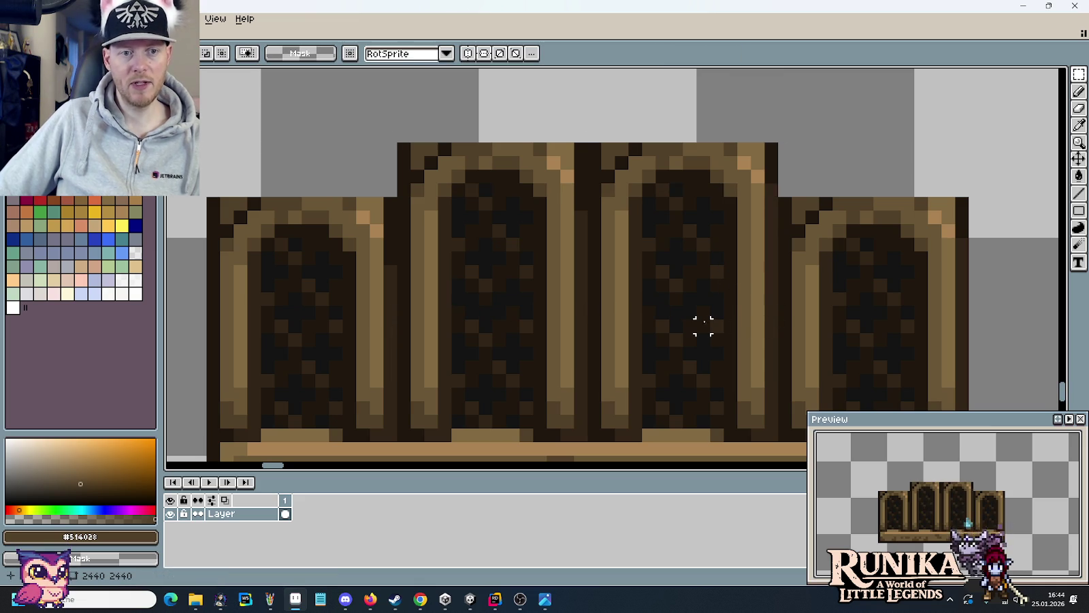
key(ctrl+z)
mouse_move(494, 316)
mouse_down()
mouse_move(516, 305)
mouse_move(516, 270)
mouse_up()
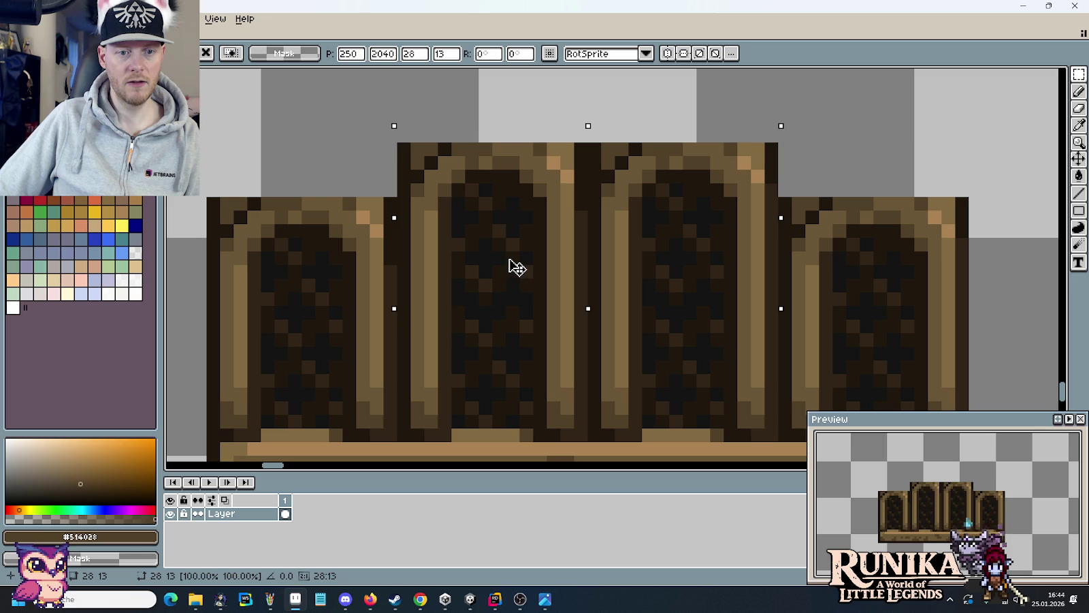
drag(517, 259, 521, 241)
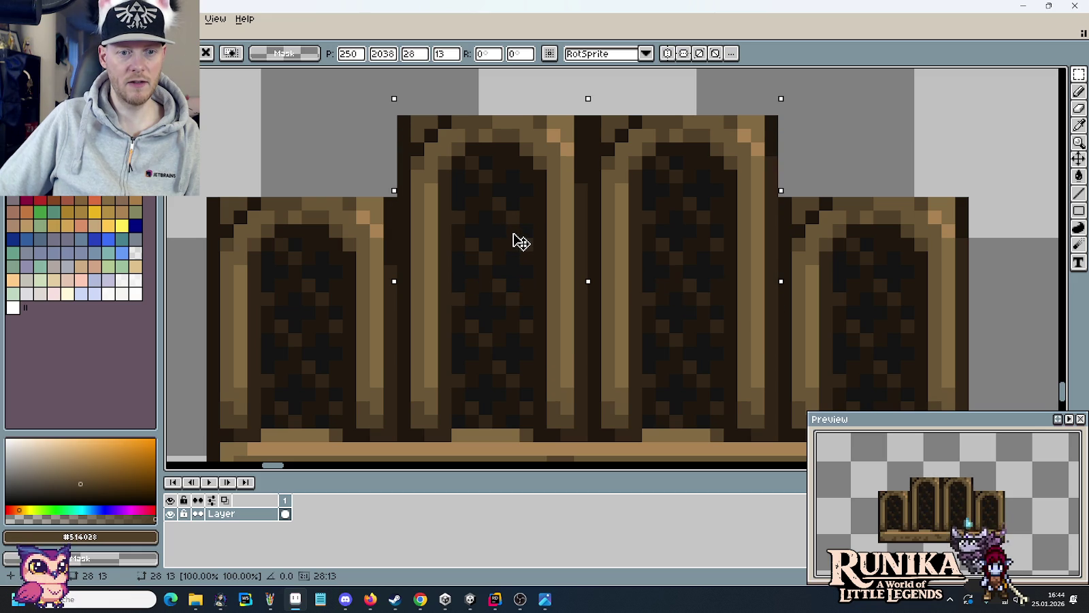
key(Return)
key(ctrl+d)
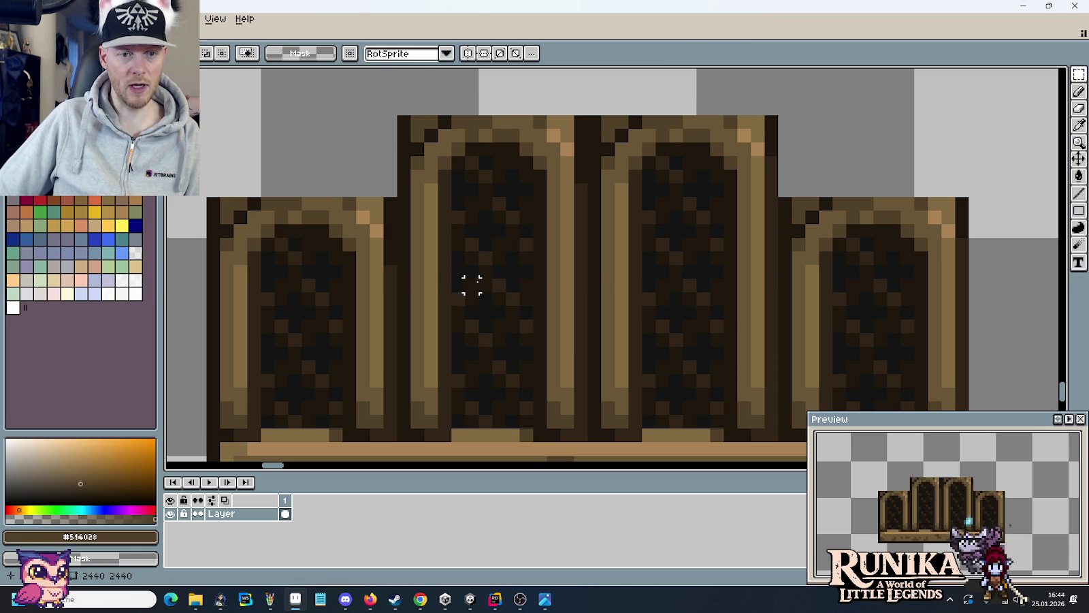
- Zoom out and drop the four-arch piece beside the tall blue roof
scroll(484, 298, down, 2)
scroll(496, 312, down, 2)
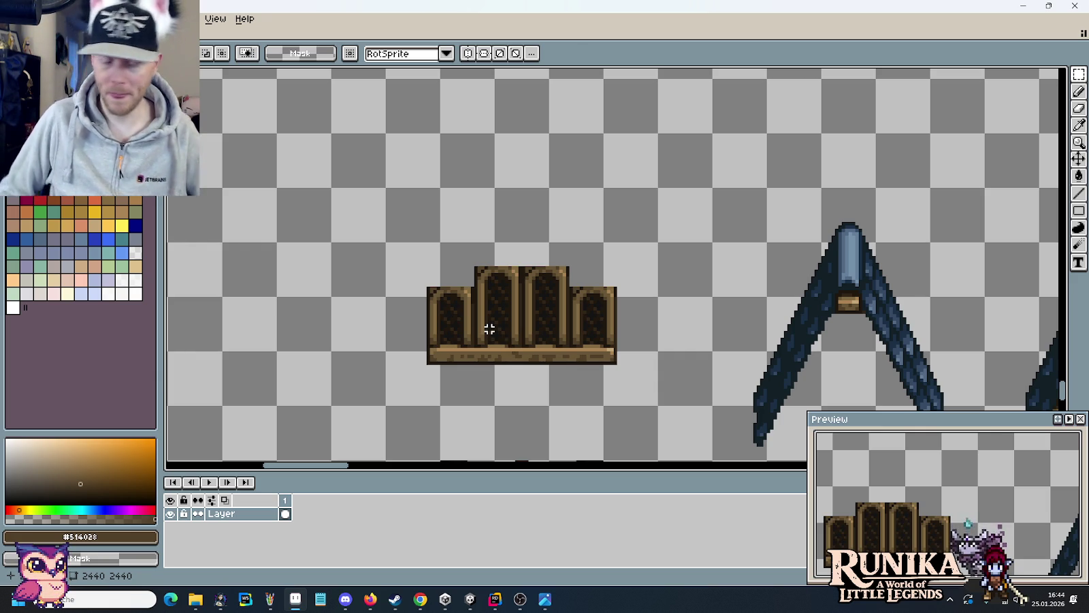
scroll(489, 329, down, 1)
scroll(493, 329, down, 1)
drag(497, 328, 491, 209)
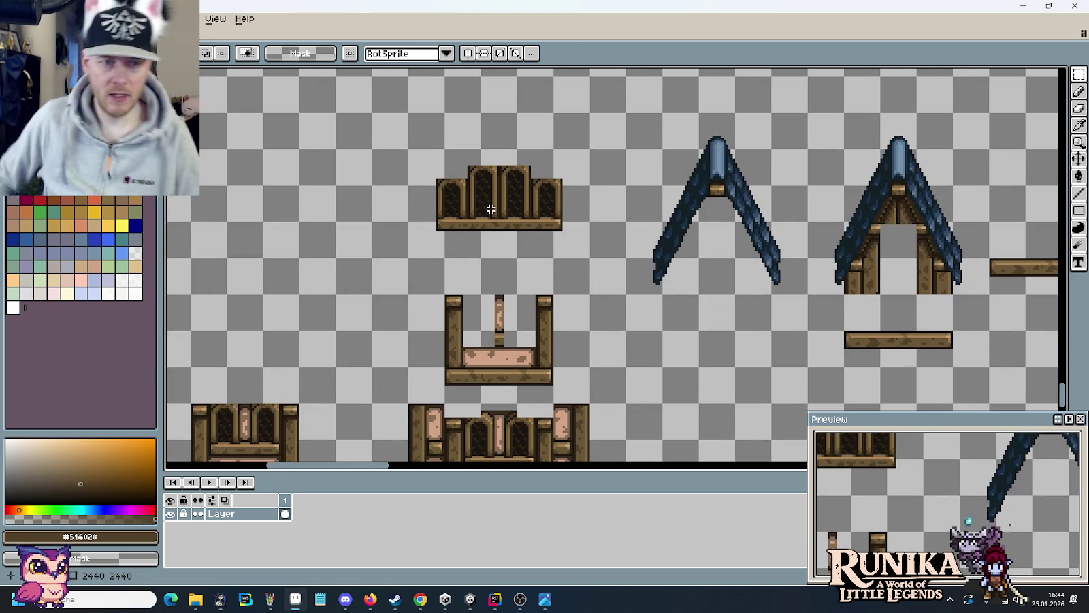
scroll(491, 209, down, 1)
mouse_move(528, 211)
mouse_down()
mouse_move(275, 229)
mouse_move(330, 231)
mouse_move(217, 187)
mouse_up()
mouse_move(269, 211)
mouse_down()
mouse_move(1065, 348)
mouse_move(633, 269)
mouse_move(702, 198)
mouse_move(793, 341)
mouse_up()
click(670, 327)
- Fit the arched window piece into the tall roof's gable gap and clear the selection
mouse_move(683, 341)
mouse_down()
mouse_move(554, 101)
mouse_move(479, 258)
mouse_move(484, 243)
mouse_up()
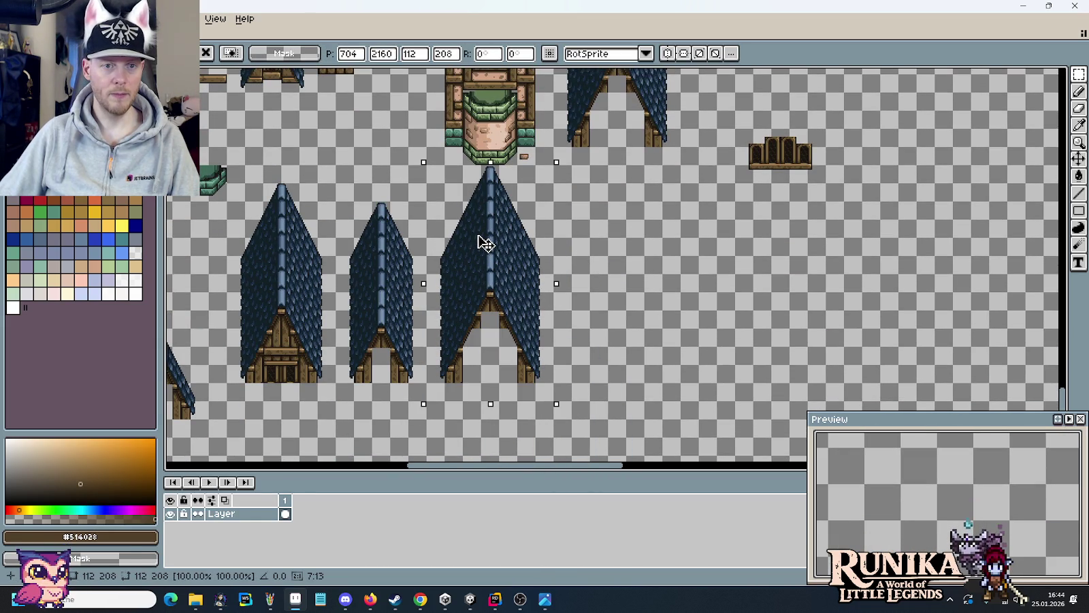
click(572, 231)
scroll(839, 309, up, 2)
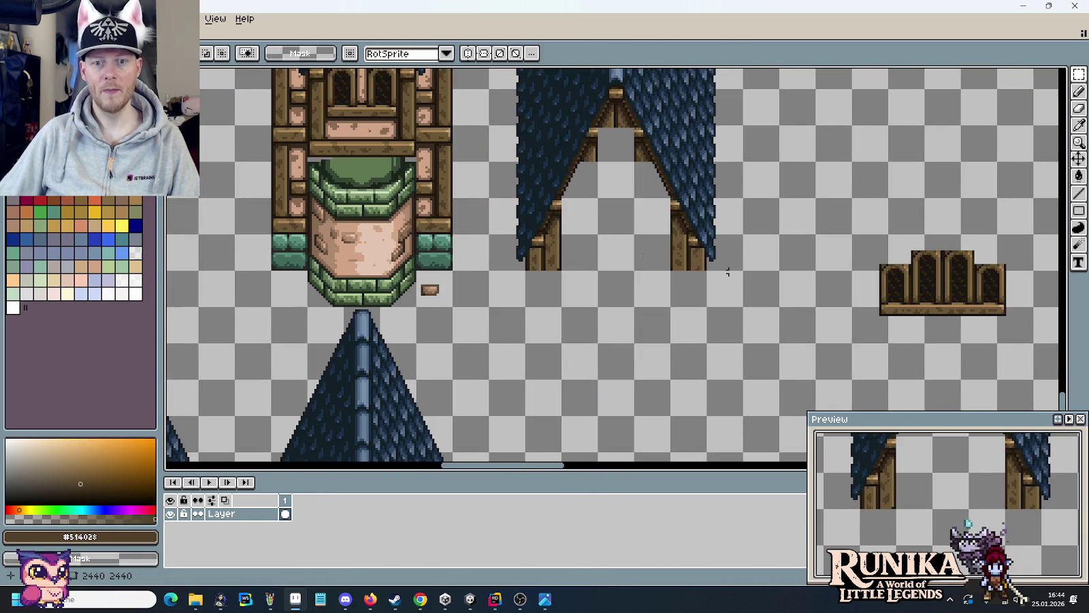
drag(817, 341, 1034, 236)
mouse_move(982, 286)
mouse_down()
mouse_move(668, 256)
mouse_move(659, 235)
mouse_up()
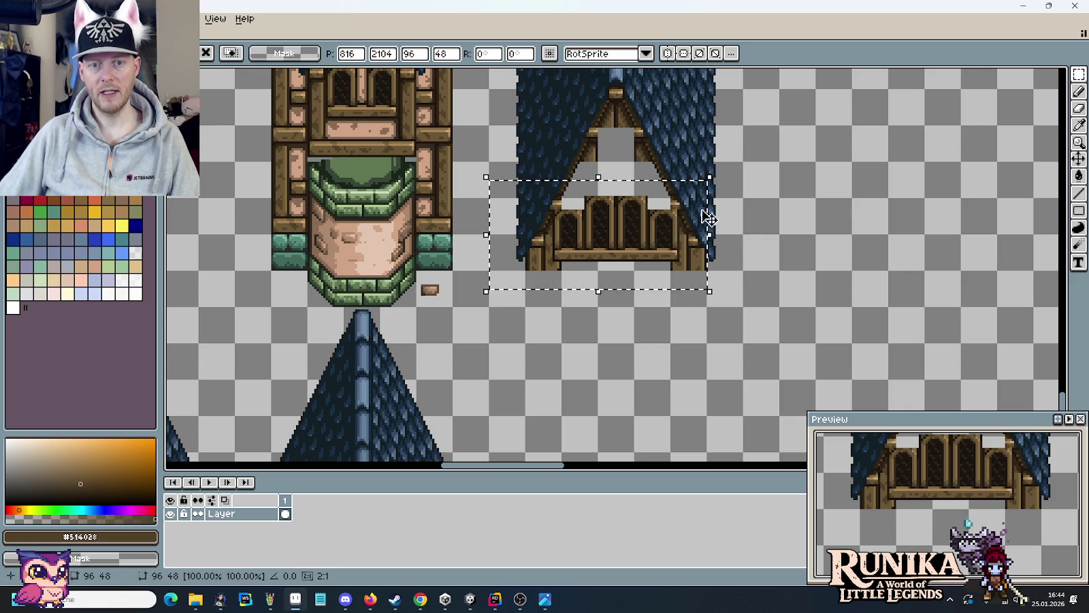
drag(741, 158, 781, 344)
key(ctrl+d)
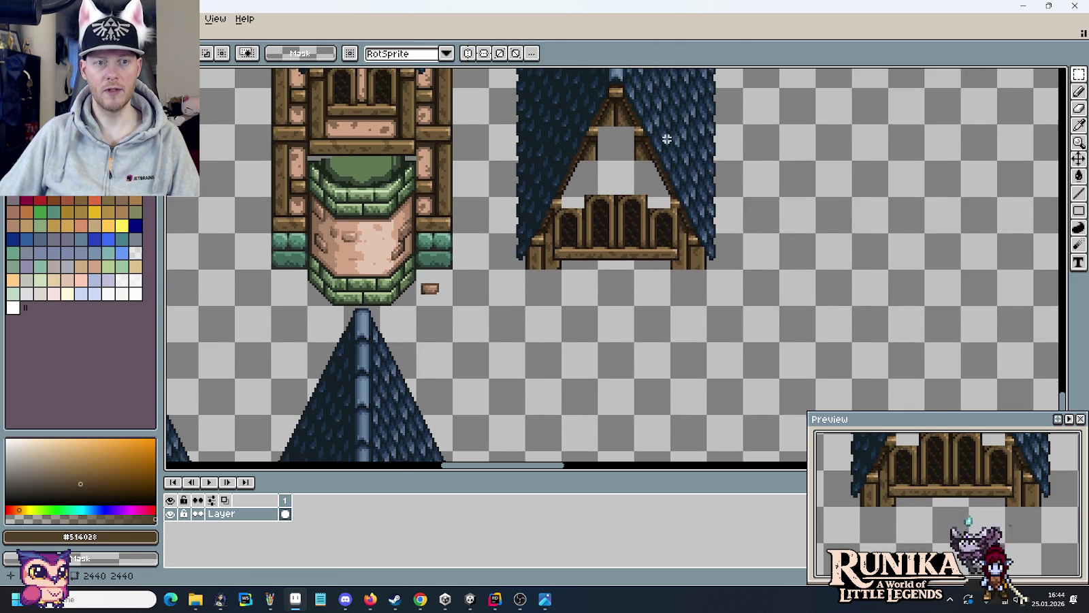
- Stack the tall blue roof just above the tower and commit its position
scroll(701, 326, down, 1)
scroll(720, 347, down, 1)
drag(736, 391, 615, 161)
mouse_move(685, 241)
mouse_down()
mouse_move(591, 131)
mouse_move(560, 118)
mouse_up()
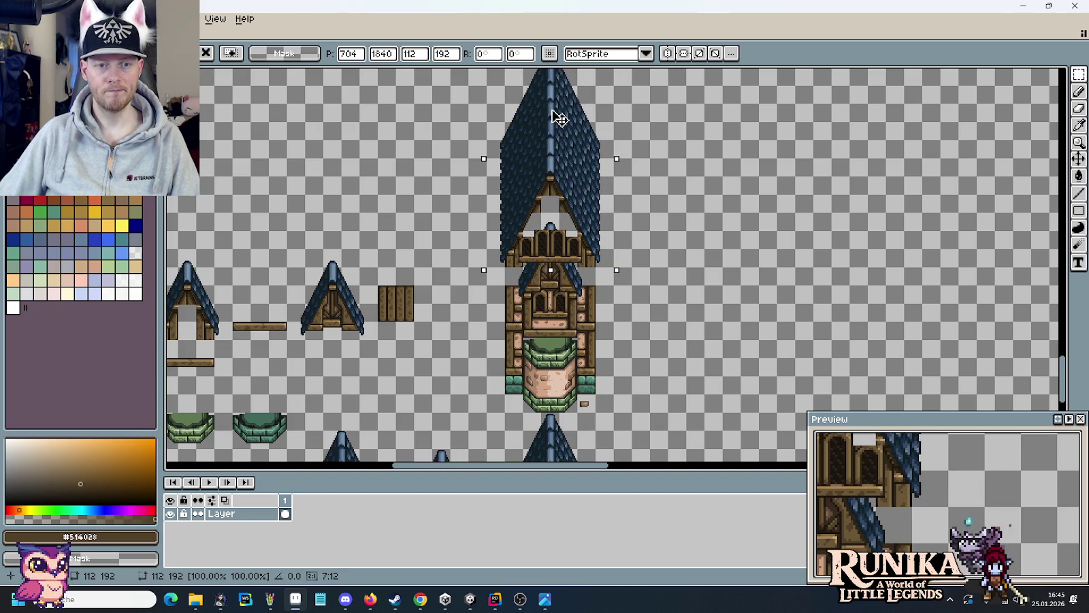
drag(555, 119, 552, 77)
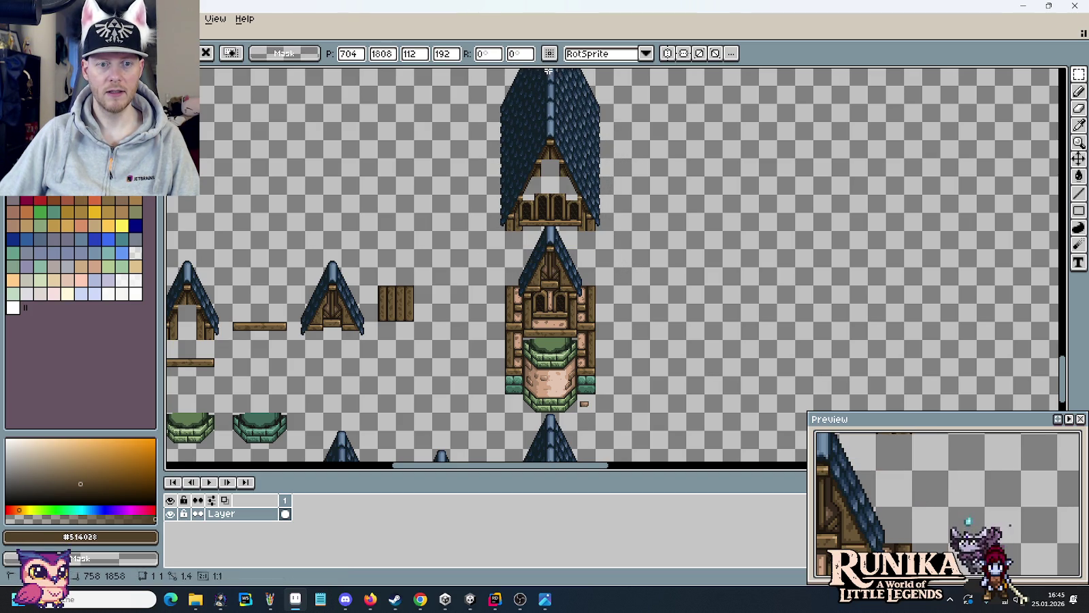
key(Return)
mouse_move(621, 159)
mouse_down()
mouse_move(621, 271)
mouse_move(594, 198)
mouse_up()
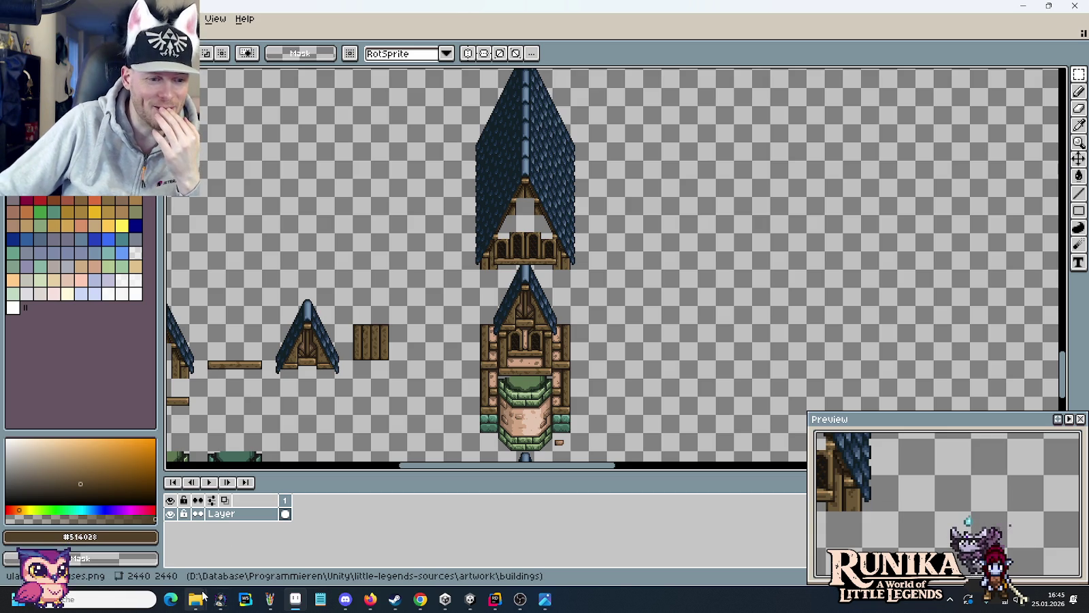
- Open buildings/one-screen-outline.png, copy it and paste it over the houses on the sheet
mouse_move(195, 599)
click(171, 552)
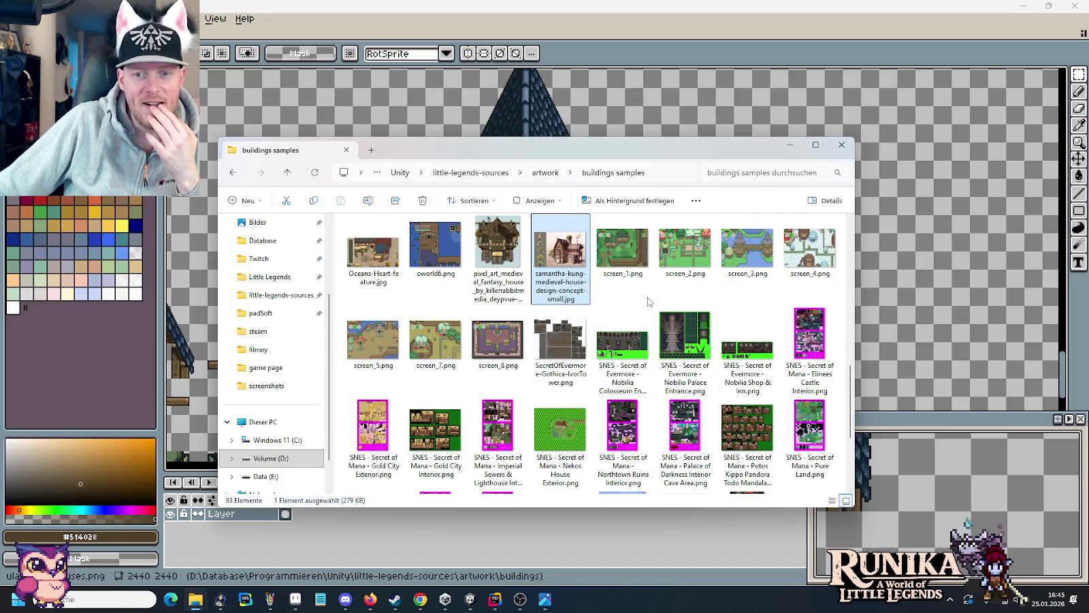
click(545, 172)
double_click(495, 257)
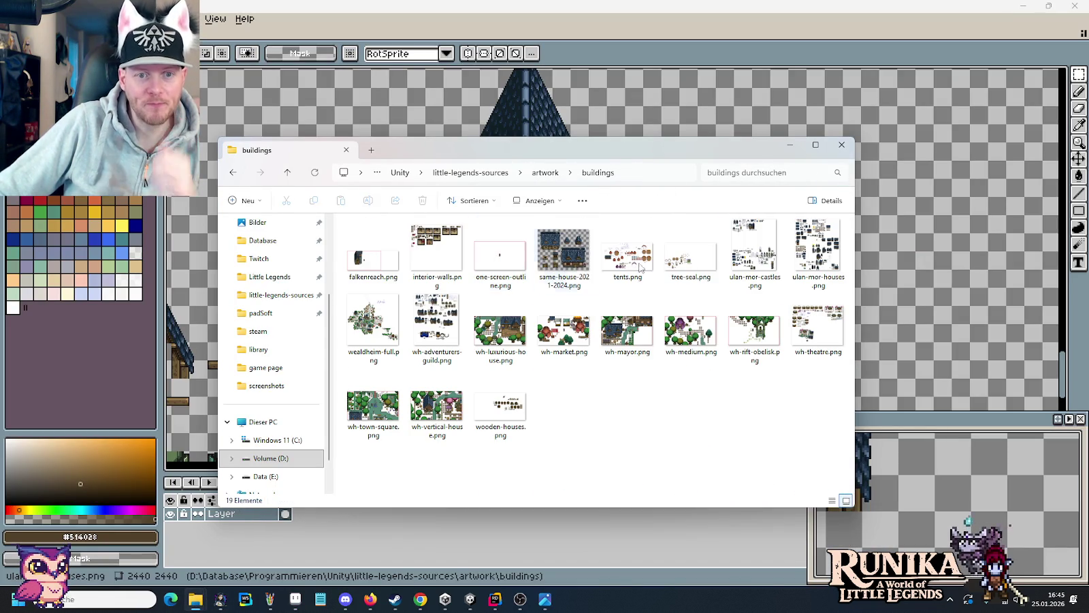
double_click(498, 251)
key(ctrl+a)
key(ctrl+c)
key(ctrl+Tab)
key(ctrl+v)
mouse_move(608, 276)
mouse_down()
mouse_move(626, 264)
mouse_move(642, 292)
mouse_move(525, 267)
mouse_up()
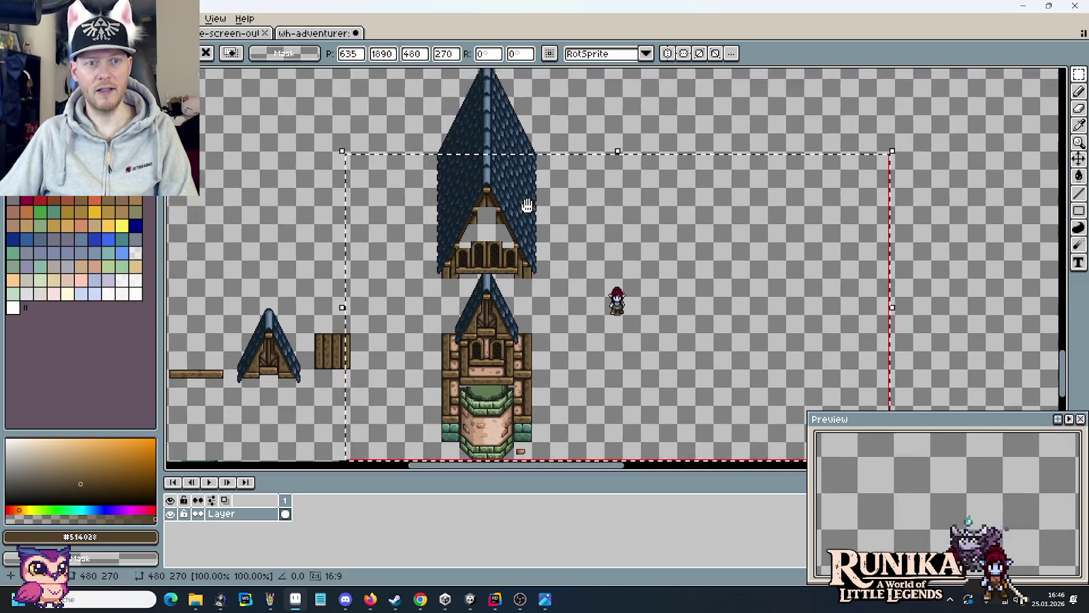
- Check the houses against the 480×270 screen frame, undo the paste, then select the roof's window section
drag(527, 205, 542, 252)
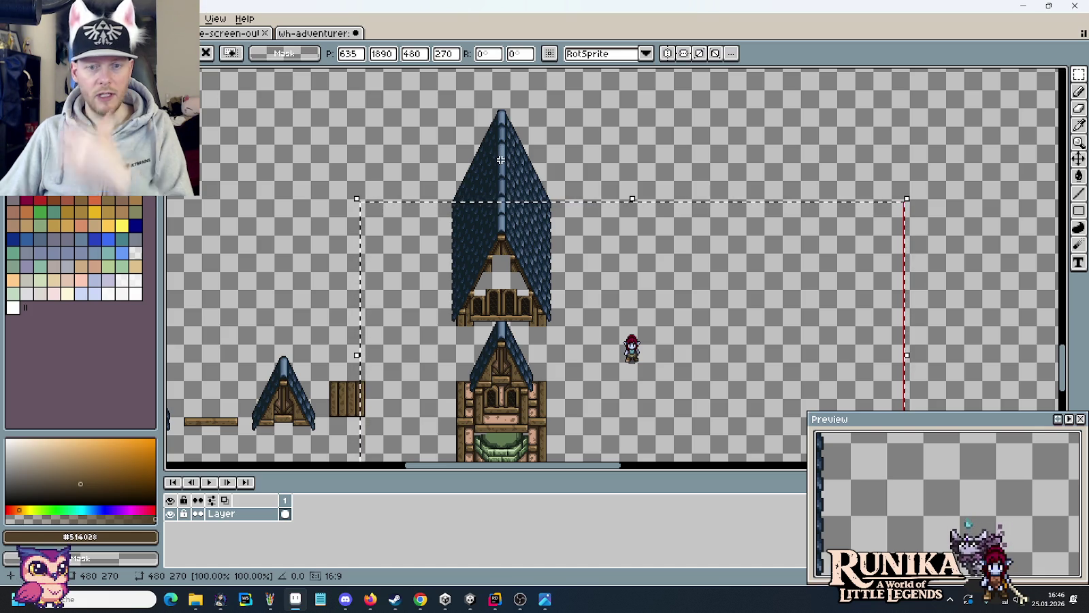
key(ctrl+z)
key(ctrl+z)
key(ctrl+z)
drag(647, 249, 533, 310)
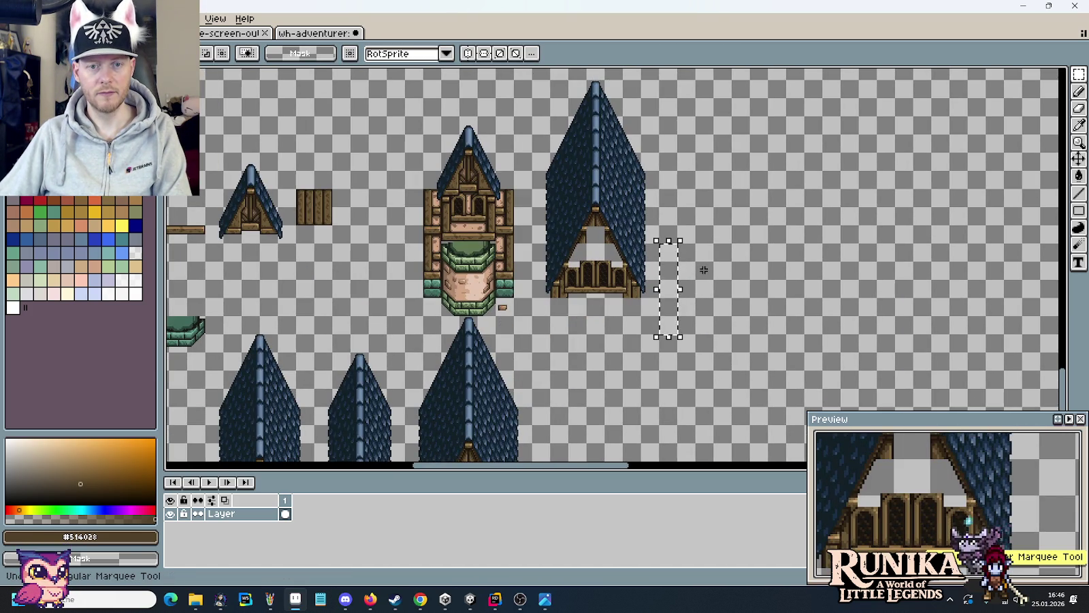
- Copy the four-arch window piece into the tall roof's gable and nudge it slightly up and right
drag(528, 269, 678, 299)
scroll(677, 299, up, 1)
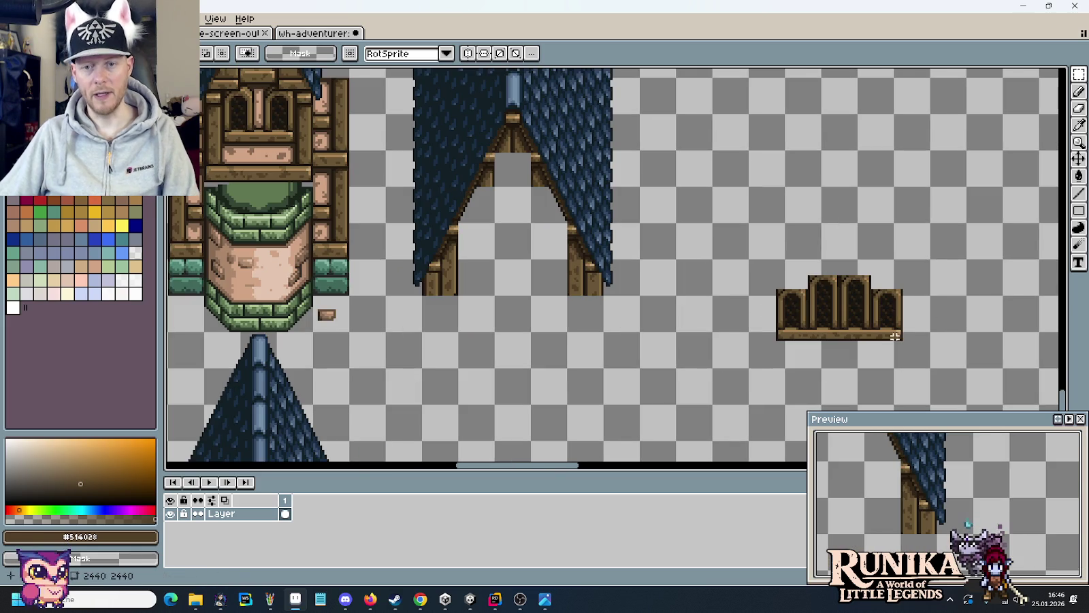
drag(930, 368, 779, 264)
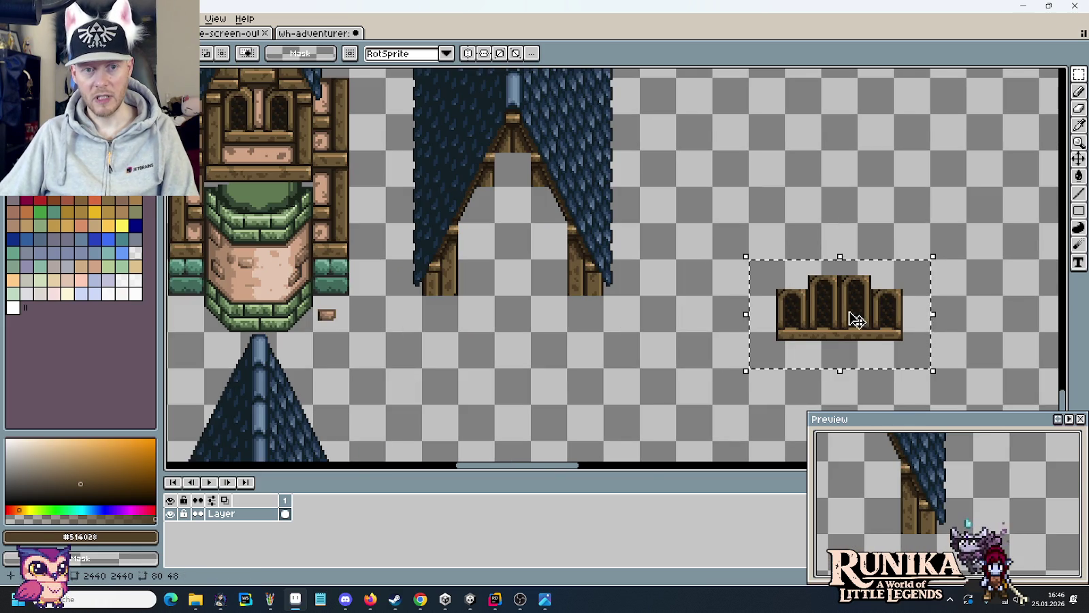
mouse_move(869, 329)
mouse_down()
mouse_move(541, 259)
mouse_move(539, 249)
mouse_up()
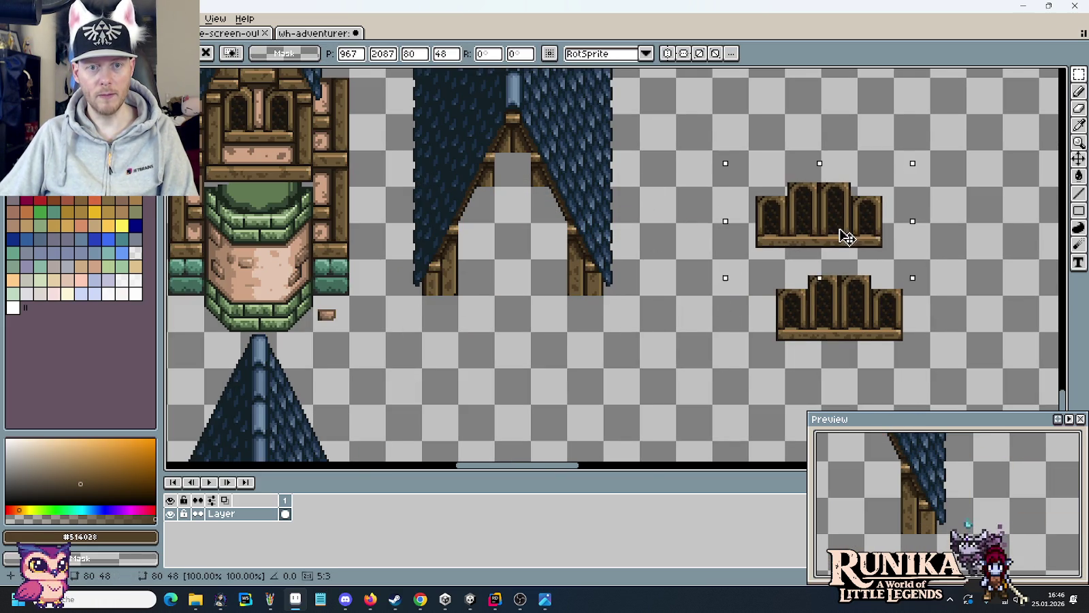
key(Down)
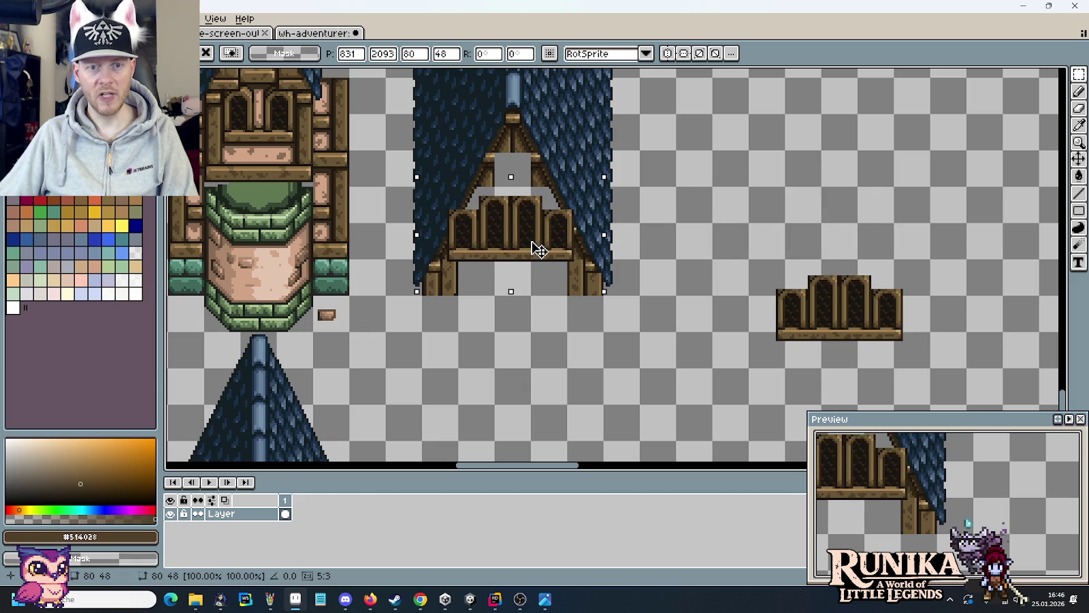
drag(538, 249, 543, 248)
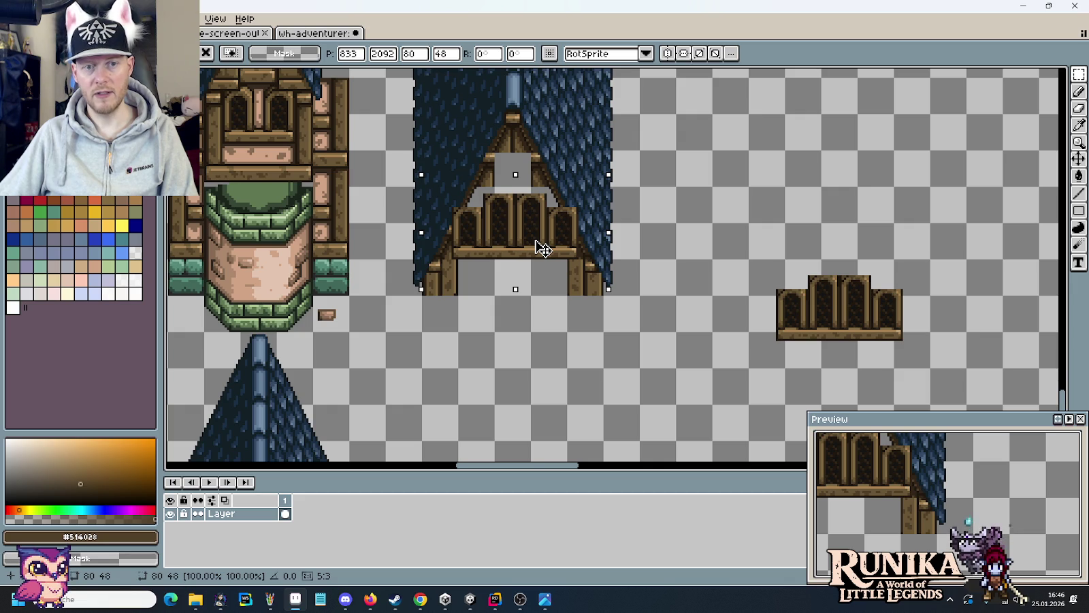
drag(543, 249, 543, 249)
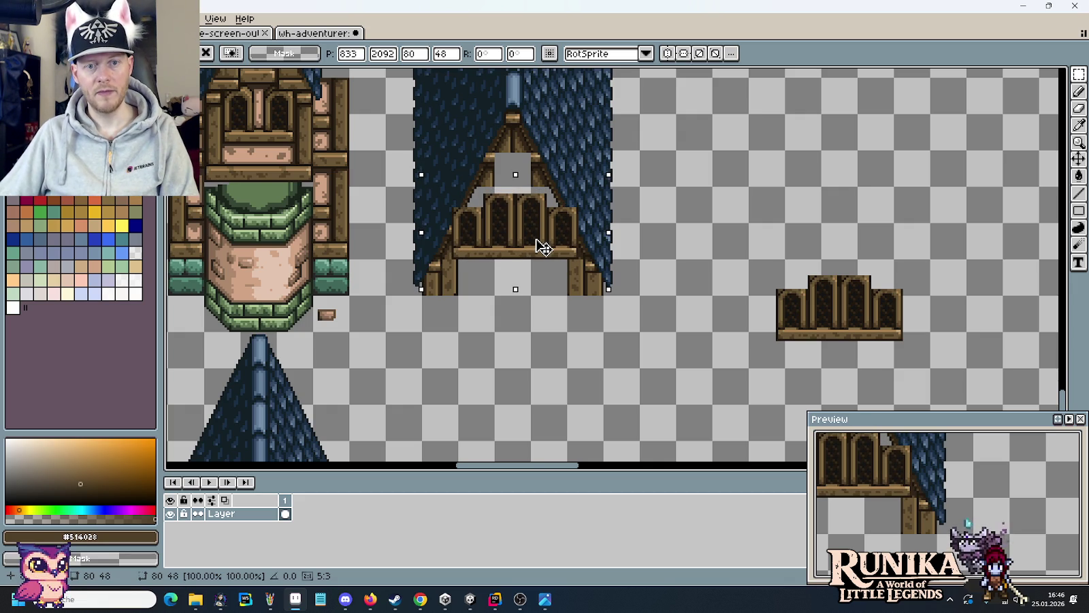
click(597, 319)
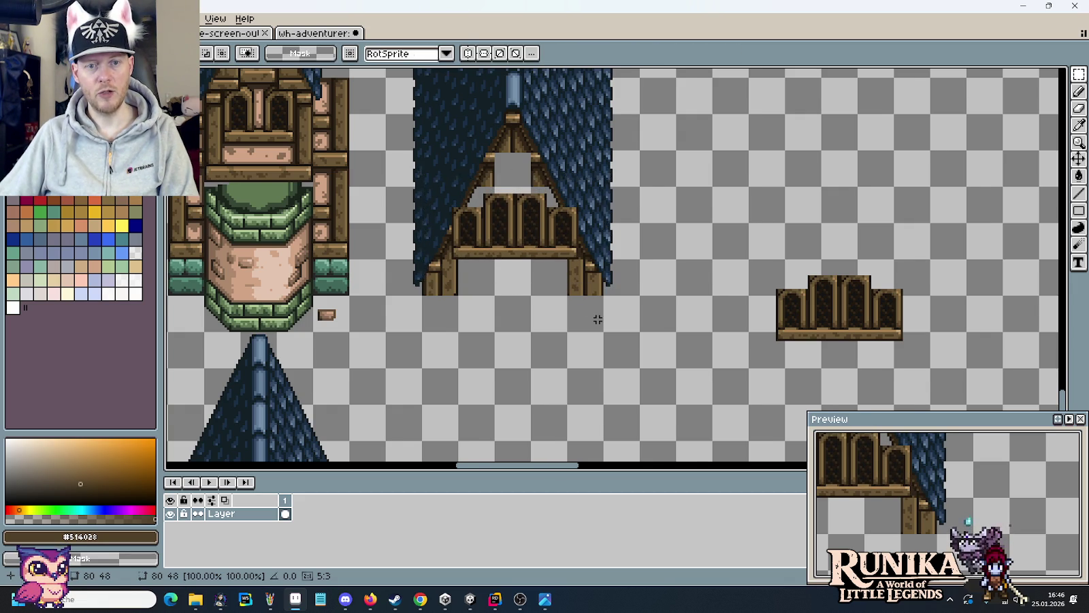
- Copy the tall windowed roof and set the pasted copy on top of the tower
scroll(597, 320, down, 3)
scroll(597, 319, up, 3)
mouse_move(674, 392)
mouse_down()
mouse_move(749, 418)
mouse_move(538, 112)
mouse_up()
scroll(613, 221, down, 1)
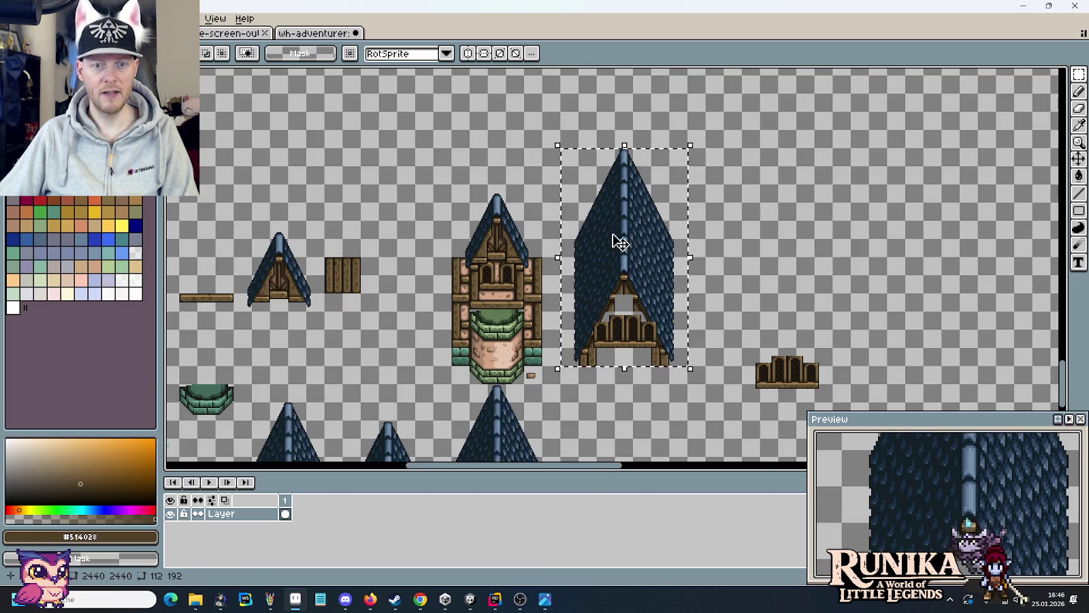
key(ctrl+c)
key(ctrl+v)
drag(611, 221, 514, 170)
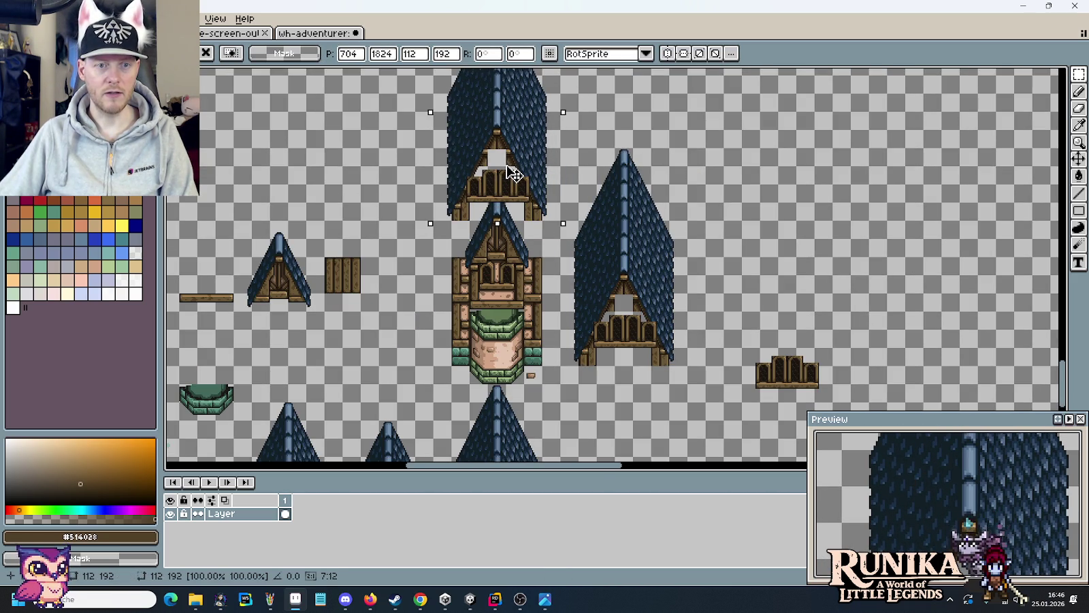
key(Return)
mouse_move(514, 172)
mouse_down()
mouse_move(520, 227)
mouse_move(525, 214)
mouse_up()
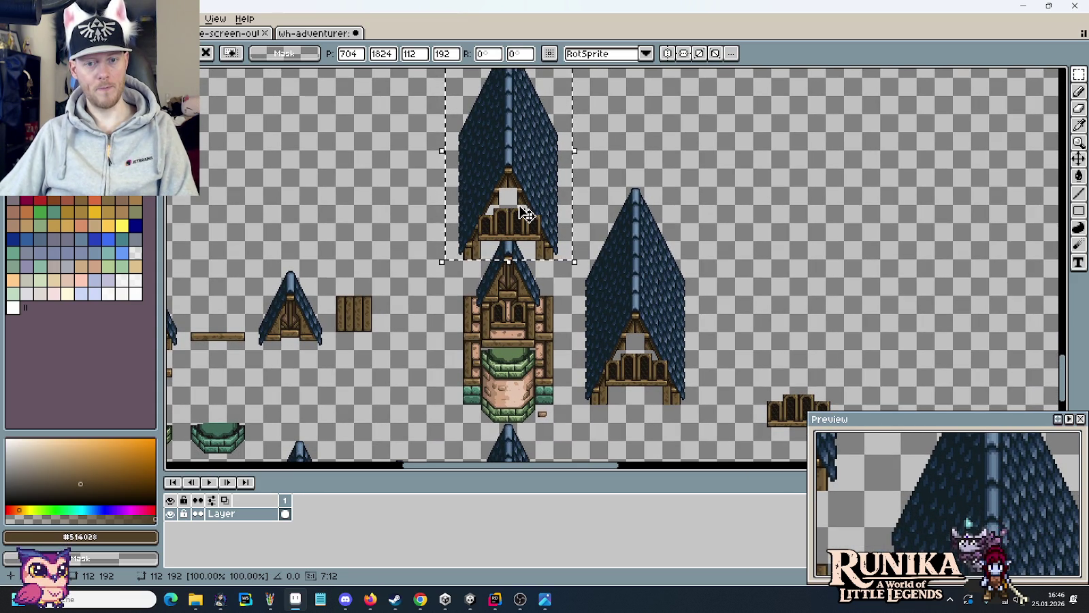
key(Return)
- Select the lower right roof and move it up beside the windowed roof
scroll(529, 222, down, 5)
drag(499, 408, 409, 209)
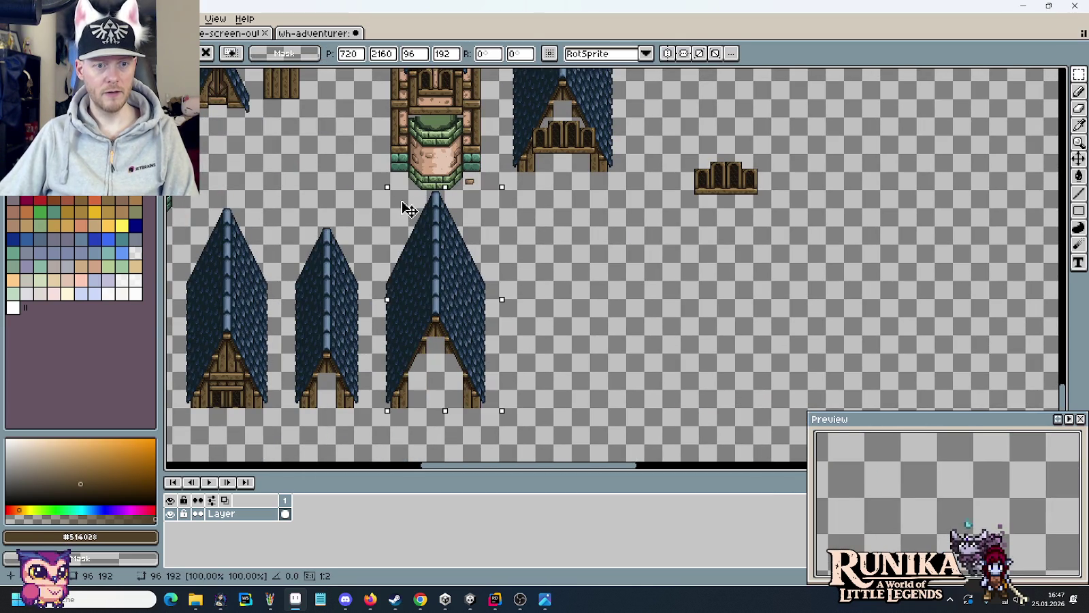
click(448, 335)
drag(450, 333, 584, 134)
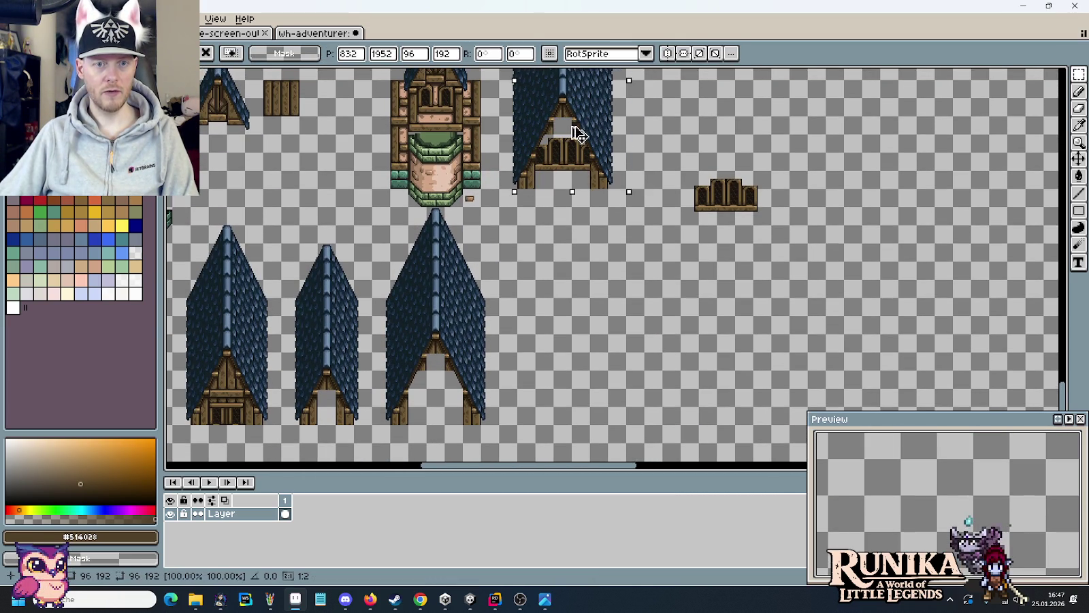
click(596, 279)
scroll(578, 165, up, 3)
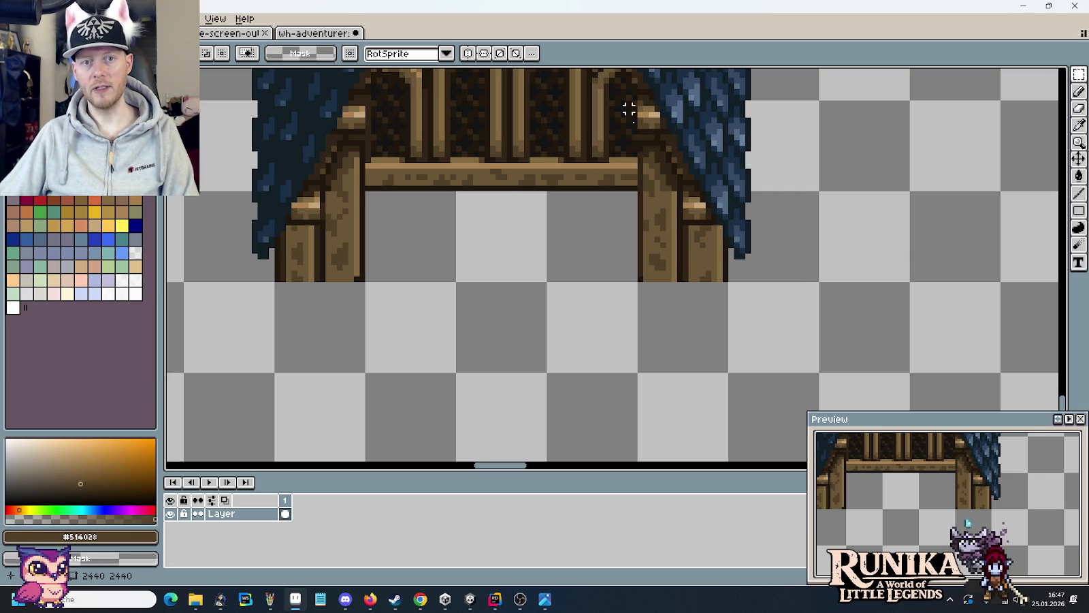
- Pan and zoom until the four-arch gable window under the blue roof fills the view
scroll(644, 174, down, 1)
scroll(644, 176, down, 1)
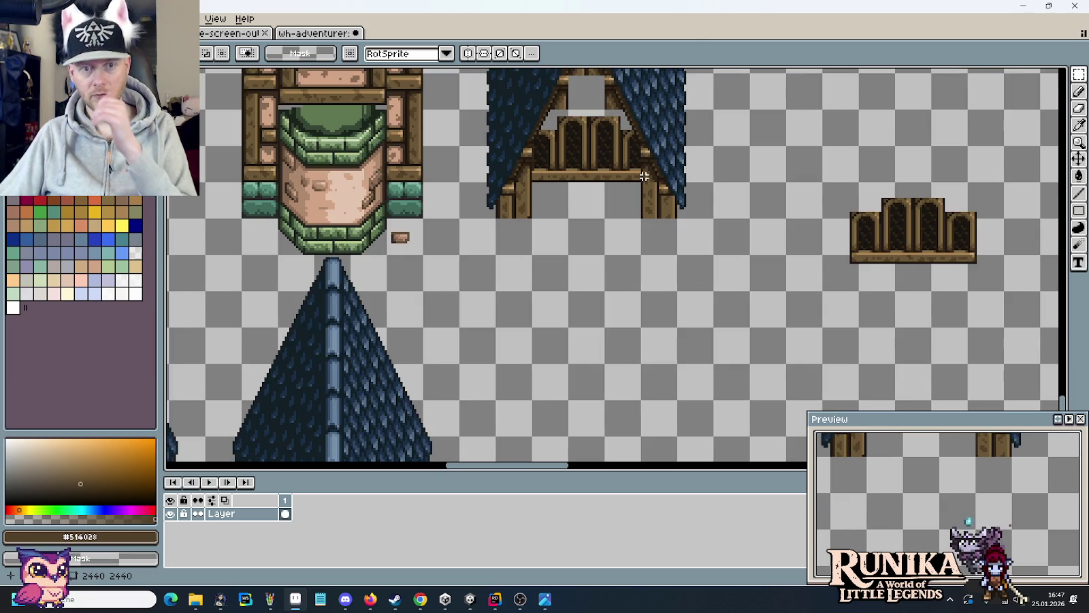
drag(606, 191, 613, 226)
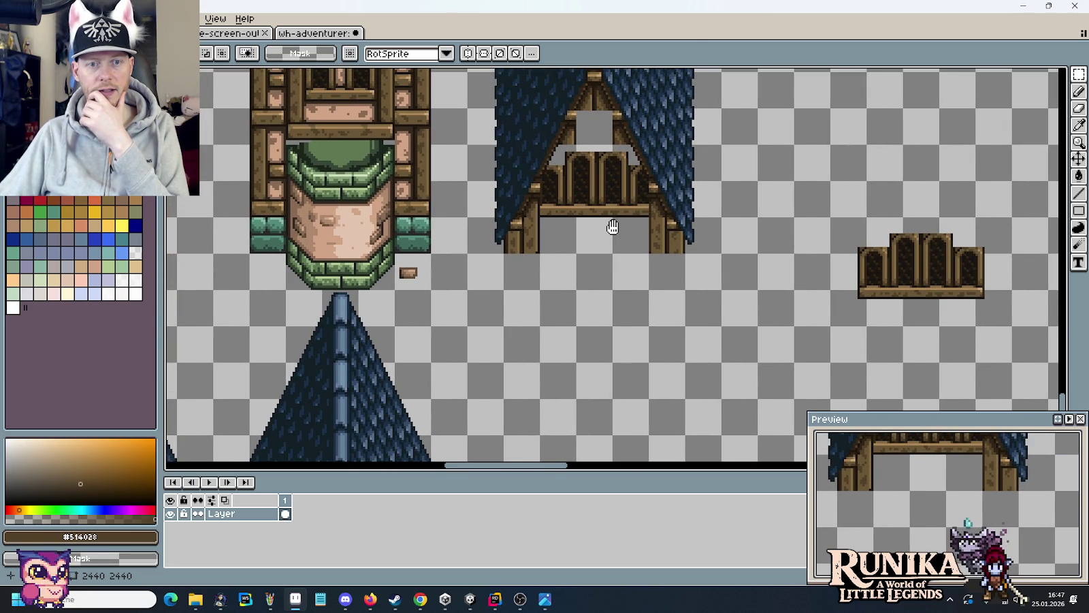
drag(613, 226, 782, 307)
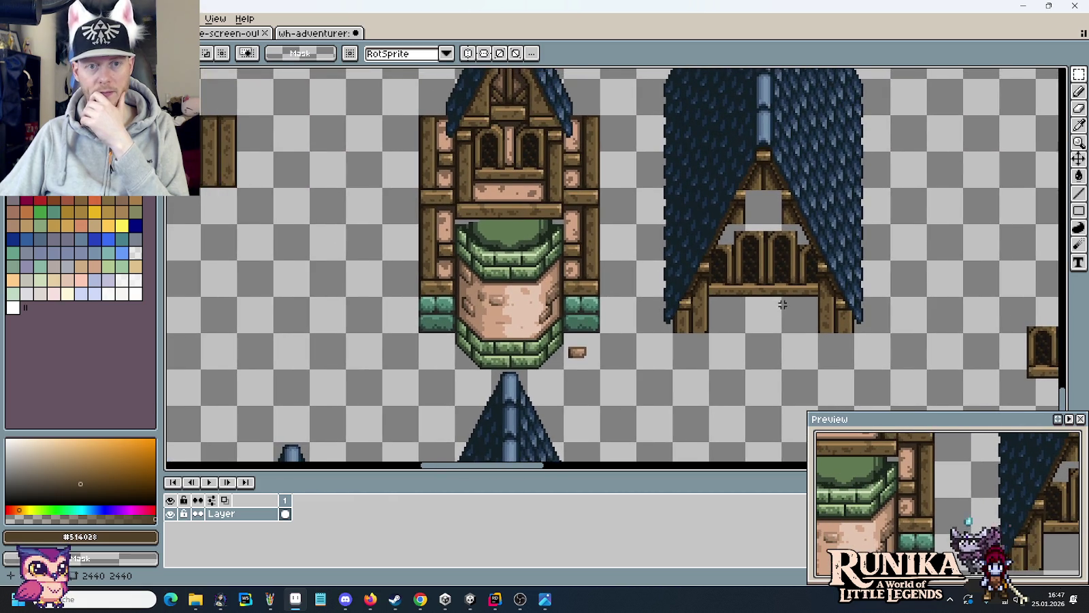
scroll(640, 238, right, 3)
scroll(760, 315, right, 5)
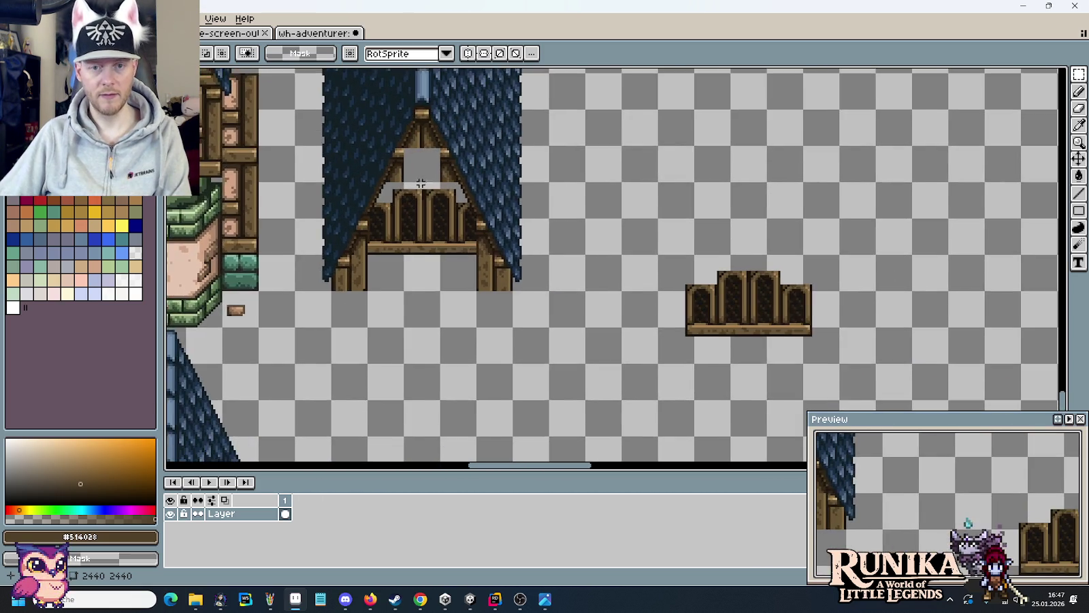
scroll(760, 315, up, 1)
scroll(613, 273, left, 3)
drag(460, 236, 769, 314)
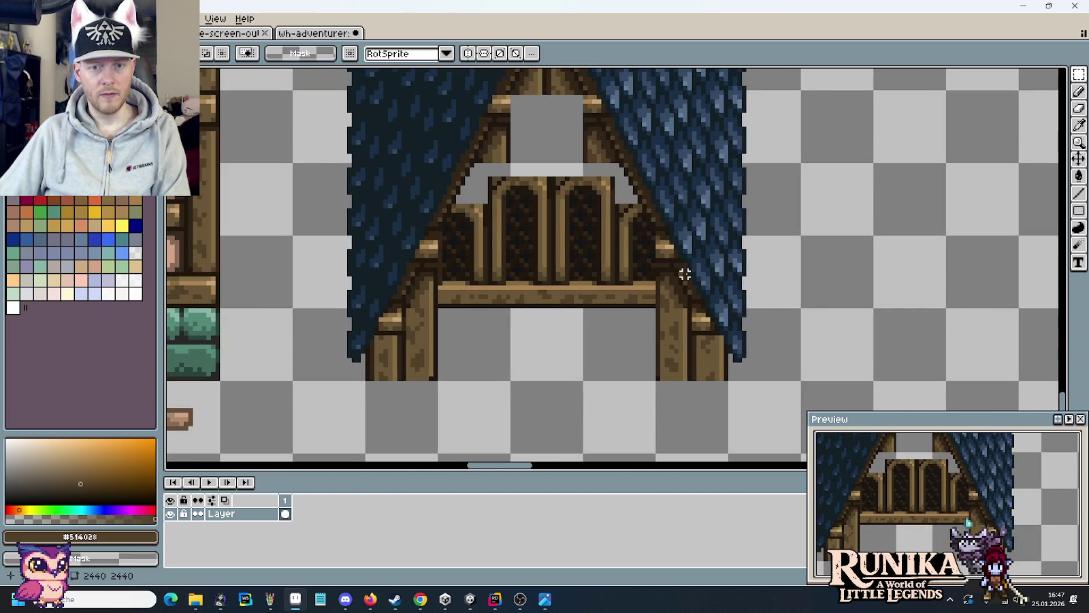
scroll(685, 274, down, 1)
scroll(685, 274, down, 1)
scroll(644, 239, up, 3)
scroll(672, 237, up, 2)
scroll(673, 237, up, 1)
- Sample the gable wood's dark brown and paint dark pixels along the right roof-frame edge
key(i)
click(580, 184)
scroll(585, 194, up, 1)
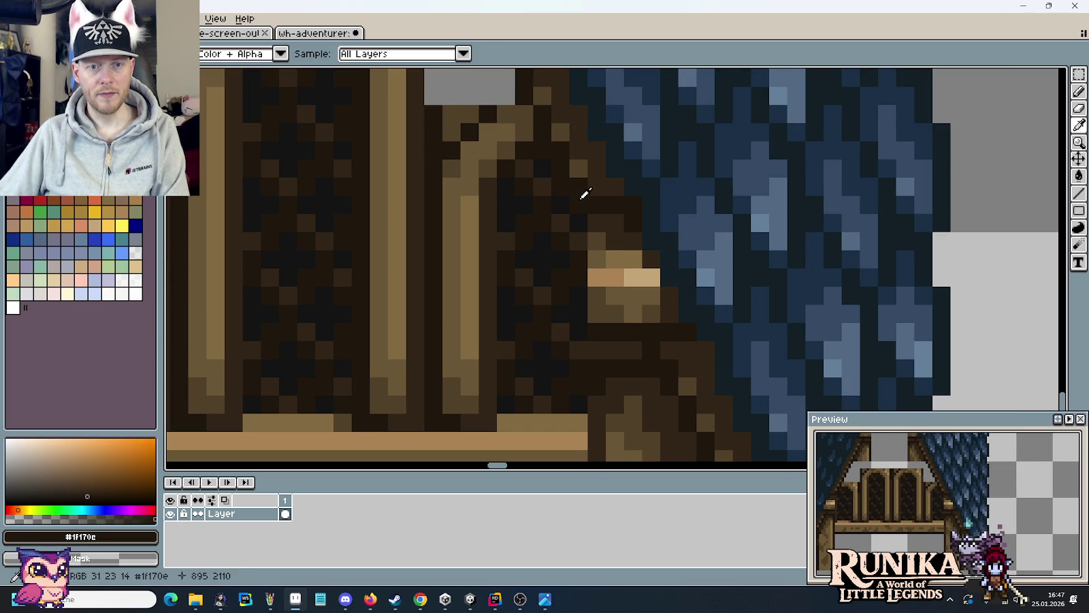
key(b)
drag(632, 316, 599, 254)
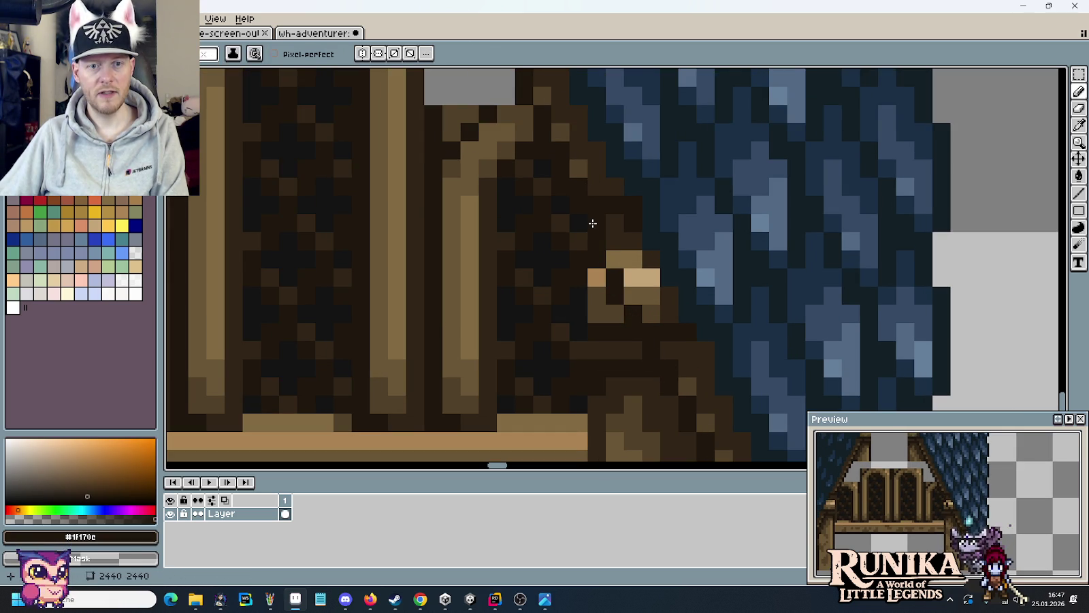
alt+click(579, 168)
click(596, 204)
click(613, 247)
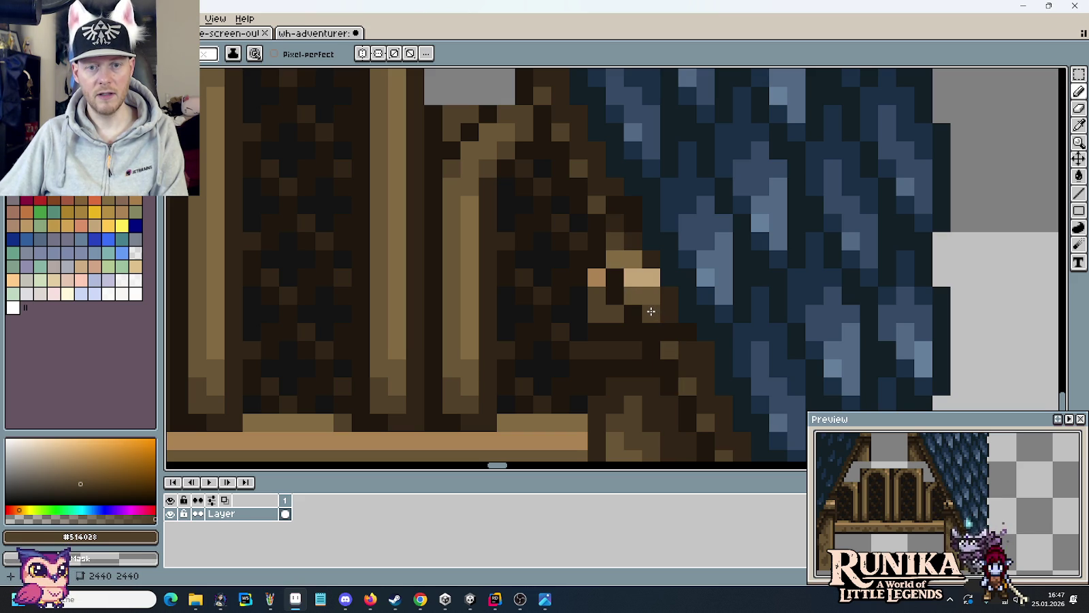
- Cover the tan highlights at the right beam end with very dark brown pixels
right_click(630, 274)
alt+click(615, 261)
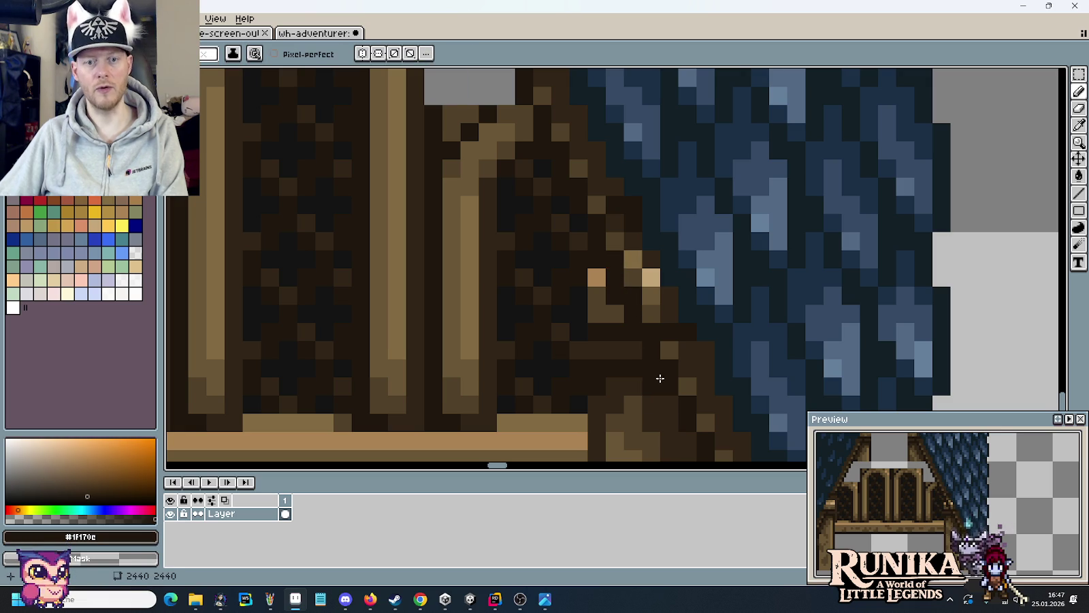
alt+click(683, 339)
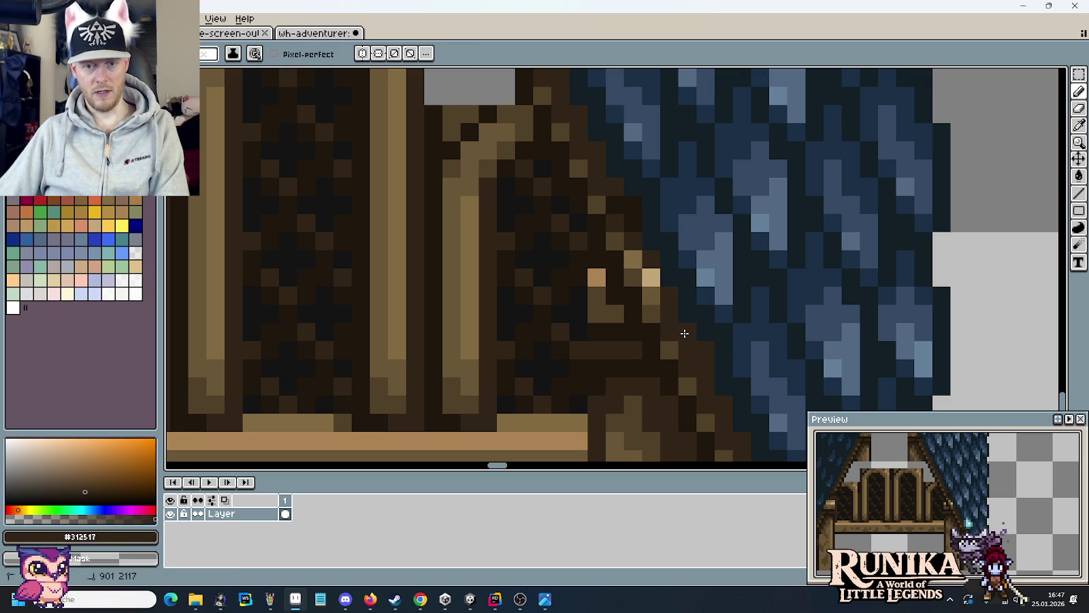
click(651, 296)
click(651, 277)
click(633, 259)
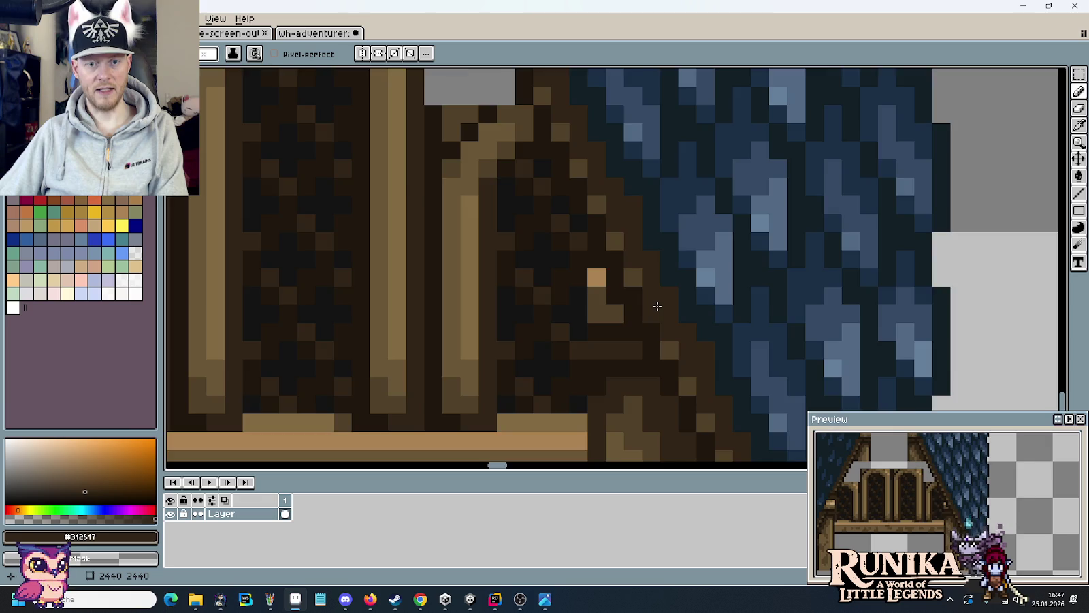
- Zoom out and drag an 80×48 copy of the four-arch window strip beside the gable roof
scroll(657, 307, down, 3)
scroll(642, 326, up, 2)
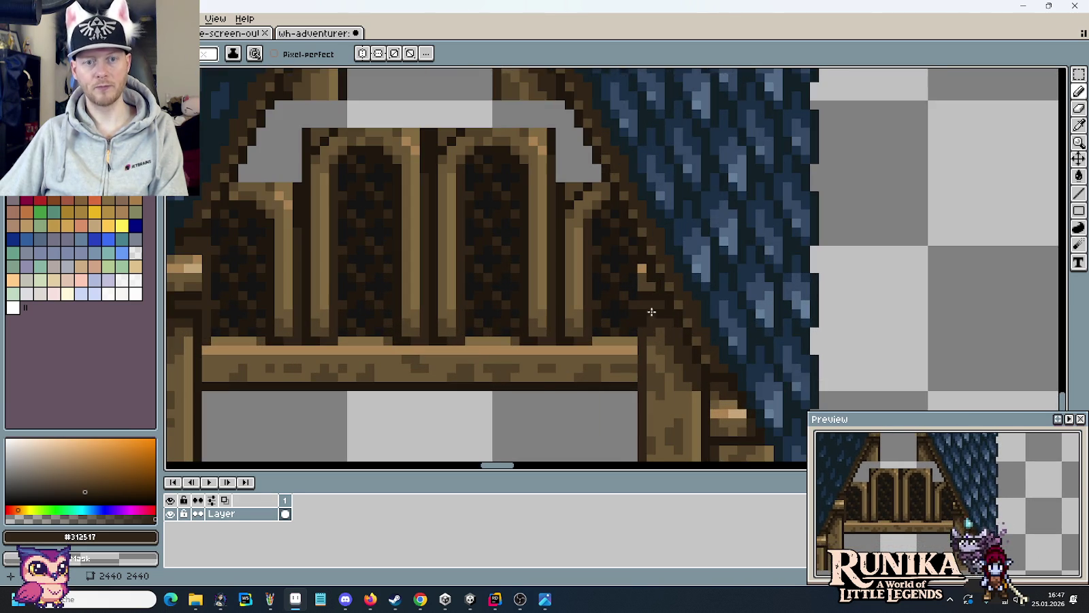
scroll(647, 318, up, 1)
scroll(691, 285, down, 2)
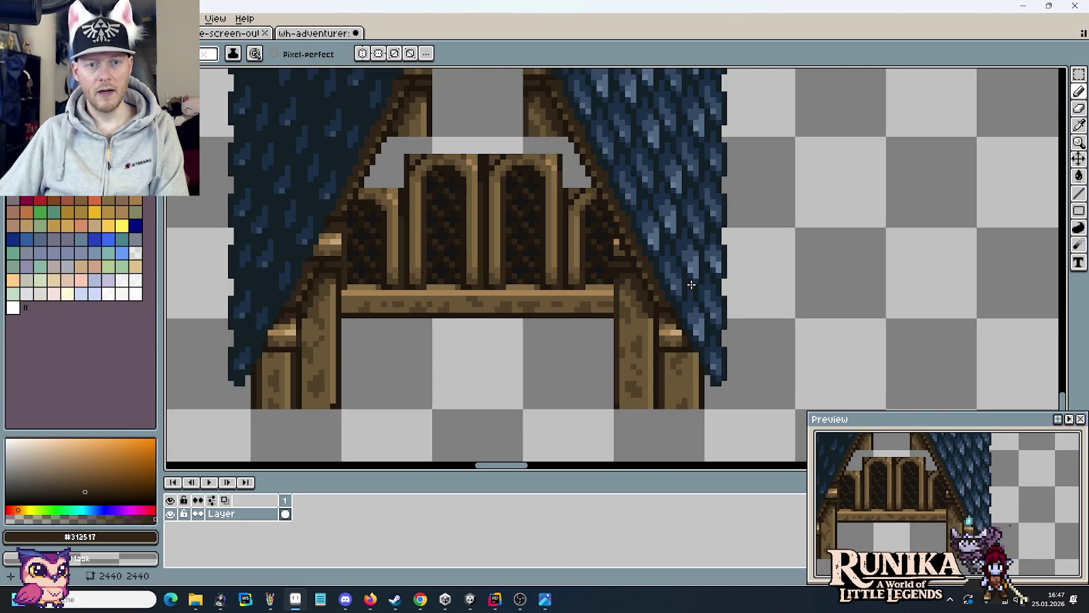
scroll(666, 256, up, 1)
scroll(666, 257, up, 1)
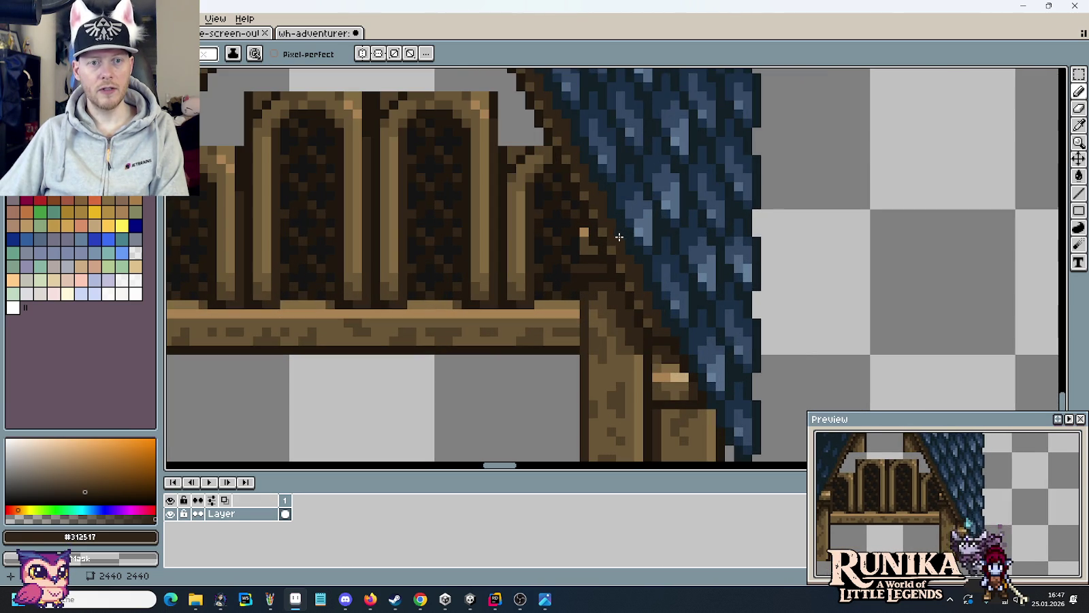
scroll(549, 155, down, 1)
scroll(537, 218, right, 3)
scroll(661, 279, down, 1)
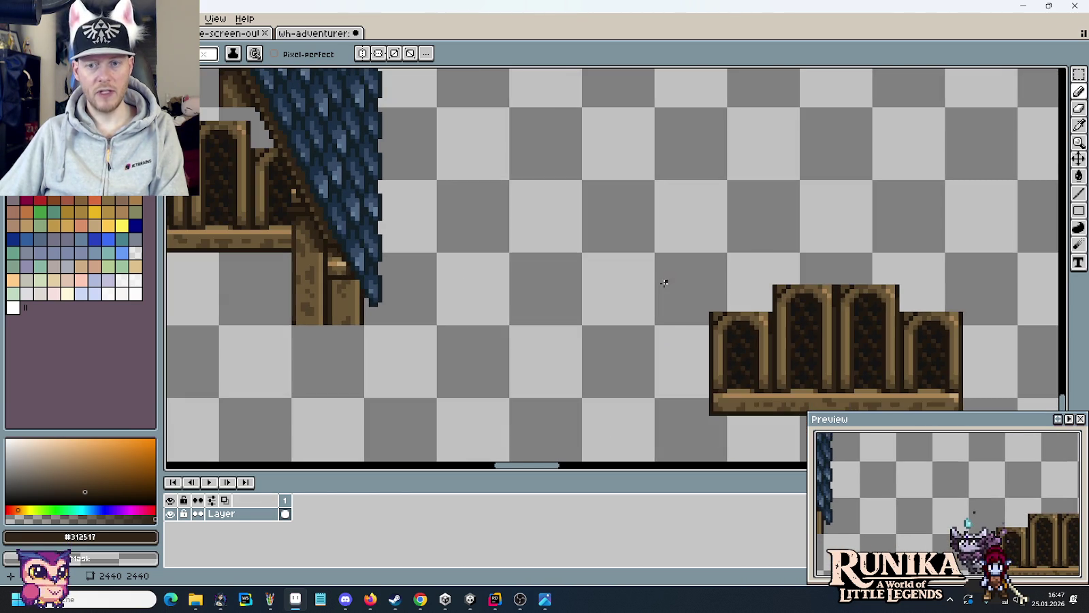
mouse_move(911, 284)
mouse_down()
mouse_move(886, 256)
mouse_move(673, 367)
mouse_up()
drag(734, 384, 553, 176)
- Drop the copied window block and darken the tan pixels at the left beam corner
key(Return)
scroll(705, 393, down, 3)
scroll(706, 393, left, 3)
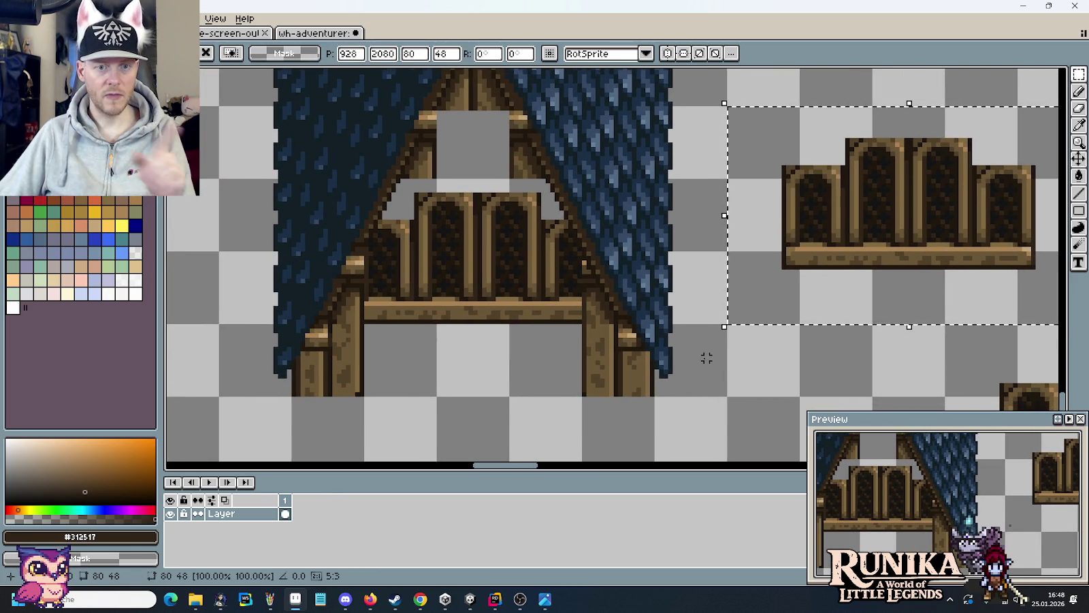
scroll(332, 250, up, 2)
scroll(437, 217, up, 2)
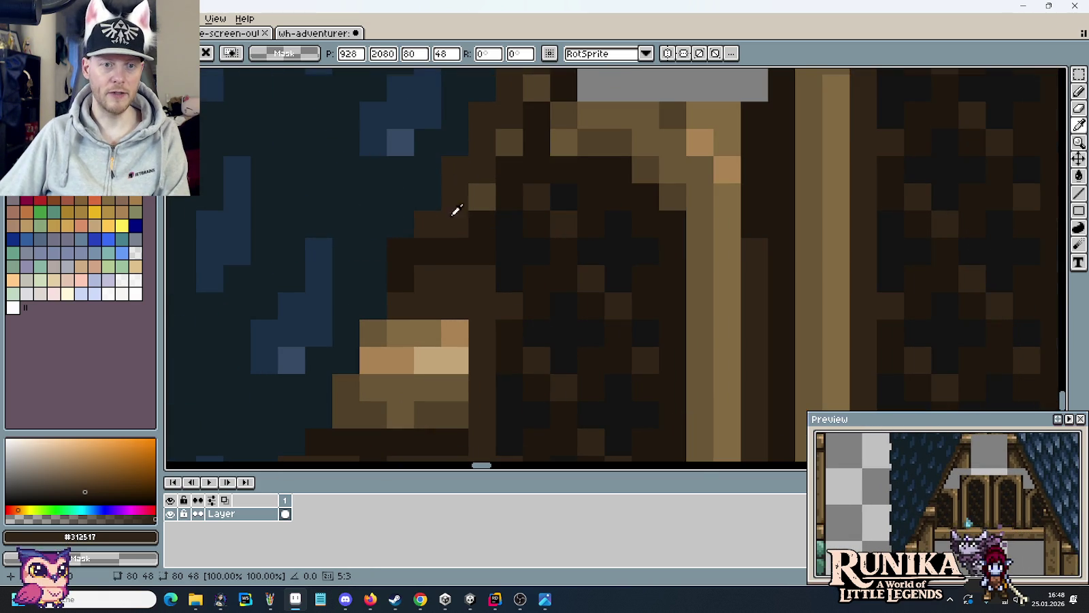
key(b)
click(455, 306)
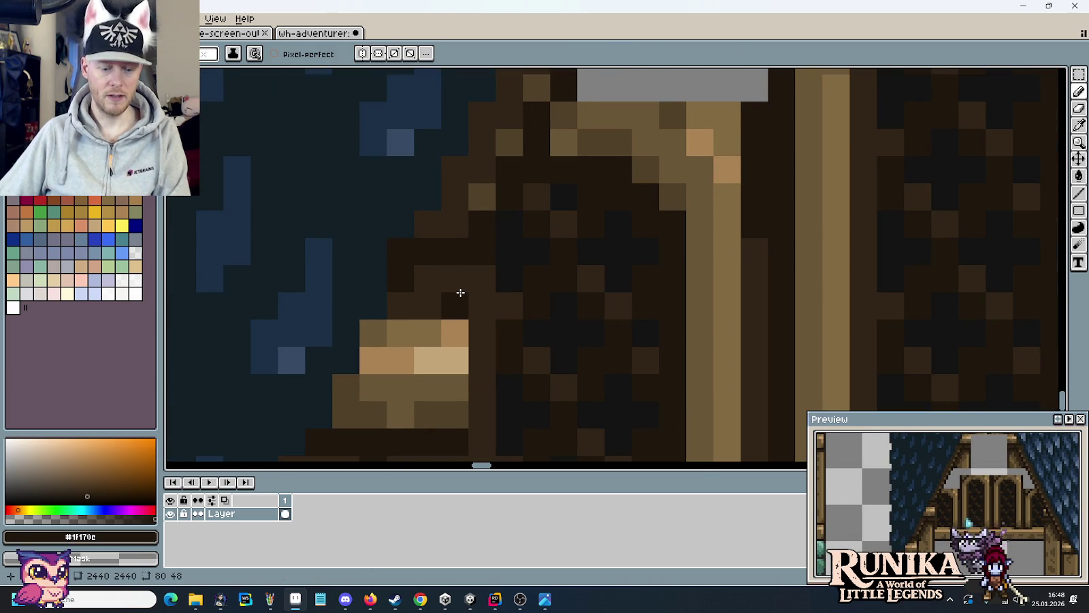
mouse_move(454, 334)
mouse_down()
mouse_move(566, 218)
mouse_move(533, 258)
mouse_up()
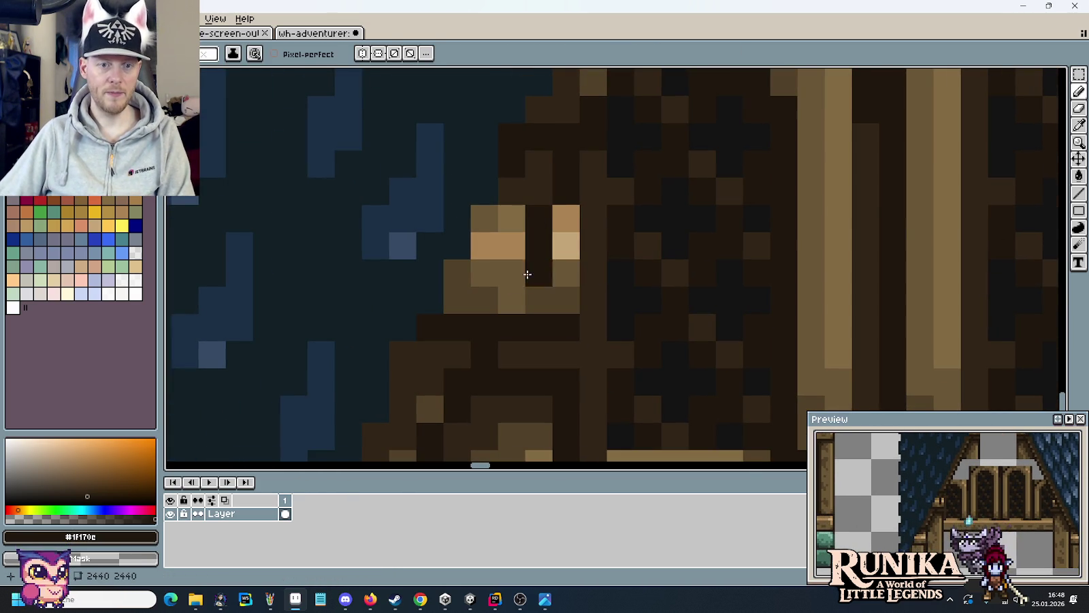
drag(519, 294, 512, 271)
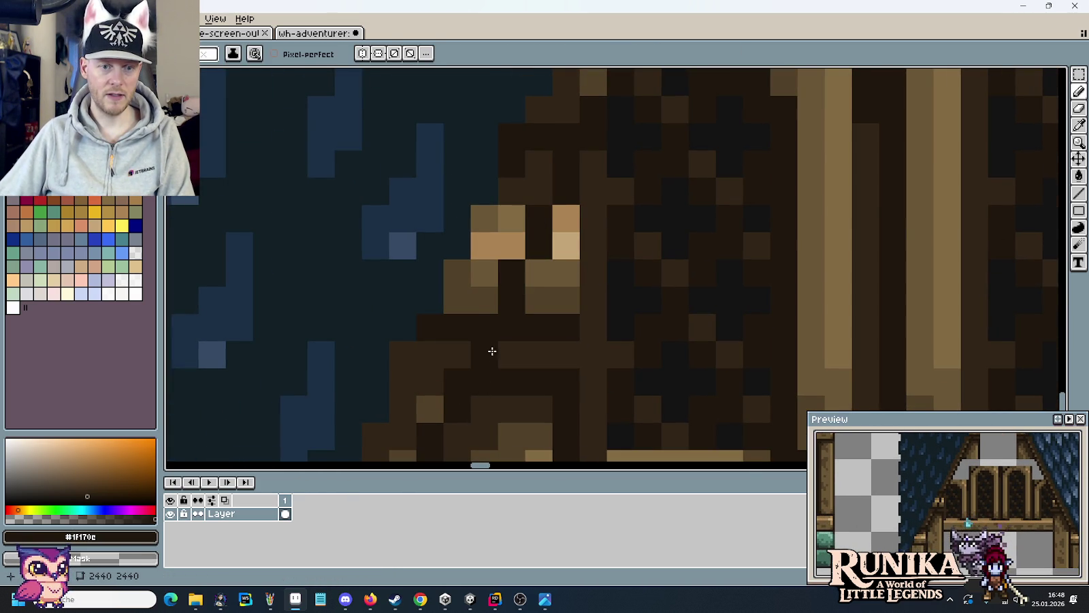
- Add mid-brown and darker-brown pixels along the left roof edge
alt+click(430, 409)
click(457, 351)
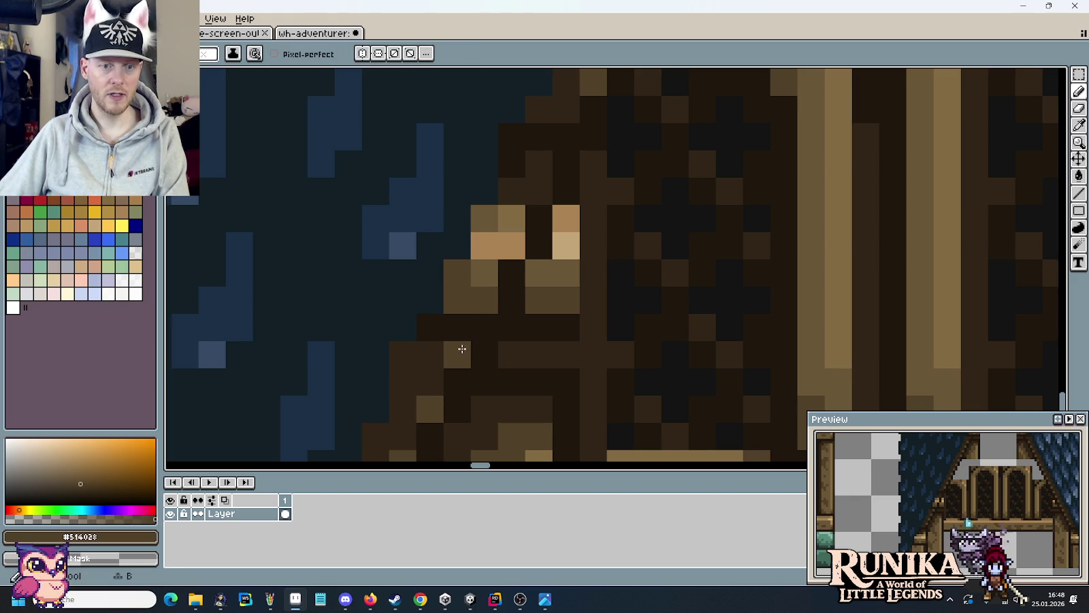
click(512, 245)
click(539, 190)
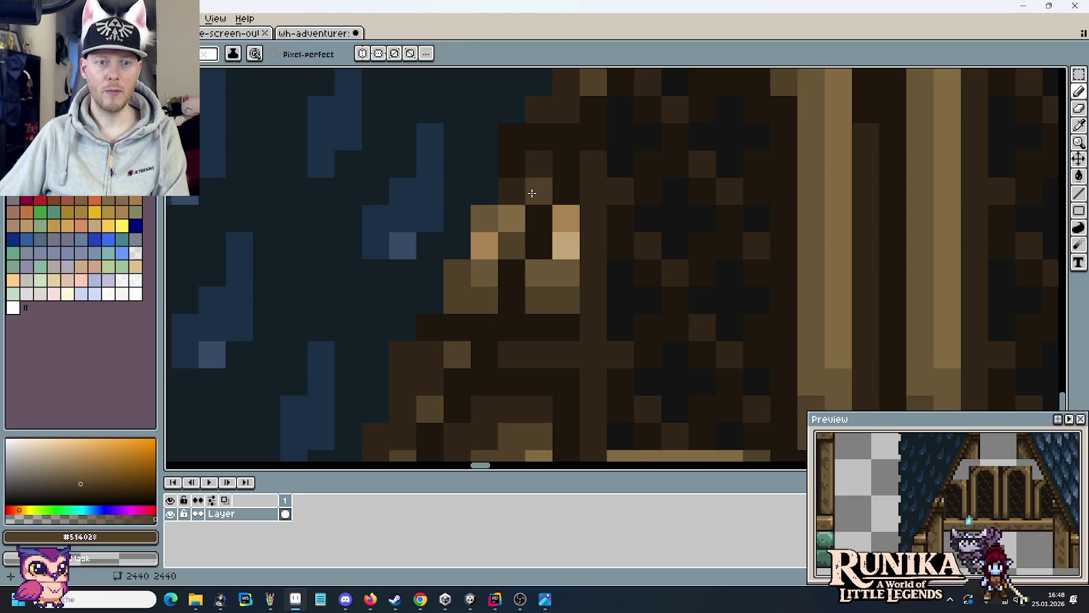
alt+click(551, 110)
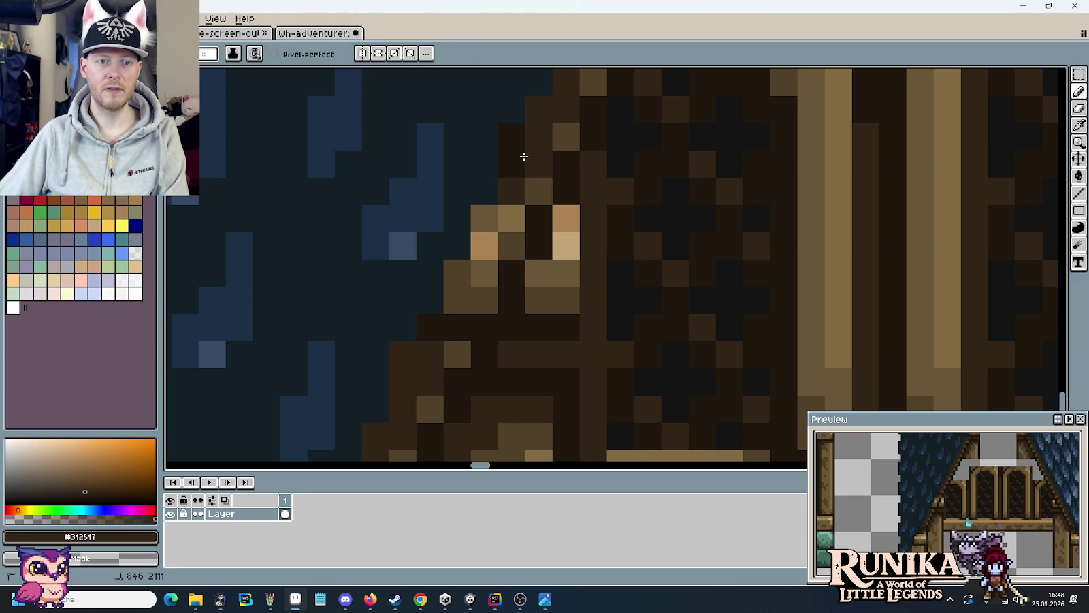
click(509, 214)
mouse_move(509, 214)
mouse_down()
mouse_move(481, 243)
mouse_move(474, 296)
mouse_move(449, 330)
mouse_up()
scroll(448, 331, down, 5)
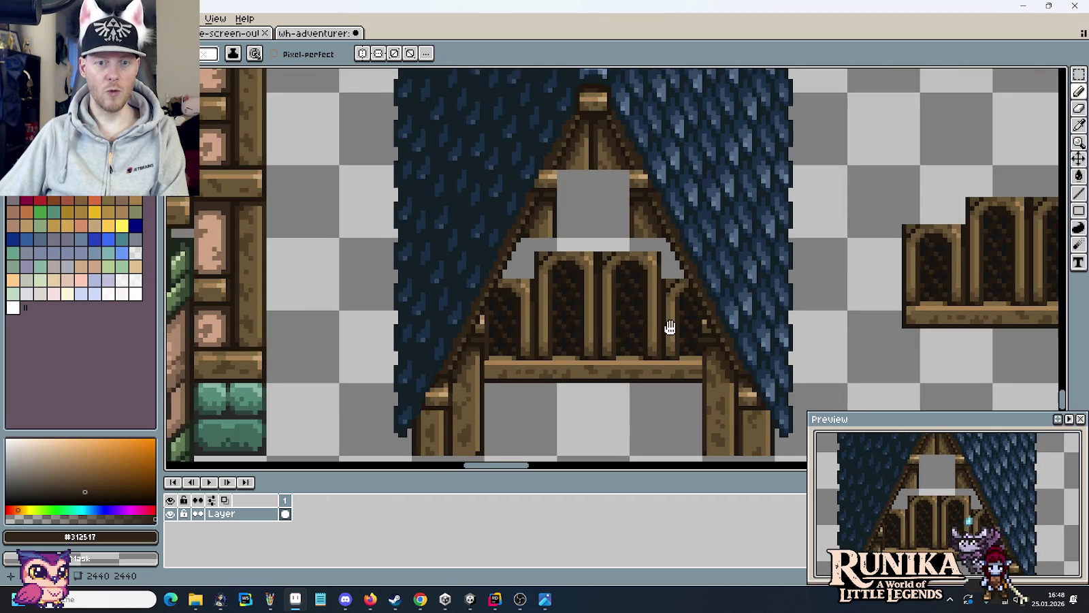
drag(660, 326, 353, 303)
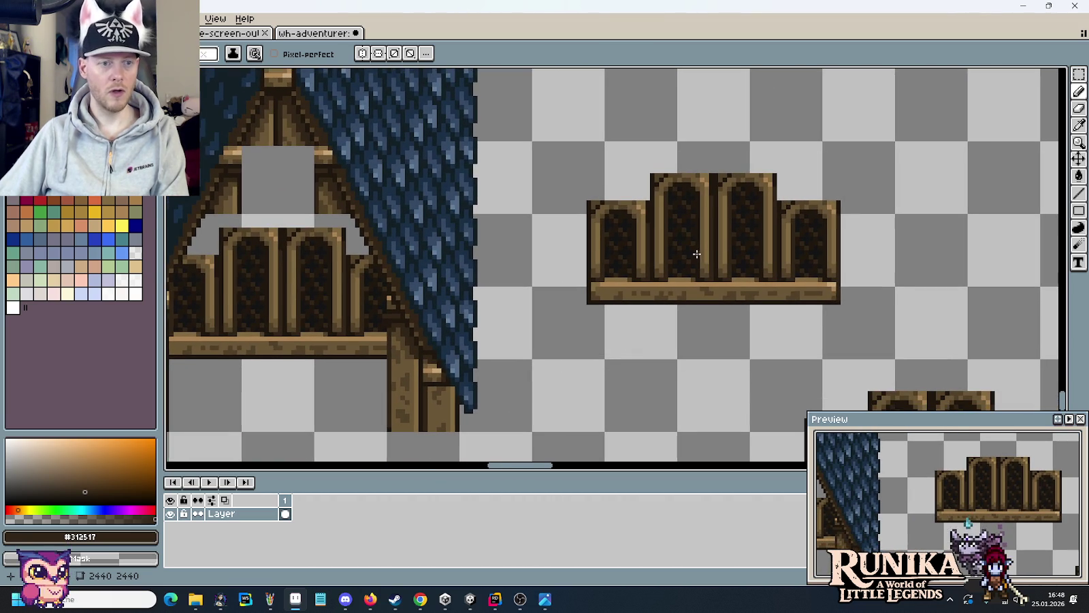
- Cut the spare arch block's right outer edge into diagonal steps
scroll(696, 254, up, 1)
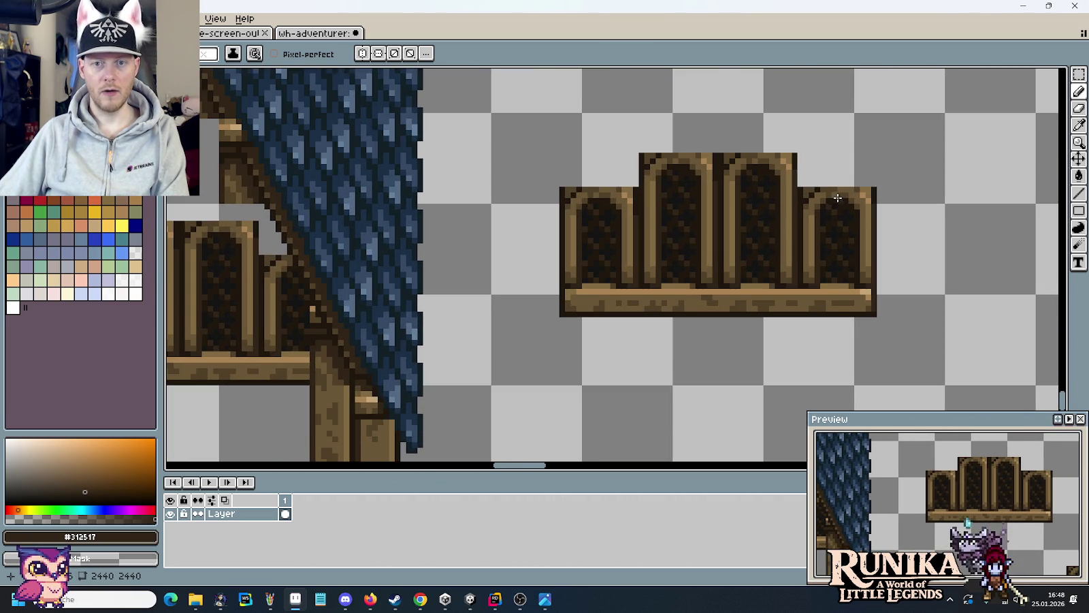
scroll(832, 185, up, 1)
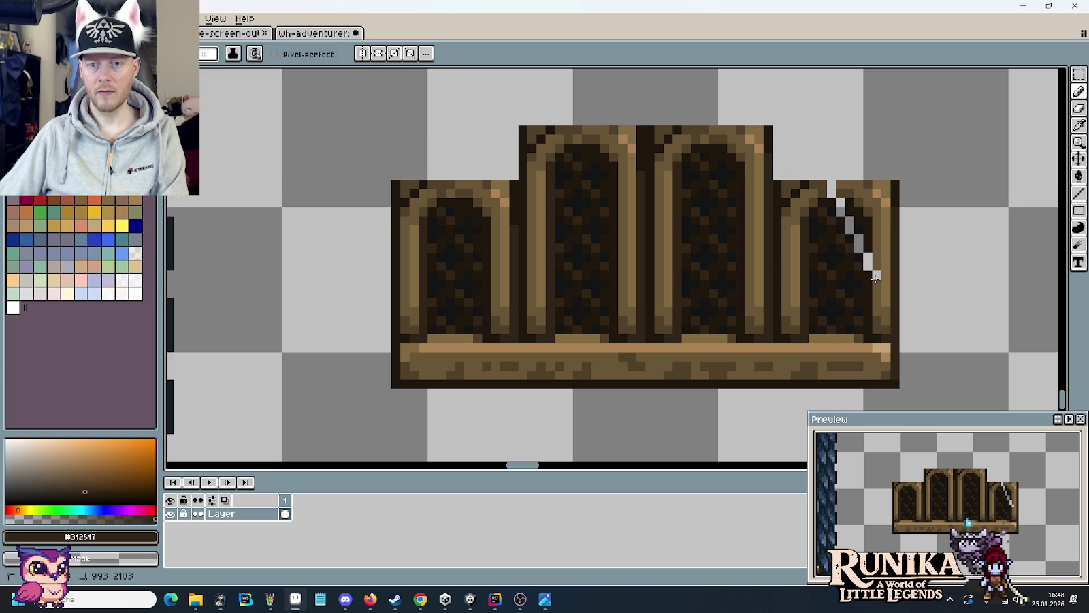
mouse_move(897, 319)
mouse_down()
mouse_move(880, 184)
mouse_move(857, 221)
mouse_up()
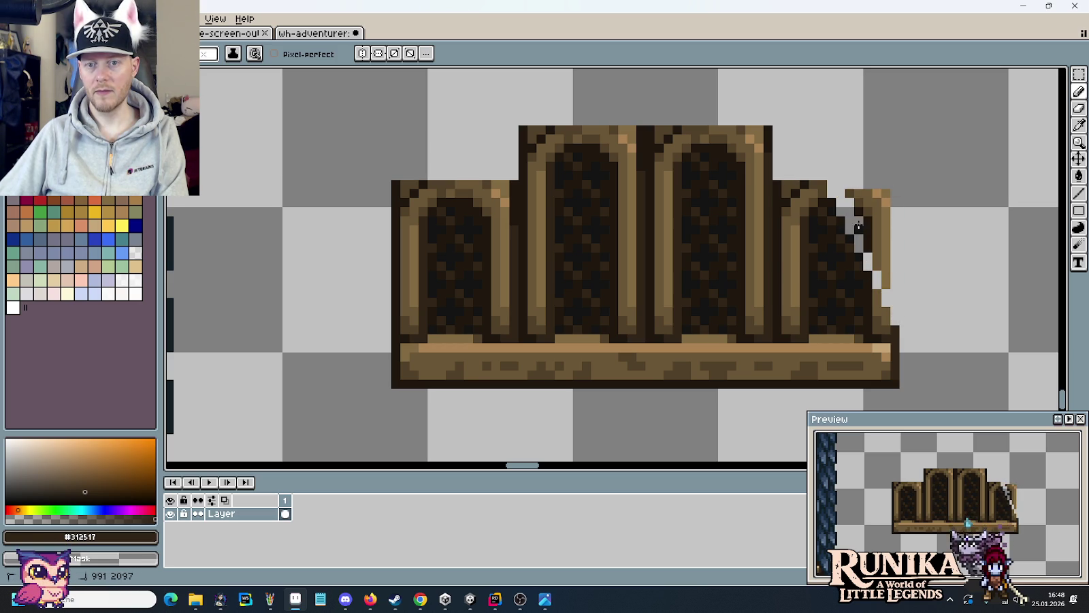
mouse_move(882, 271)
mouse_down()
mouse_move(885, 211)
mouse_move(872, 207)
mouse_up()
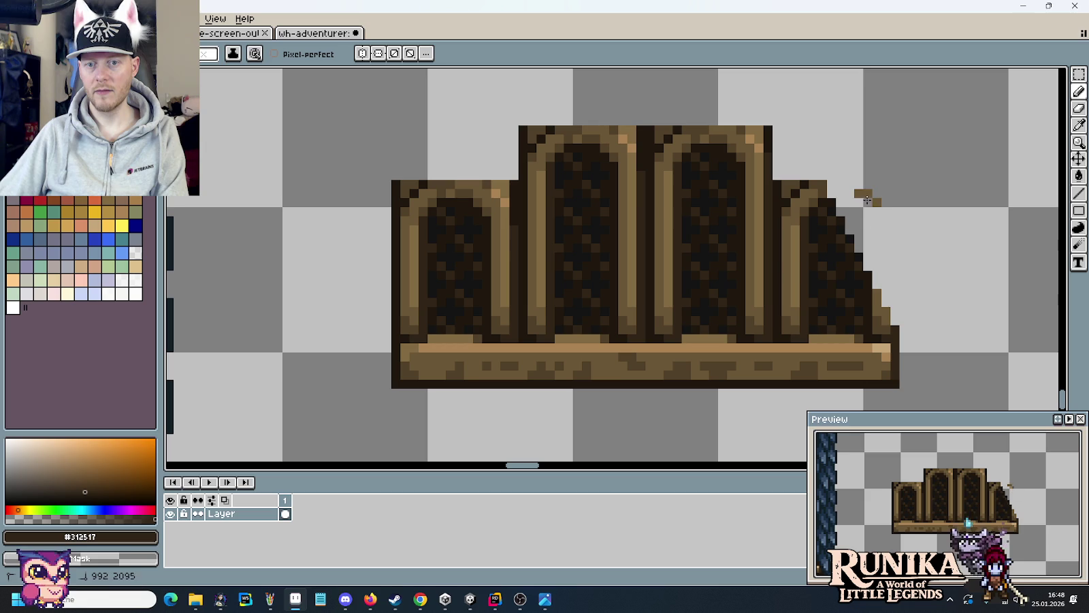
- Trim the arch block's upper-left edge into a stepped slope, viewing the whole house
drag(284, 202, 891, 218)
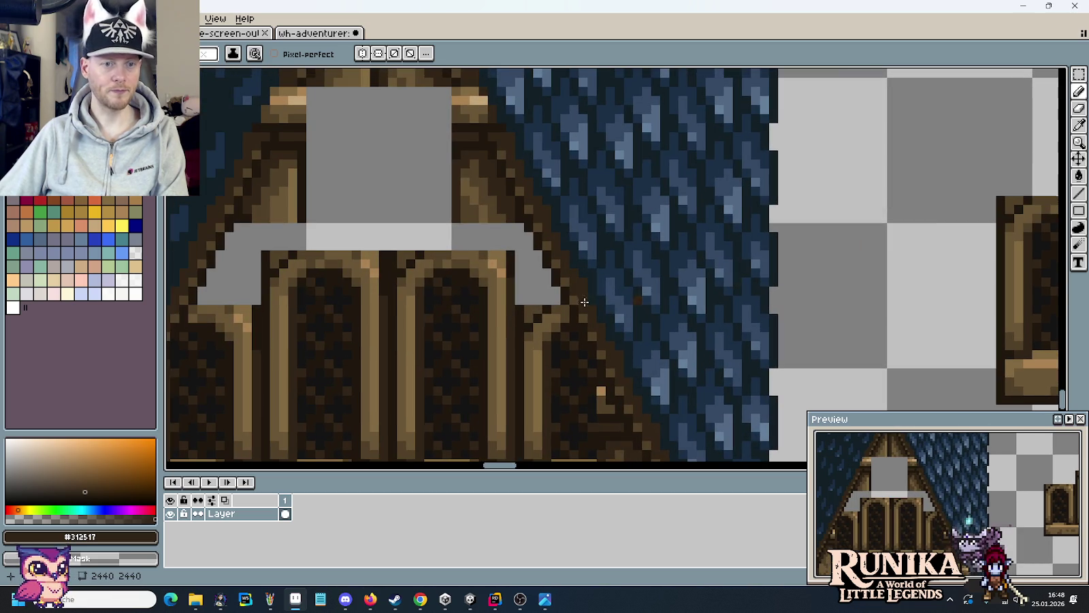
scroll(270, 319, left, 1)
scroll(550, 272, right, 4)
scroll(681, 218, right, 1)
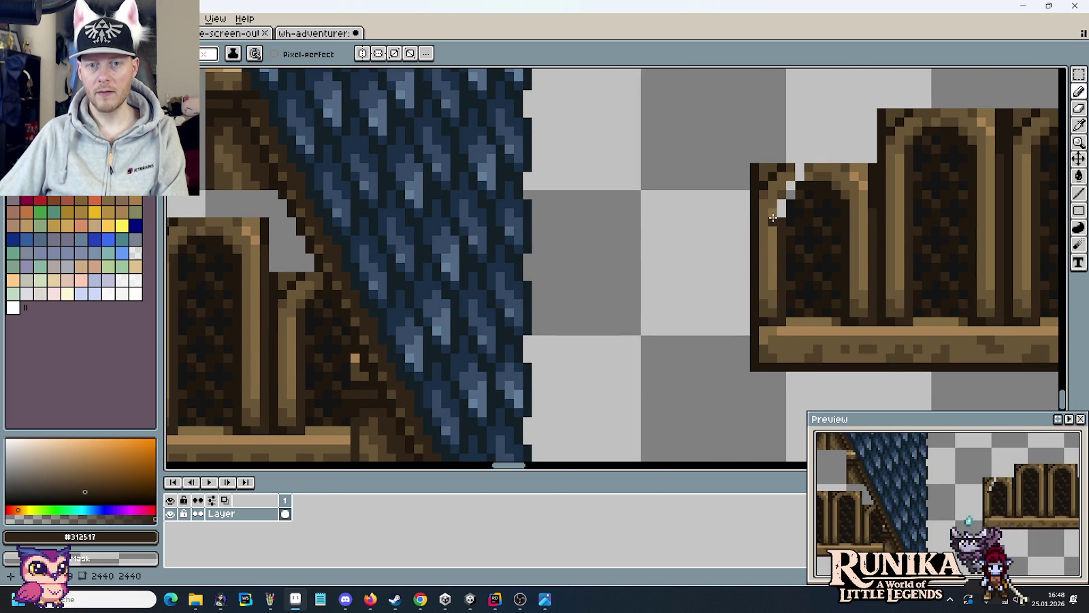
mouse_move(758, 262)
mouse_down()
mouse_move(752, 179)
mouse_move(781, 207)
mouse_move(760, 210)
mouse_up()
key(ctrl+z)
drag(744, 250, 766, 159)
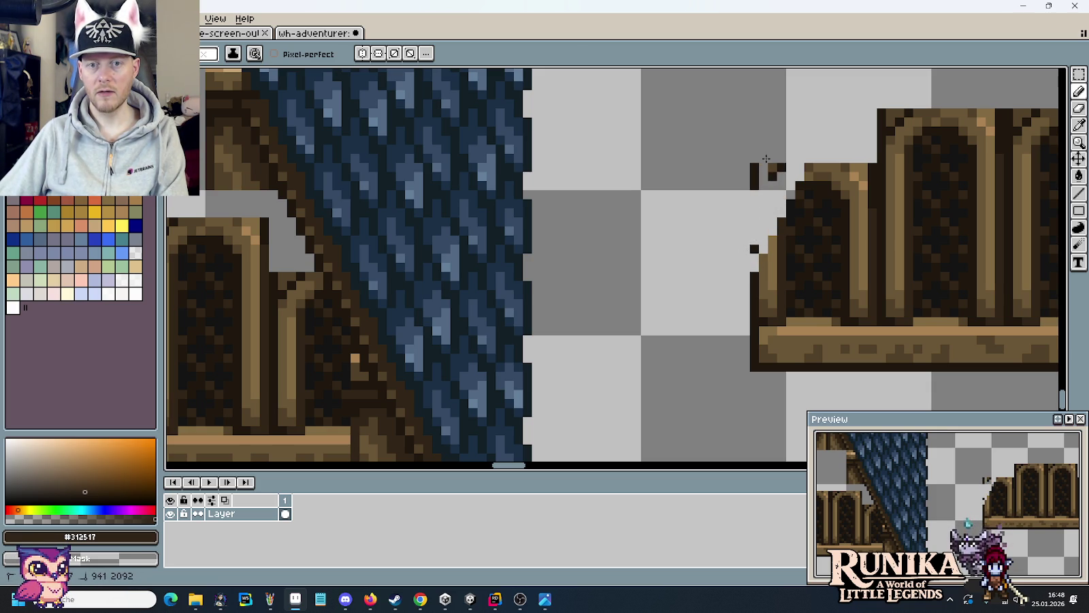
drag(754, 250, 523, 238)
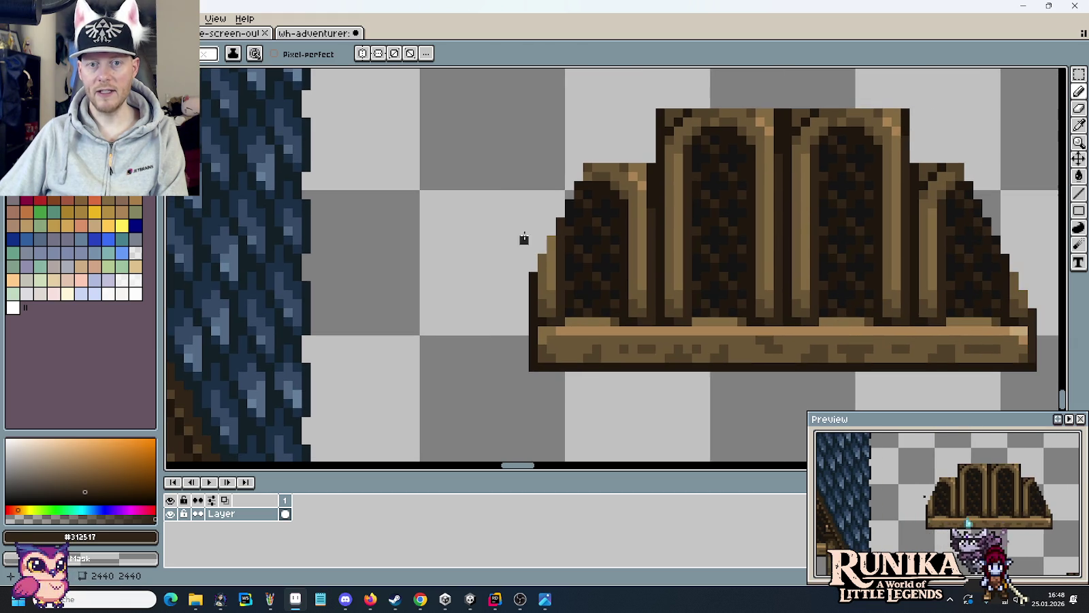
scroll(995, 176, down, 1)
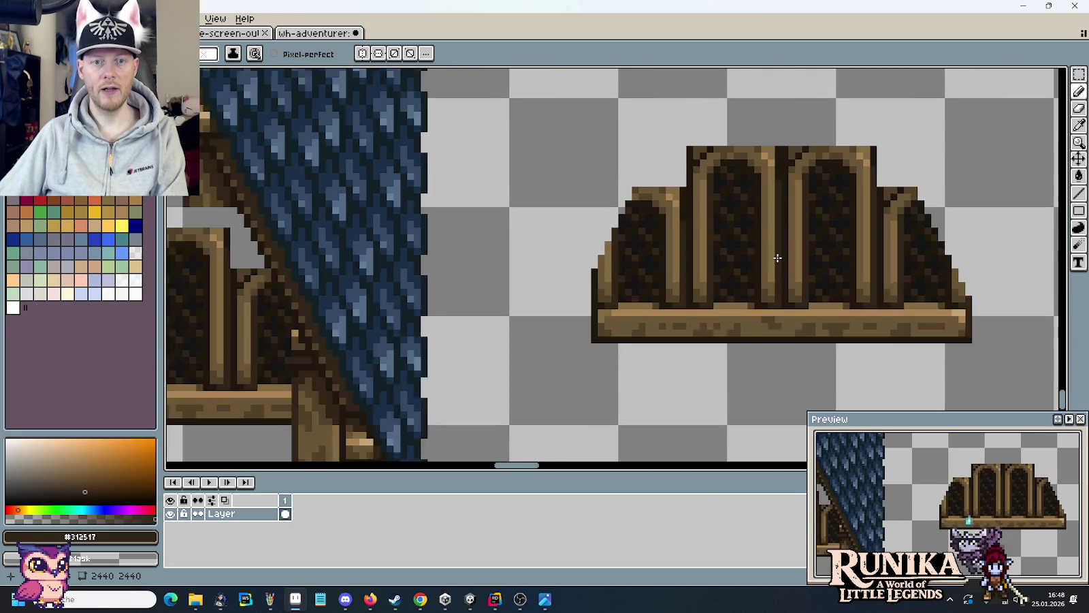
scroll(973, 258, down, 1)
drag(566, 308, 775, 292)
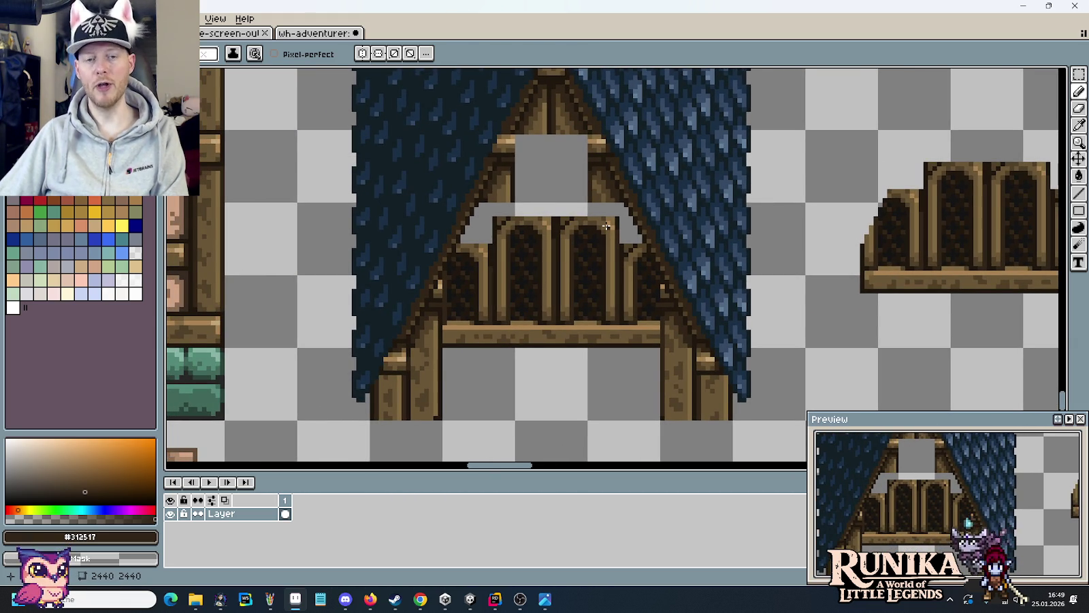
- Select a 4x3 block at the arch corner, then marquee the lower rectangular arch piece
scroll(518, 208, up, 2)
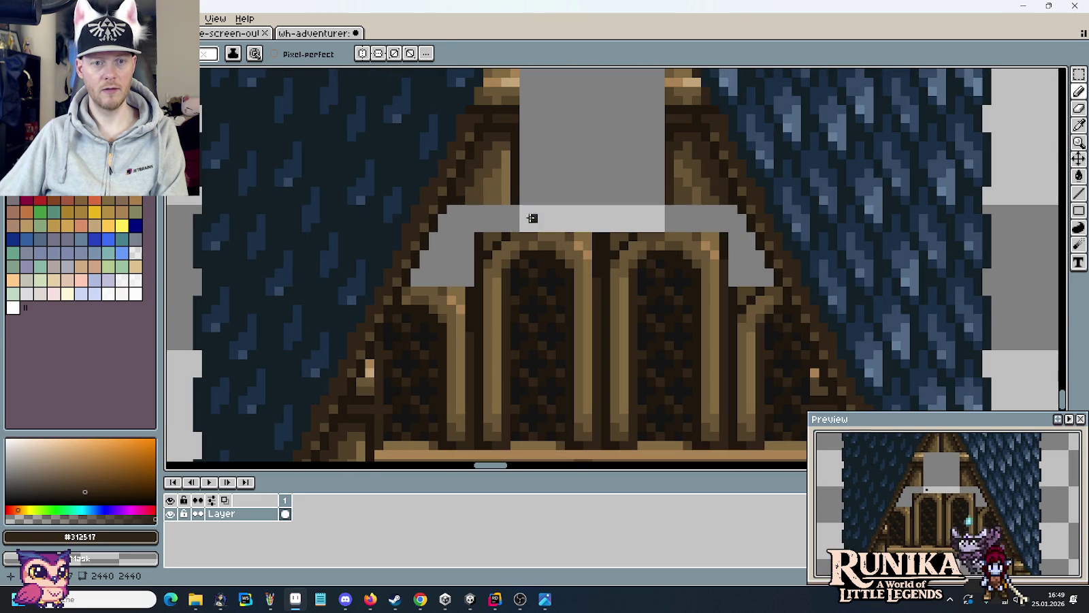
key(m)
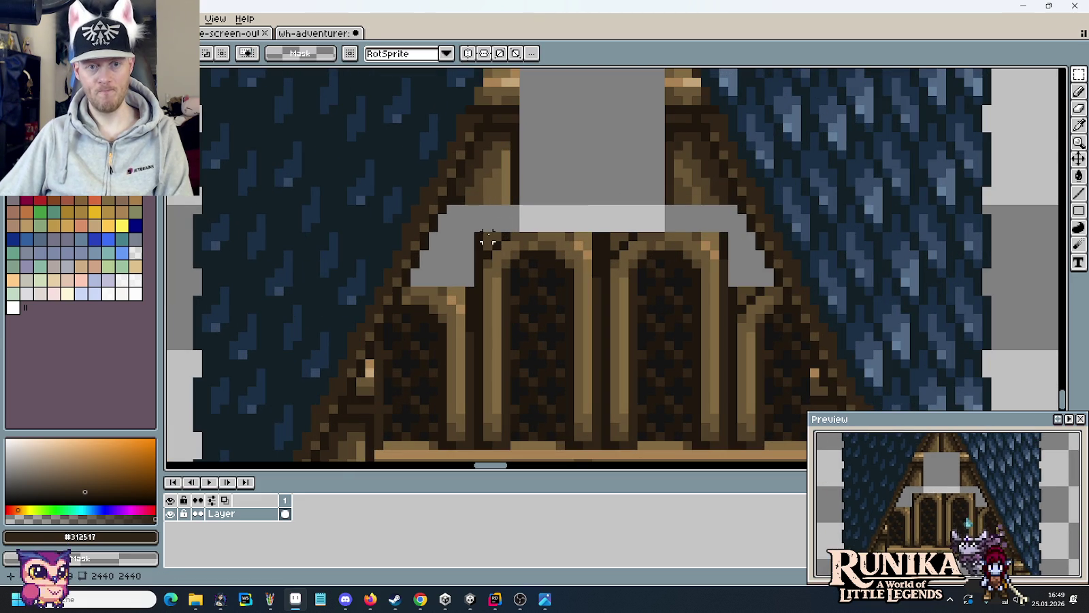
drag(484, 225, 521, 252)
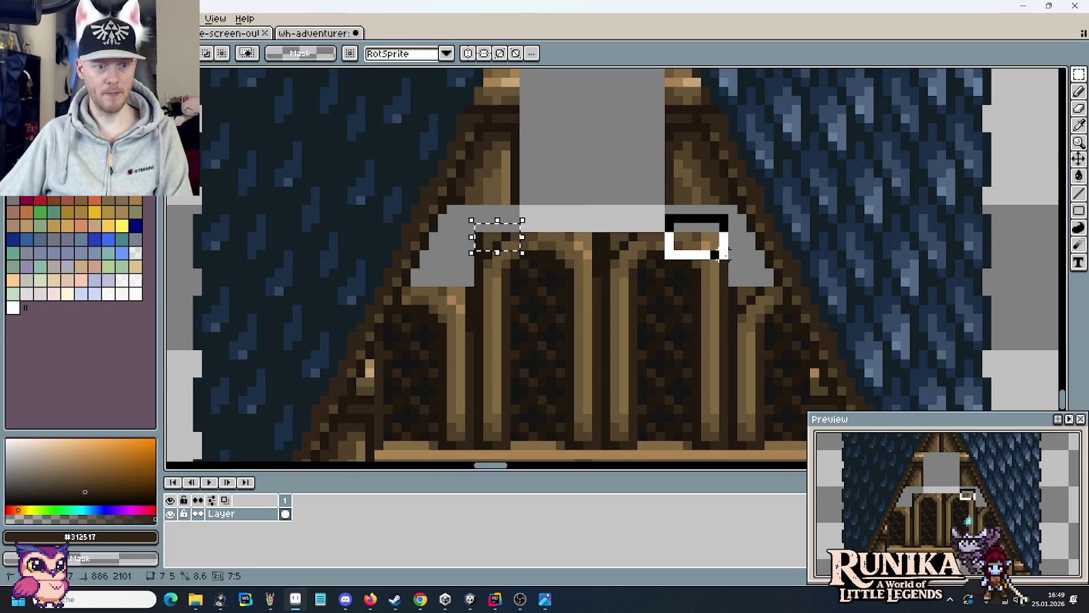
scroll(559, 316, down, 3)
drag(836, 304, 474, 170)
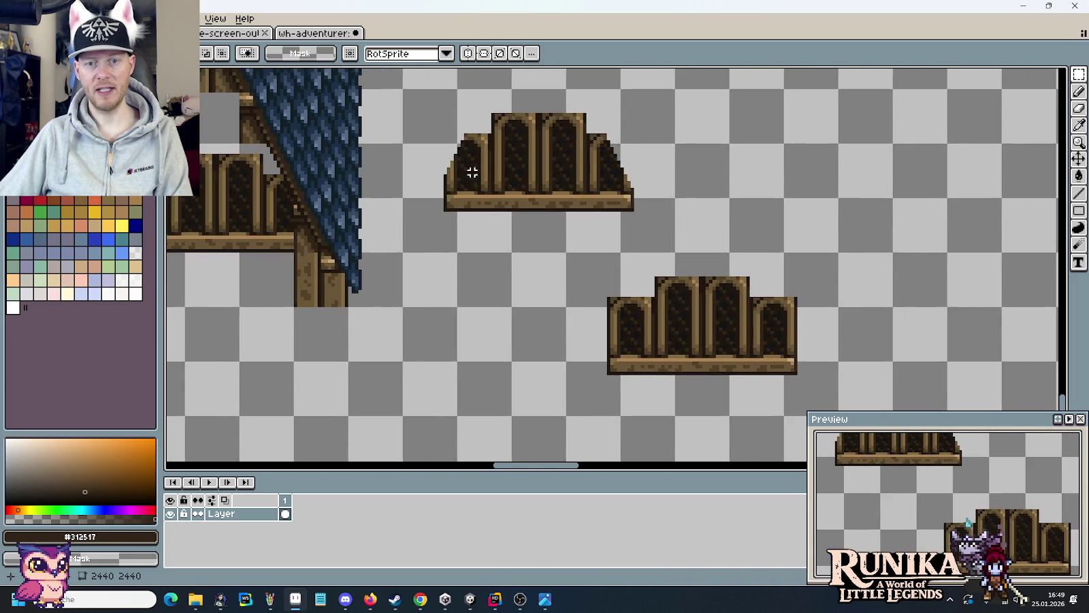
drag(577, 258, 835, 391)
- Place a copy of the raised-middle arch above the sloped one, nudged right
mouse_move(717, 352)
mouse_down()
mouse_move(584, 77)
mouse_move(531, 178)
mouse_up()
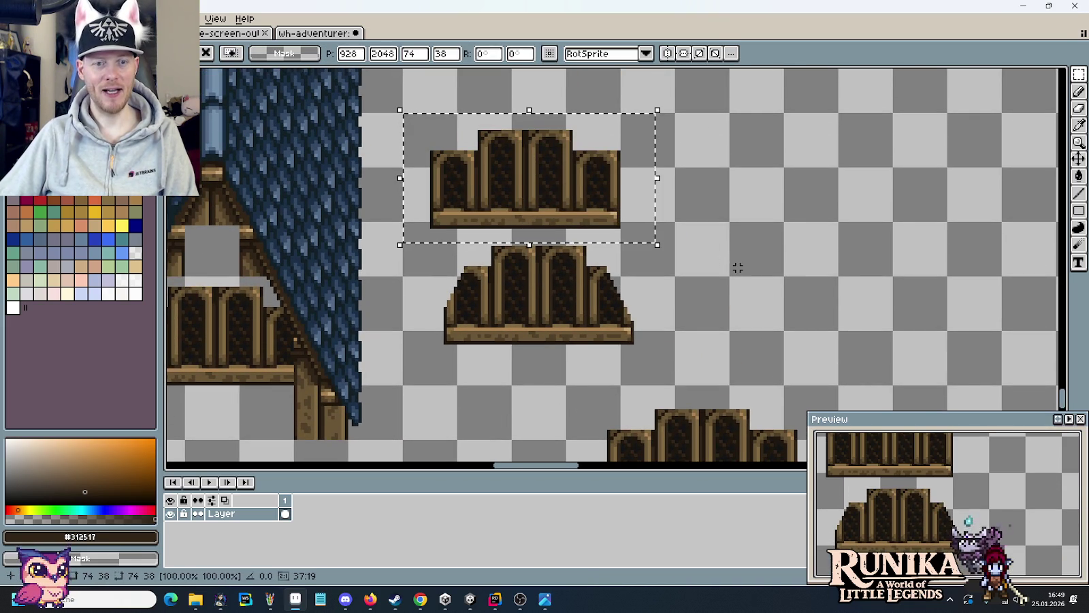
key(Right)
key(Right)
key(Right)
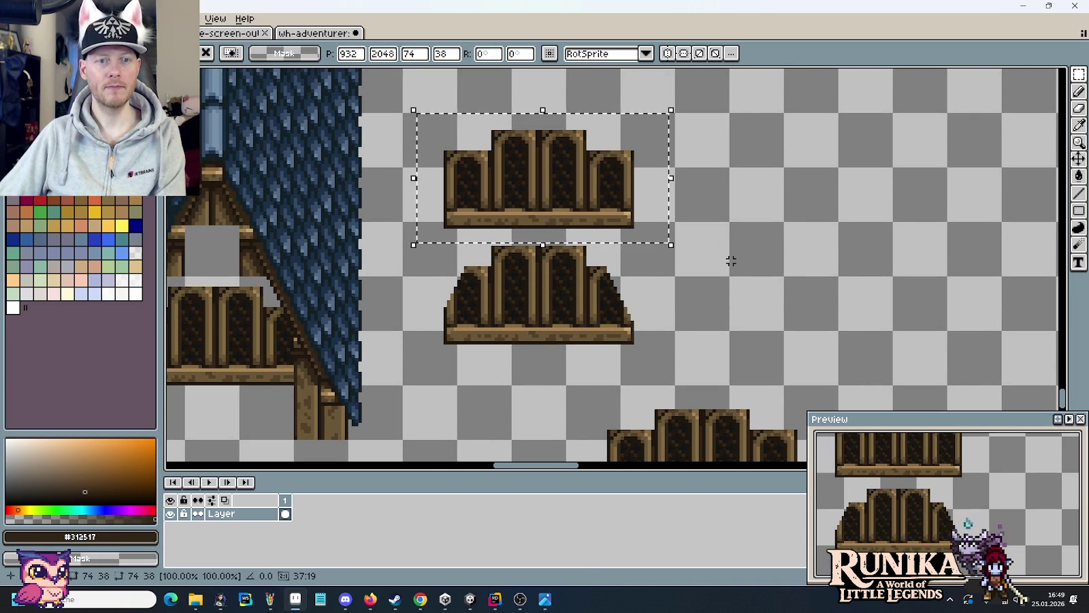
key(ctrl+d)
drag(386, 168, 443, 377)
drag(664, 359, 425, 243)
scroll(606, 146, up, 1)
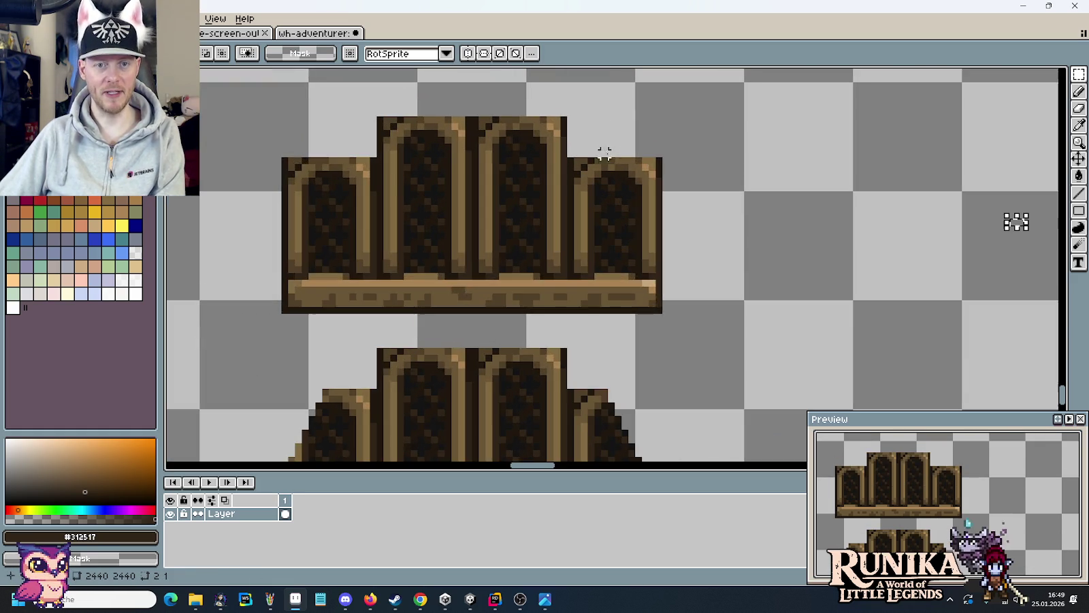
scroll(672, 190, up, 1)
- Pencil the copy's outer arch tops into sloped, stepped sides
key(b)
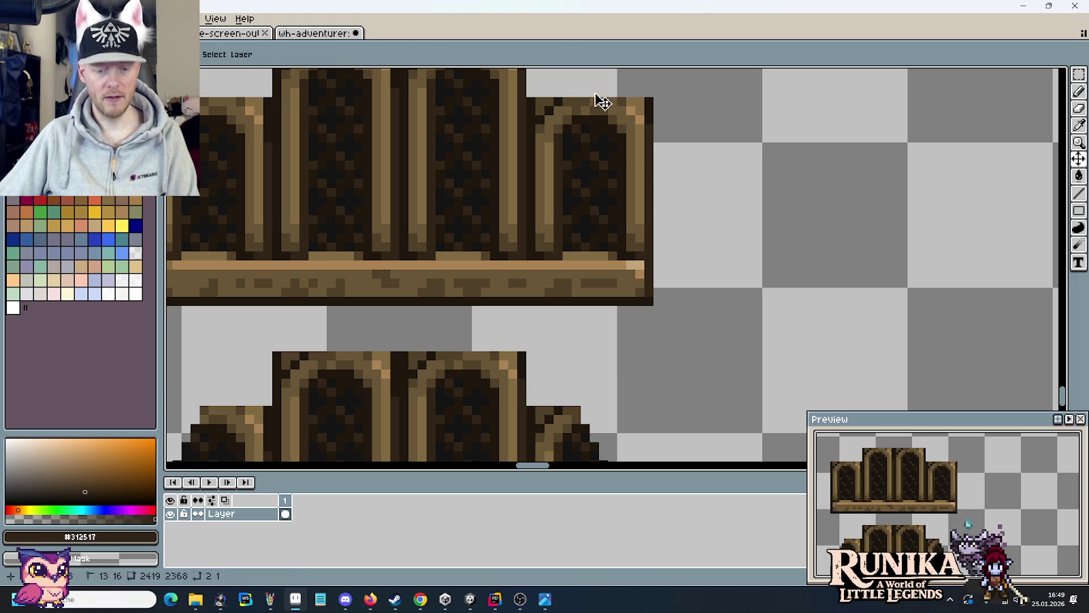
right_click(596, 107)
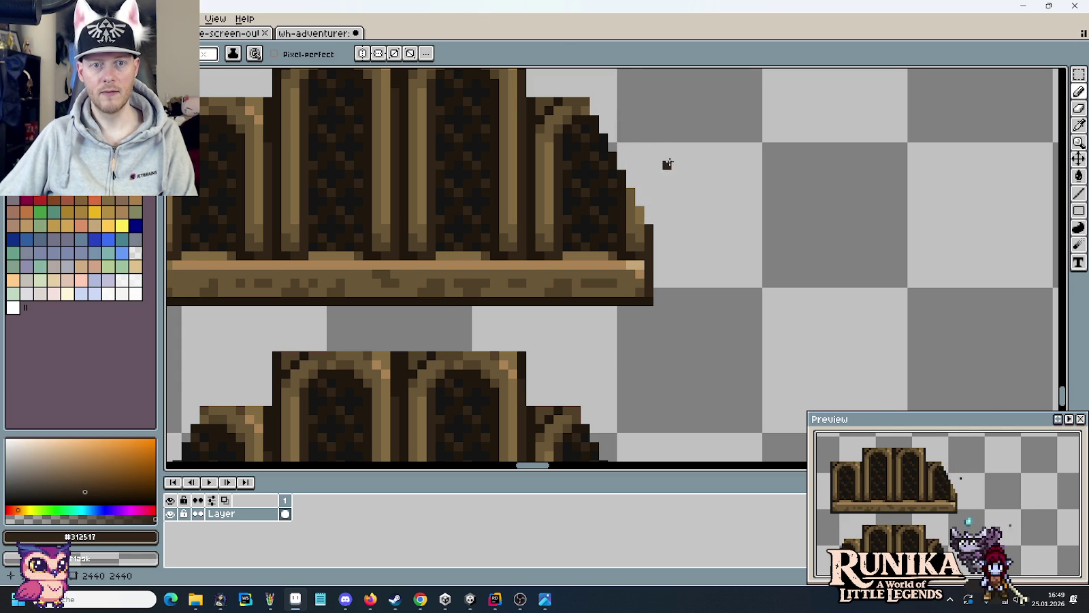
scroll(668, 157, down, 1)
drag(438, 102, 559, 145)
drag(463, 177, 708, 159)
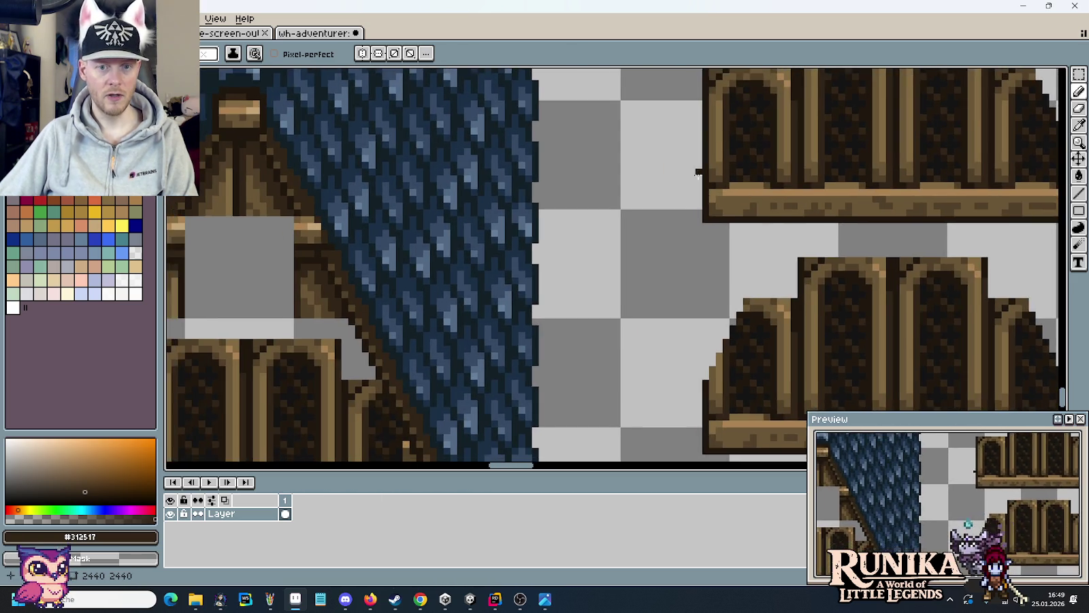
drag(796, 462, 630, 285)
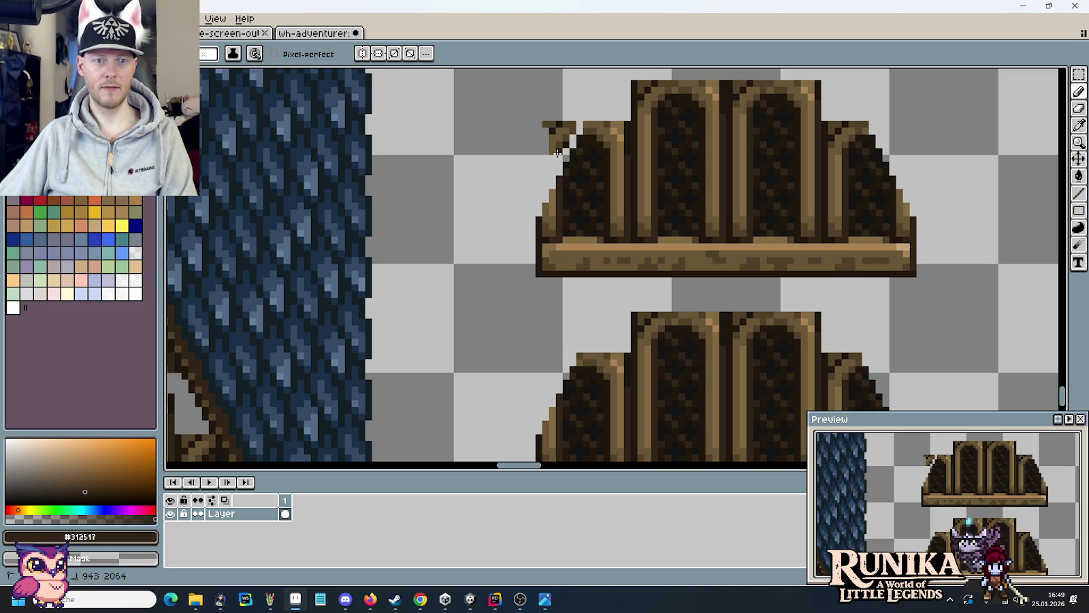
- Select and delete the older sloped arch piece
scroll(545, 131, down, 1)
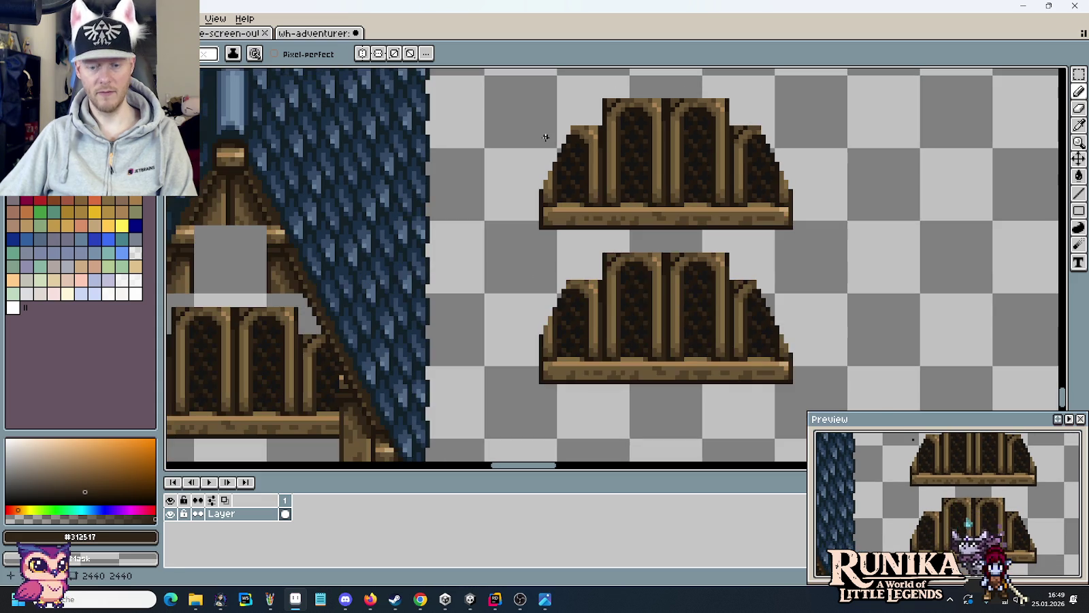
key(m)
drag(530, 246, 836, 395)
key(Delete)
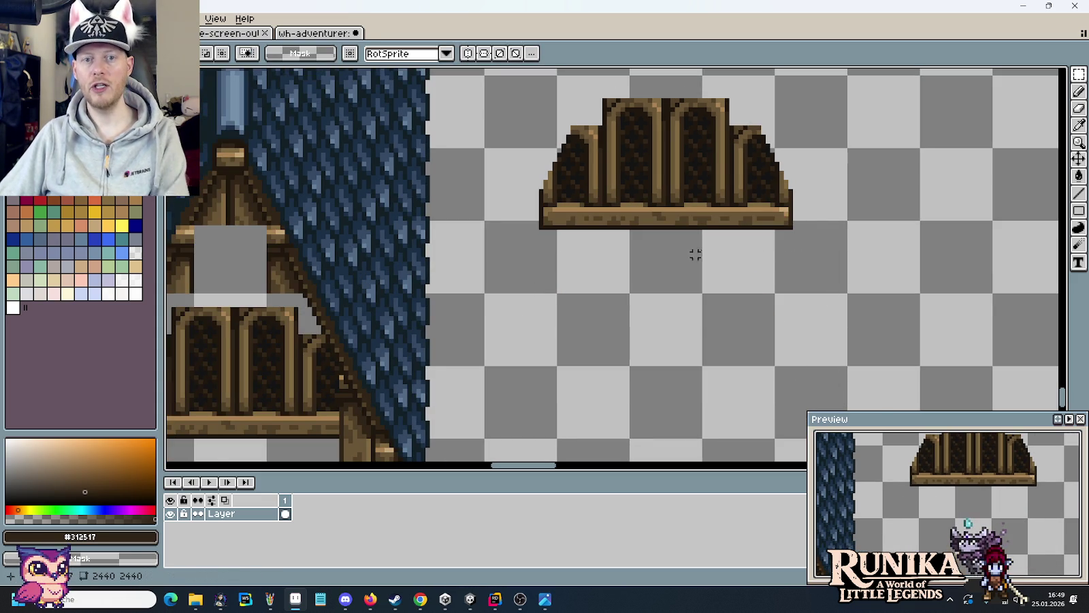
- Move the new sloped four-arch window into the tall blue roof's gable
drag(805, 260, 546, 109)
mouse_move(652, 175)
mouse_down()
mouse_move(504, 122)
mouse_move(641, 204)
mouse_move(340, 246)
mouse_move(680, 235)
mouse_move(681, 273)
mouse_move(681, 228)
mouse_move(681, 240)
mouse_up()
scroll(503, 122, down, 1)
scroll(340, 246, up, 2)
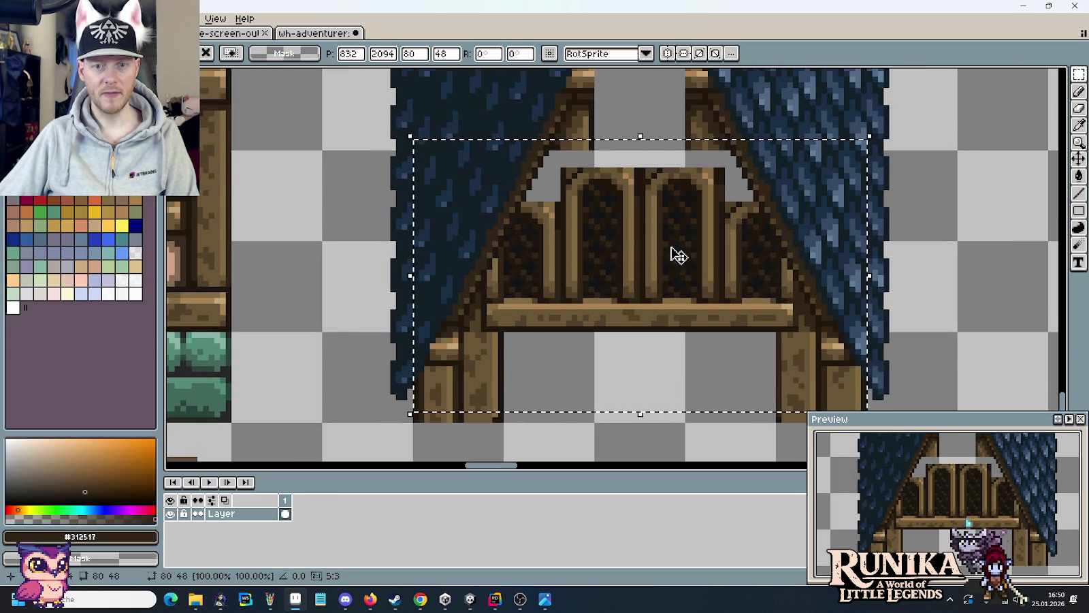
click(672, 435)
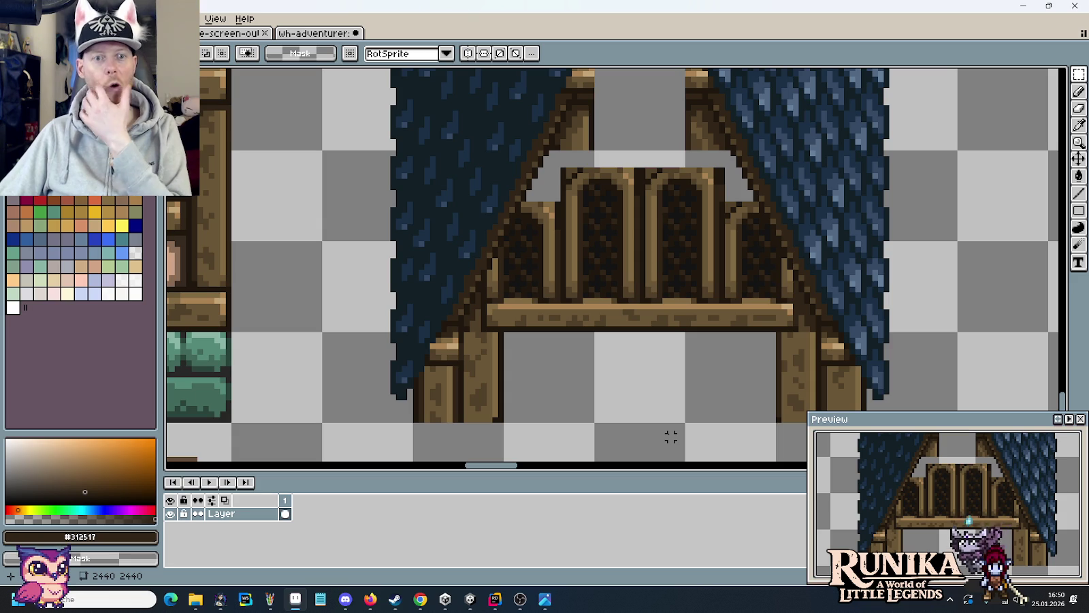
- Zoom in to check the gable window's fit and switch to the Lasso tool
scroll(671, 436, down, 1)
scroll(630, 329, down, 1)
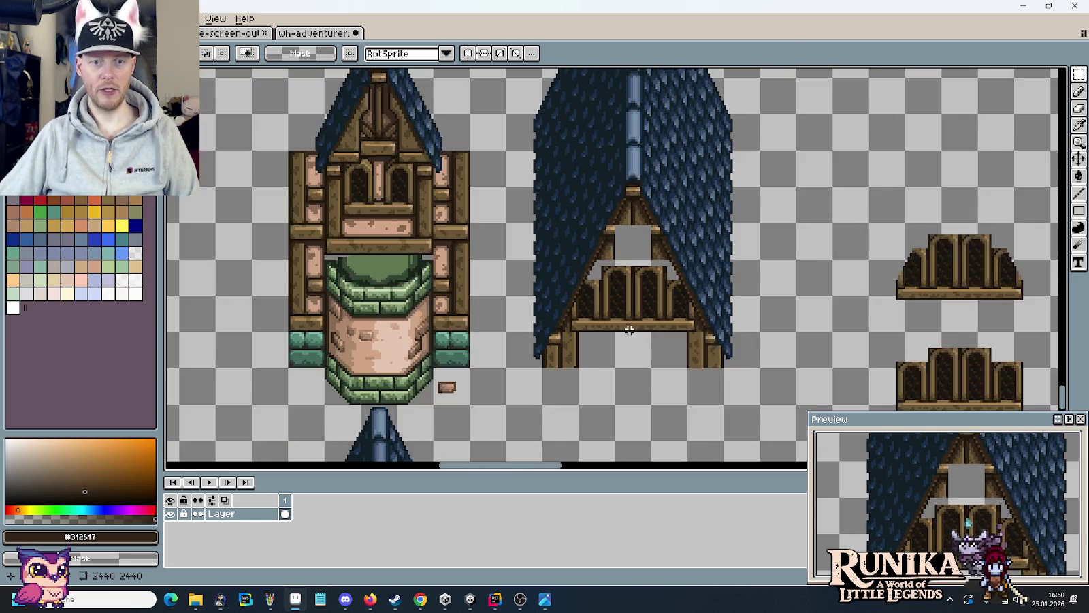
scroll(686, 290, up, 2)
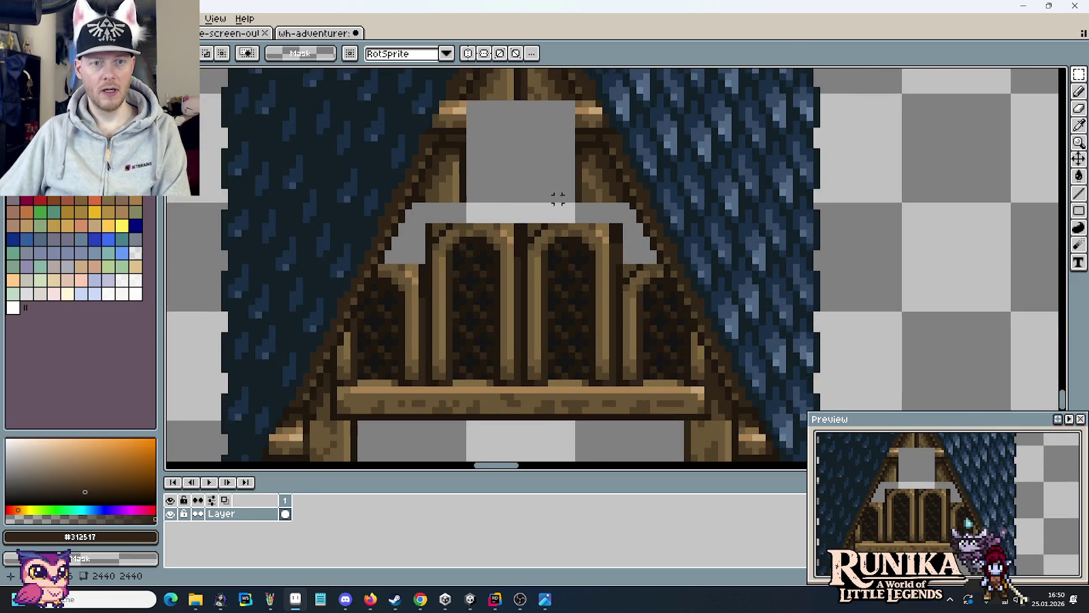
drag(564, 199, 666, 283)
scroll(664, 284, down, 1)
scroll(654, 286, down, 1)
scroll(530, 237, up, 1)
scroll(555, 235, up, 2)
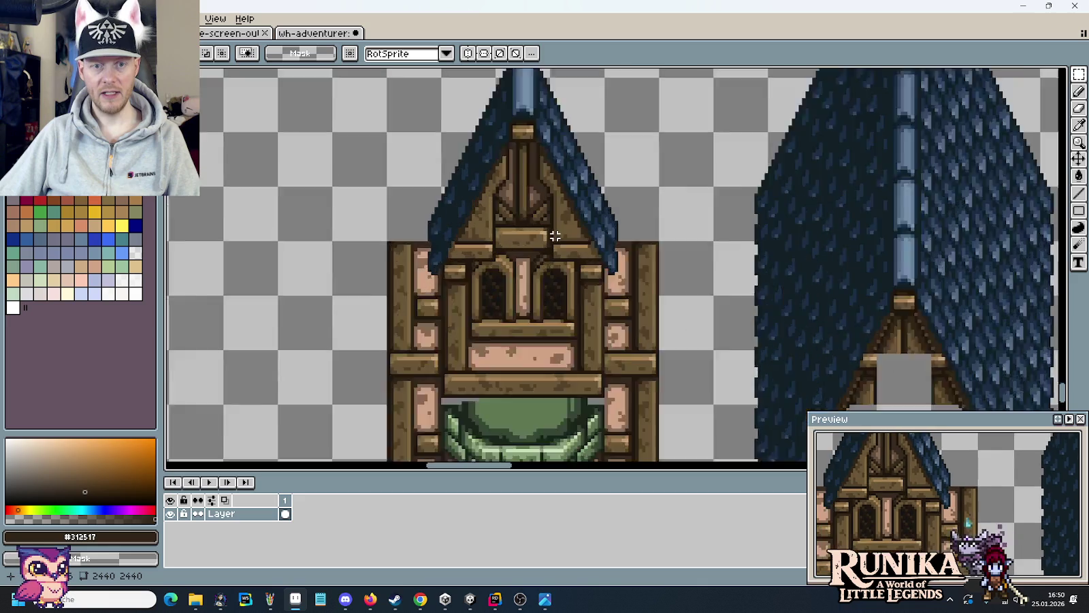
scroll(555, 236, down, 1)
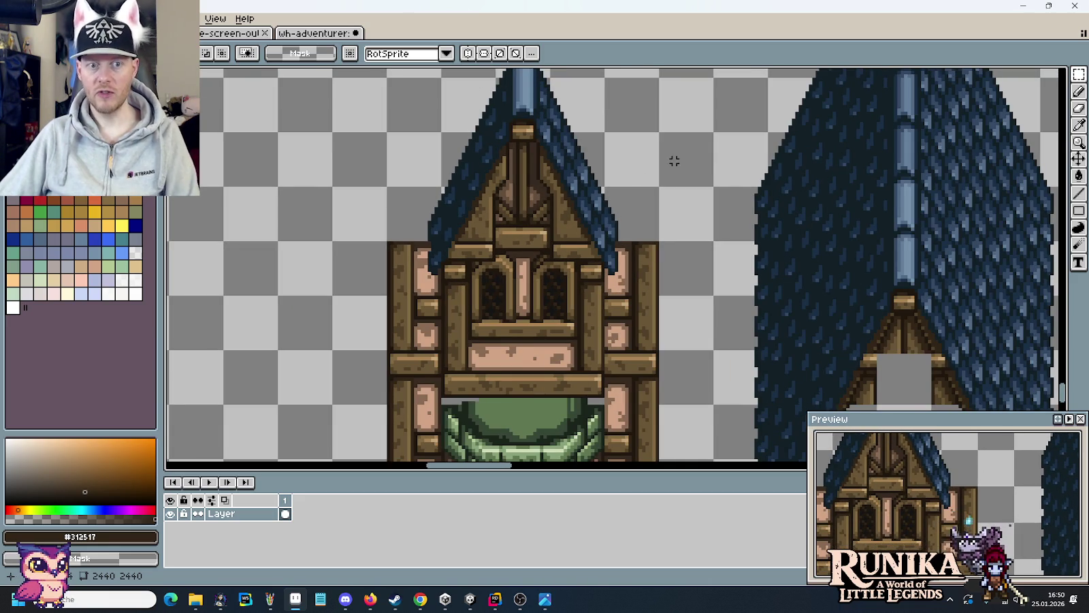
mouse_move(1079, 75)
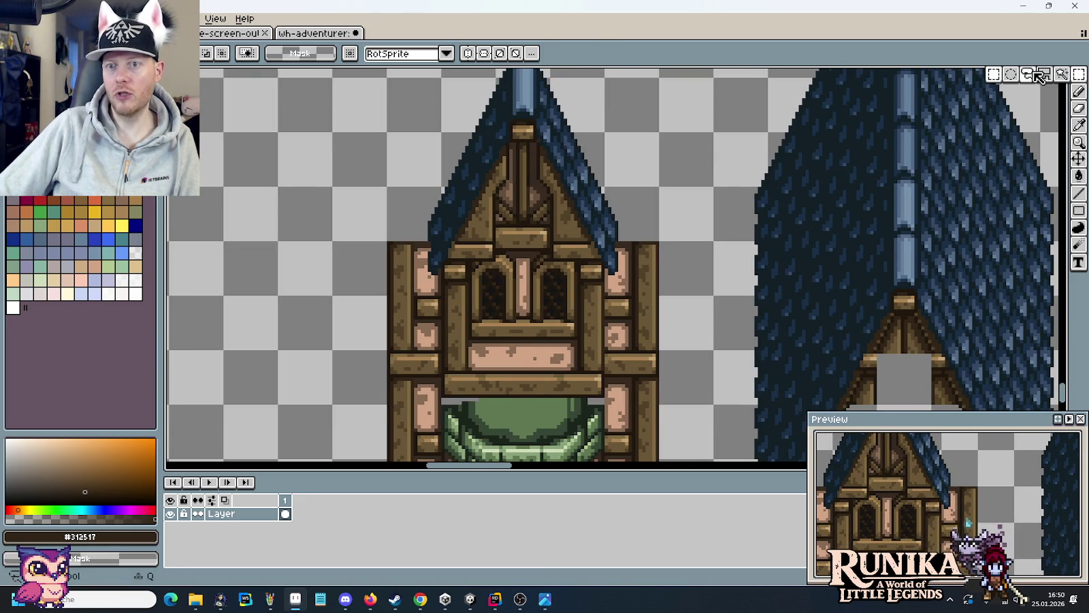
click(1029, 74)
scroll(647, 182, up, 2)
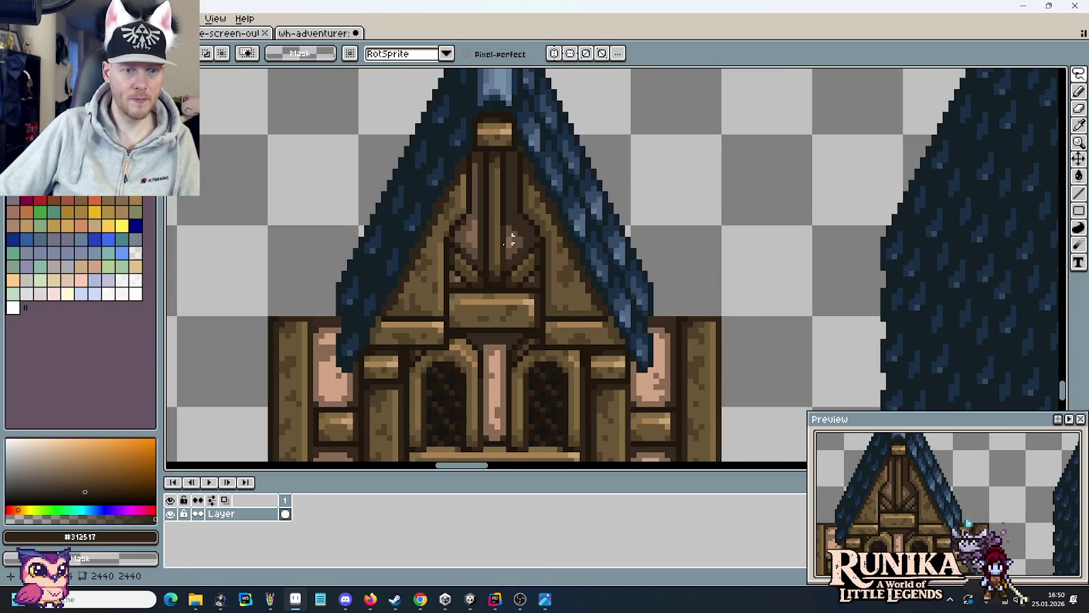
- Lasso the tower's small timber gable and paste a copy into the empty space at right
mouse_move(355, 347)
mouse_down()
mouse_move(562, 187)
mouse_move(612, 275)
mouse_move(633, 350)
mouse_up()
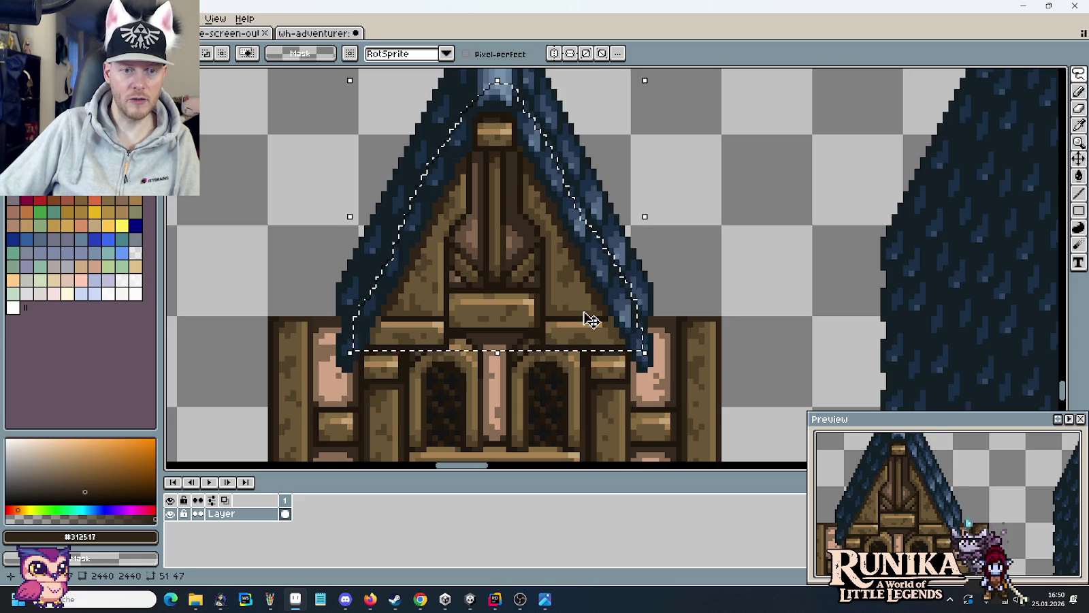
scroll(547, 285, down, 2)
key(ctrl+c)
key(ctrl+v)
drag(790, 316, 1001, 340)
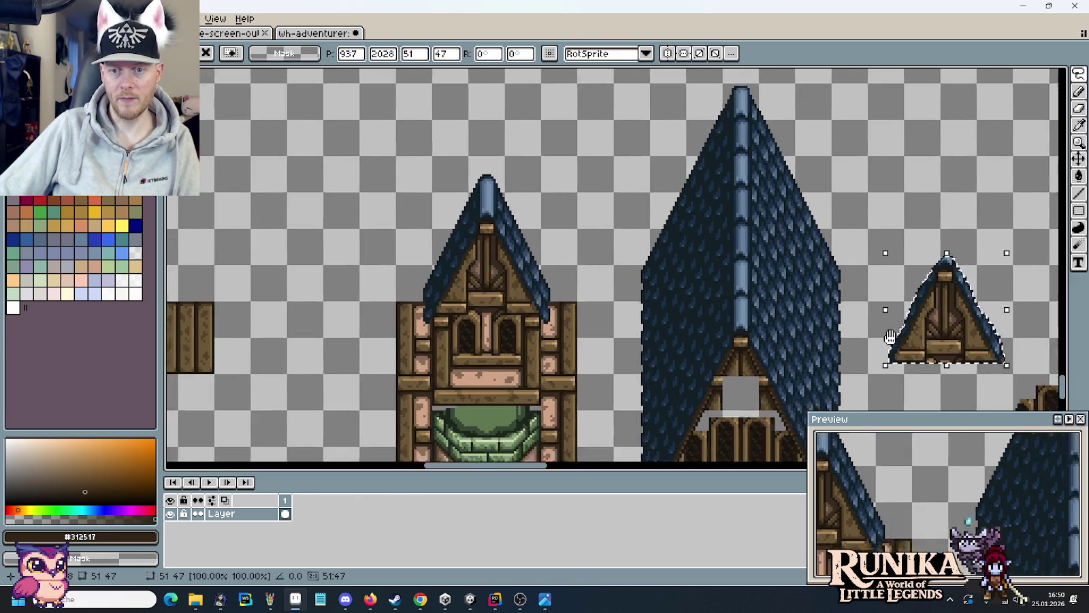
- Delete the middle of the copy's bottom edge and move it into the large roof's grey opening
scroll(785, 316, up, 5)
scroll(666, 323, up, 1)
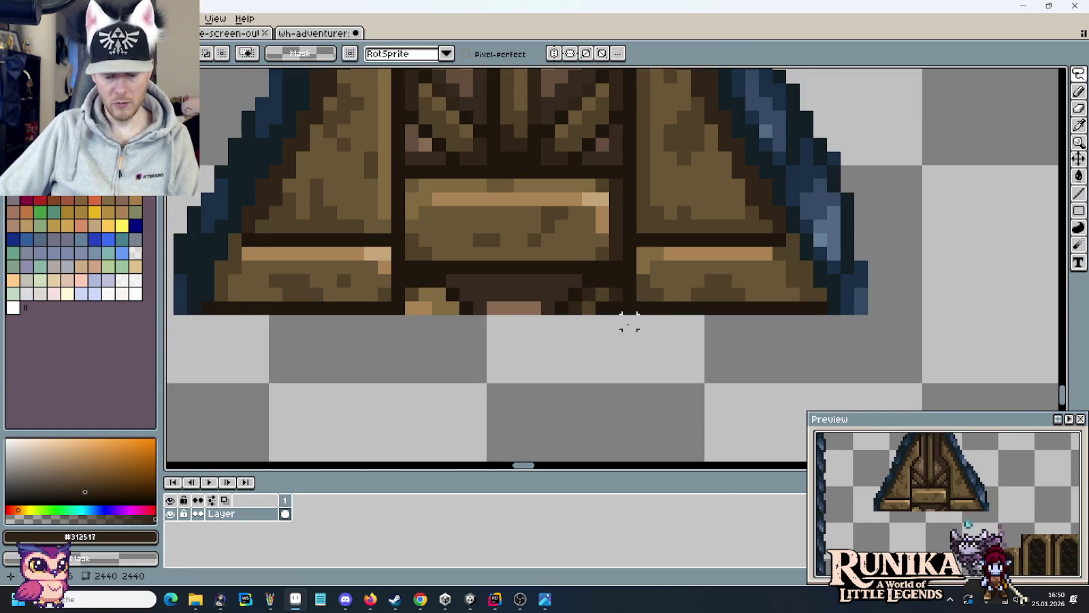
key(m)
drag(623, 275, 412, 324)
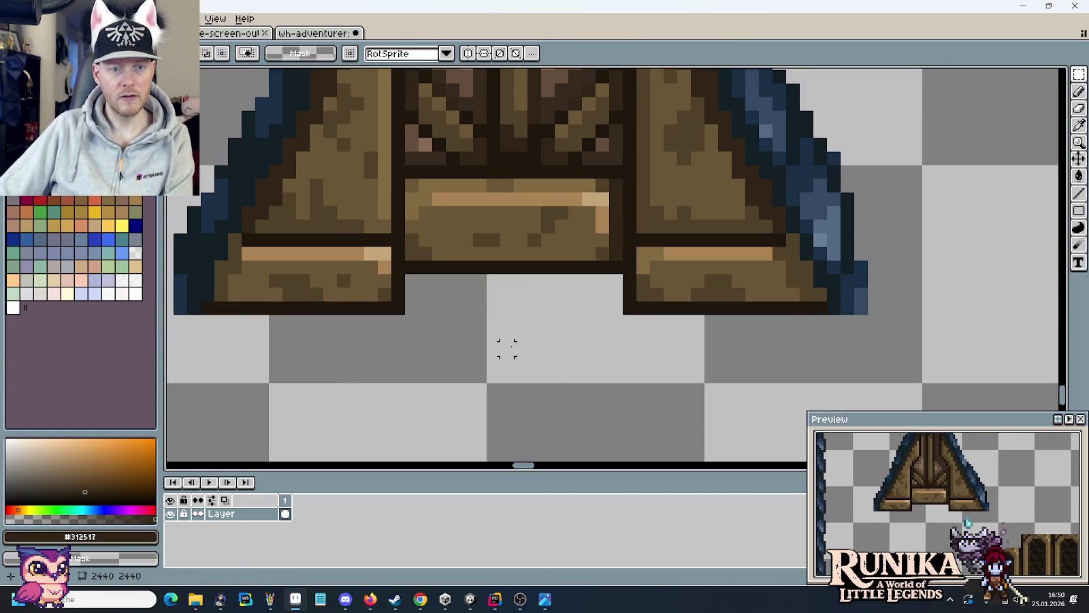
scroll(513, 345, down, 3)
drag(668, 91, 877, 280)
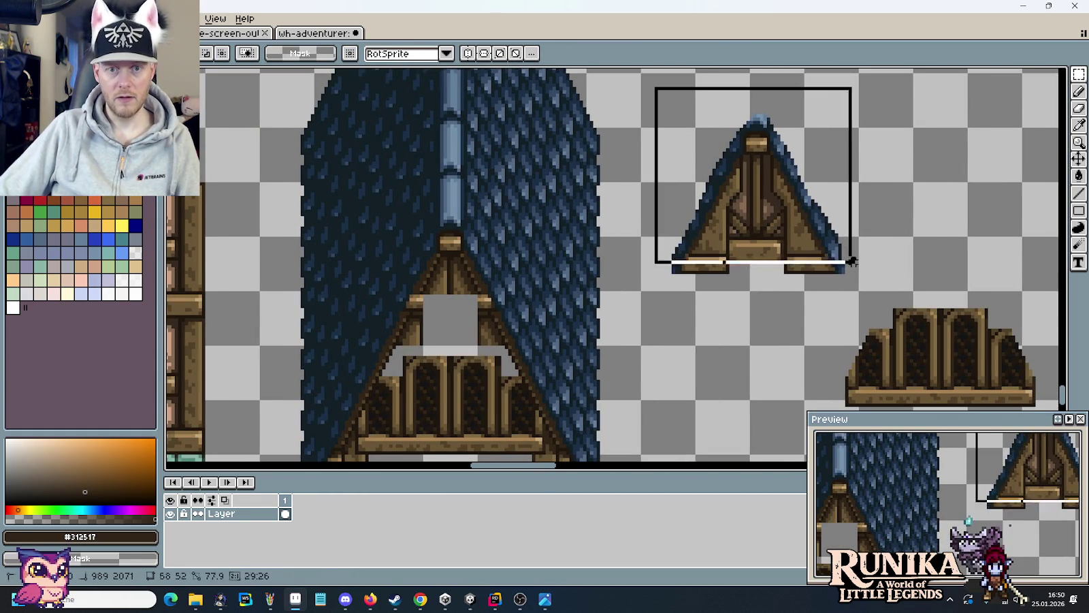
mouse_move(824, 191)
mouse_down()
mouse_move(578, 281)
mouse_move(535, 283)
mouse_up()
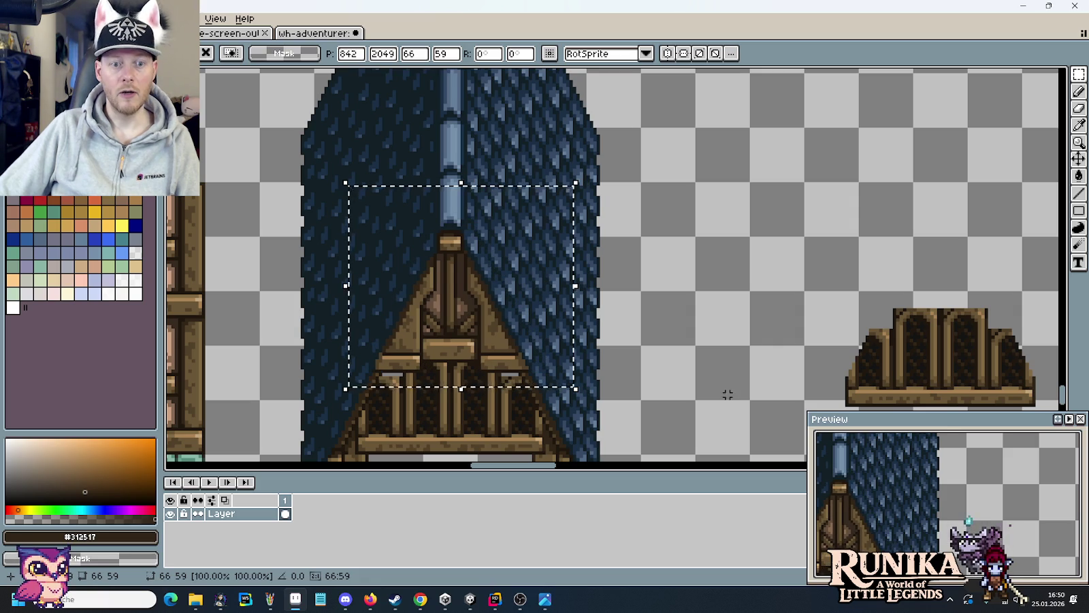
- Drop the gable into place and paint #312517 over the grey pixels above the left arch
drag(676, 377, 808, 261)
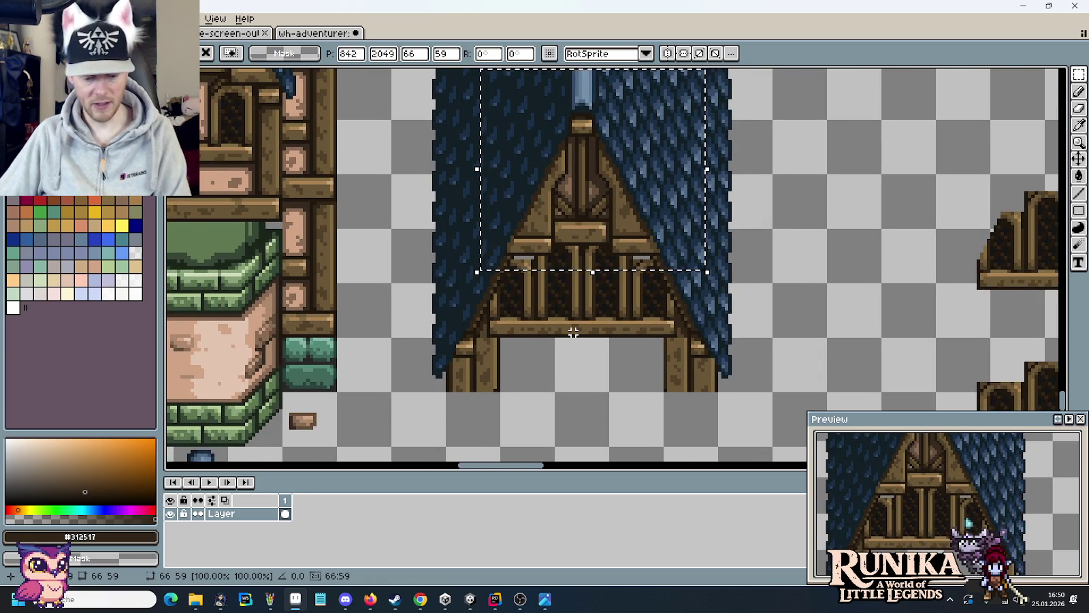
key(ctrl+d)
scroll(540, 298, up, 3)
scroll(493, 249, up, 2)
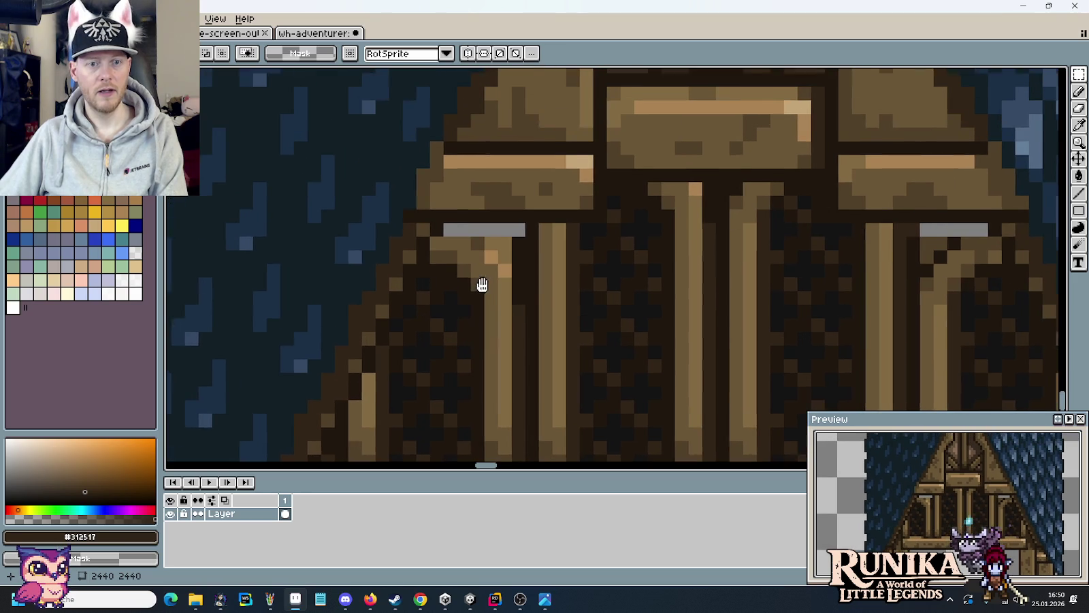
key(i)
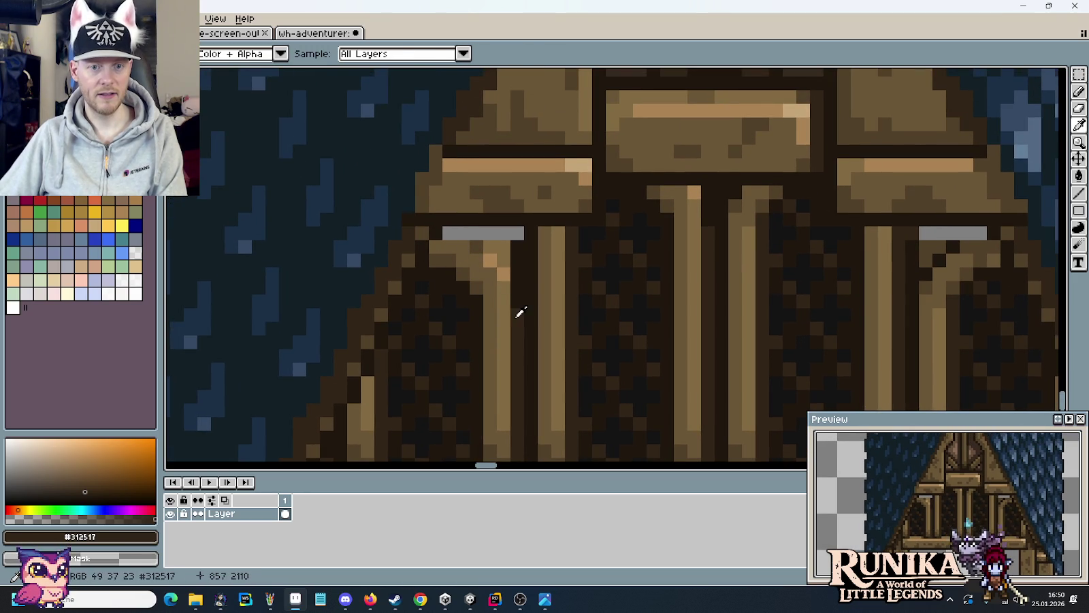
key(b)
drag(490, 235, 502, 235)
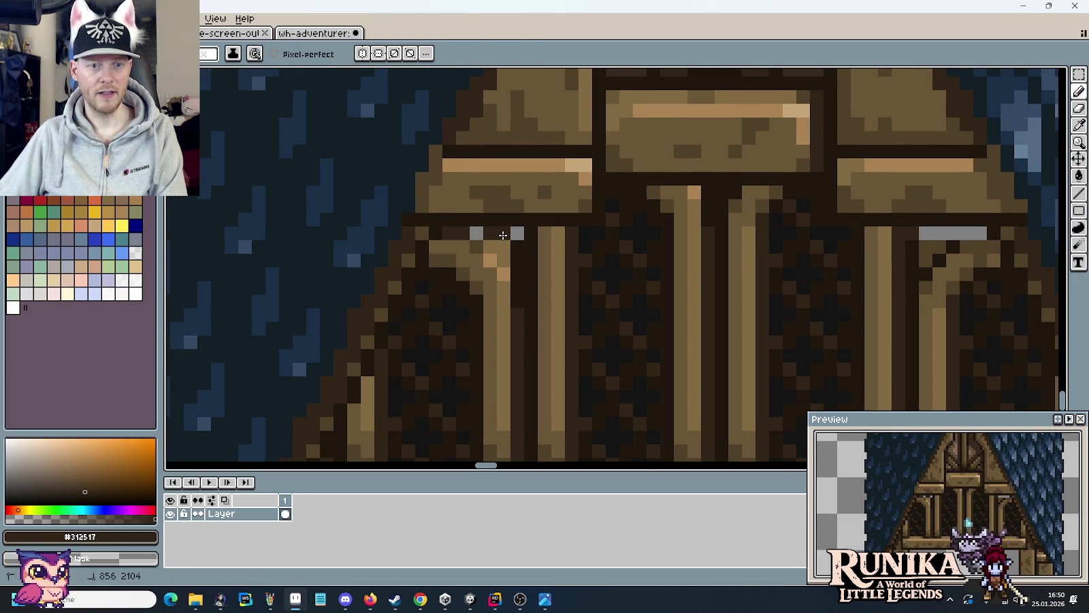
- Sample the darkest beam-outline brown and switch to flood fill
scroll(482, 233, right, 3)
scroll(549, 273, right, 3)
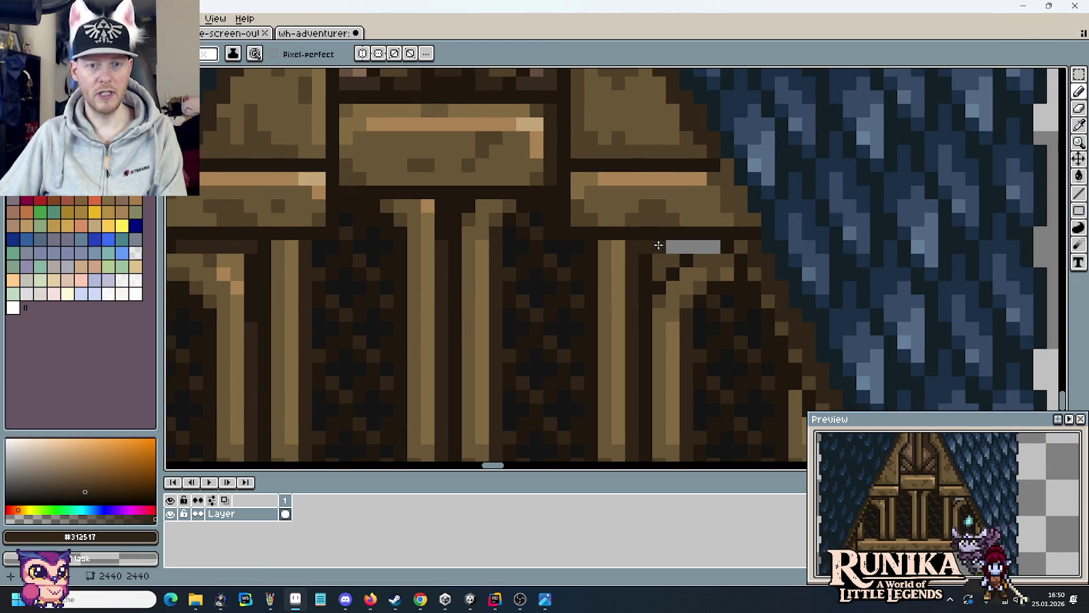
key(alt)
key(alt)
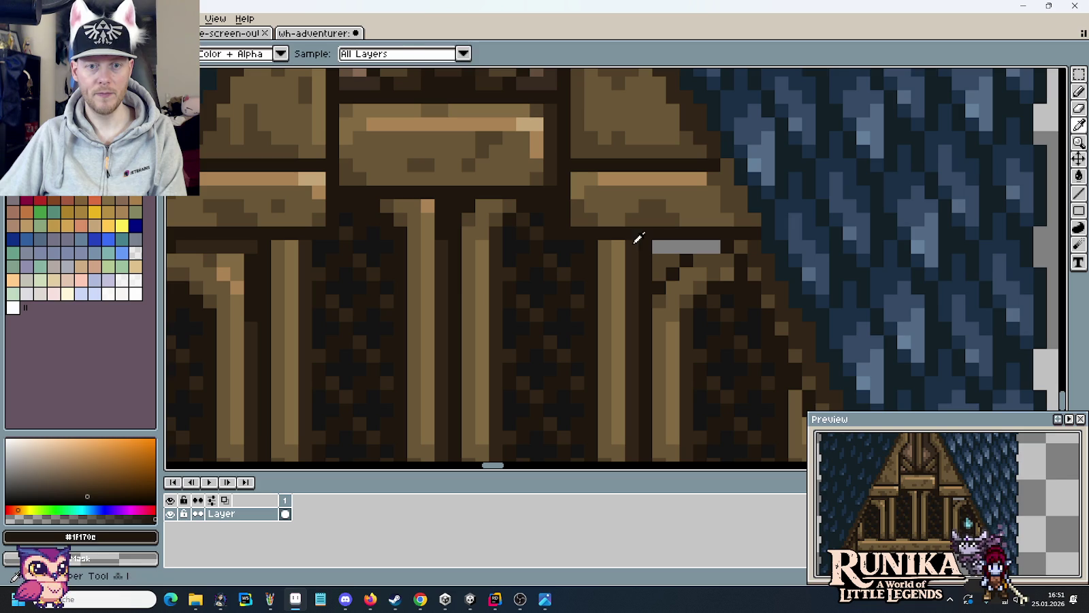
alt+click(730, 247)
scroll(728, 247, down, 2)
scroll(730, 272, down, 2)
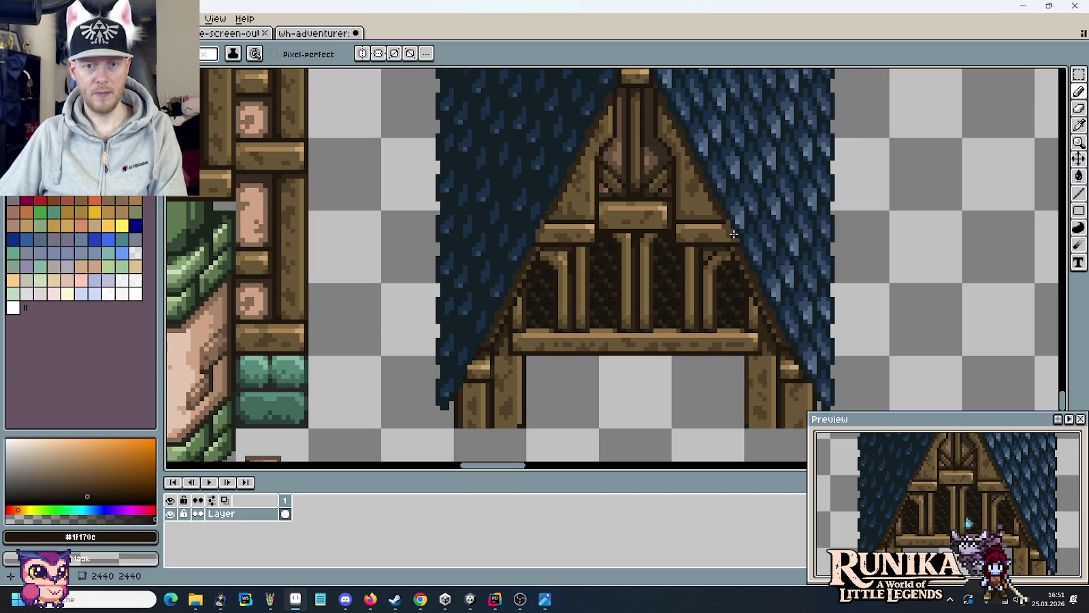
scroll(734, 234, up, 4)
key(g)
key(i)
click(752, 282)
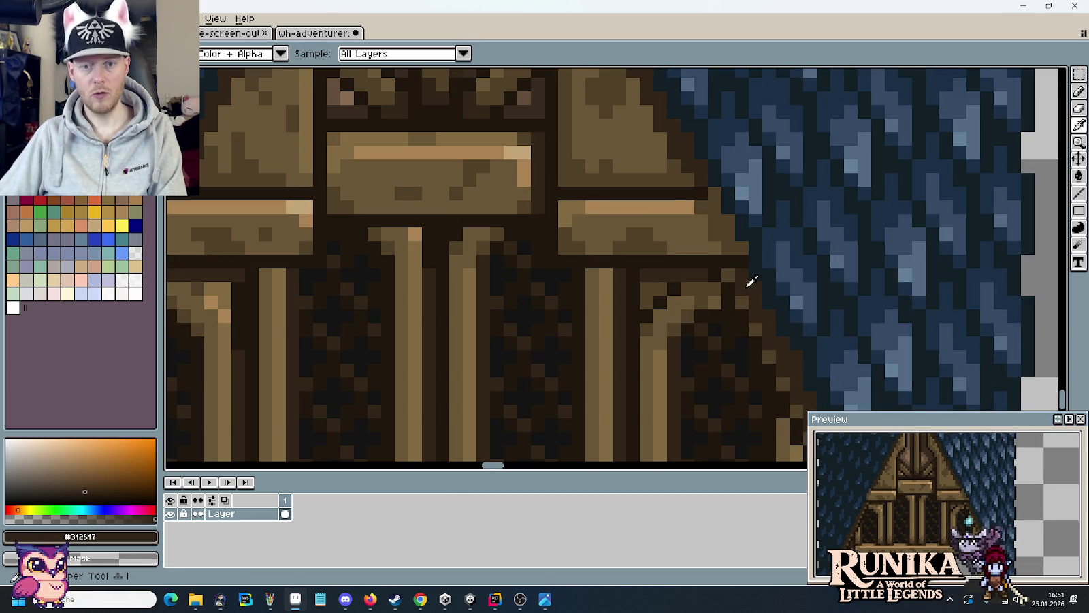
key(g)
- Sample the mid brown timber colour and return to the pencil
scroll(734, 243, down, 2)
scroll(608, 267, down, 2)
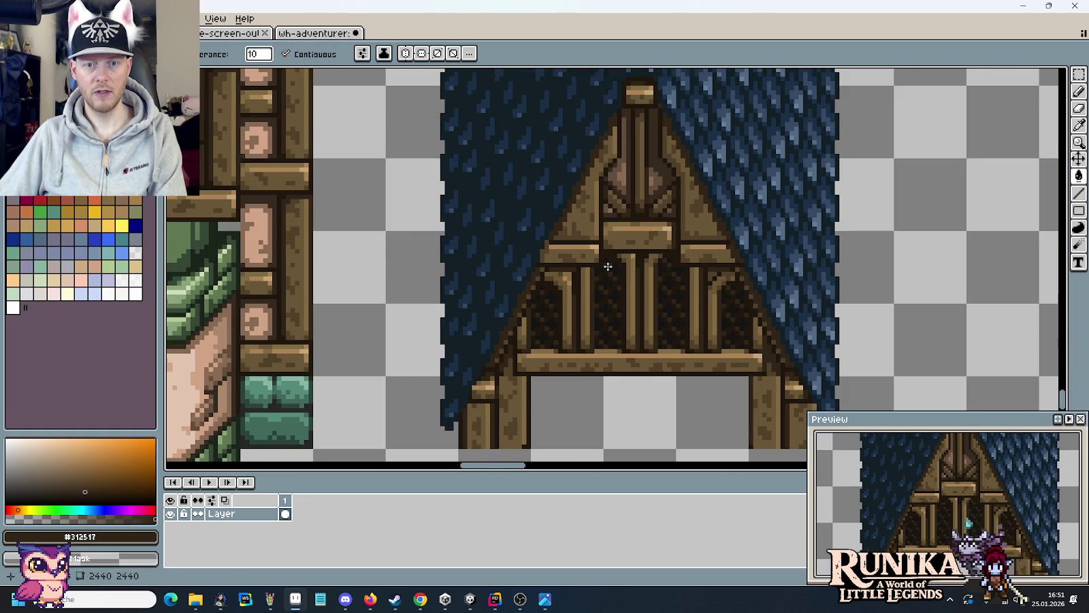
scroll(739, 265, up, 2)
scroll(729, 263, up, 1)
scroll(408, 238, left, 3)
key(i)
click(439, 262)
key(b)
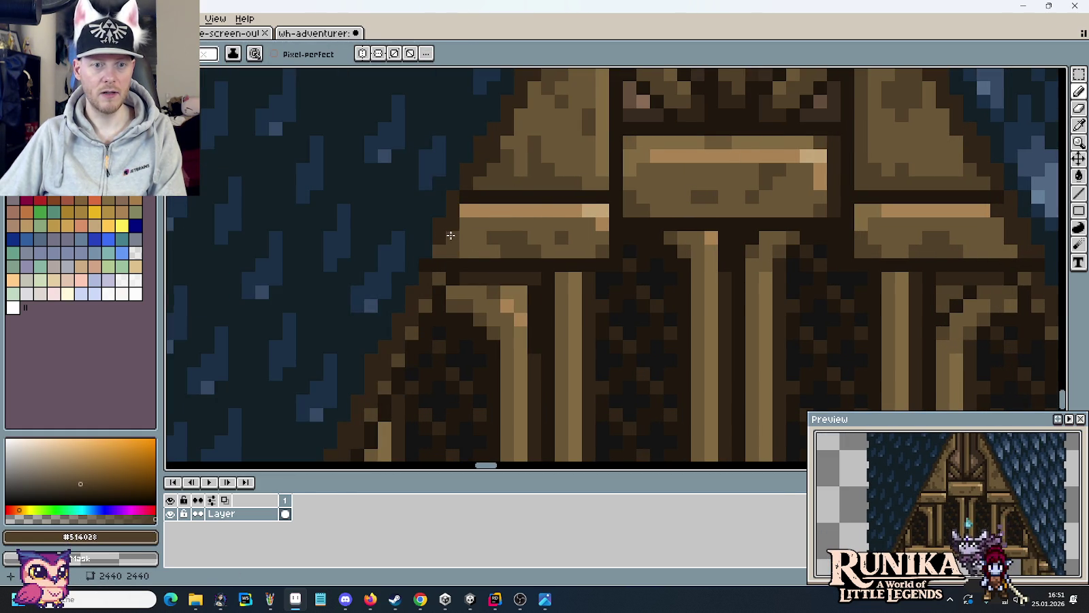
- Centre the gable and sample the dark outline brown #514028 for the beam edges
scroll(784, 267, right, 3)
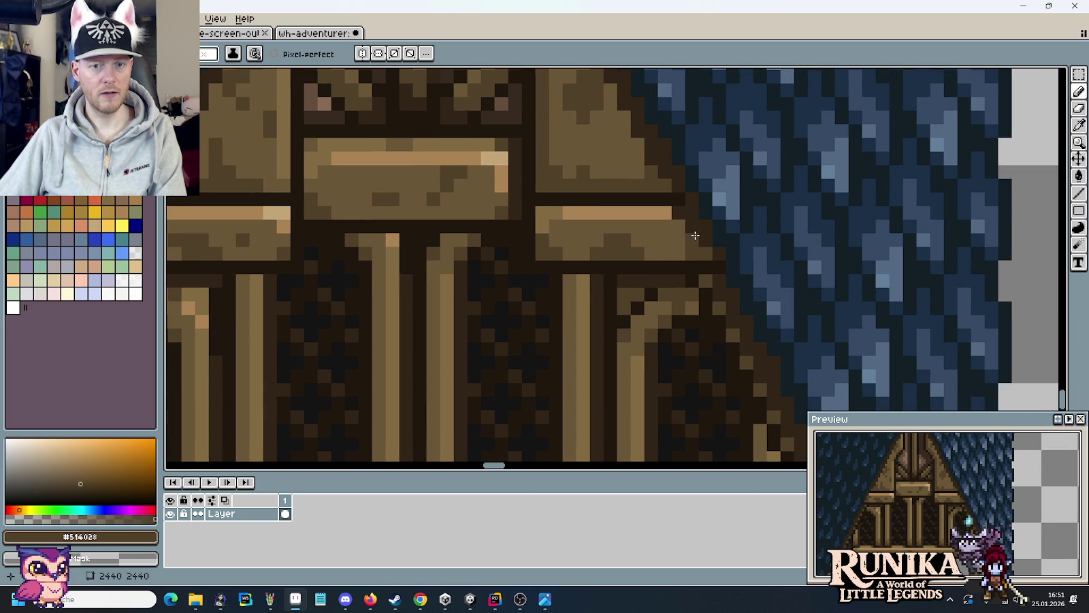
scroll(670, 268, down, 2)
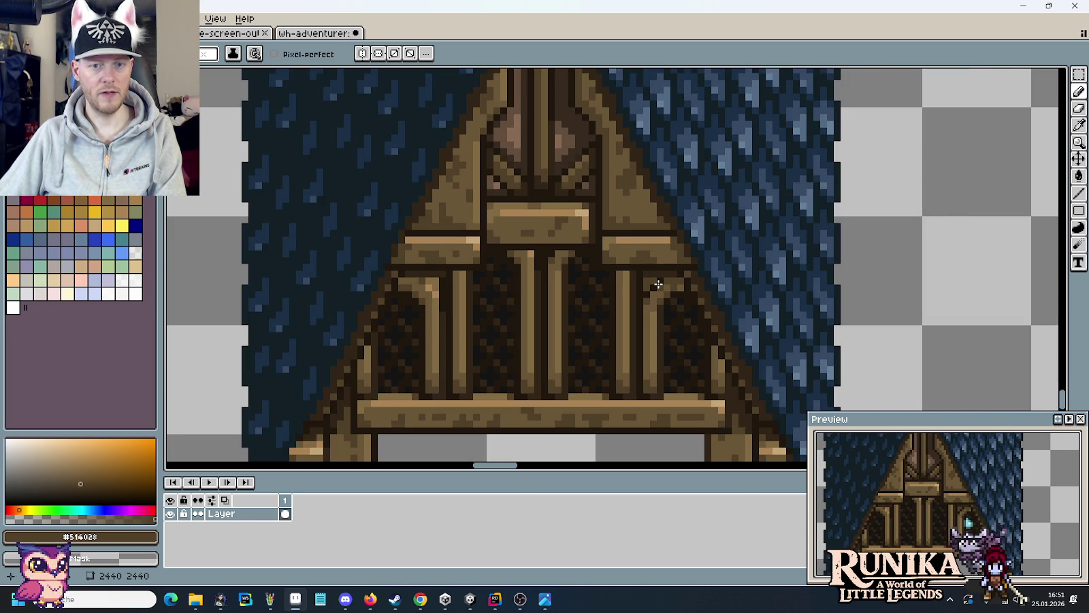
scroll(659, 284, down, 1)
scroll(658, 284, down, 1)
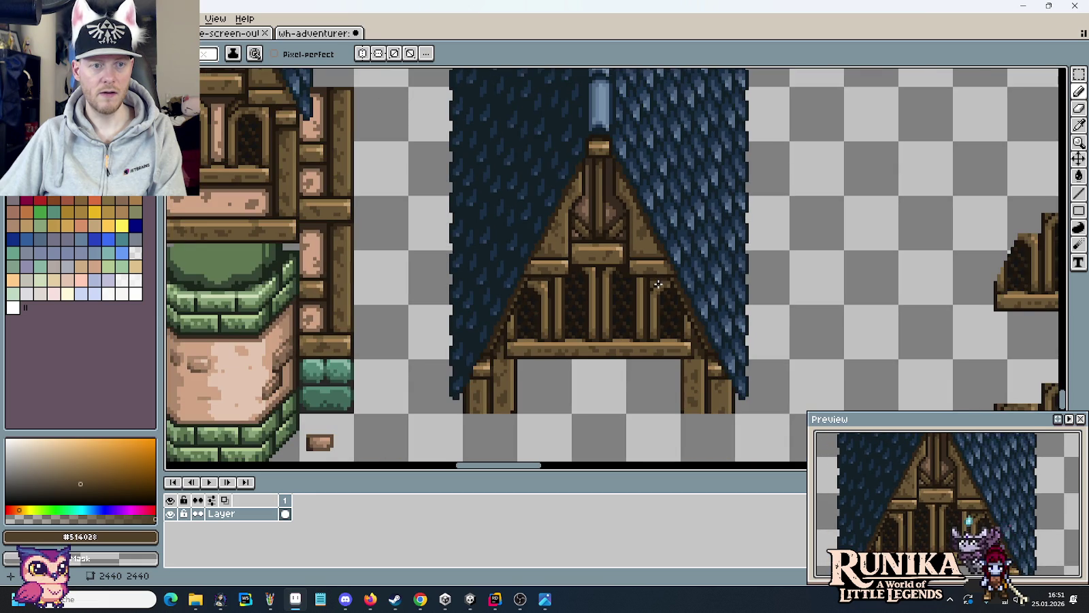
drag(450, 178, 501, 200)
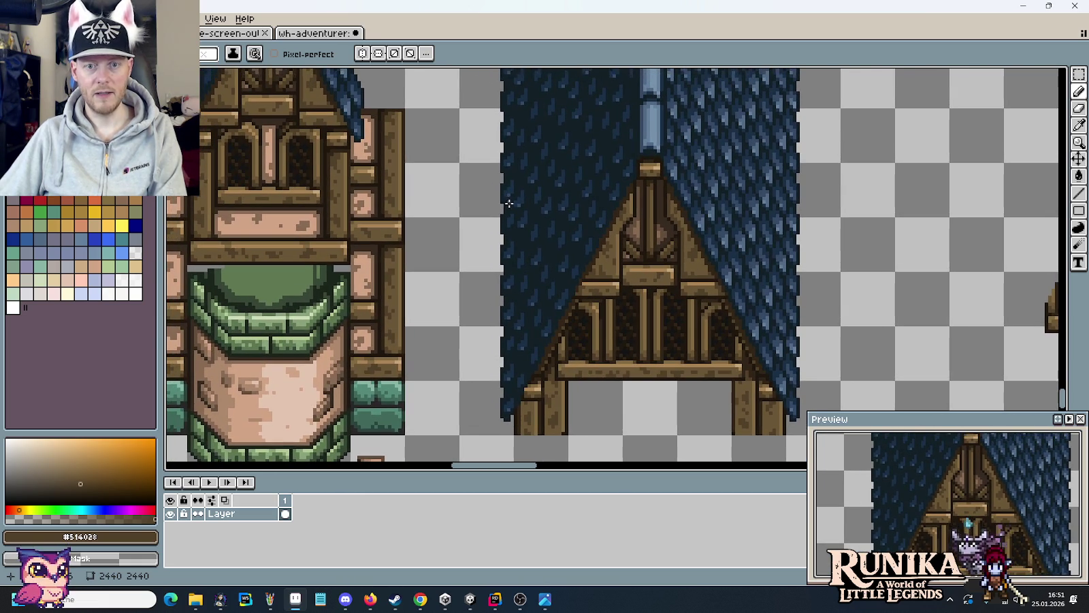
scroll(691, 277, up, 1)
scroll(698, 281, up, 1)
key(i)
click(801, 302)
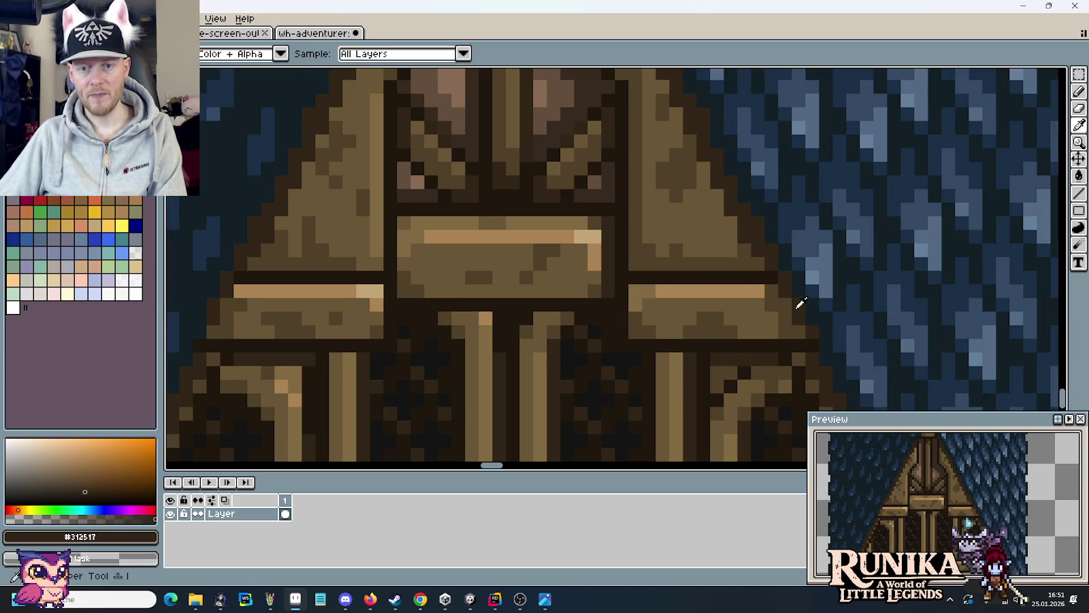
scroll(801, 303, left, 3)
scroll(820, 329, left, 3)
scroll(821, 340, right, 5)
scroll(683, 265, down, 2)
scroll(768, 231, up, 2)
scroll(855, 285, up, 1)
key(b)
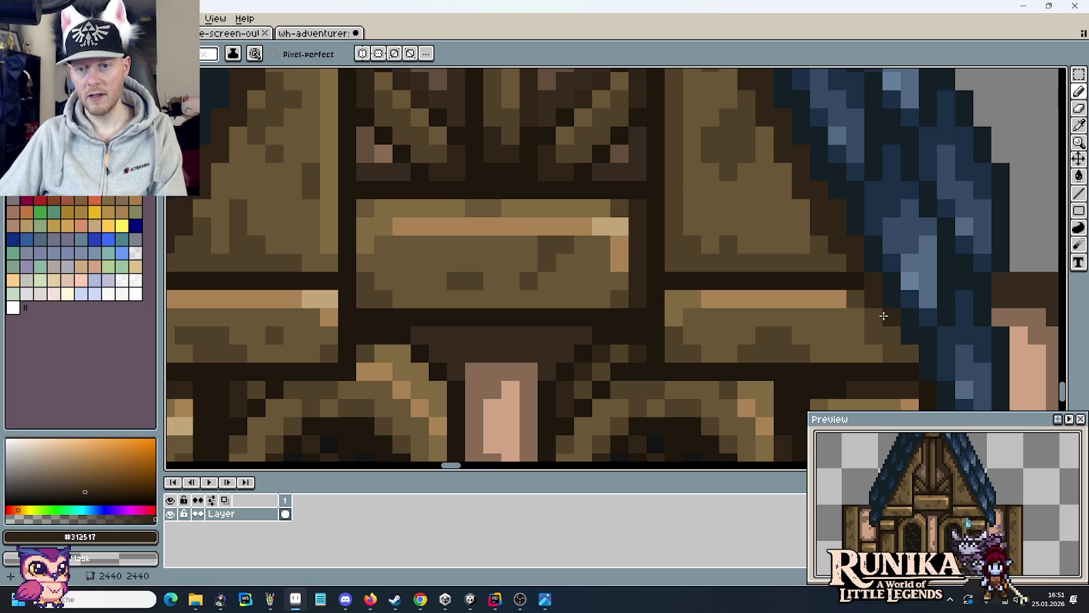
- Draw dark outline pixels along the beam edges and recentre the tower and gable
click(909, 359)
drag(569, 305, 771, 265)
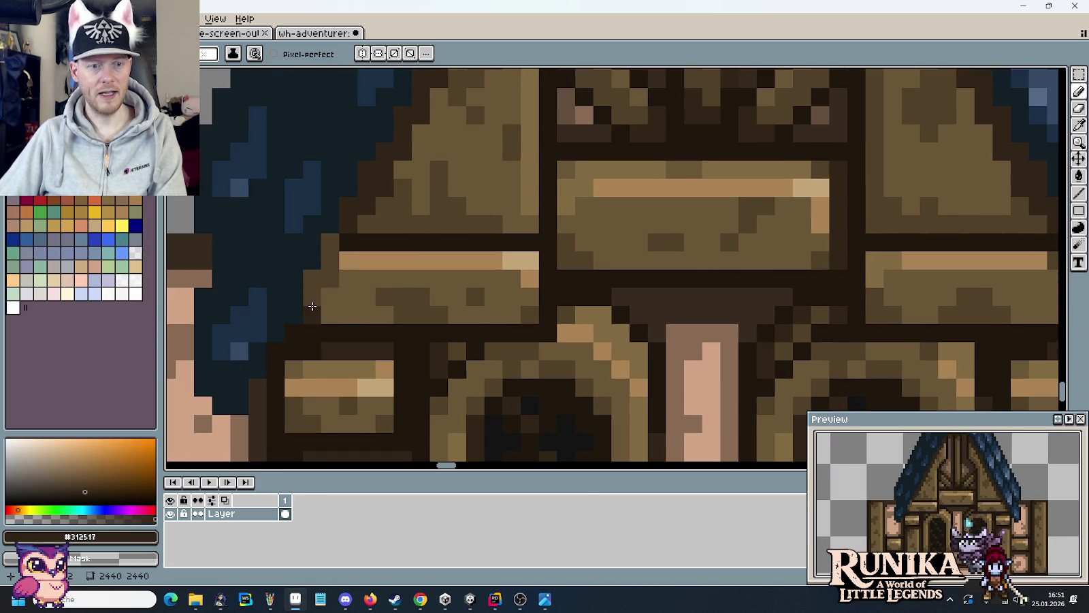
drag(330, 259, 310, 294)
alt+click(320, 300)
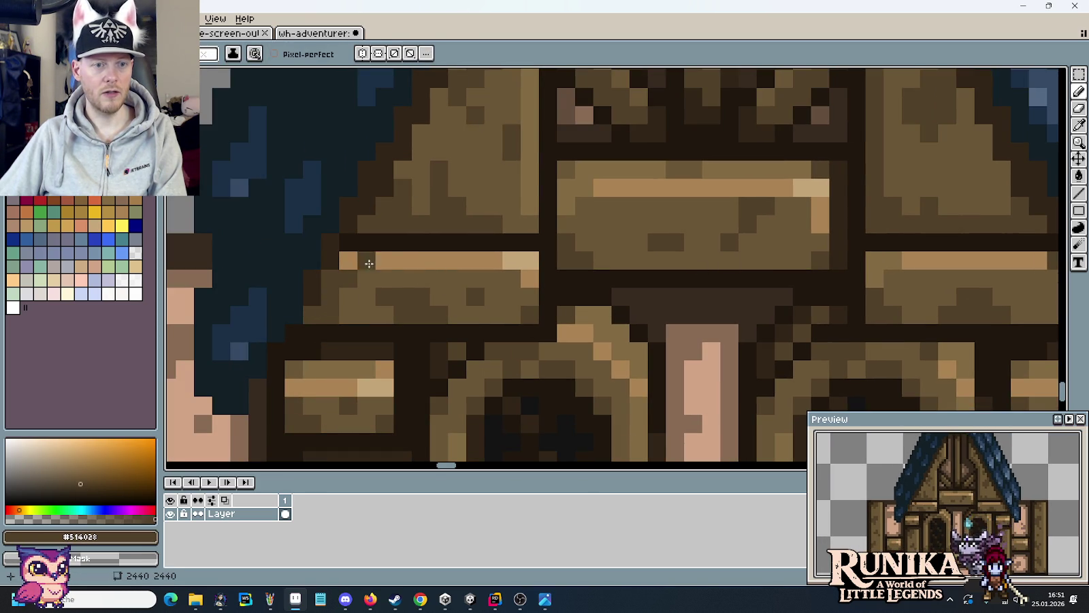
scroll(374, 275, right, 5)
scroll(372, 279, right, 5)
scroll(600, 247, down, 2)
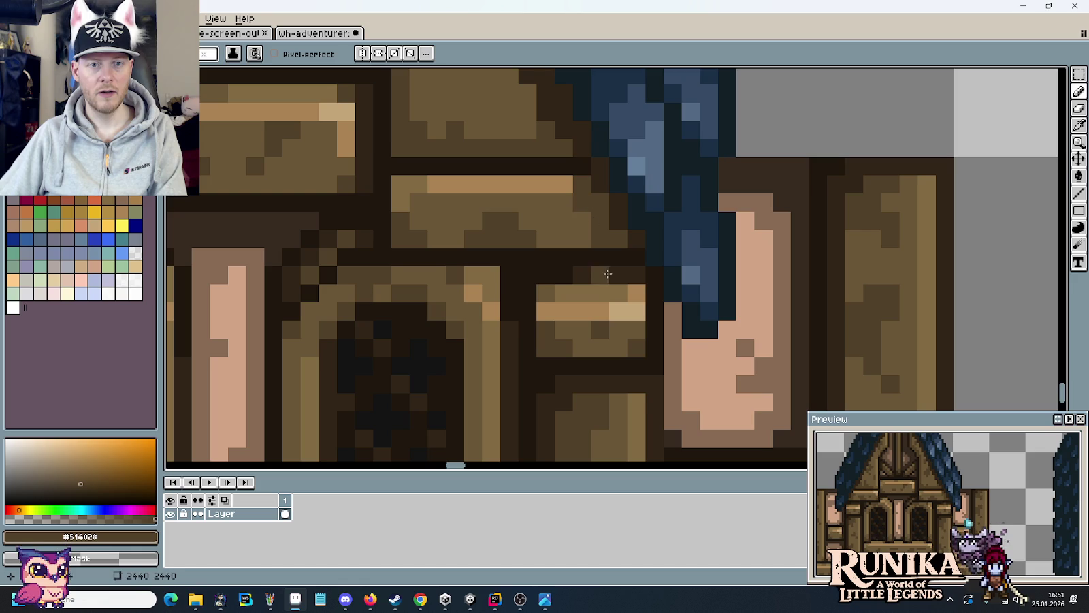
scroll(606, 272, down, 3)
drag(647, 327, 476, 220)
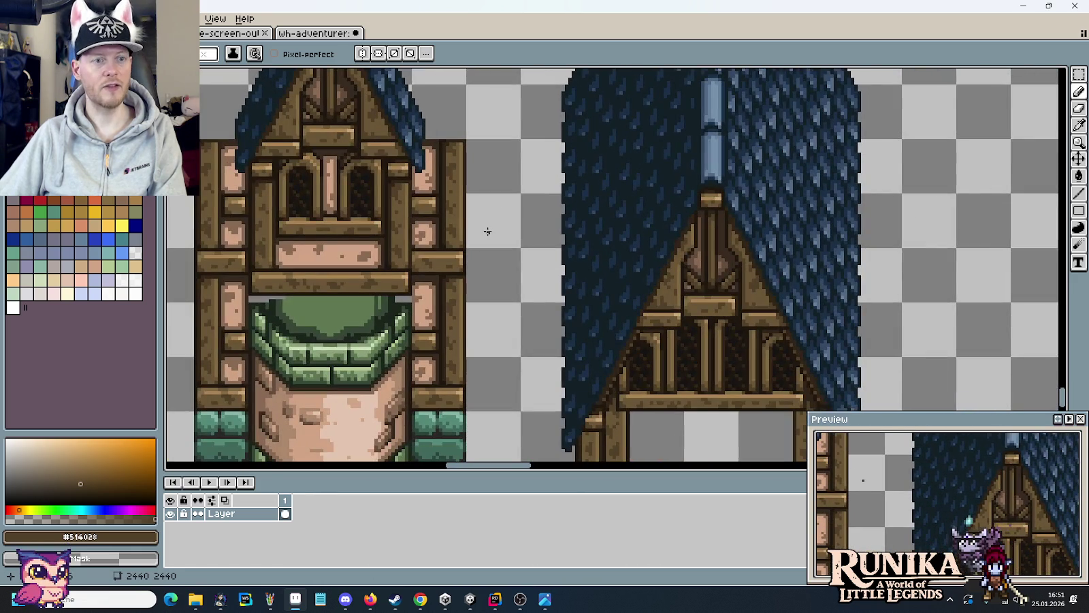
- Sample the tower's #6a5636 and #aa8353 timber colours
scroll(367, 197, up, 2)
scroll(355, 191, up, 1)
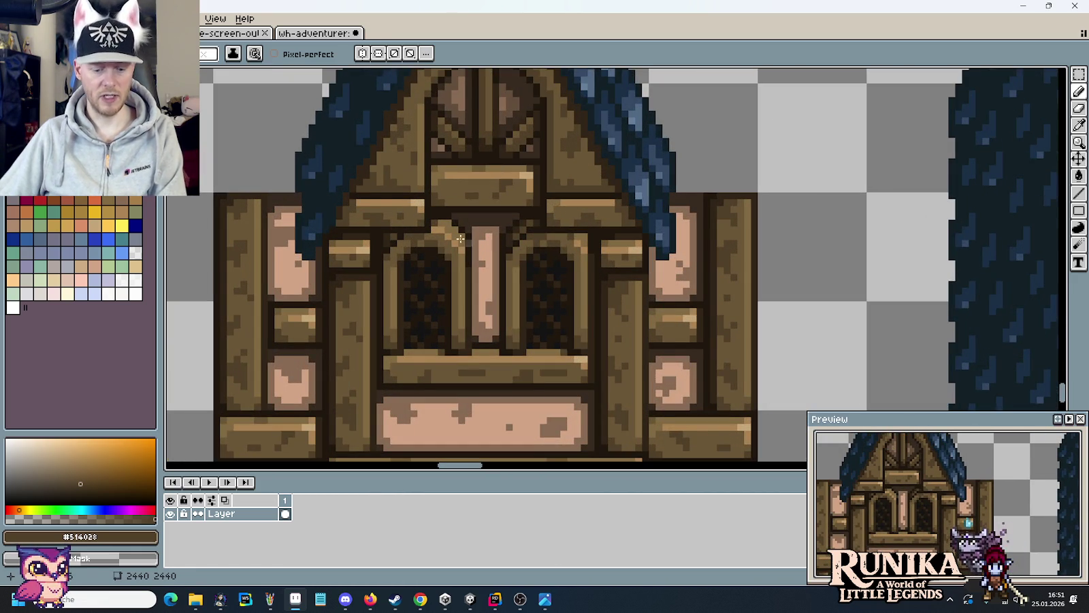
alt+click(354, 203)
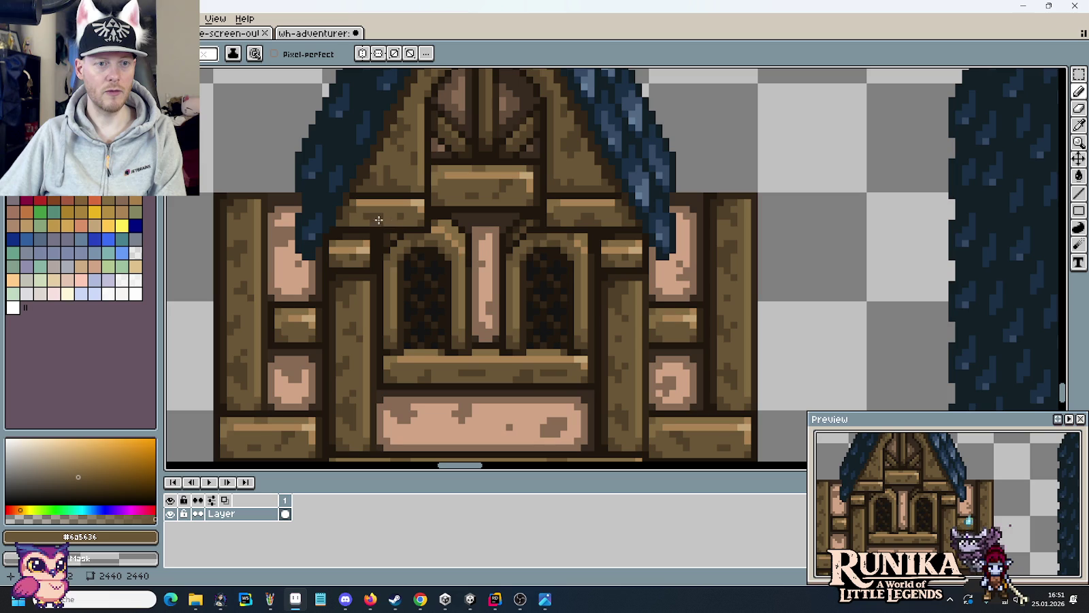
alt+click(353, 202)
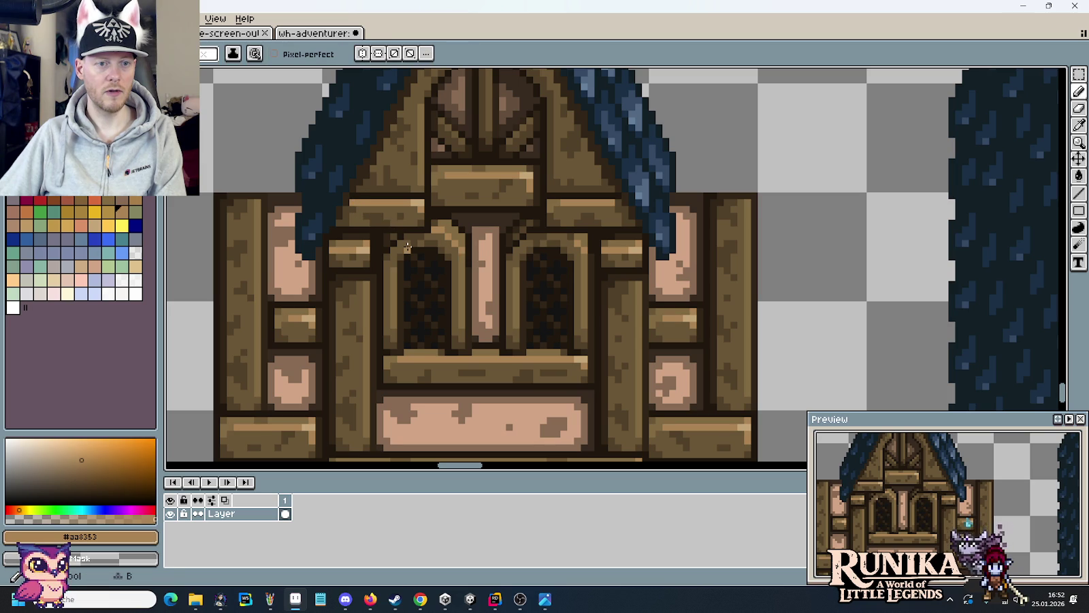
alt+click(354, 203)
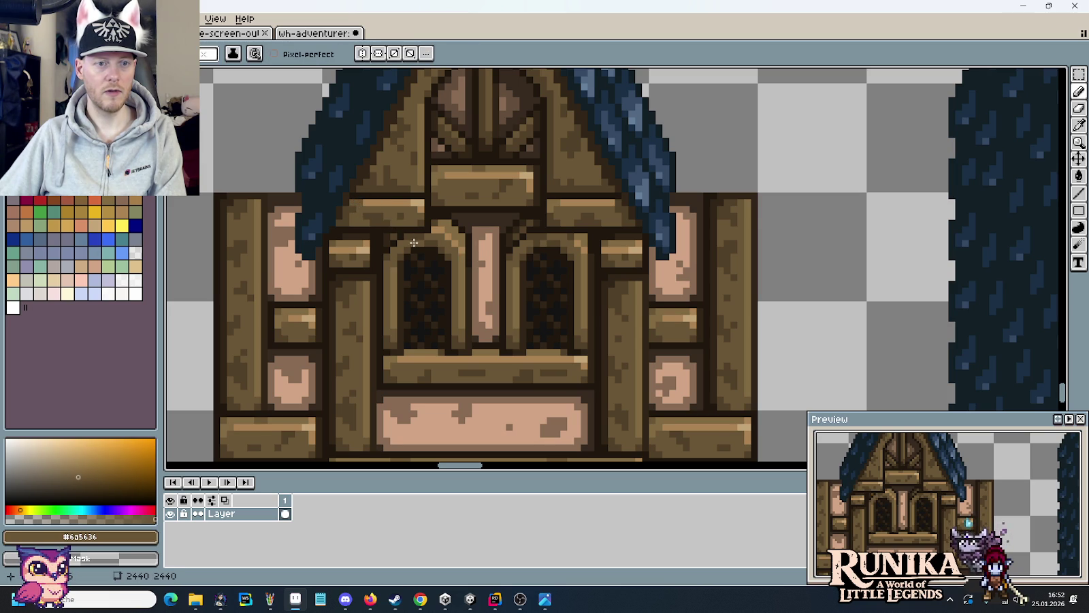
alt+click(360, 200)
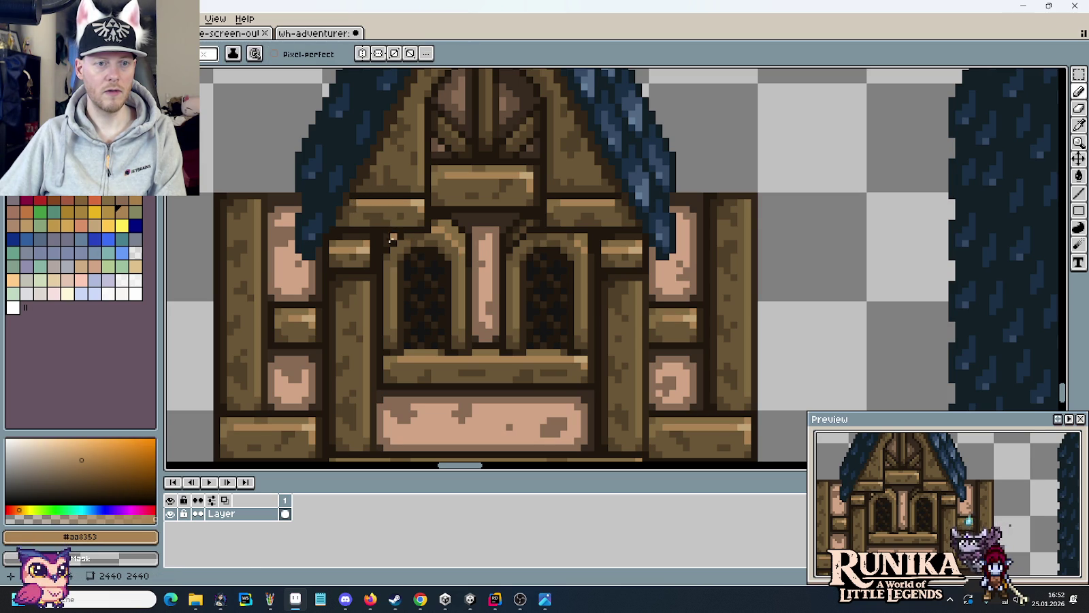
- Compare them with the gable's timber colour and save the sprite sheet
scroll(394, 240, down, 2)
scroll(408, 259, down, 1)
scroll(514, 254, up, 3)
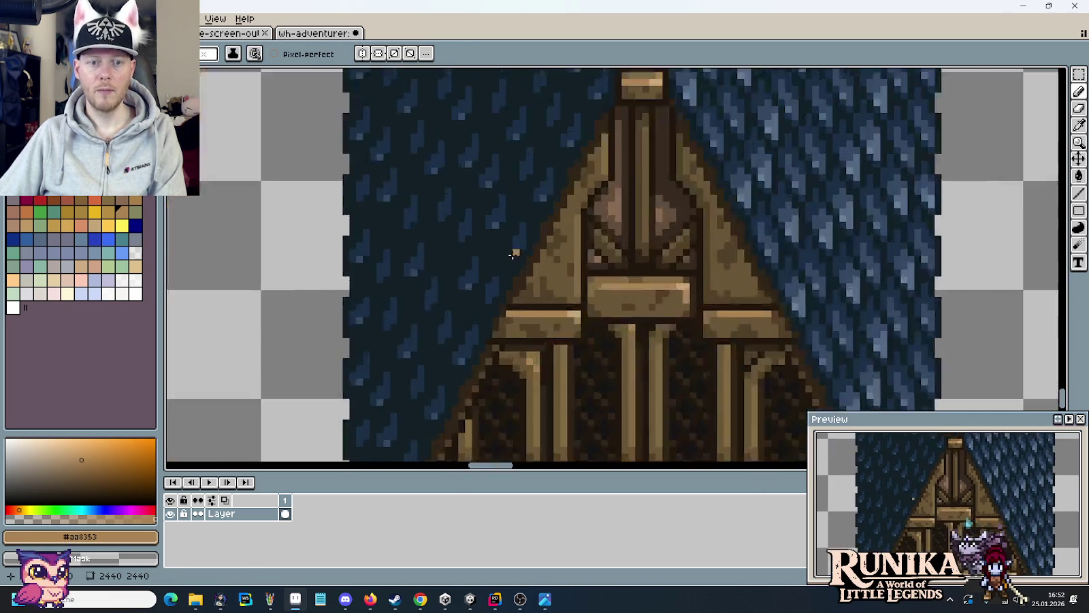
scroll(524, 354, up, 1)
alt+click(504, 367)
scroll(557, 359, down, 2)
scroll(558, 359, down, 2)
scroll(565, 358, up, 1)
key(ctrl+s)
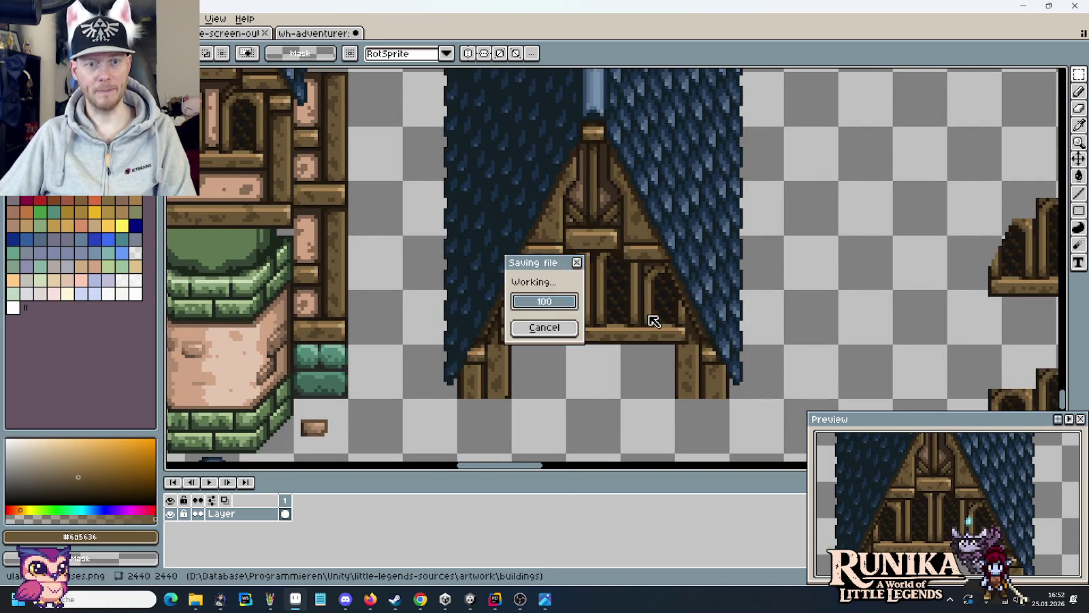
- Zoom out over the saved house sheet and open its buildings folder in File Explorer
scroll(674, 310, down, 1)
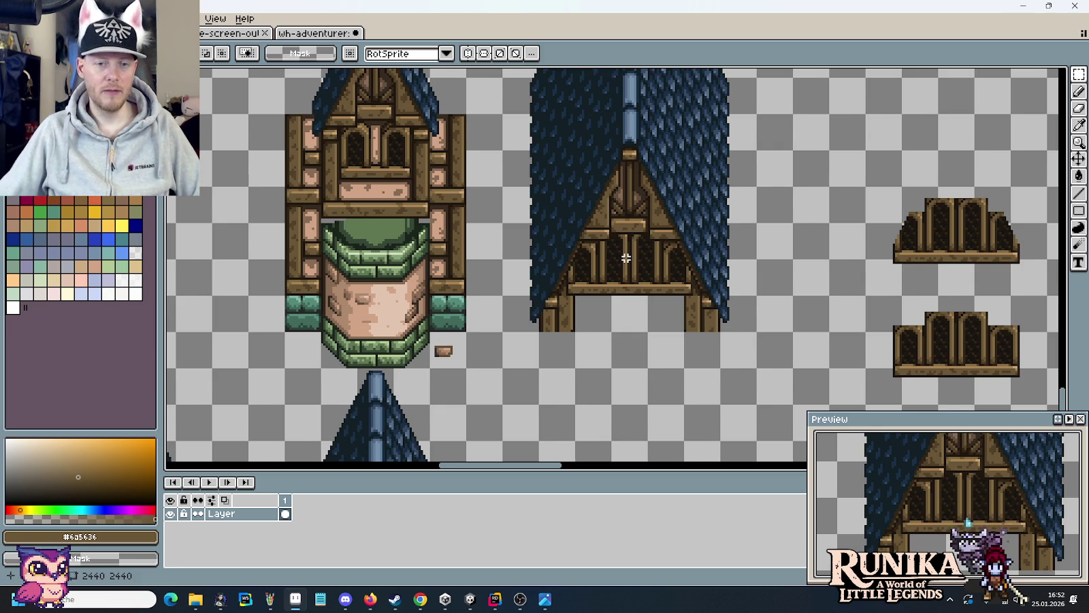
scroll(637, 272, down, 2)
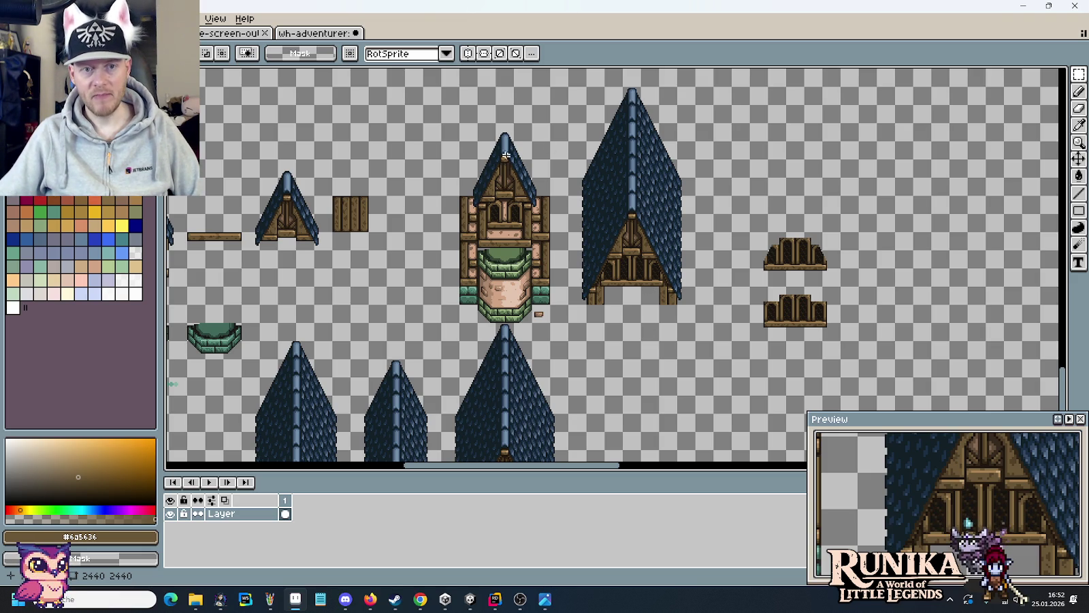
key(ctrl+alt+o)
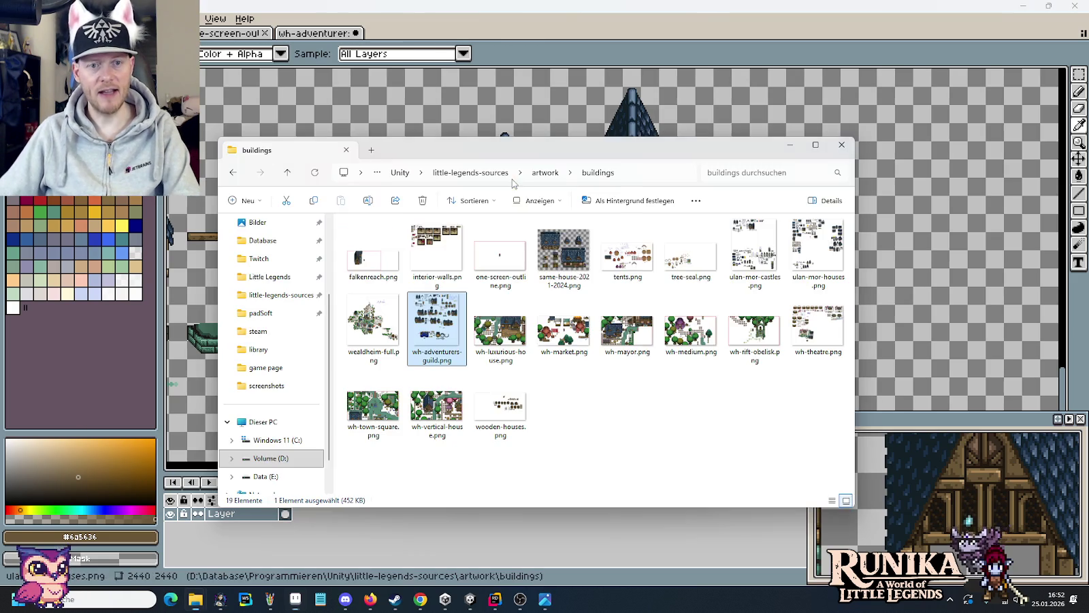
- Close the buildings folder and switch to the 1341×900 medieval house concept image
key(Escape)
key(alt+Tab)
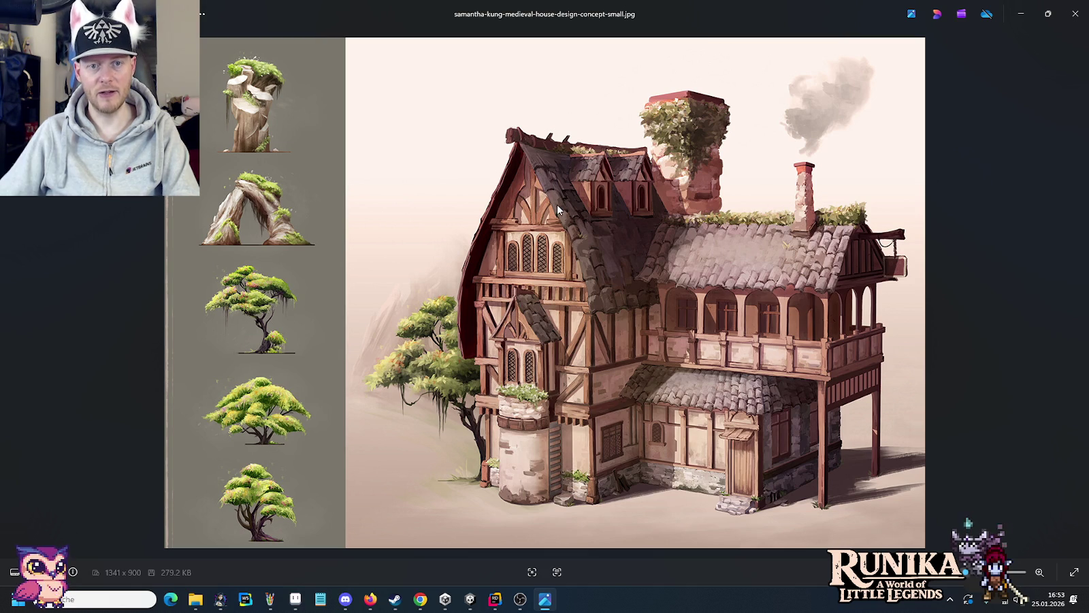
- Return to Pro Motion NG and pan and zoom onto the blue roof and gable pieces
key(alt+Tab)
scroll(585, 228, down, 3)
drag(586, 228, 686, 304)
drag(535, 339, 536, 351)
scroll(619, 155, up, 3)
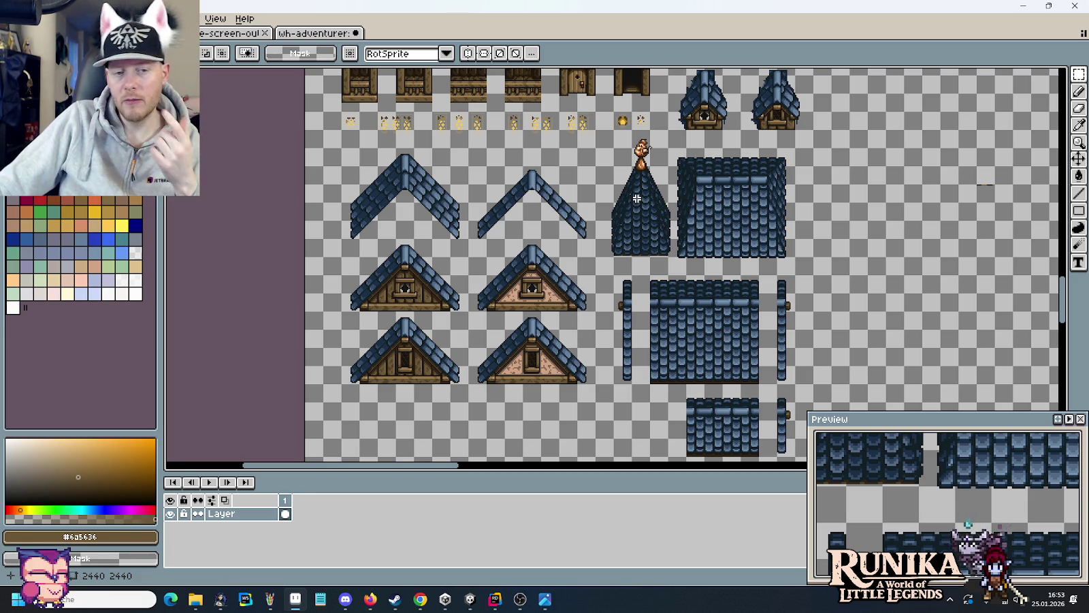
- Move the wooden frame piece onto the small timber arch and delete both
scroll(707, 312, down, 2)
scroll(708, 312, down, 1)
scroll(398, 254, up, 2)
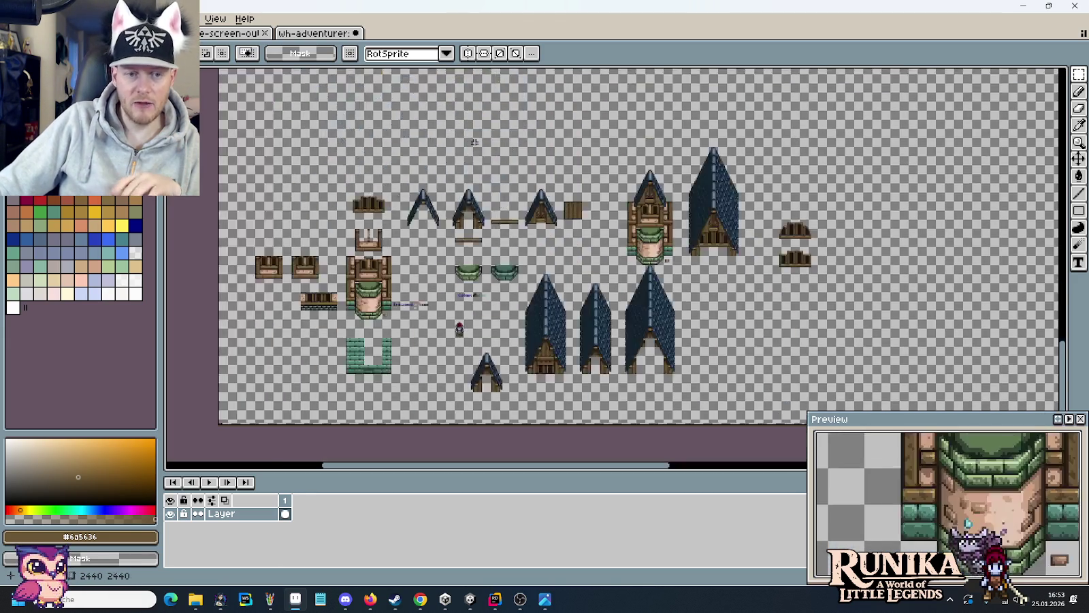
scroll(397, 254, up, 1)
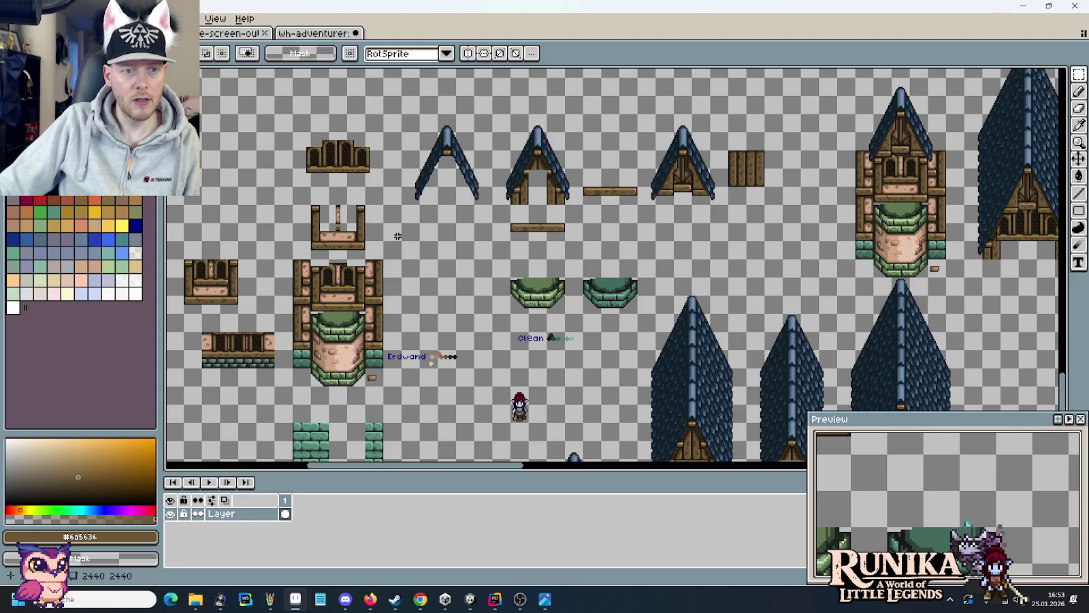
mouse_move(294, 196)
mouse_down()
mouse_move(376, 250)
mouse_move(337, 157)
mouse_up()
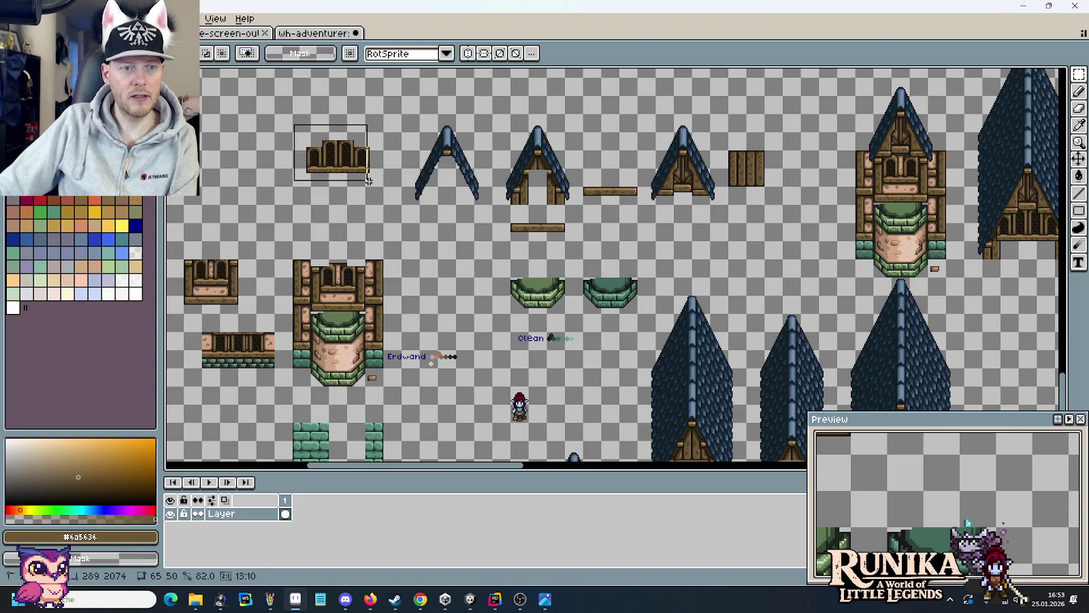
key(Delete)
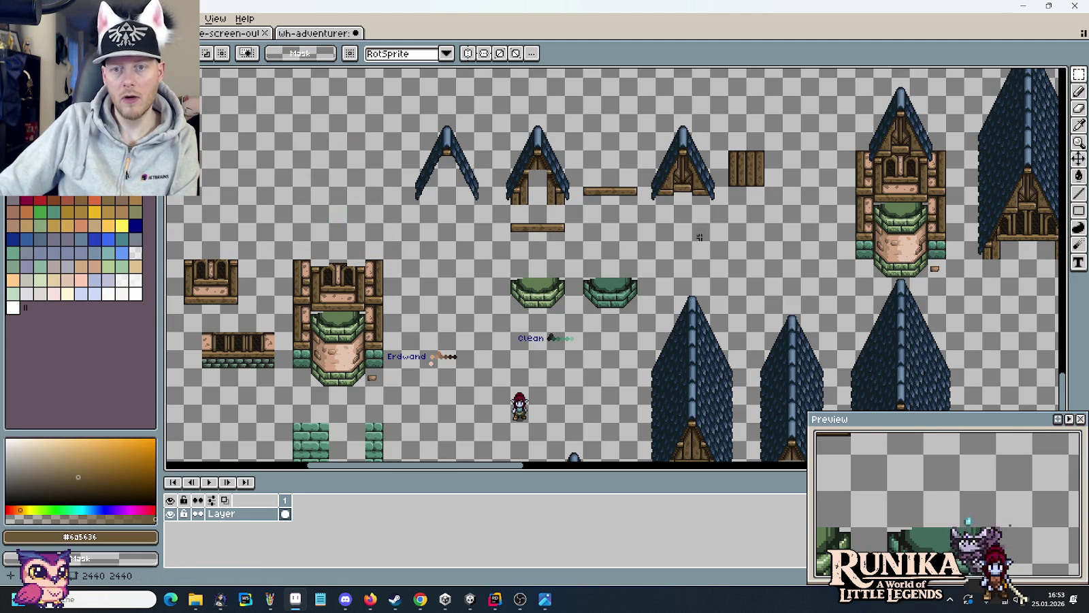
- Pan to the right-hand roofs and marquee-select the tall blue gable roof sprite
drag(671, 239, 443, 246)
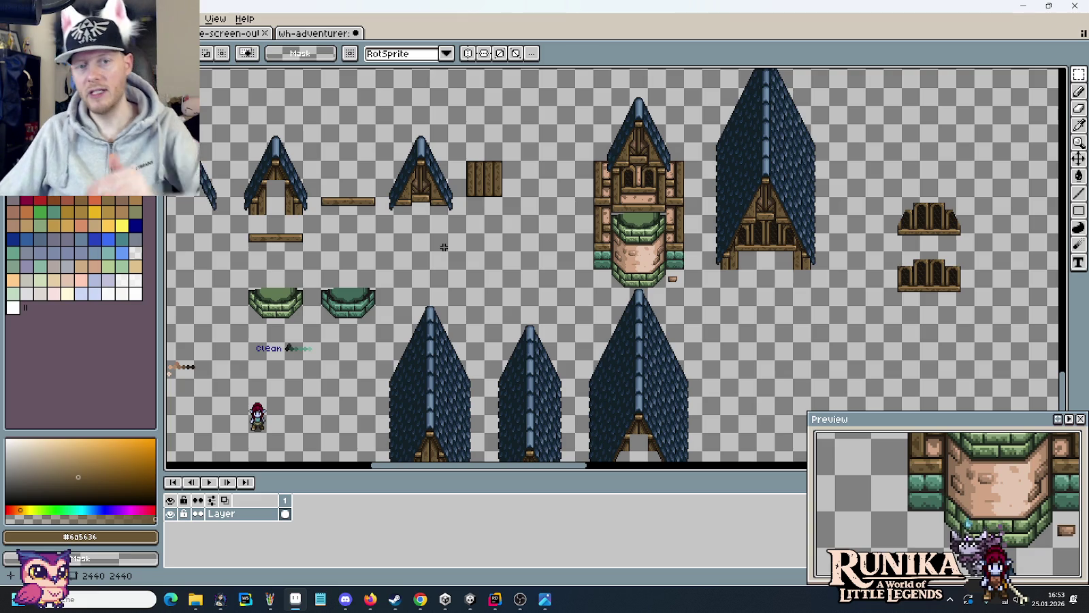
scroll(461, 247, down, 1)
scroll(476, 204, down, 1)
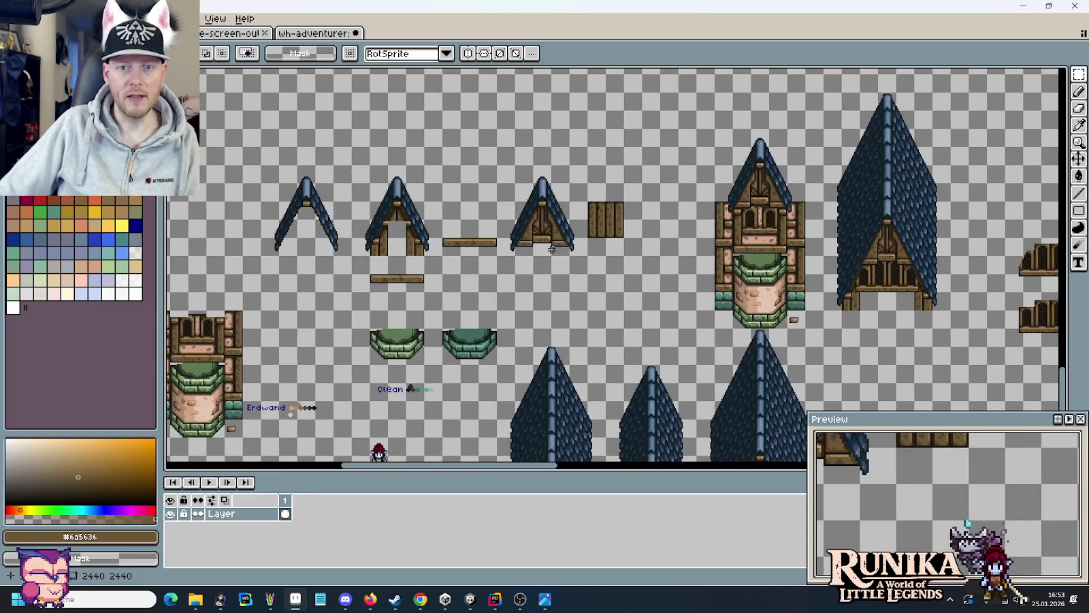
scroll(494, 154, down, 1)
scroll(638, 224, up, 2)
scroll(612, 232, down, 1)
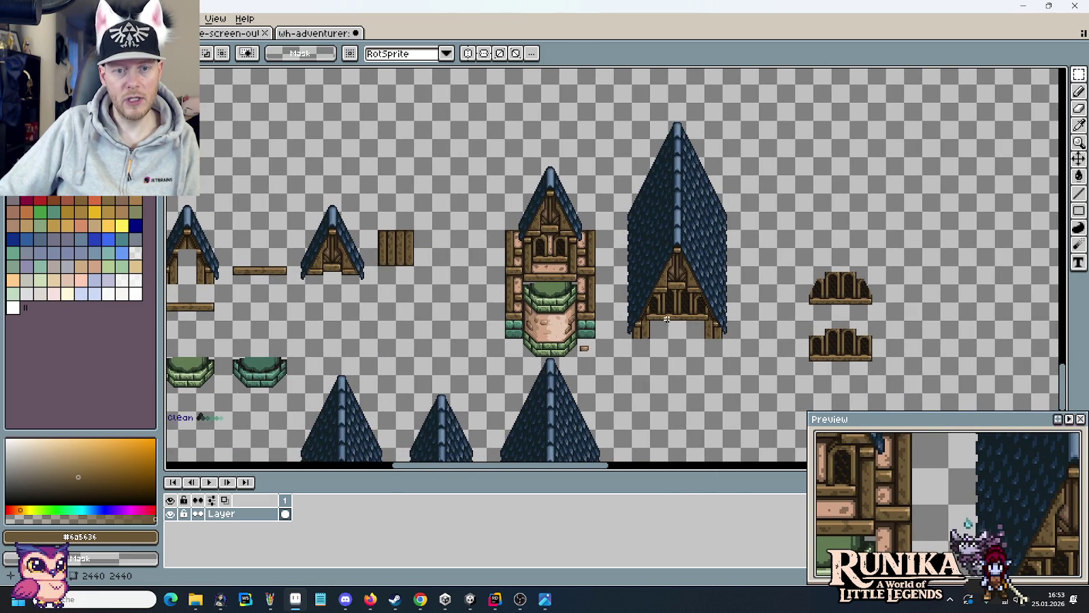
drag(660, 320, 444, 304)
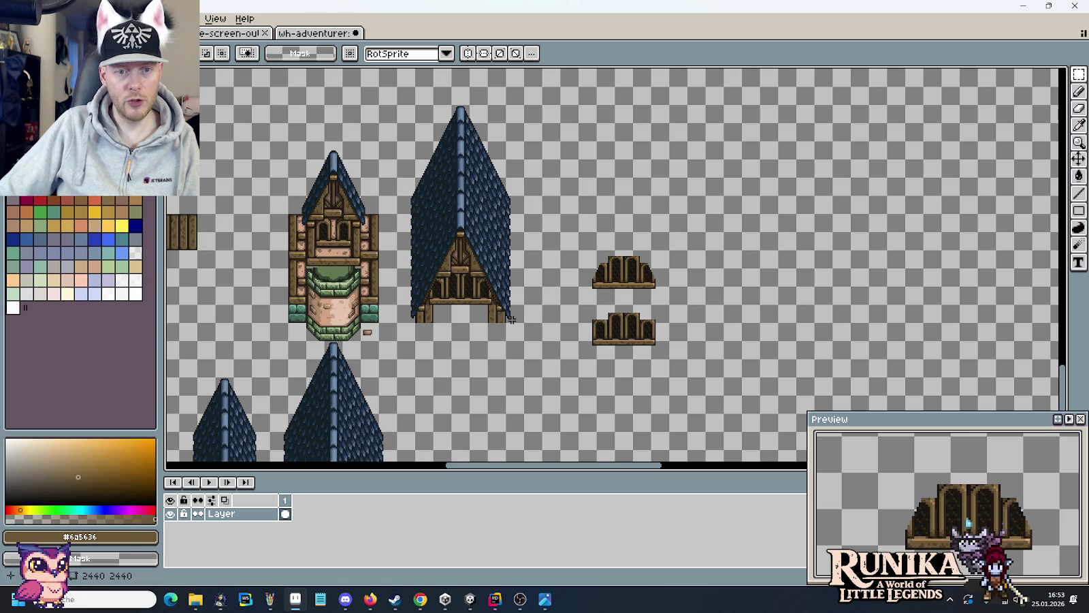
drag(511, 319, 427, 111)
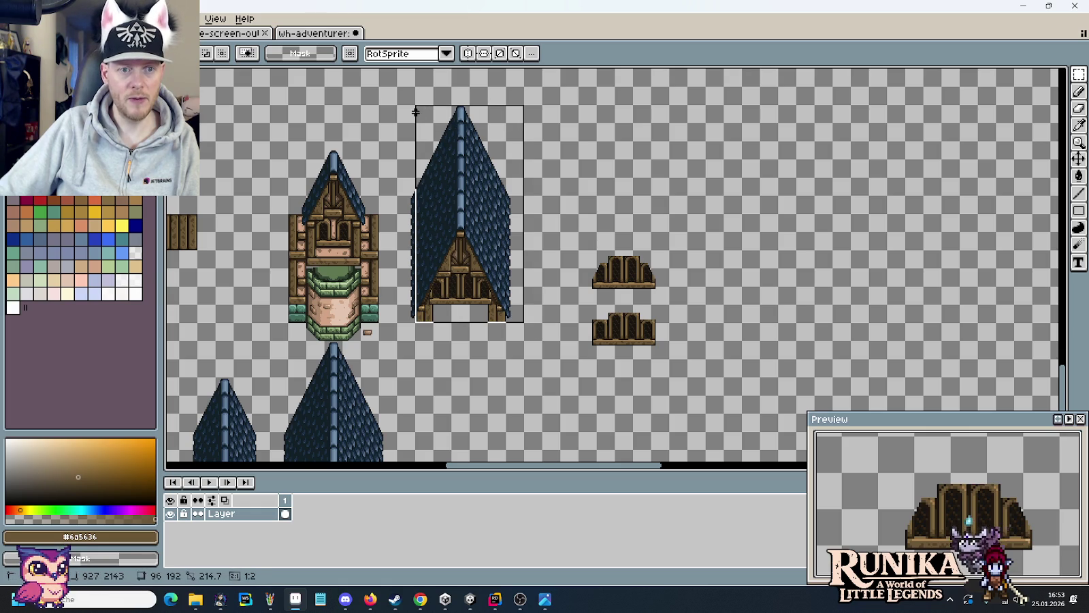
- Copy the tall blue gable roof and place the copy right of the arches
key(ctrl+c)
key(ctrl+v)
drag(657, 219, 810, 225)
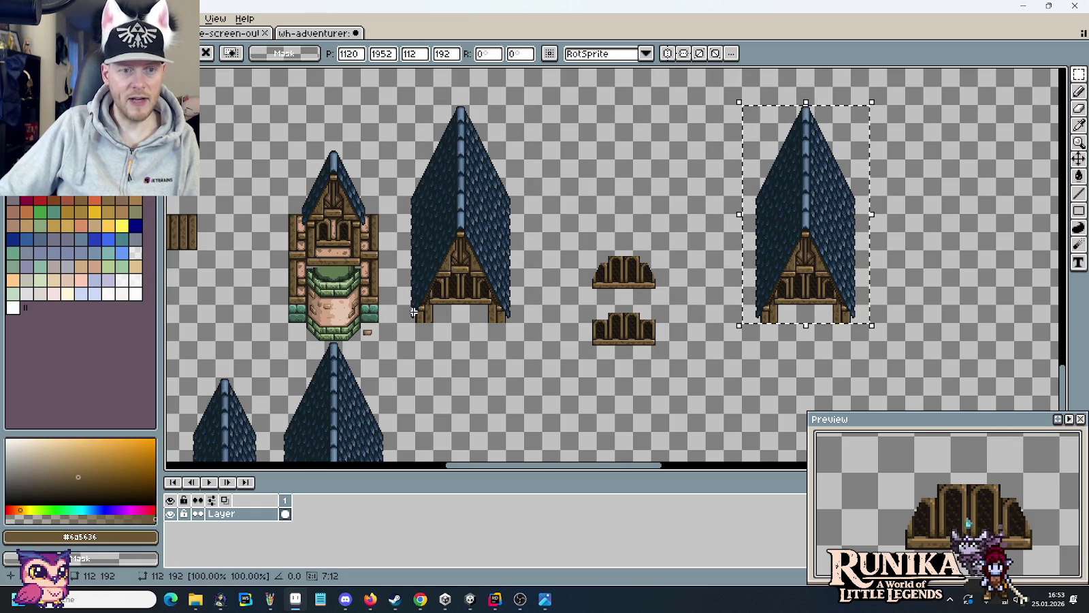
- Copy the green-brick tower and commit the copy directly beneath the roof copy
drag(381, 343, 286, 140)
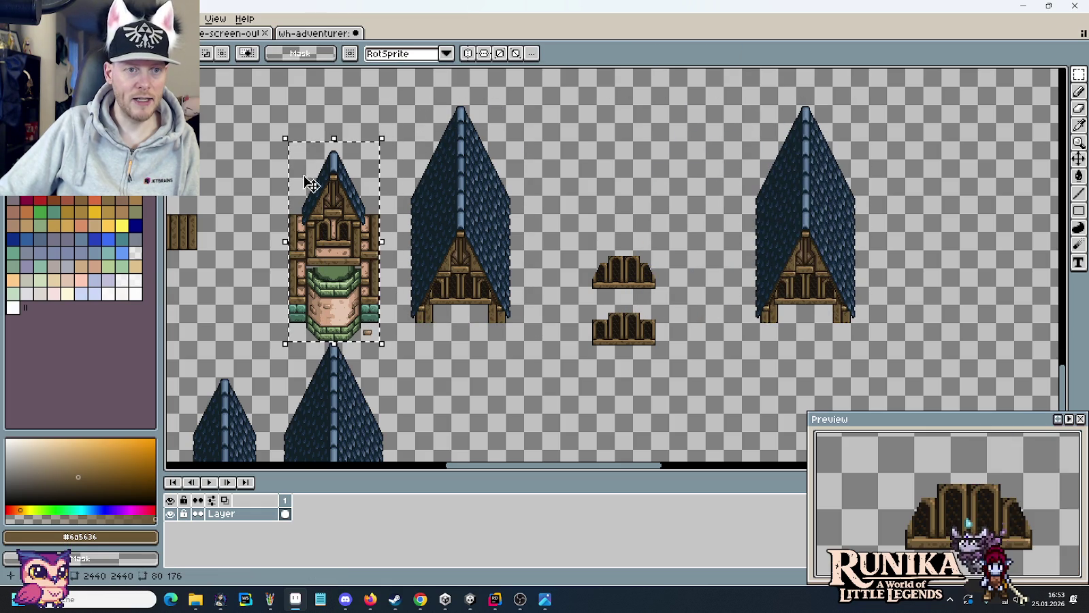
key(ctrl+c)
key(ctrl+v)
drag(349, 277, 820, 403)
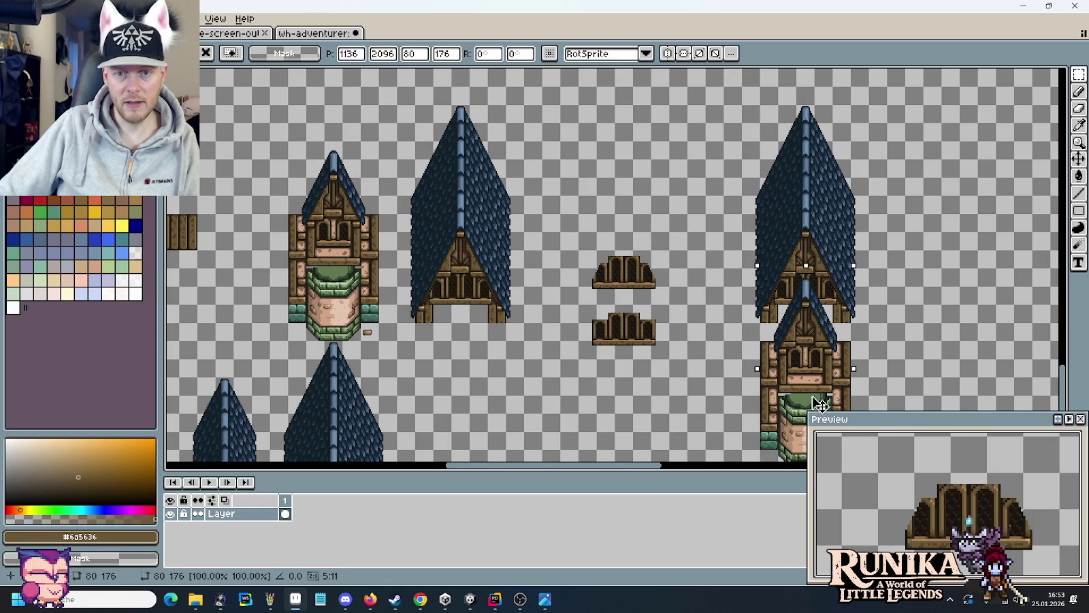
scroll(821, 403, down, 2)
drag(762, 304, 762, 285)
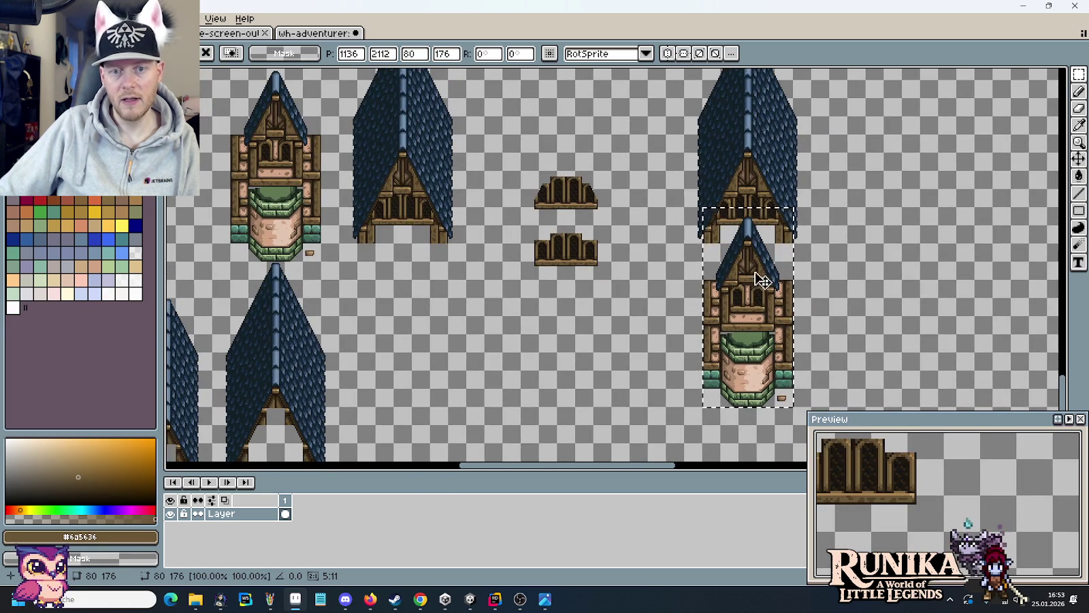
click(851, 285)
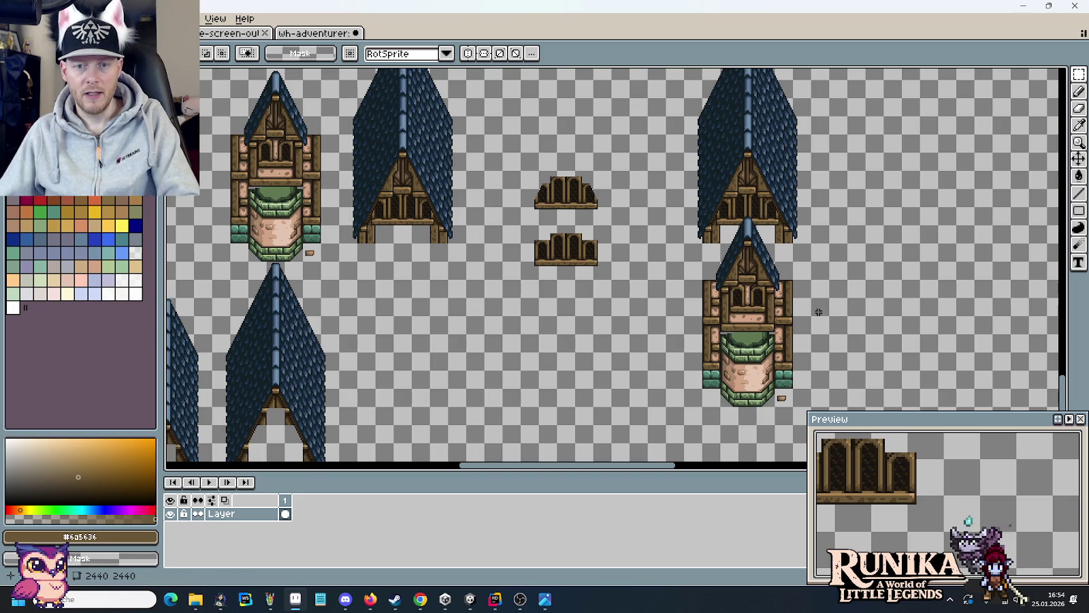
key(alt+Tab)
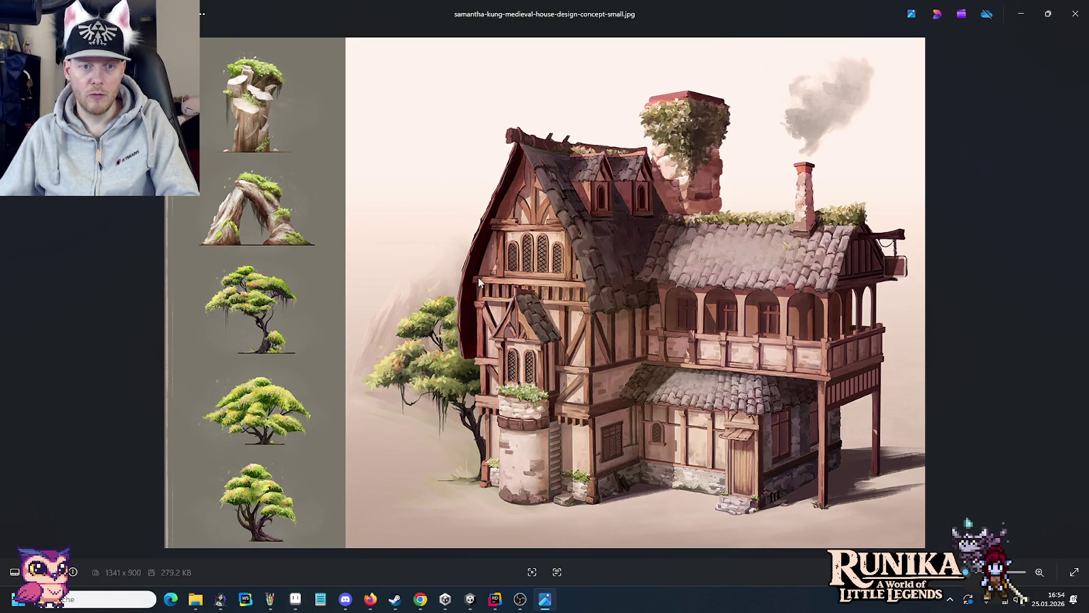
- Switch repeatedly between the sprite sheet and the concept painting to compare the new roof and tower copies
key(alt+Tab)
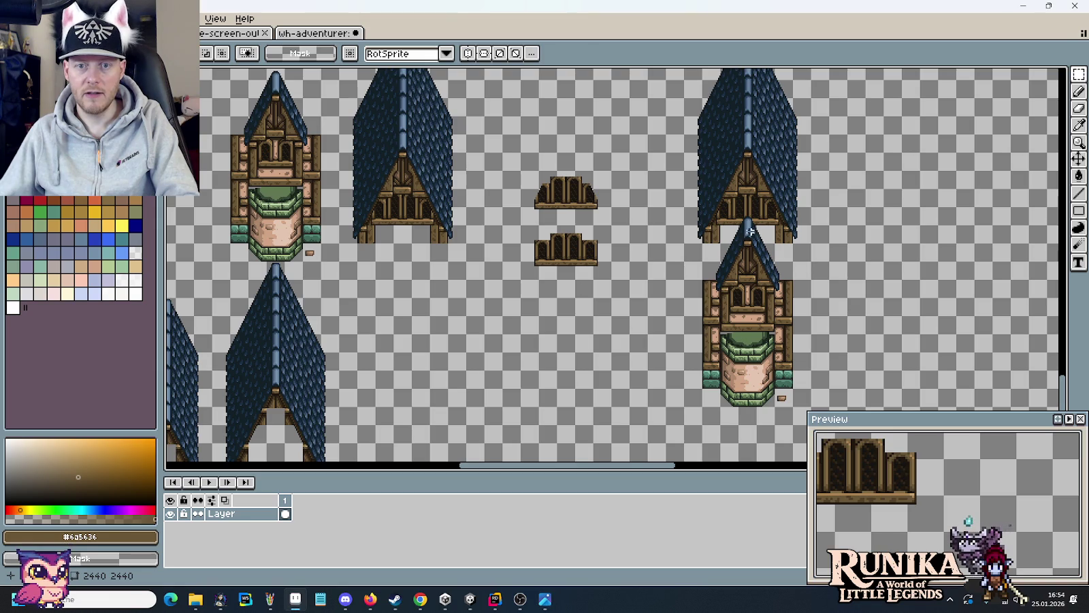
key(alt+Tab)
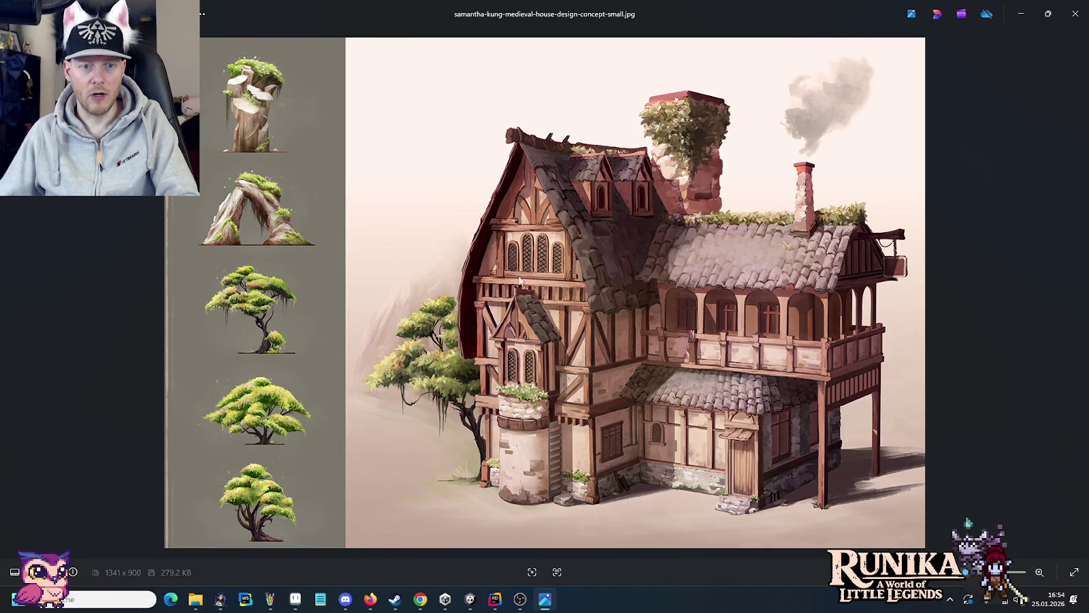
key(alt+Tab)
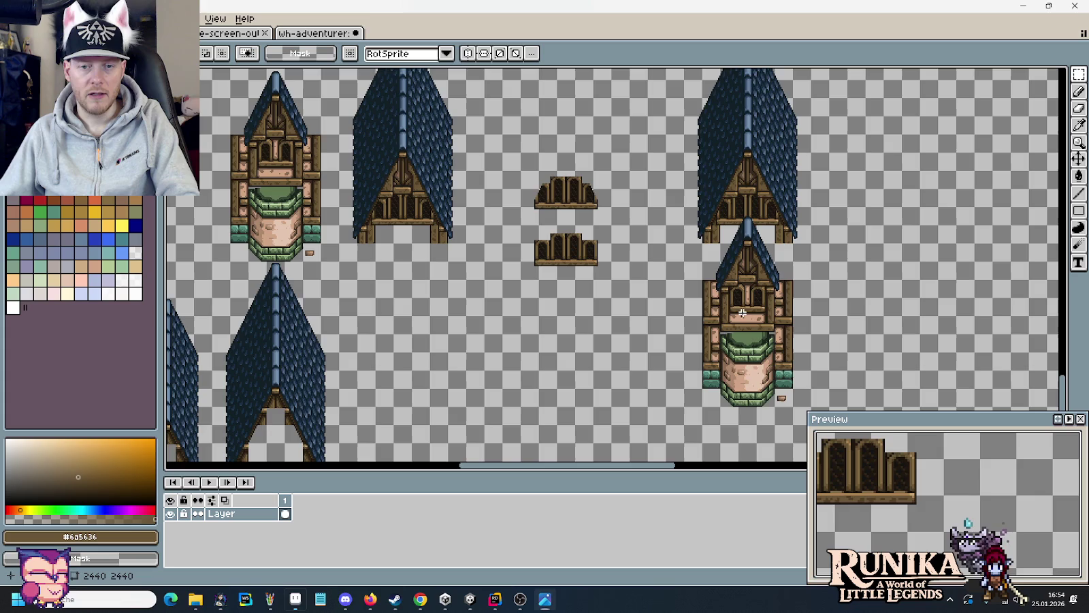
scroll(758, 254, up, 2)
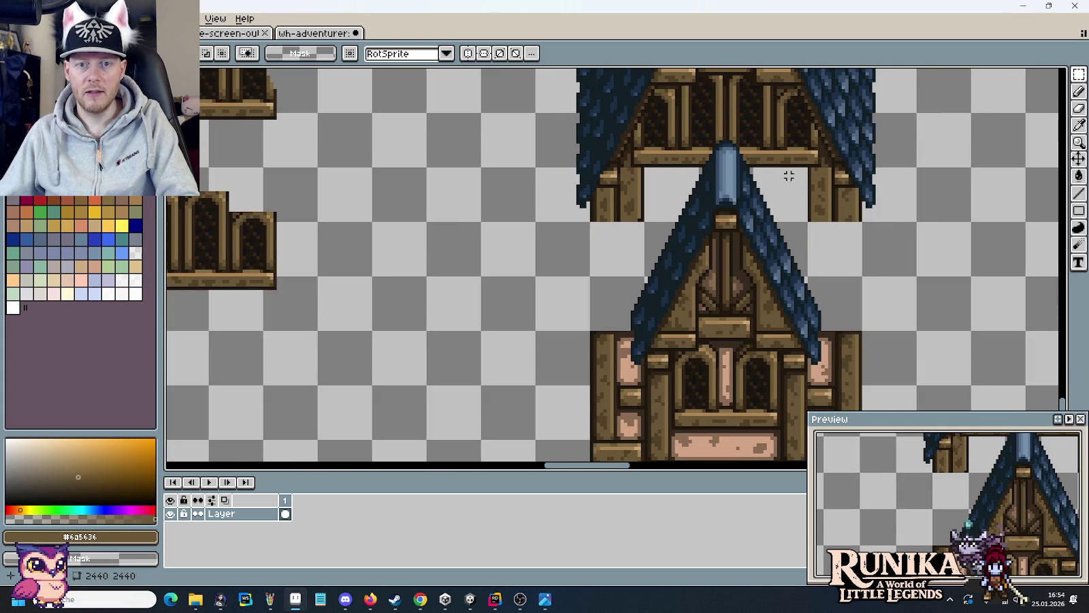
key(alt+Tab)
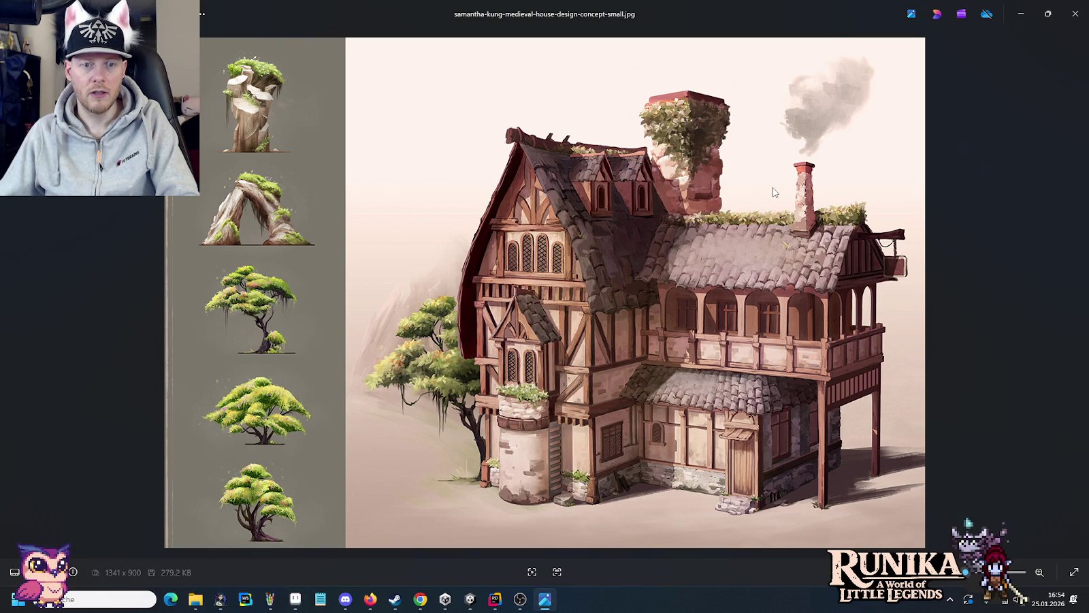
key(alt+Tab)
key(alt+Tab)
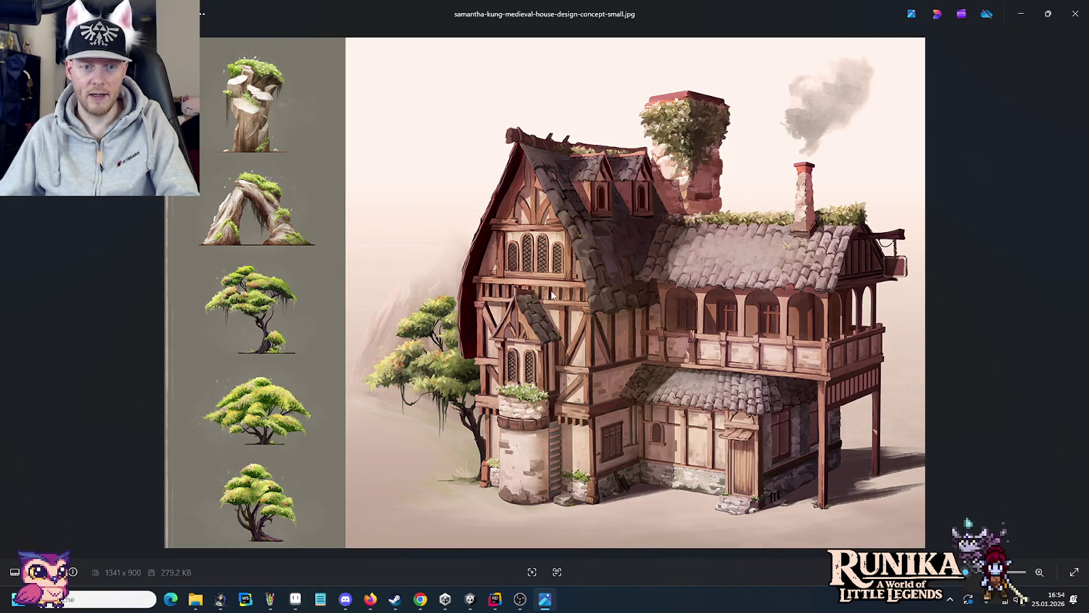
key(alt+Tab)
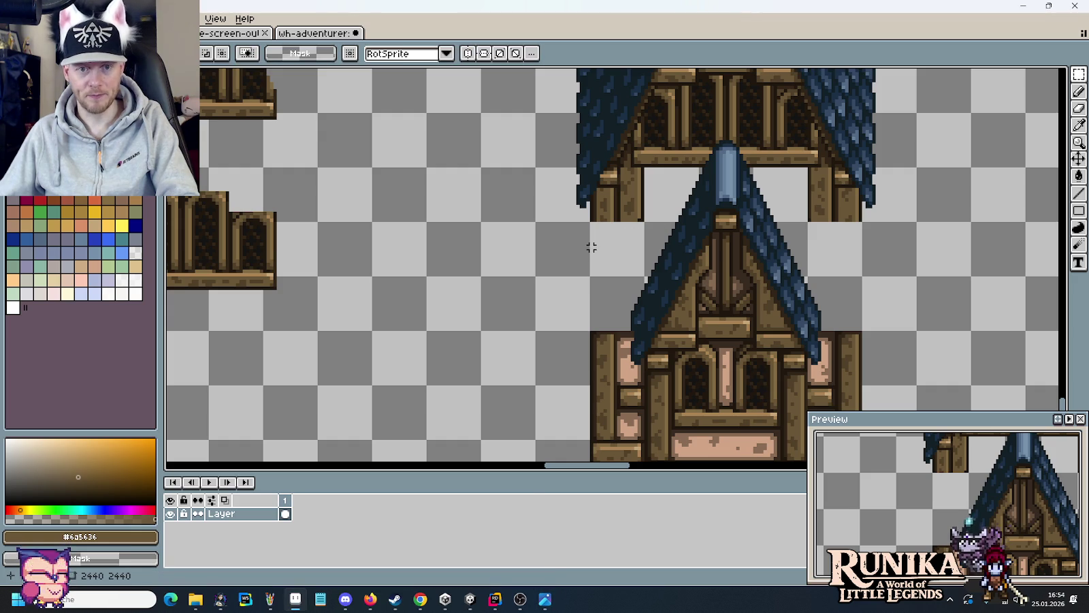
mouse_move(615, 168)
mouse_down()
mouse_move(677, 221)
mouse_move(676, 255)
mouse_up()
scroll(831, 256, down, 5)
scroll(834, 257, up, 2)
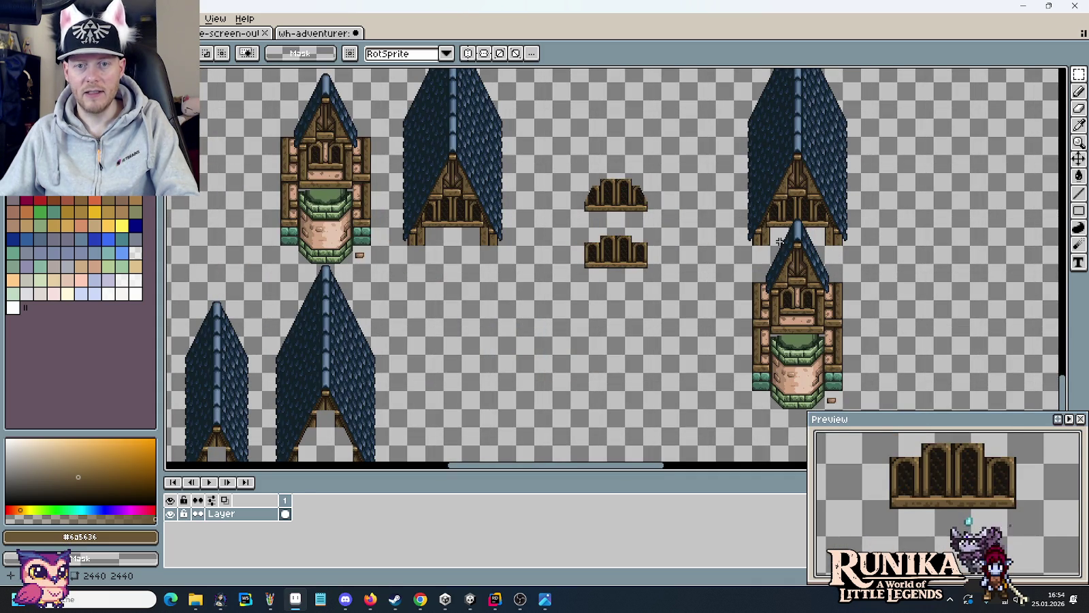
key(alt+Tab)
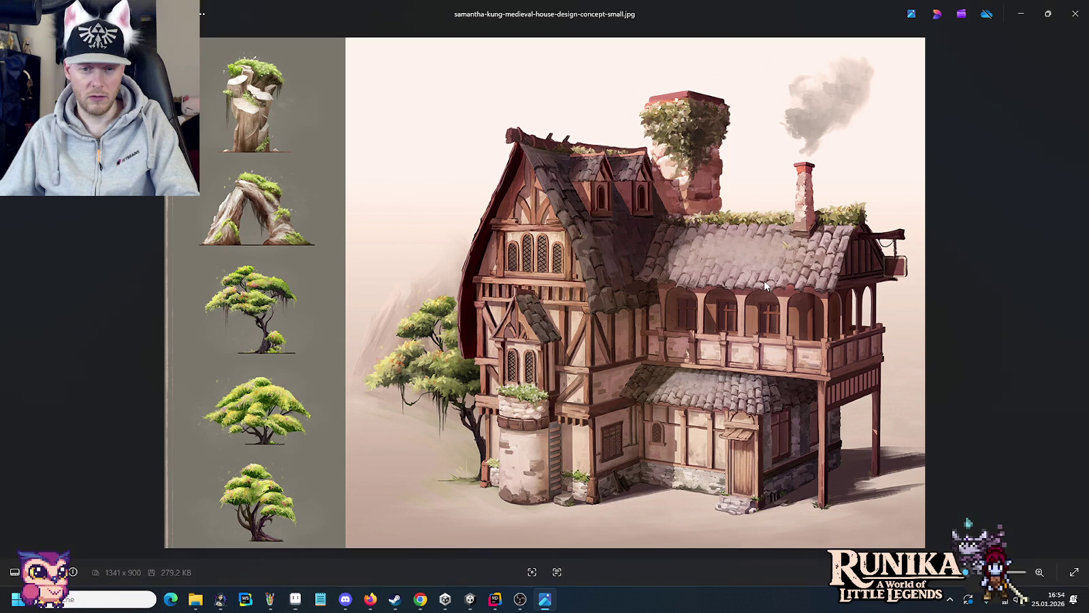
key(alt+Tab)
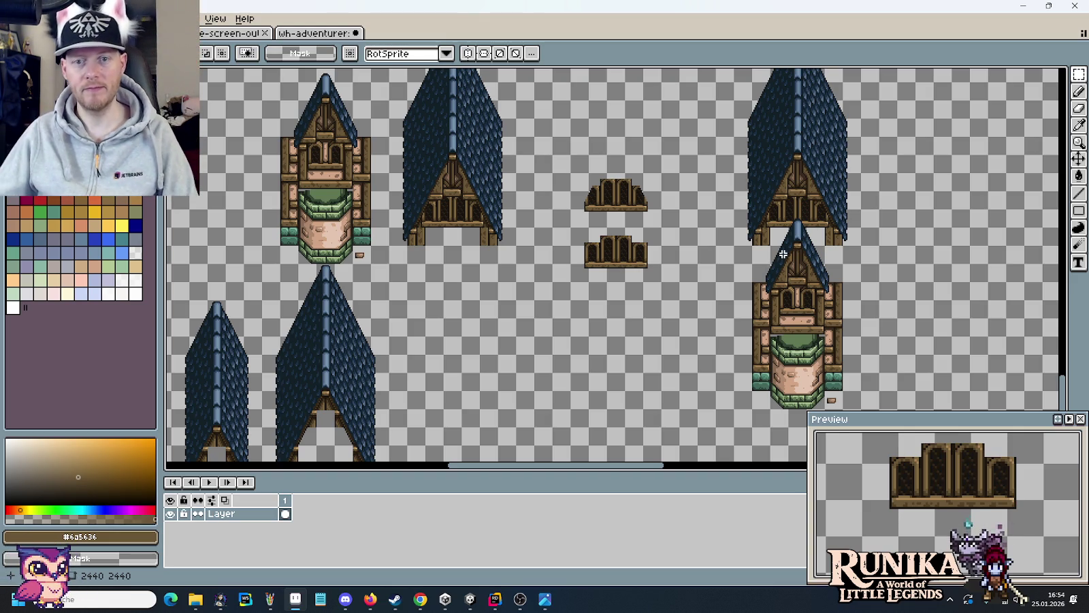
- Zoom and pan to the rows of blue shingle roof slopes, gable fronts and small houses
scroll(783, 254, up, 3)
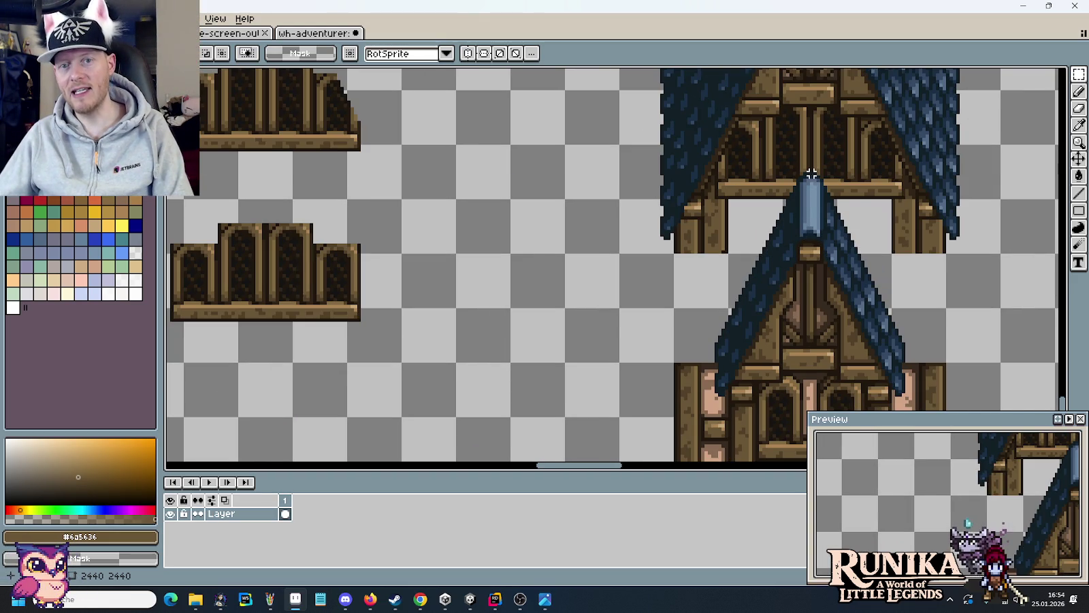
scroll(811, 174, down, 1)
scroll(808, 176, down, 2)
scroll(723, 208, down, 2)
scroll(723, 207, up, 2)
drag(752, 245, 390, 184)
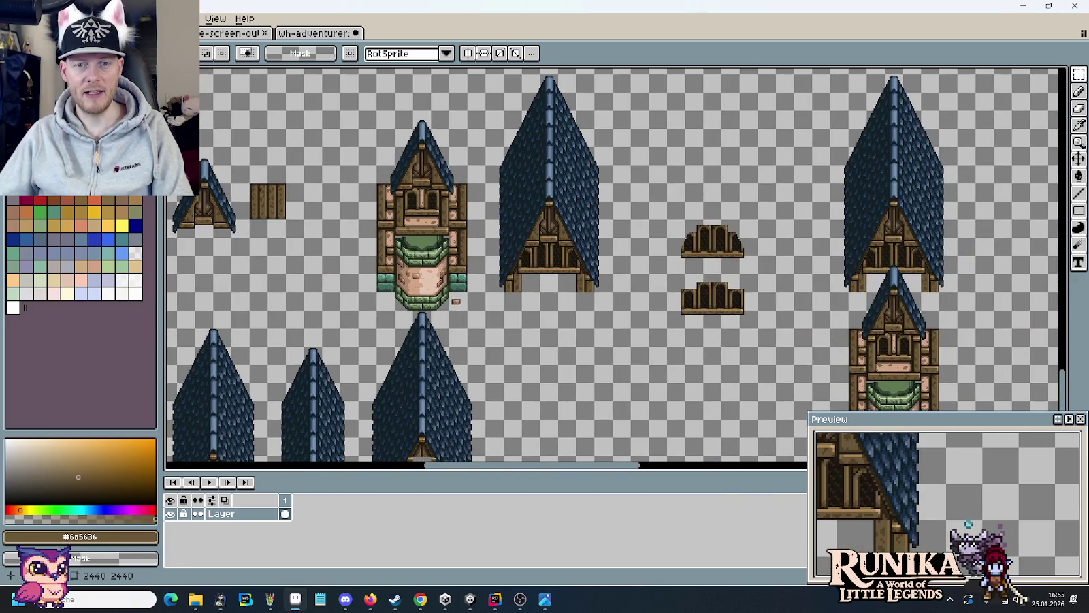
scroll(925, 297, down, 2)
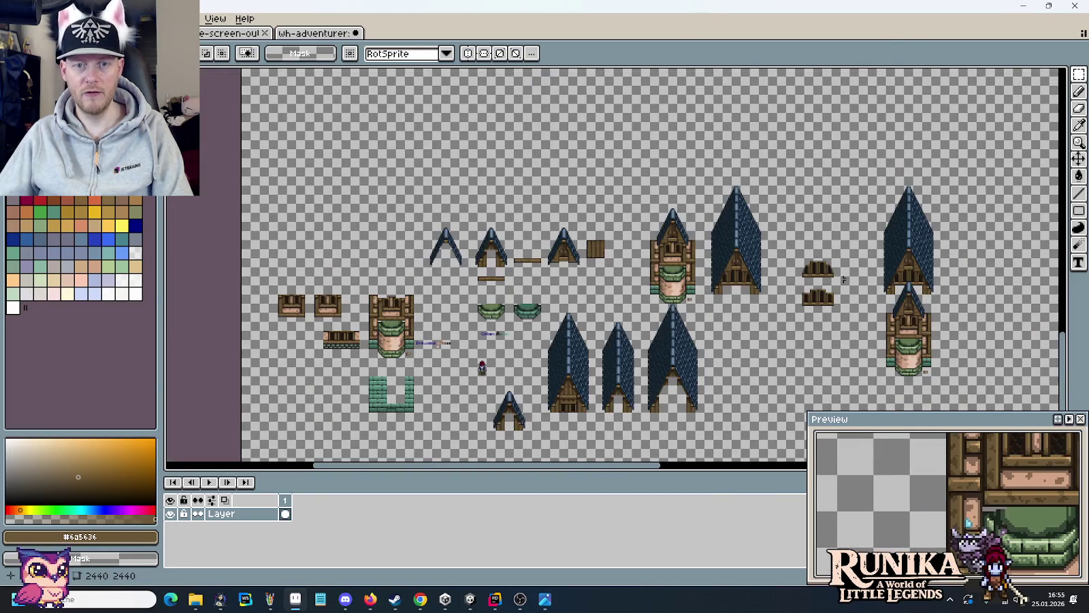
scroll(572, 257, up, 5)
scroll(572, 258, up, 2)
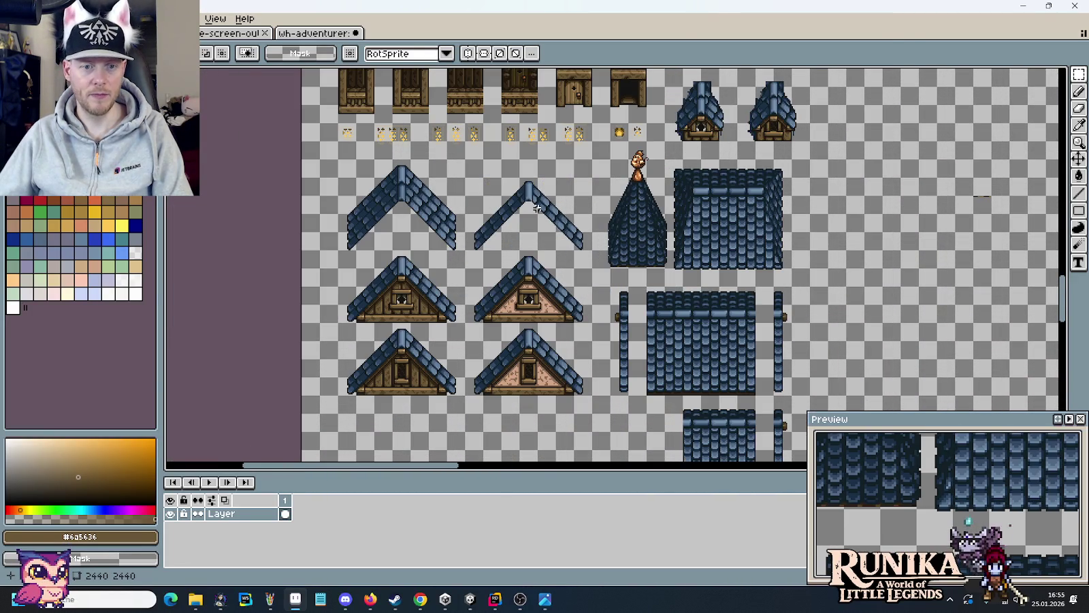
- Slide the bar end pieces right to lengthen both wooden beams
drag(538, 209, 670, 251)
drag(646, 167, 653, 272)
scroll(597, 378, up, 2)
drag(598, 378, 486, 403)
mouse_move(584, 394)
mouse_down()
mouse_move(1062, 434)
mouse_move(875, 260)
mouse_move(802, 288)
mouse_up()
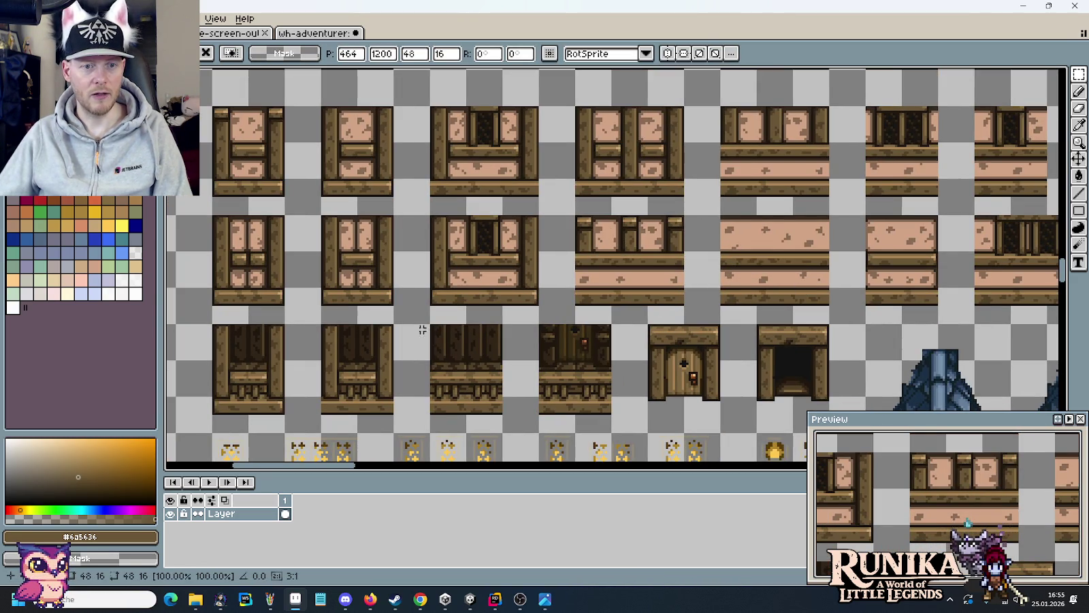
mouse_move(340, 291)
mouse_down()
mouse_move(388, 310)
mouse_move(1064, 347)
mouse_move(810, 205)
mouse_move(939, 207)
mouse_up()
mouse_move(828, 141)
mouse_down()
mouse_move(867, 179)
mouse_move(918, 172)
mouse_up()
mouse_move(553, 304)
mouse_down()
mouse_move(654, 332)
mouse_move(875, 208)
mouse_up()
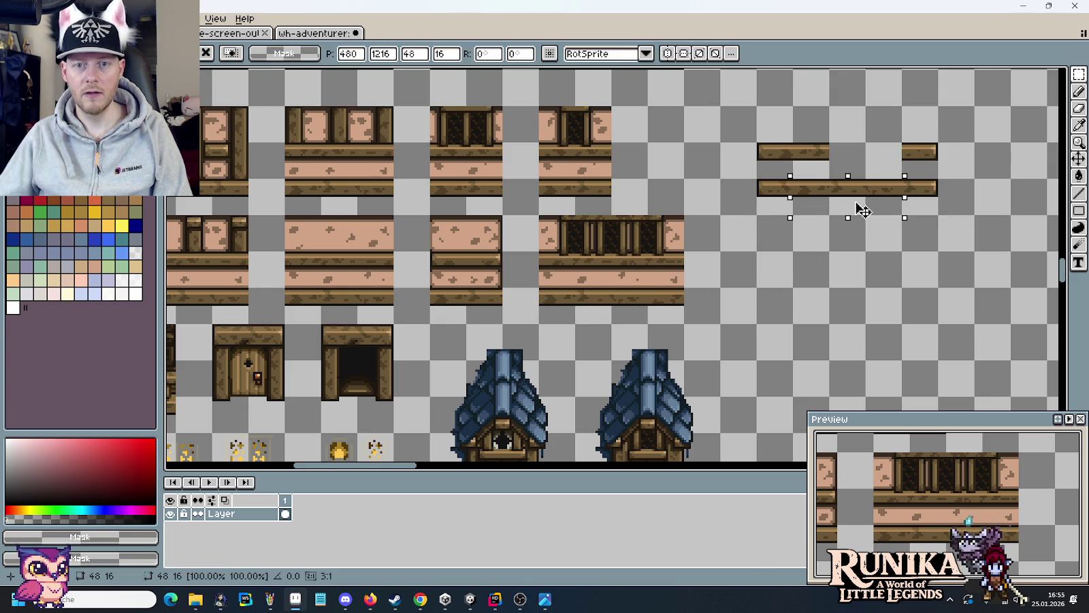
click(299, 302)
- Fill the remaining beam gaps with a plank section and a small bar piece
mouse_move(339, 302)
mouse_down()
mouse_move(381, 314)
mouse_move(875, 165)
mouse_move(802, 171)
mouse_move(877, 132)
mouse_up()
click(896, 268)
mouse_move(838, 171)
mouse_down()
mouse_move(896, 154)
mouse_move(859, 154)
mouse_up()
mouse_move(863, 103)
mouse_down()
mouse_move(905, 145)
mouse_move(902, 168)
mouse_move(926, 196)
mouse_move(752, 139)
mouse_up()
click(919, 199)
- Cut the 80×32 twin beam strip and paste it right of the tower and roof copies
key(ctrl+x)
scroll(736, 187, down, 3)
scroll(550, 99, up, 3)
scroll(549, 99, down, 3)
scroll(612, 272, up, 2)
key(ctrl+v)
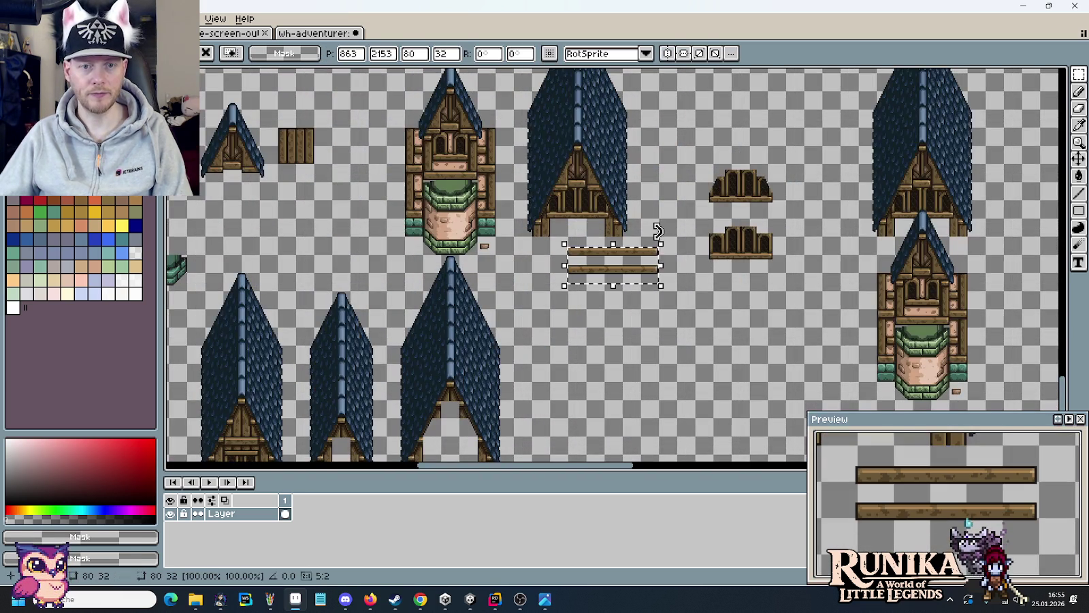
drag(623, 274, 866, 298)
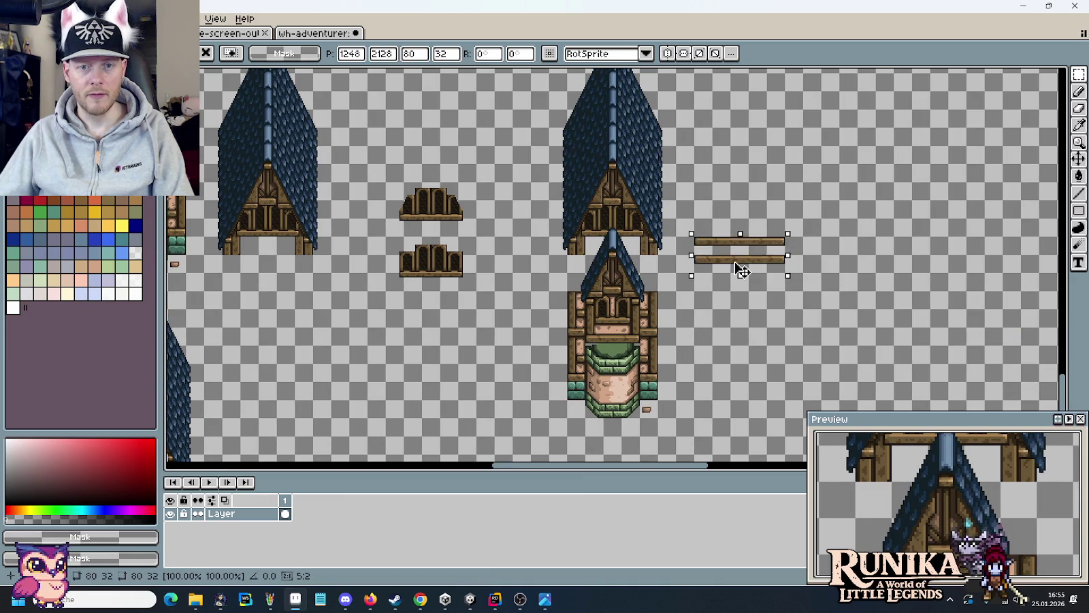
drag(866, 297, 727, 263)
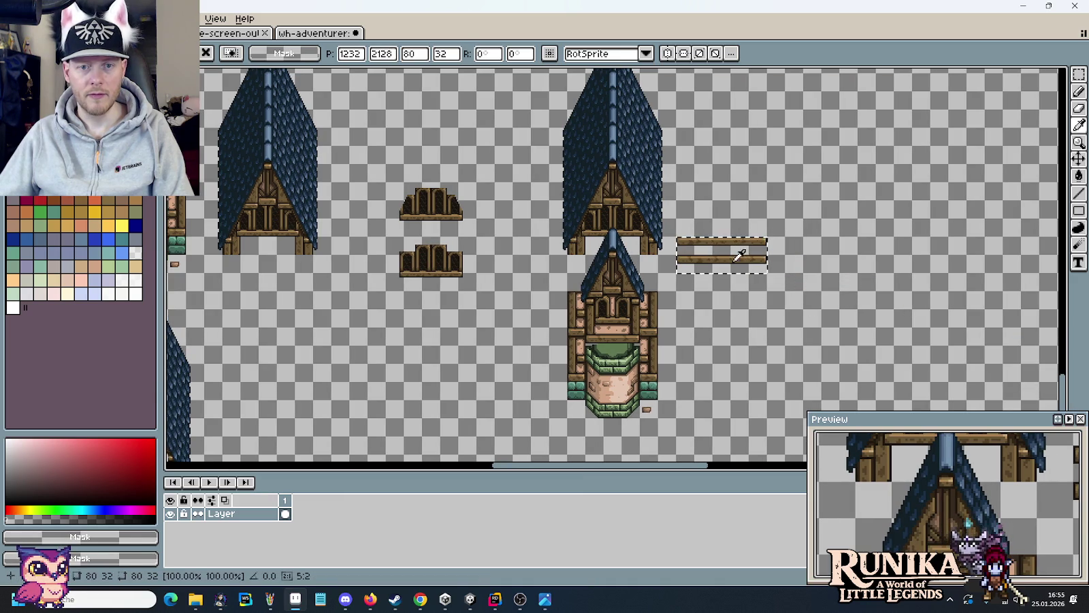
click(693, 314)
scroll(376, 192, down, 2)
scroll(375, 192, down, 2)
drag(204, 68, 472, 261)
scroll(559, 197, up, 2)
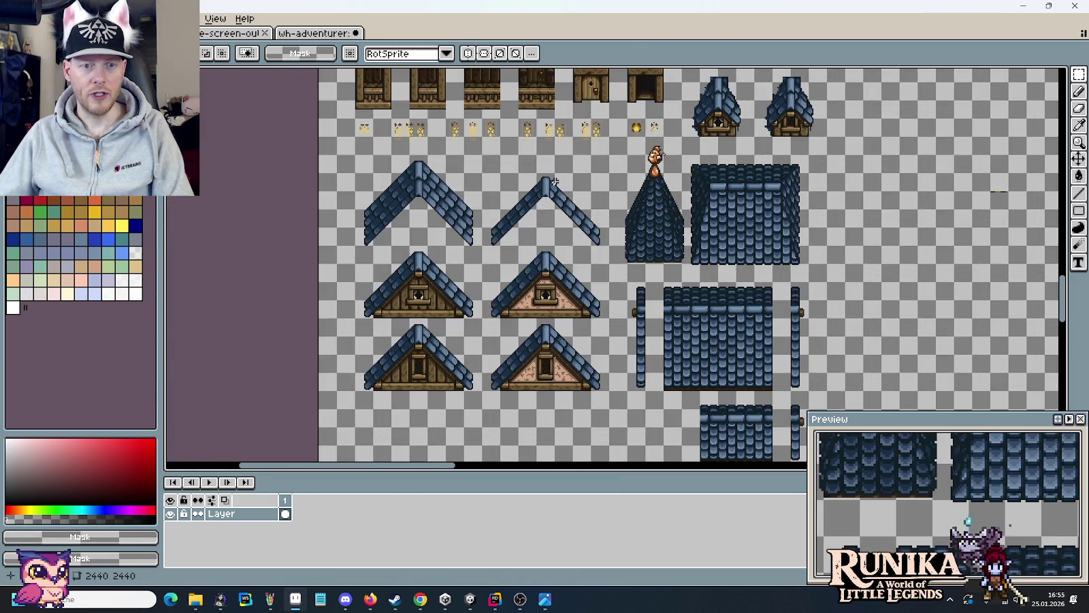
drag(549, 192, 597, 390)
drag(560, 165, 585, 259)
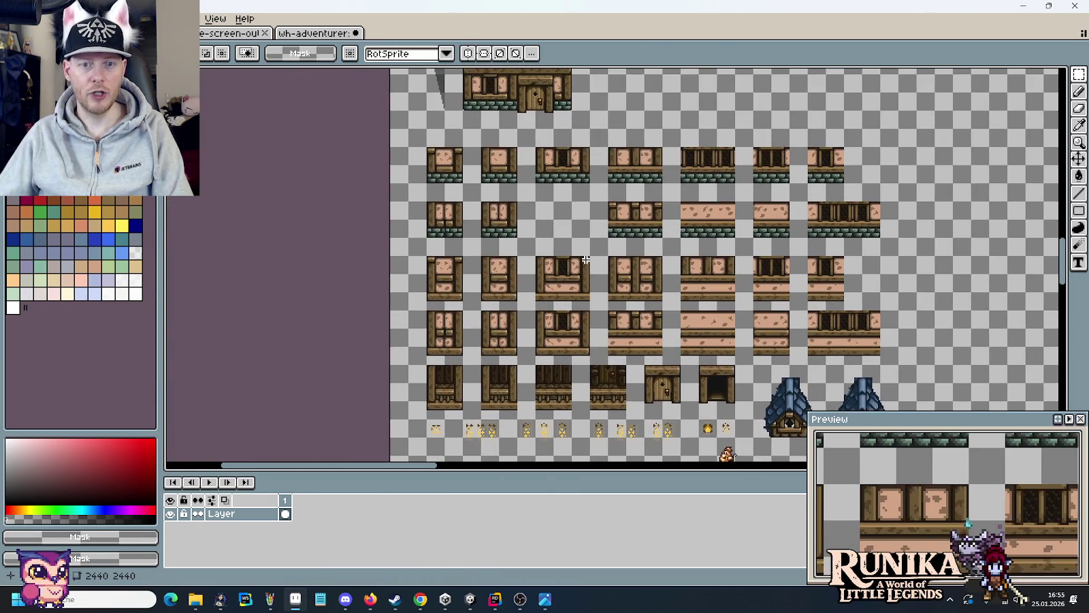
scroll(627, 276, up, 2)
scroll(772, 281, right, 1)
scroll(803, 286, right, 1)
drag(727, 200, 783, 286)
scroll(572, 227, down, 2)
scroll(572, 227, down, 2)
scroll(572, 226, down, 2)
scroll(714, 320, up, 2)
scroll(681, 273, up, 2)
scroll(663, 250, up, 2)
drag(584, 225, 642, 308)
key(alt+Tab)
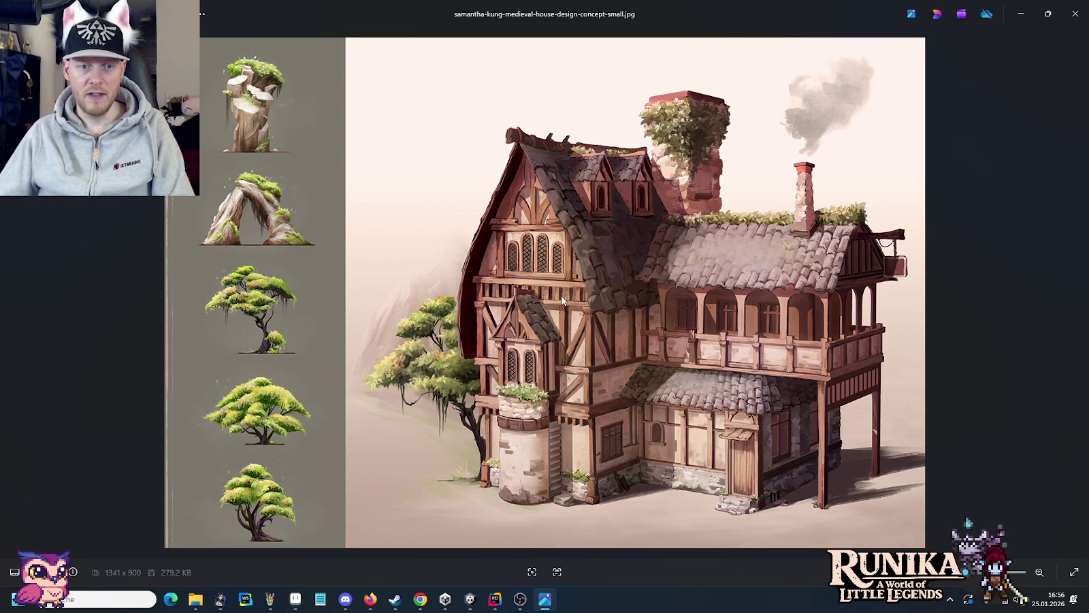
key(alt+Tab)
drag(612, 272, 753, 325)
scroll(752, 325, down, 2)
scroll(753, 325, down, 2)
scroll(753, 325, down, 1)
drag(489, 141, 537, 332)
scroll(536, 331, up, 3)
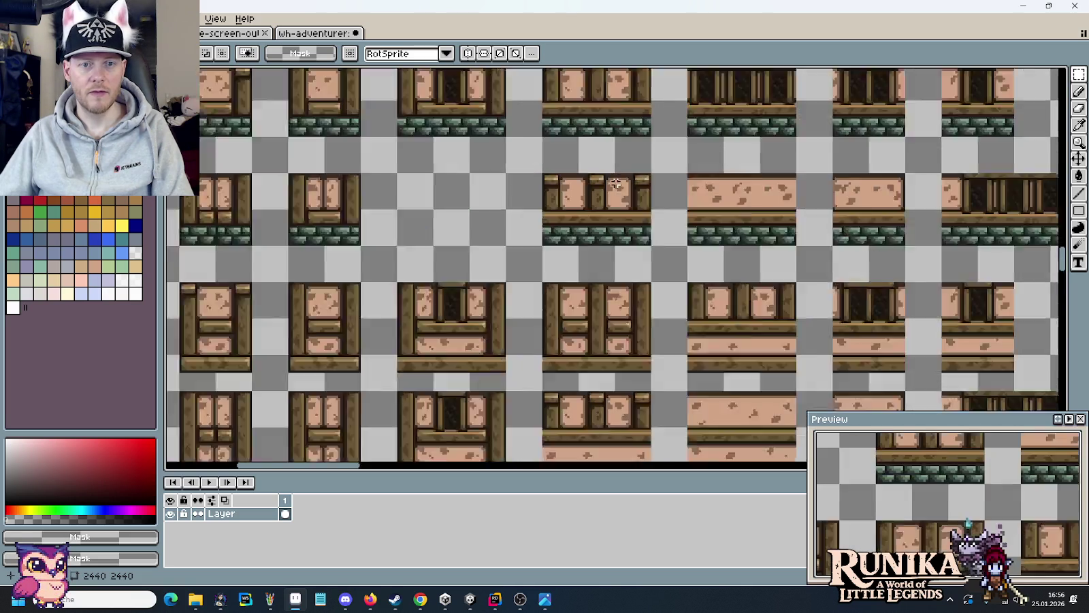
scroll(537, 332, up, 1)
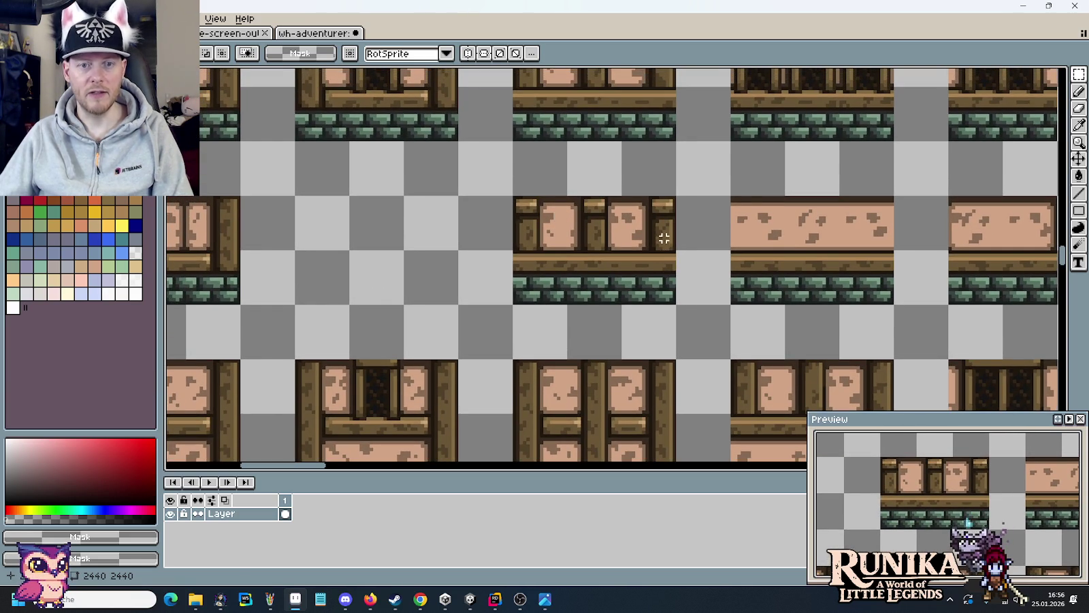
drag(660, 235, 545, 266)
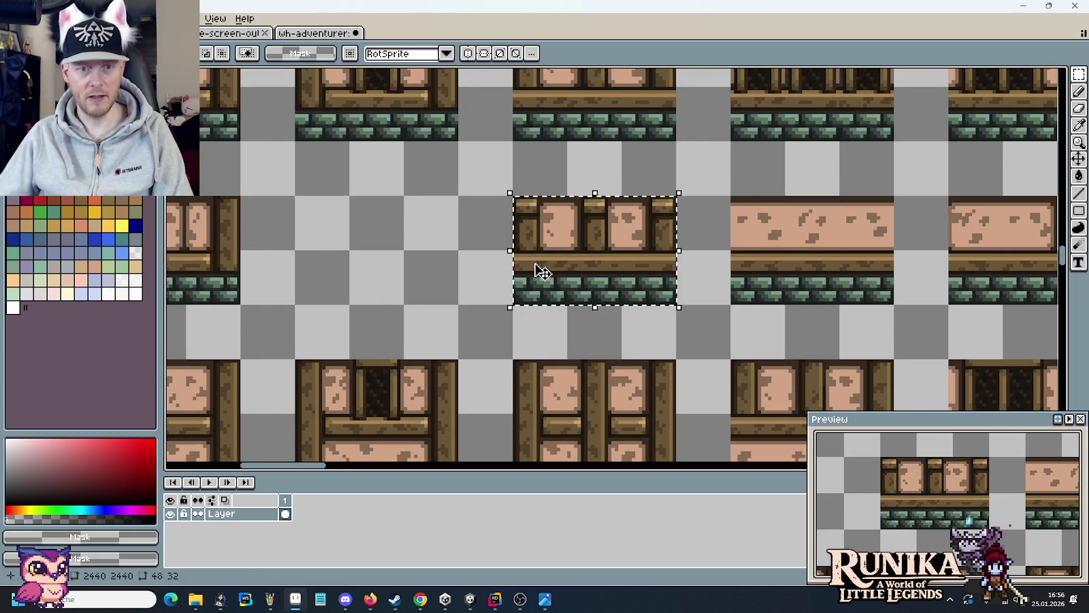
scroll(652, 256, down, 1)
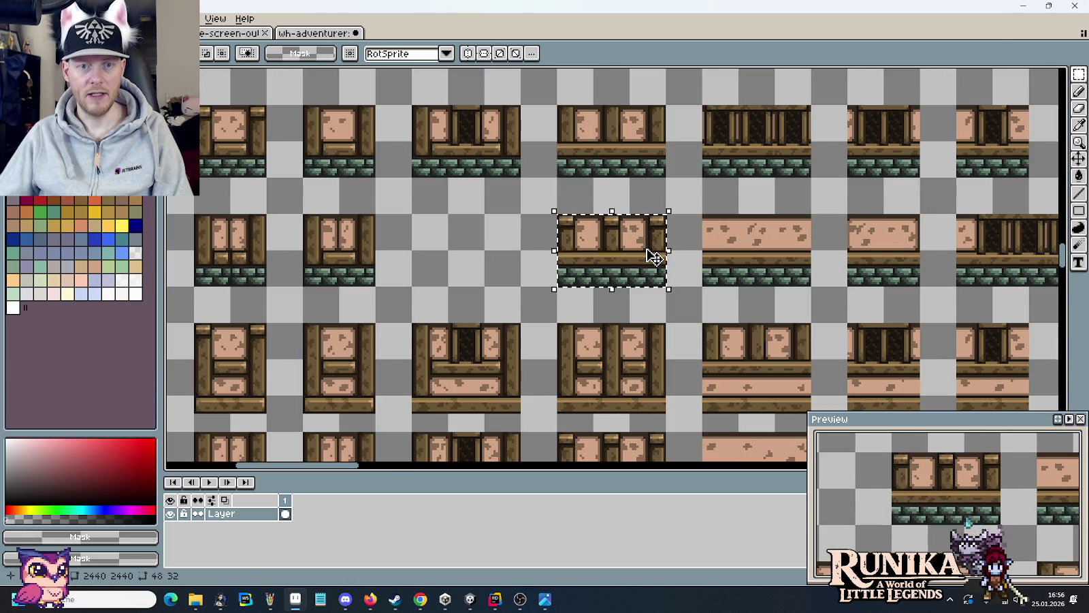
scroll(415, 279, down, 1)
drag(508, 273, 596, 275)
scroll(583, 274, up, 1)
drag(540, 179, 536, 164)
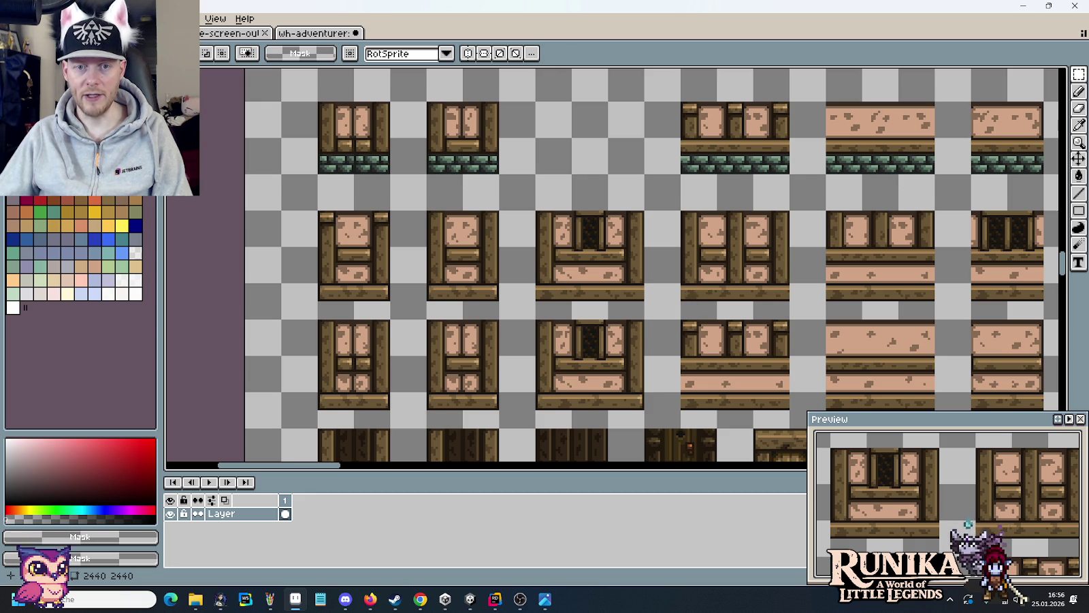
drag(648, 170, 648, 291)
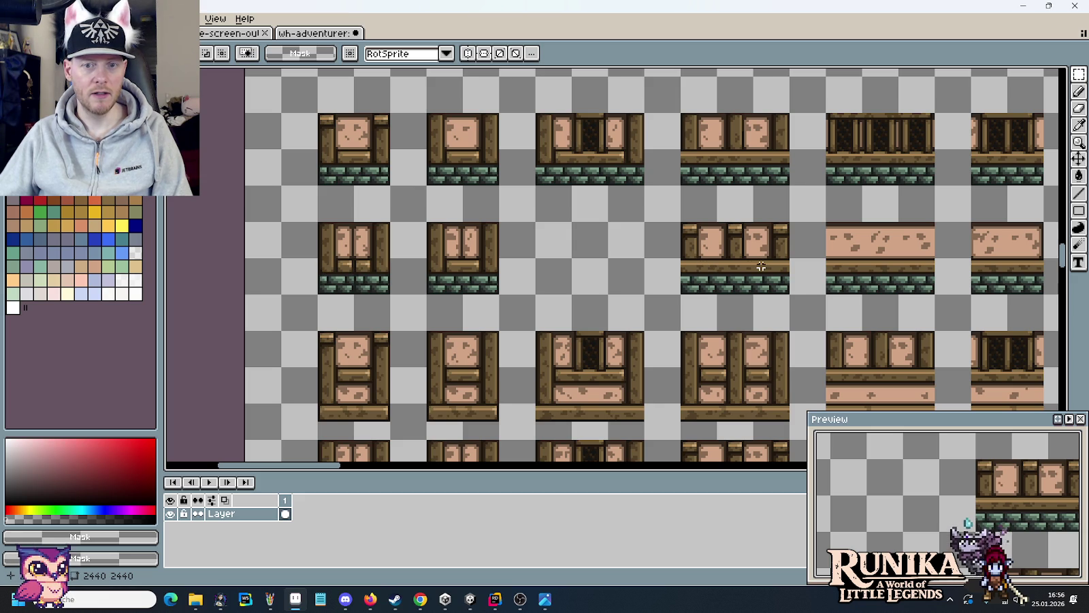
drag(775, 284, 686, 232)
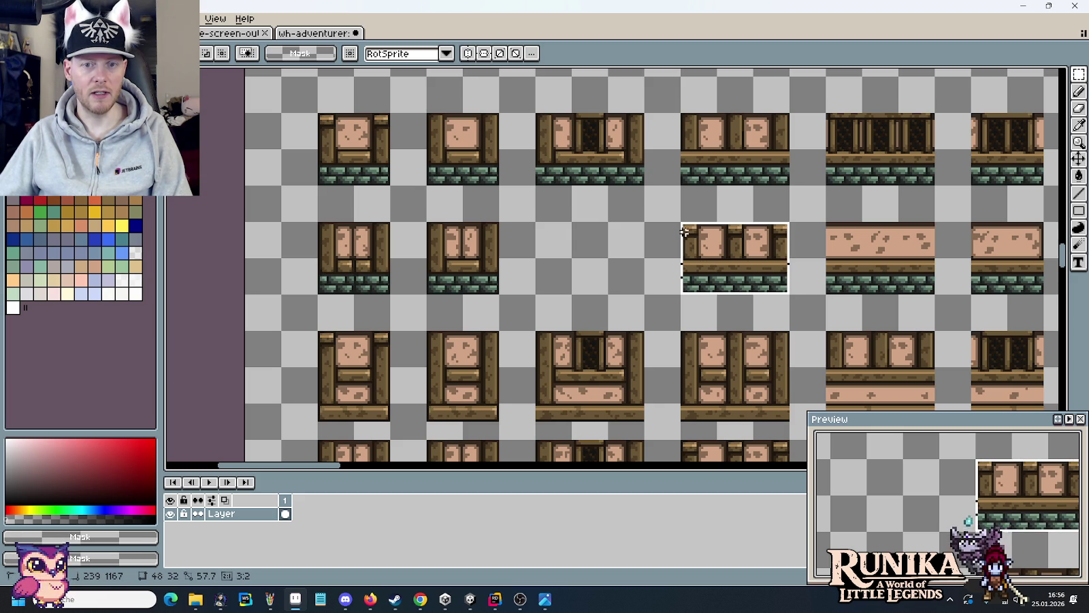
scroll(708, 242, down, 5)
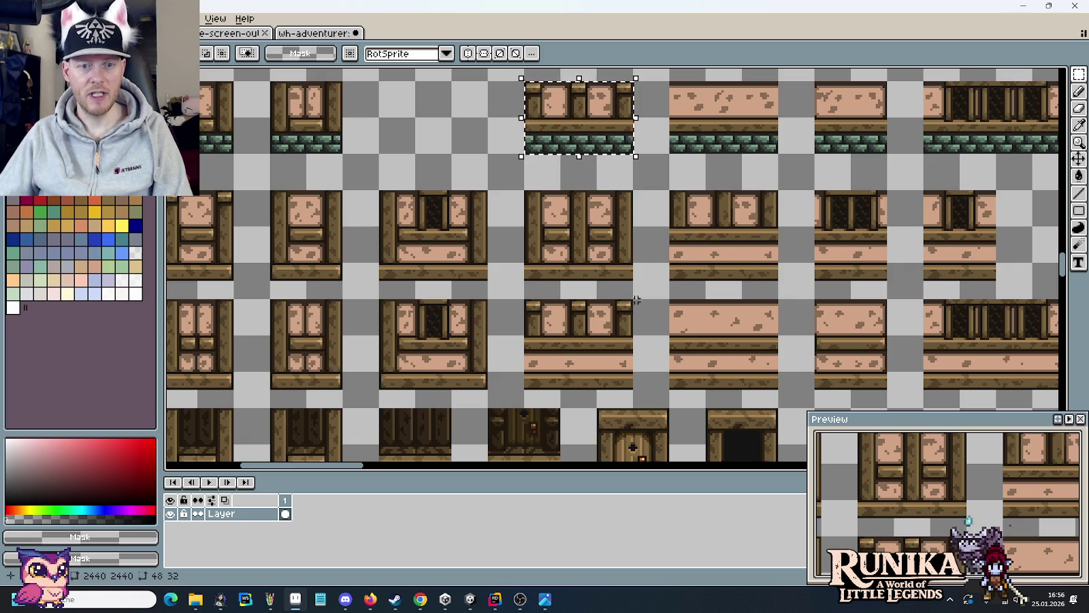
mouse_move(670, 190)
mouse_down()
mouse_move(743, 228)
mouse_move(780, 264)
mouse_up()
scroll(766, 237, down, 3)
scroll(662, 272, up, 2)
scroll(661, 272, up, 1)
scroll(661, 272, up, 1)
key(ctrl+v)
mouse_move(646, 277)
mouse_down()
mouse_move(768, 308)
mouse_move(657, 311)
mouse_up()
- Drop the pasted windowed wall panel below the beams and shift its plank pixels into place
click(841, 311)
scroll(761, 246, up, 1)
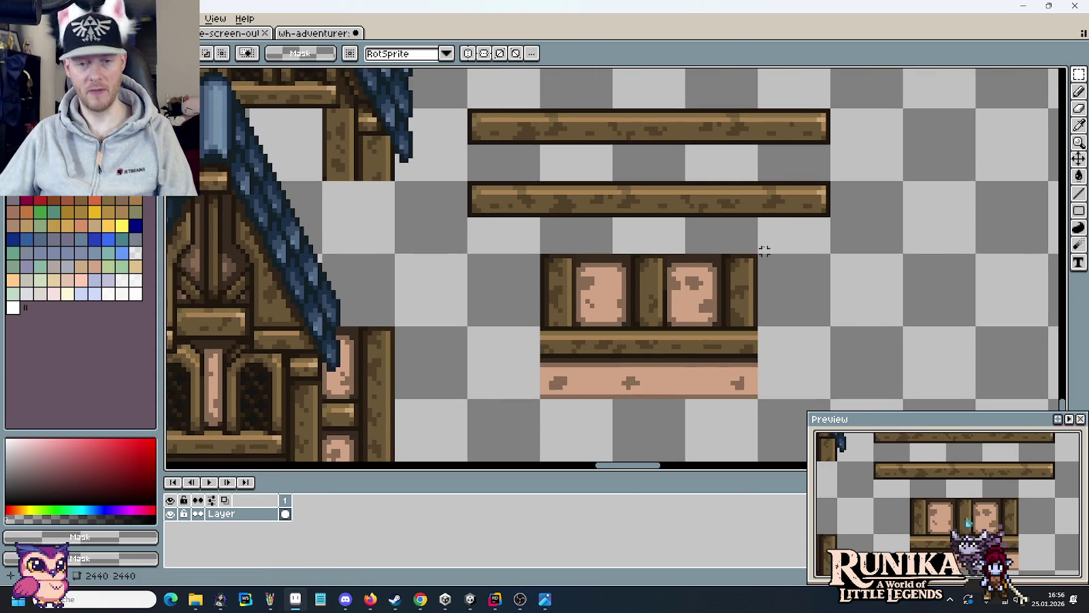
scroll(741, 247, up, 1)
scroll(565, 377, up, 1)
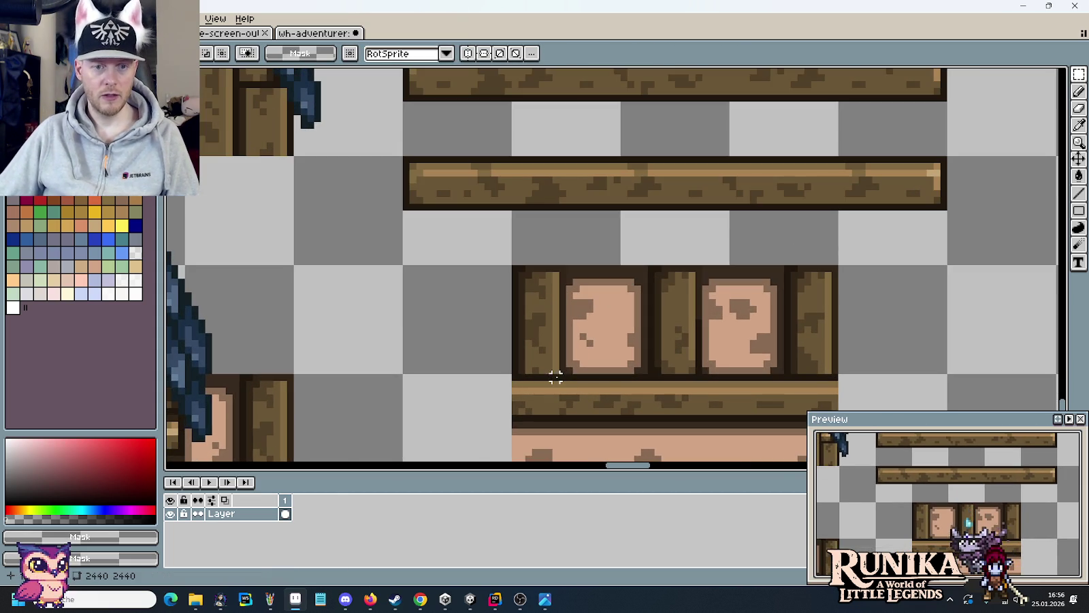
scroll(549, 379, up, 1)
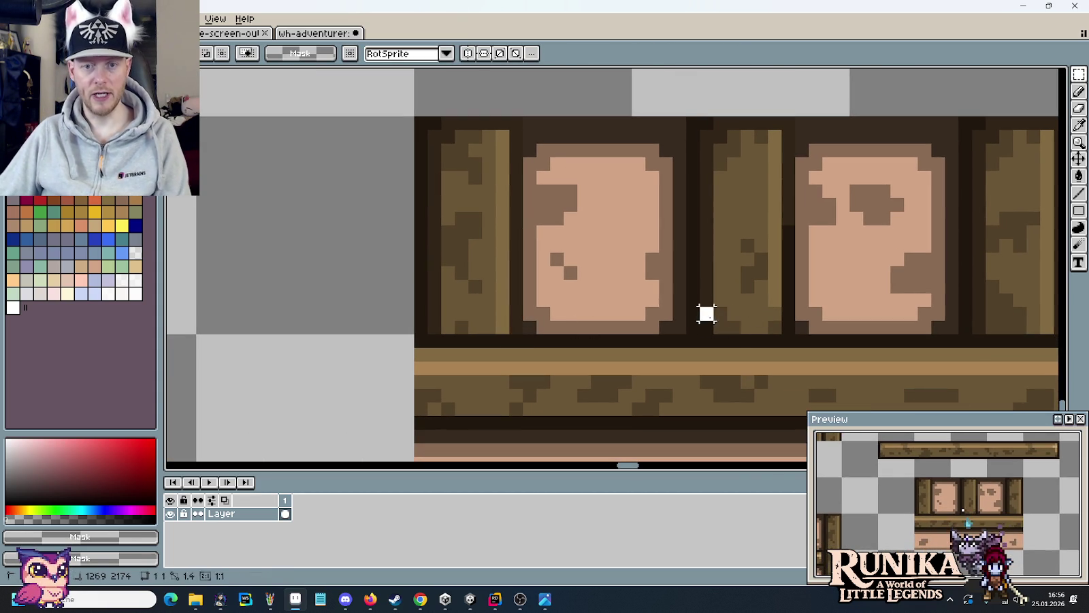
mouse_move(701, 307)
mouse_down()
mouse_move(782, 335)
mouse_move(480, 332)
mouse_move(875, 333)
mouse_move(861, 332)
mouse_up()
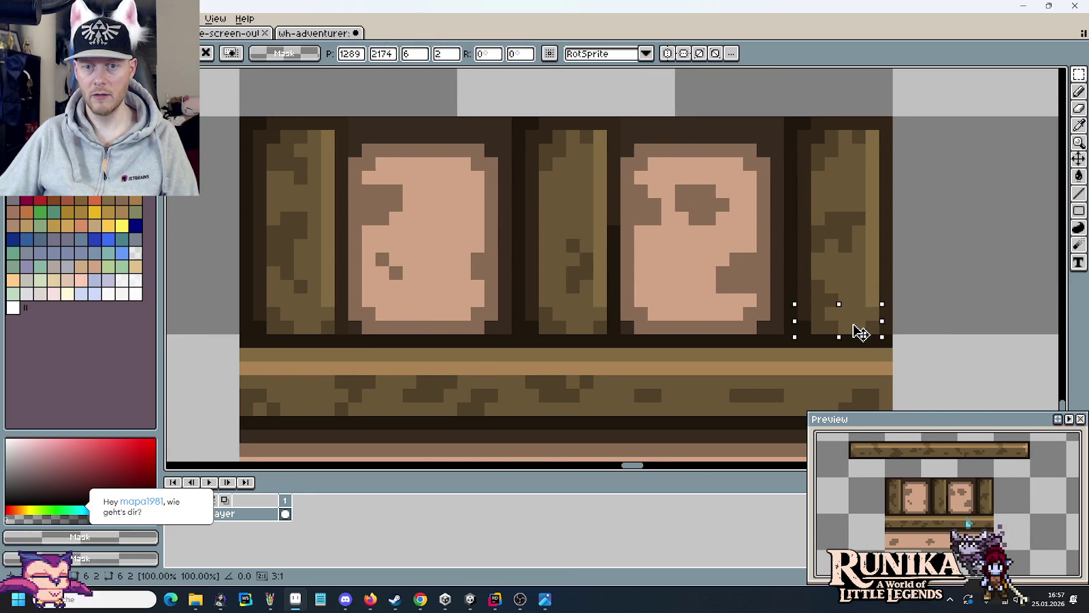
key(Return)
- Sample the dark brown wood colour #514028 for pixel touch-ups
key(b)
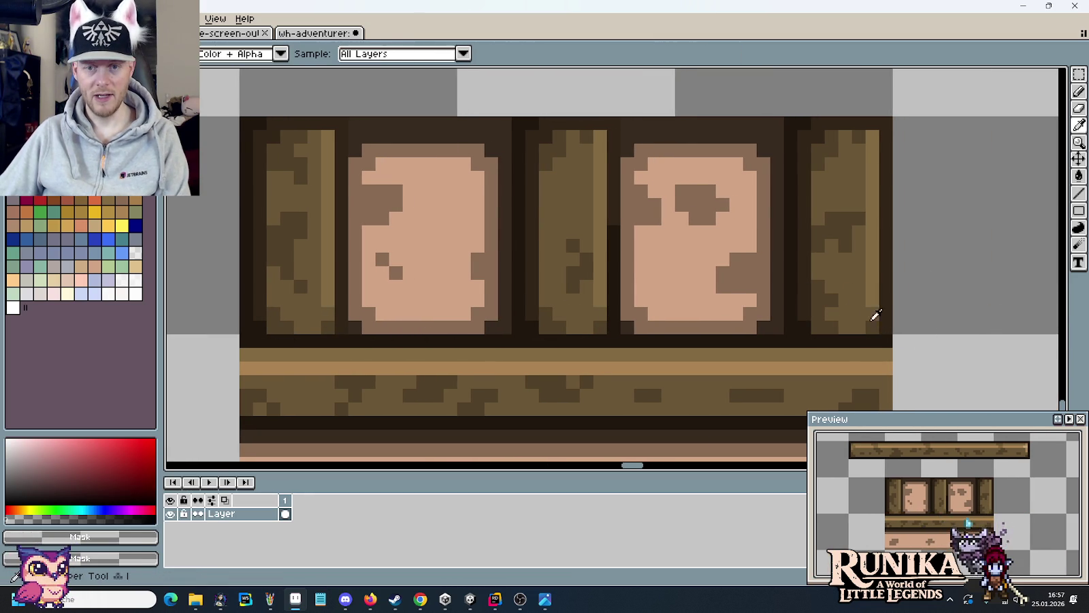
alt+click(830, 302)
scroll(928, 322, down, 4)
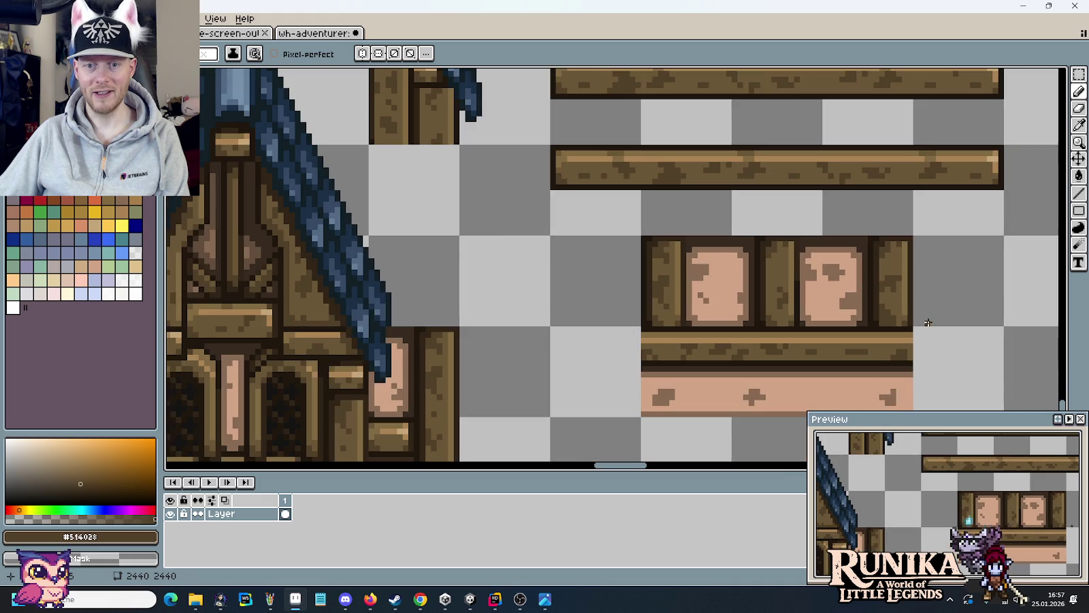
drag(875, 274, 710, 274)
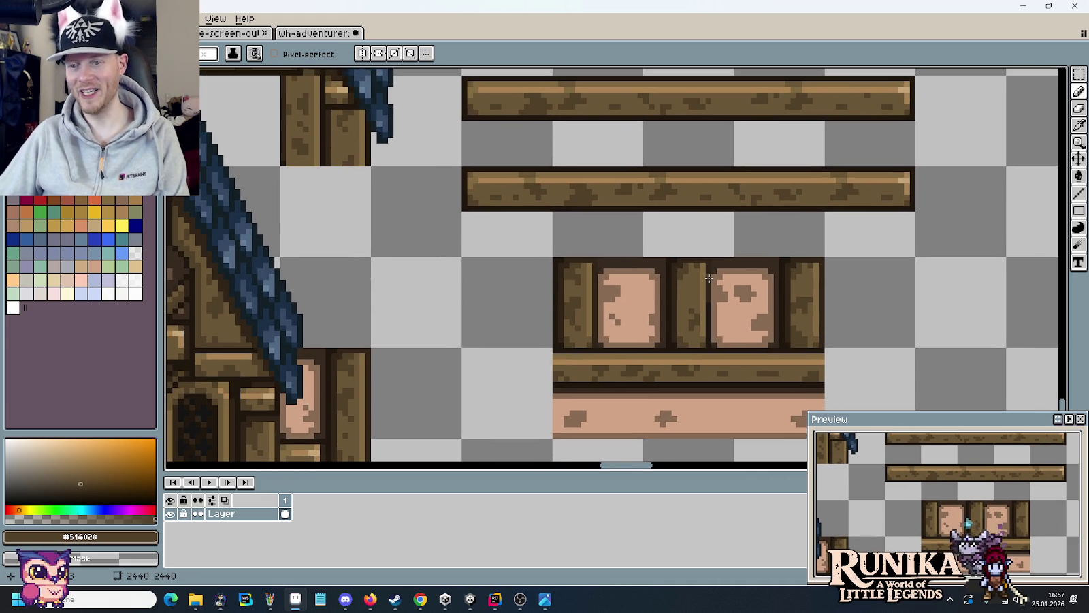
scroll(699, 275, up, 1)
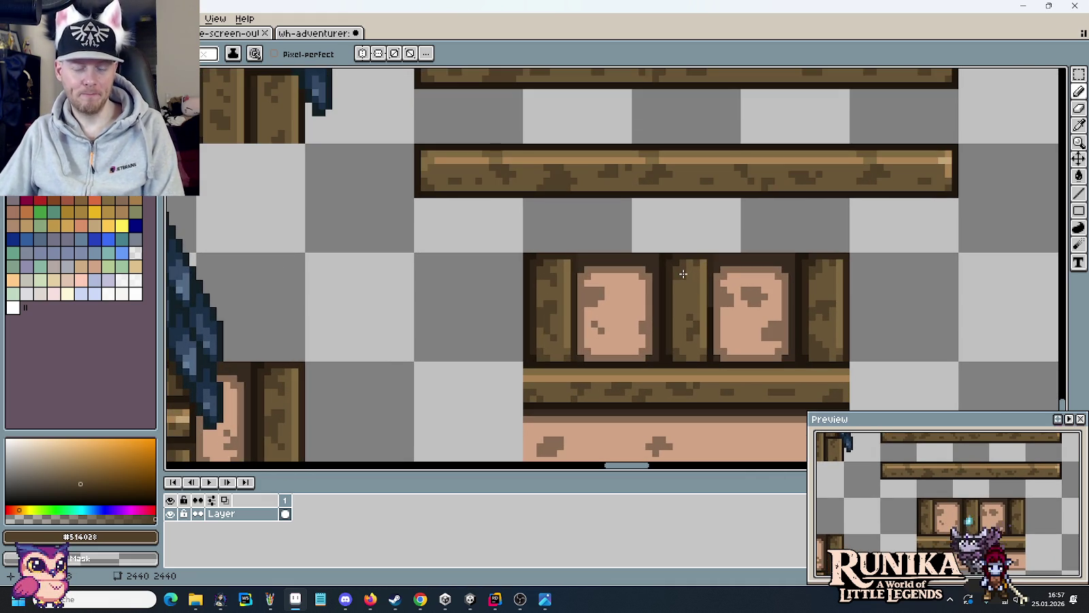
- Split off the panel's left timber post by moving it 16 pixels left, then select a small timber piece
key(m)
drag(576, 360, 527, 254)
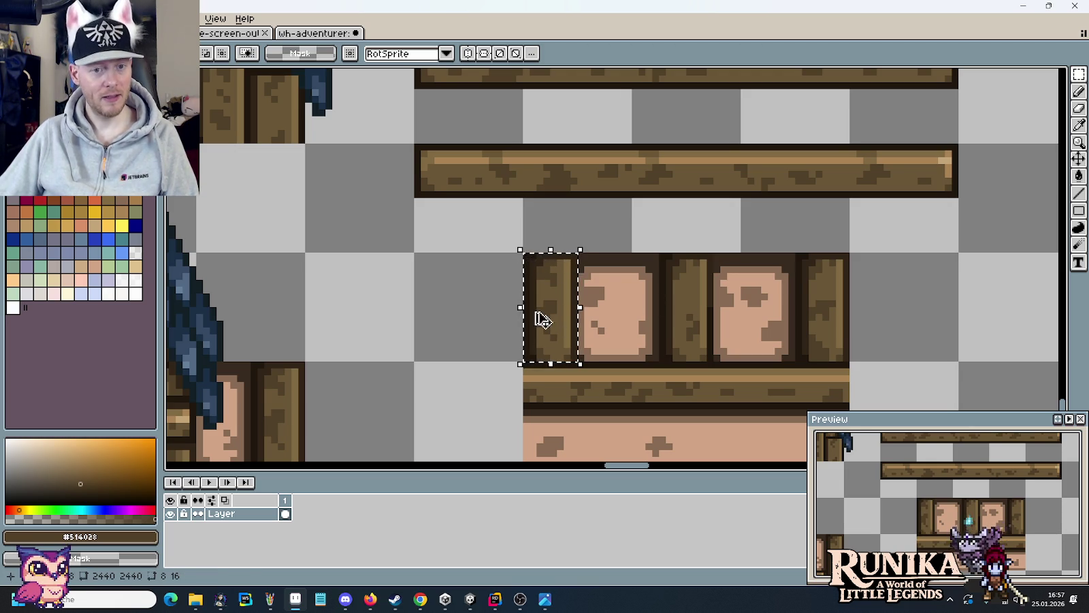
drag(557, 316, 477, 315)
key(Return)
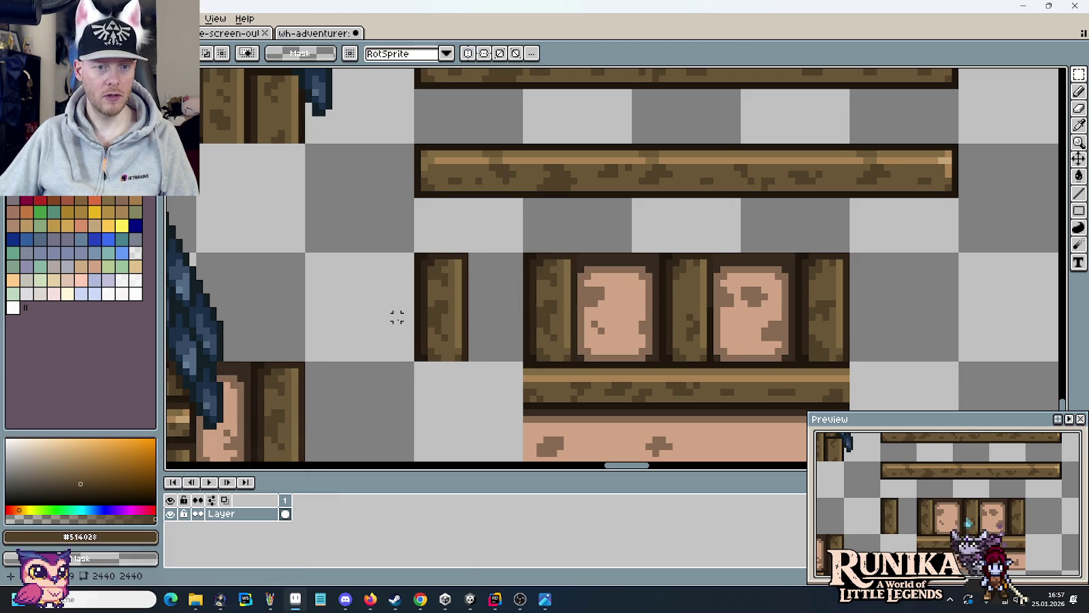
mouse_move(393, 319)
mouse_down()
mouse_move(497, 376)
mouse_move(486, 148)
mouse_up()
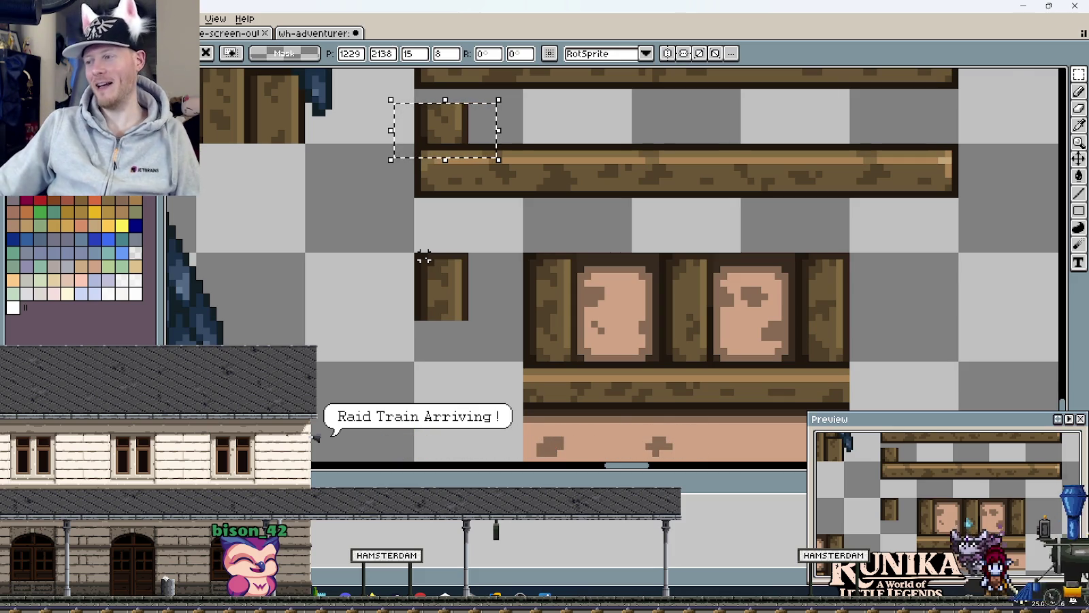
- Set the small timber block beside the twin beams' left ends and commit it with Ctrl+D
scroll(523, 263, down, 4)
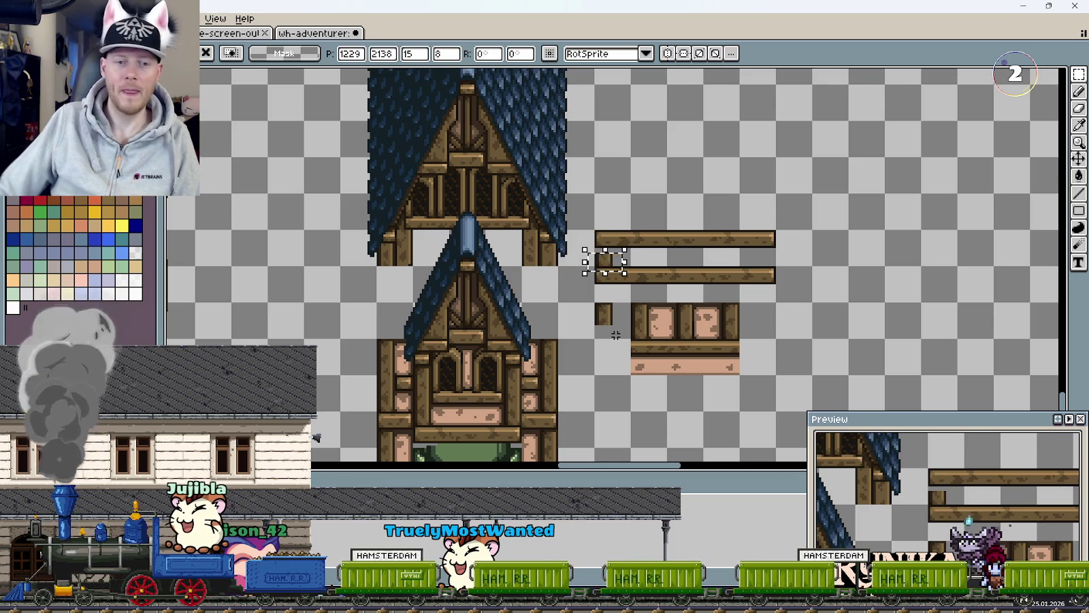
scroll(616, 335, down, 2)
scroll(586, 351, up, 1)
scroll(615, 354, down, 1)
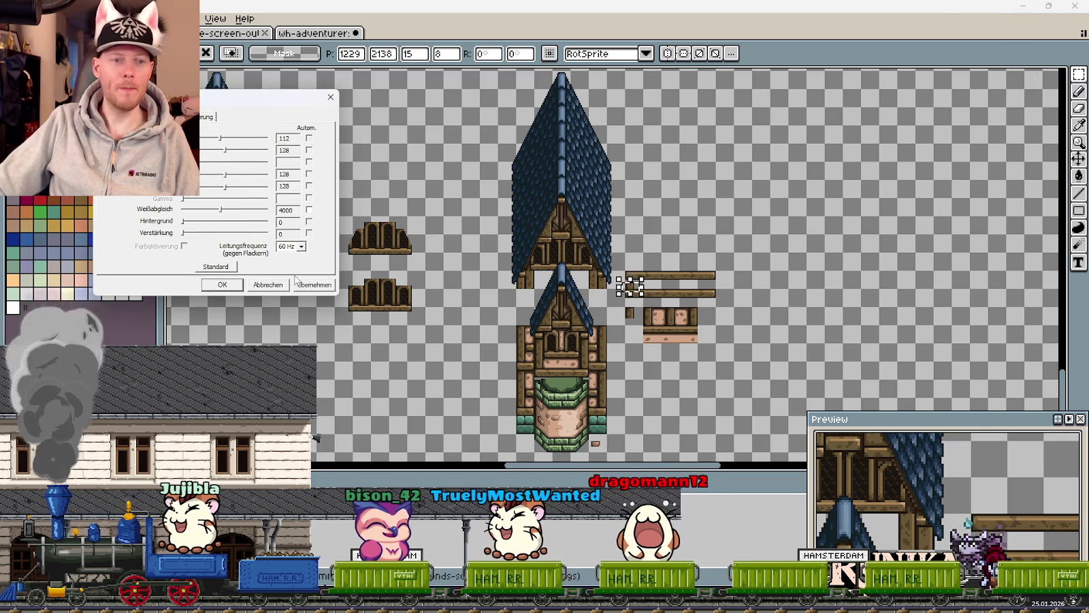
click(268, 285)
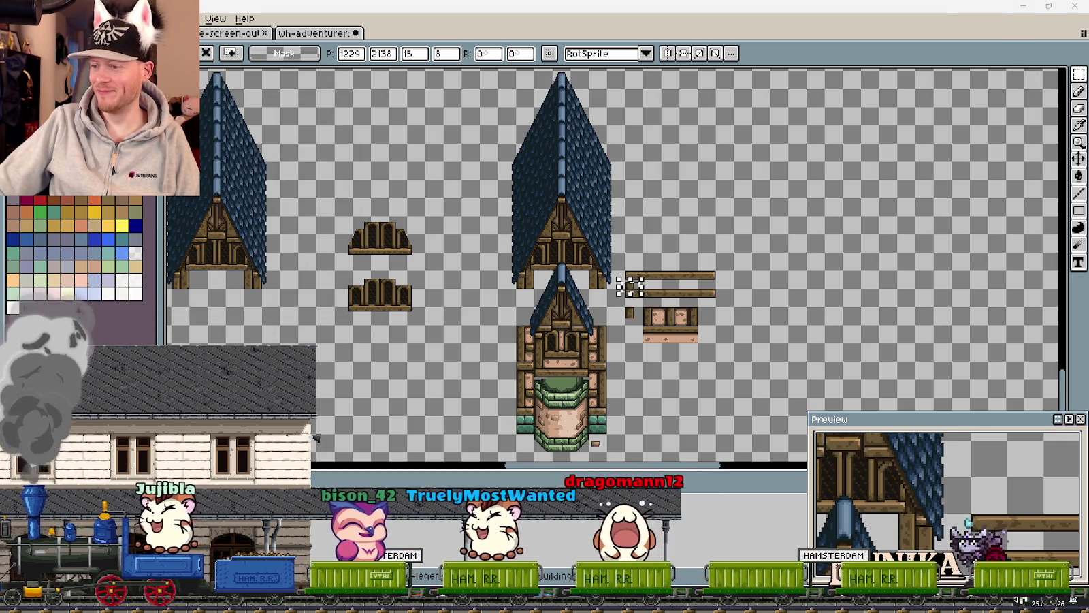
key(ctrl+d)
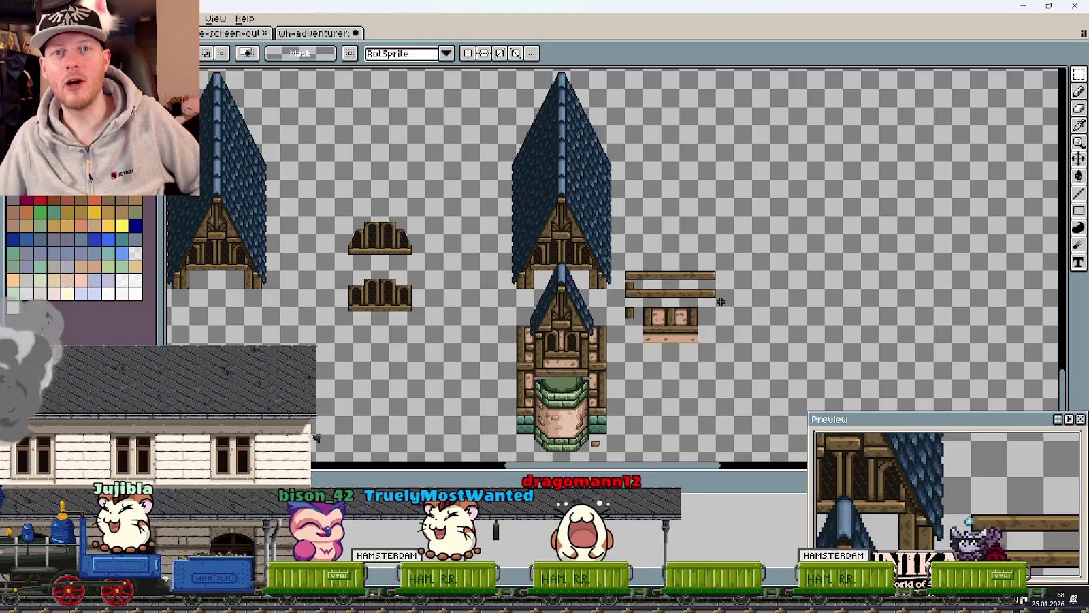
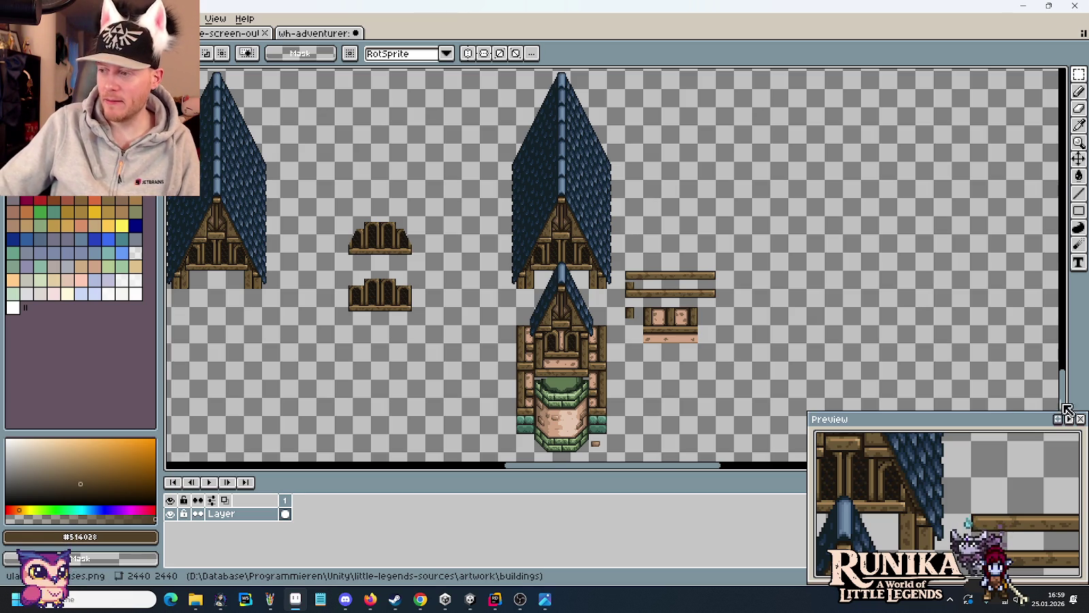
- Jot a quick note in a new blank Notepad window
key(alt+Tab)
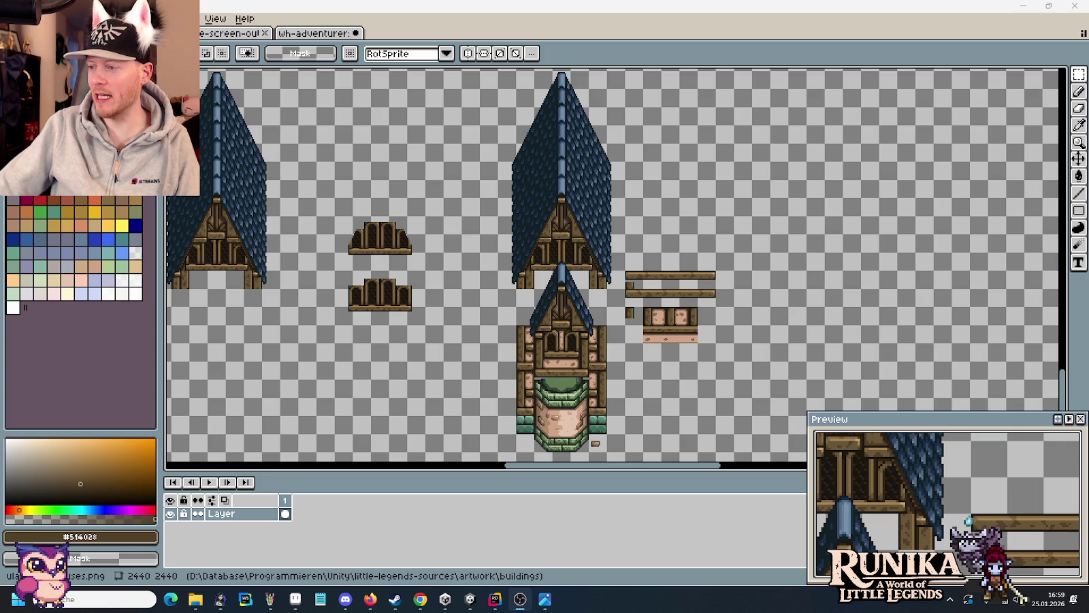
key(super+7)
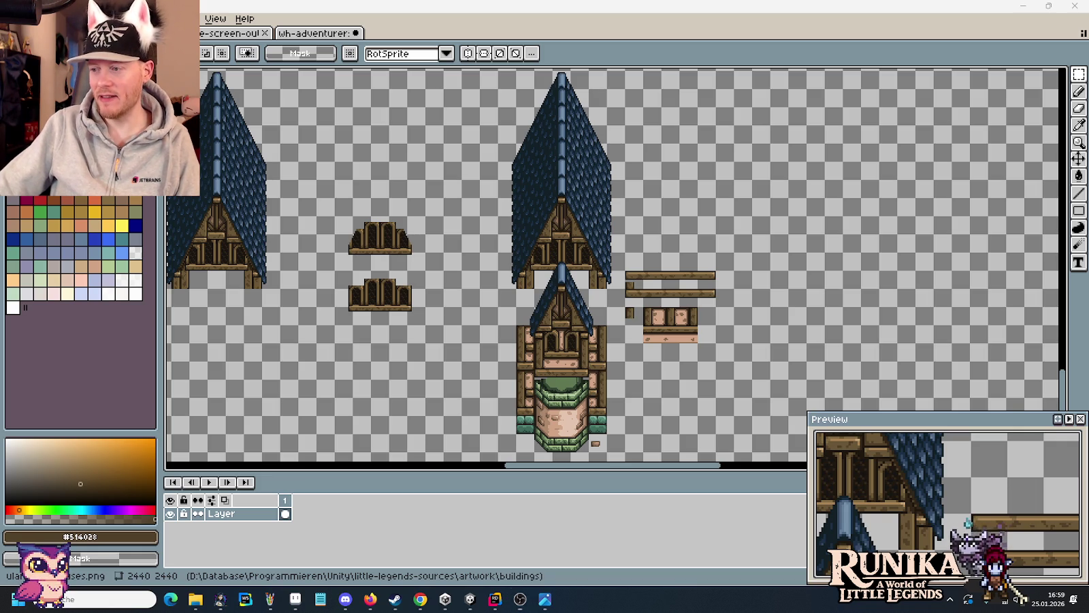
text(Jujibla )
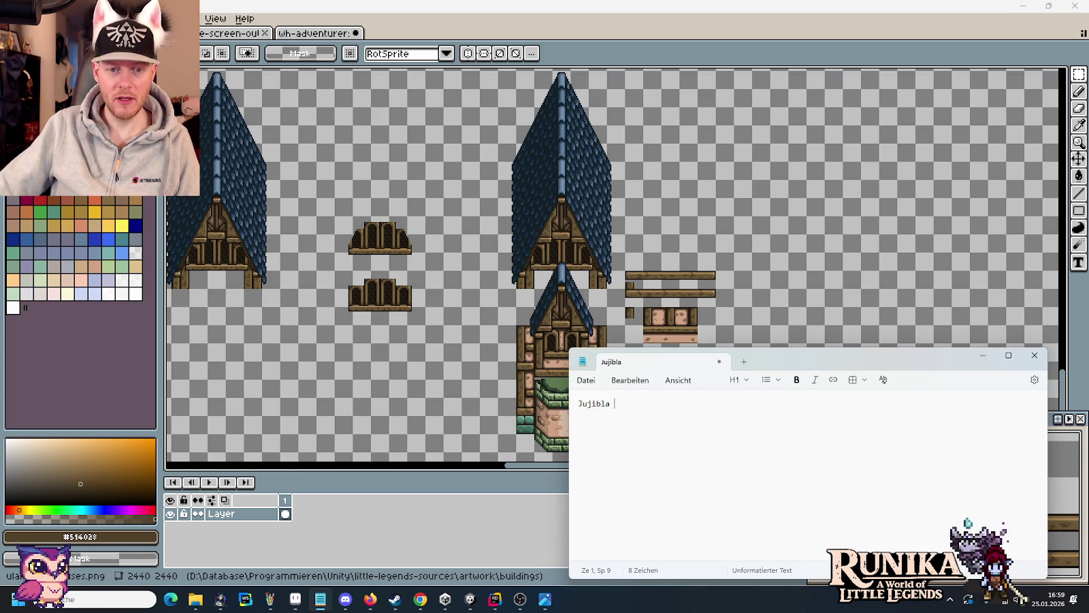
text(-> Key)
- Return to the tile sheet, zoom in on the gable, then bring up the house concept art
click(771, 312)
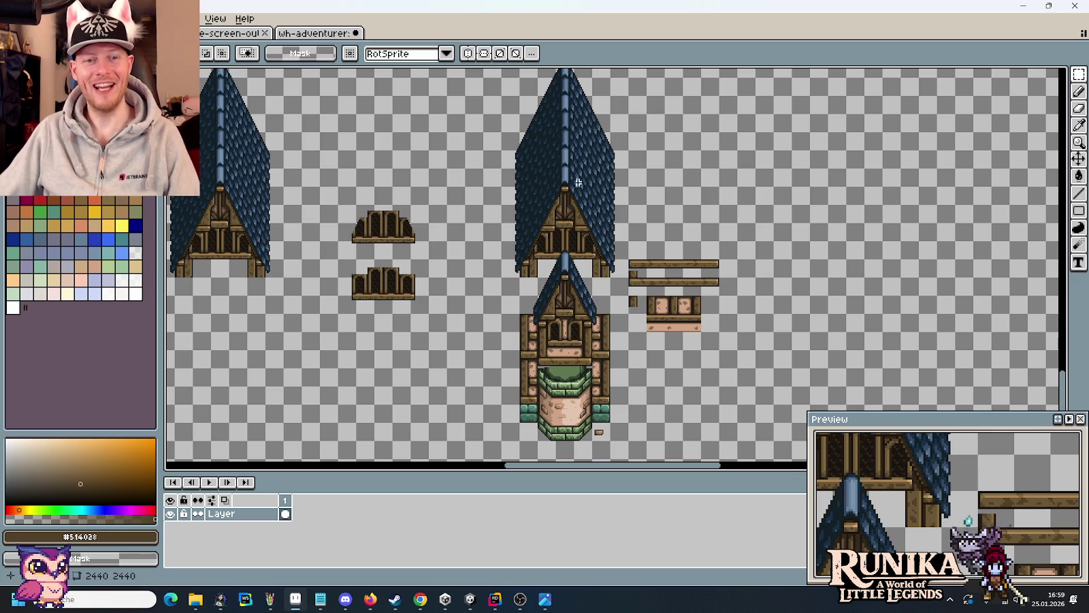
scroll(560, 222, up, 3)
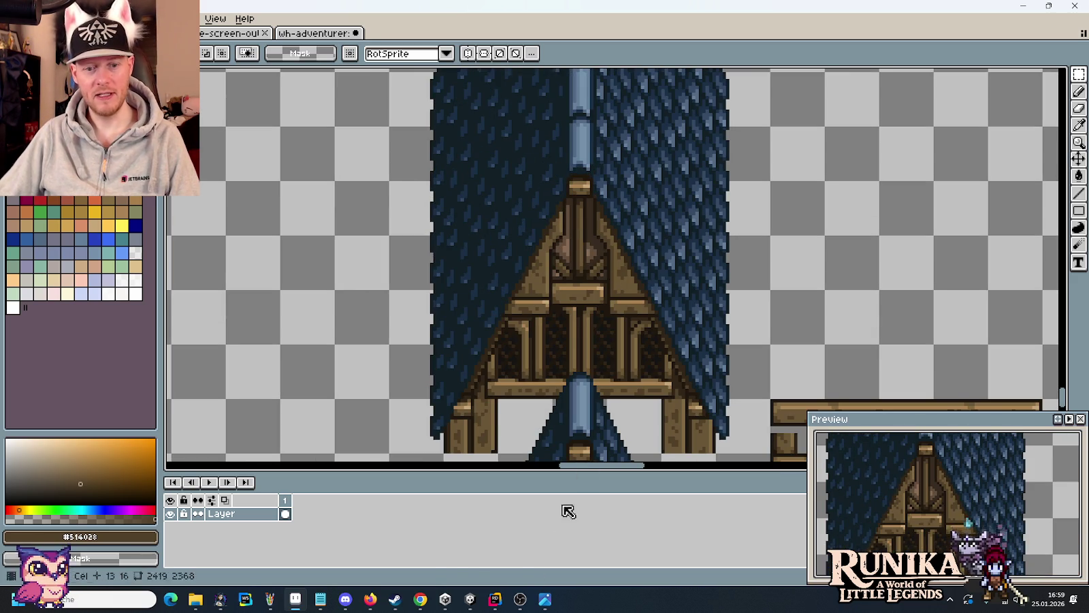
click(545, 600)
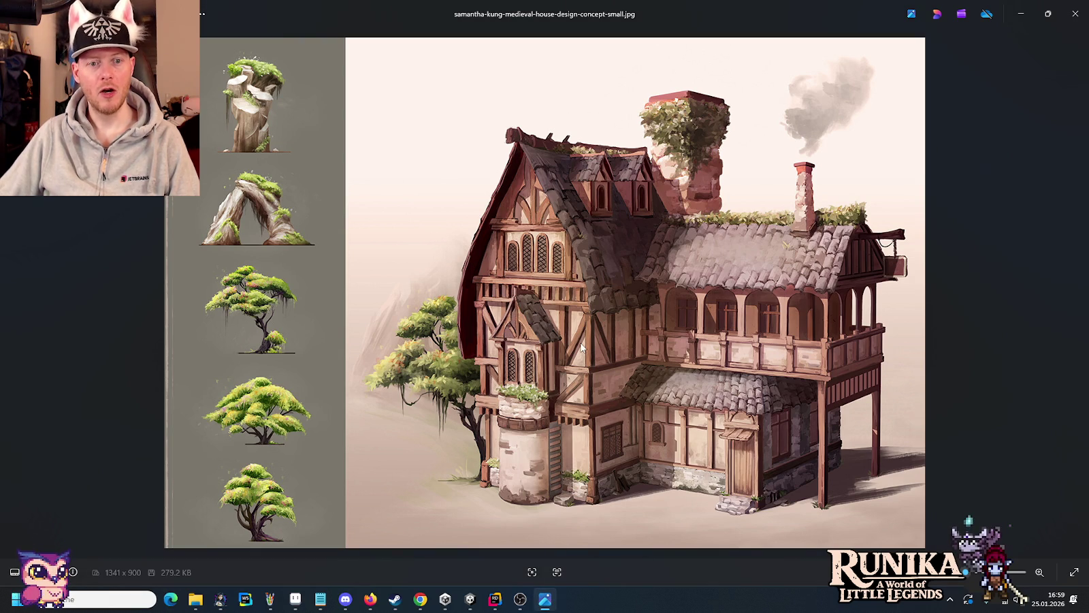
- Switch back to the Aseprite house sprites, zoom out and in, then bring up the jotted note
key(alt+Tab)
scroll(658, 265, down, 4)
scroll(659, 266, up, 2)
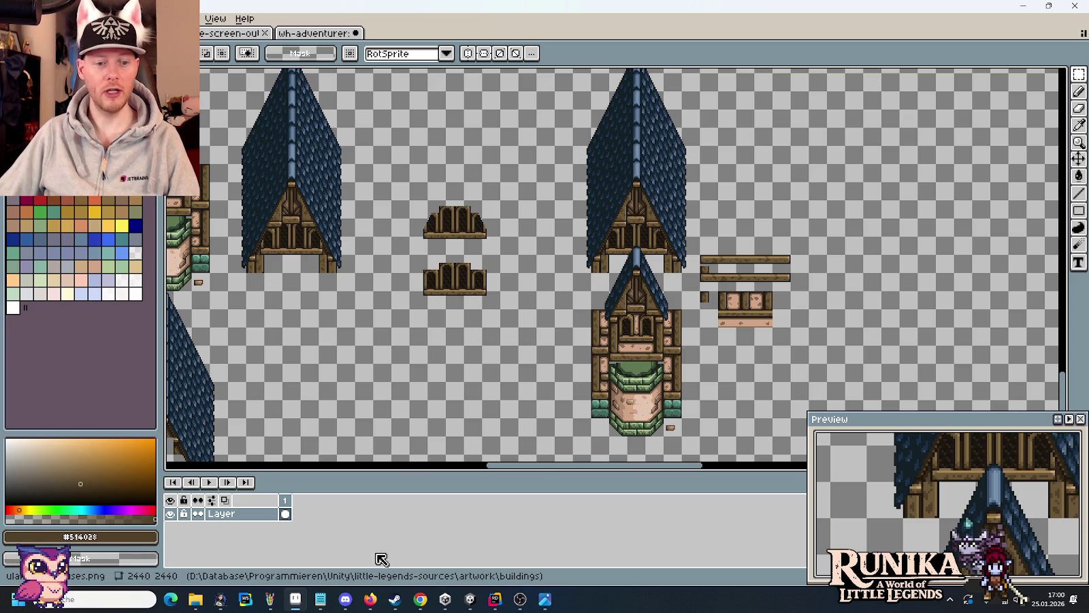
click(320, 598)
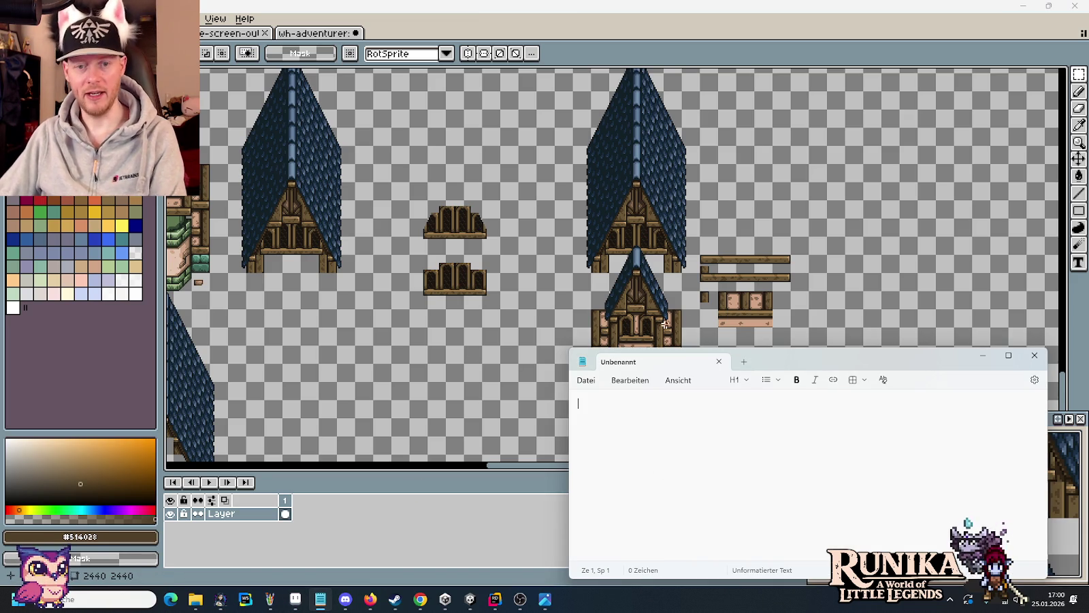
- Zoom in and move the small beam block up toward the long beams
click(720, 336)
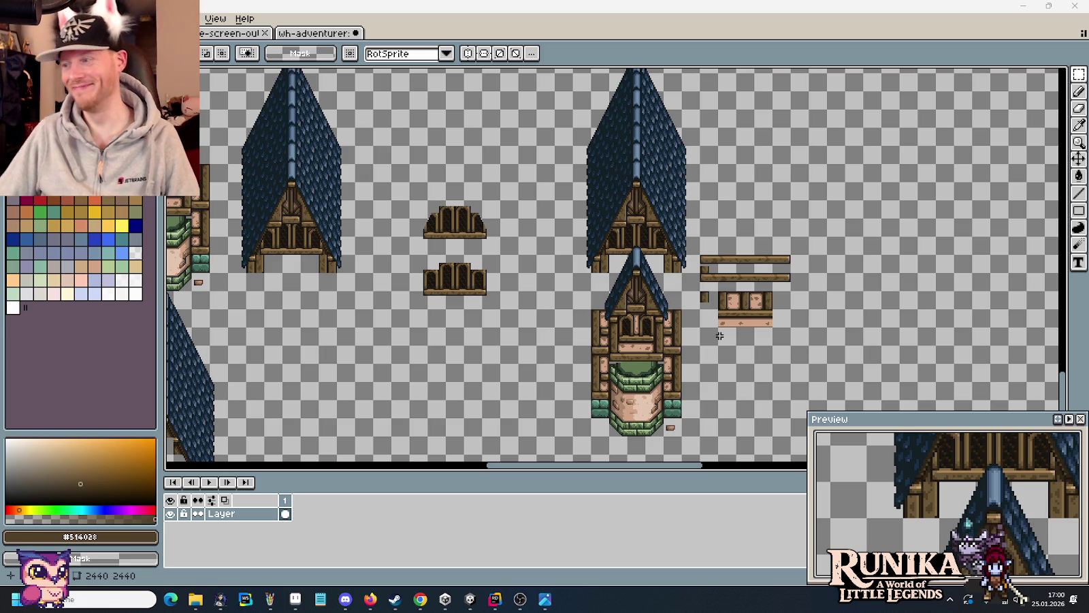
scroll(775, 322, up, 2)
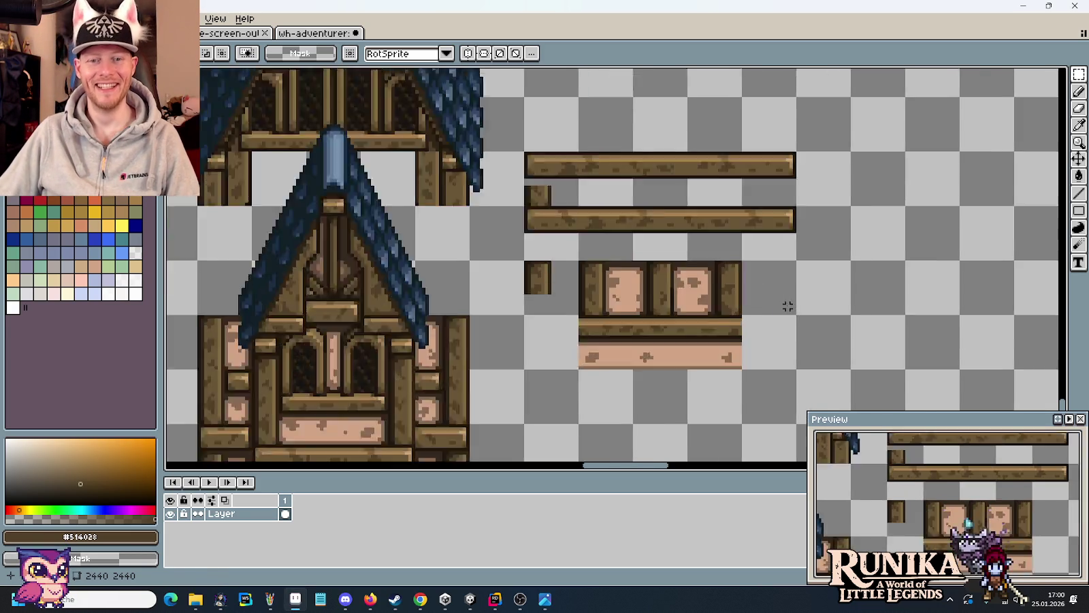
scroll(777, 313, up, 1)
scroll(601, 357, up, 1)
scroll(549, 336, up, 1)
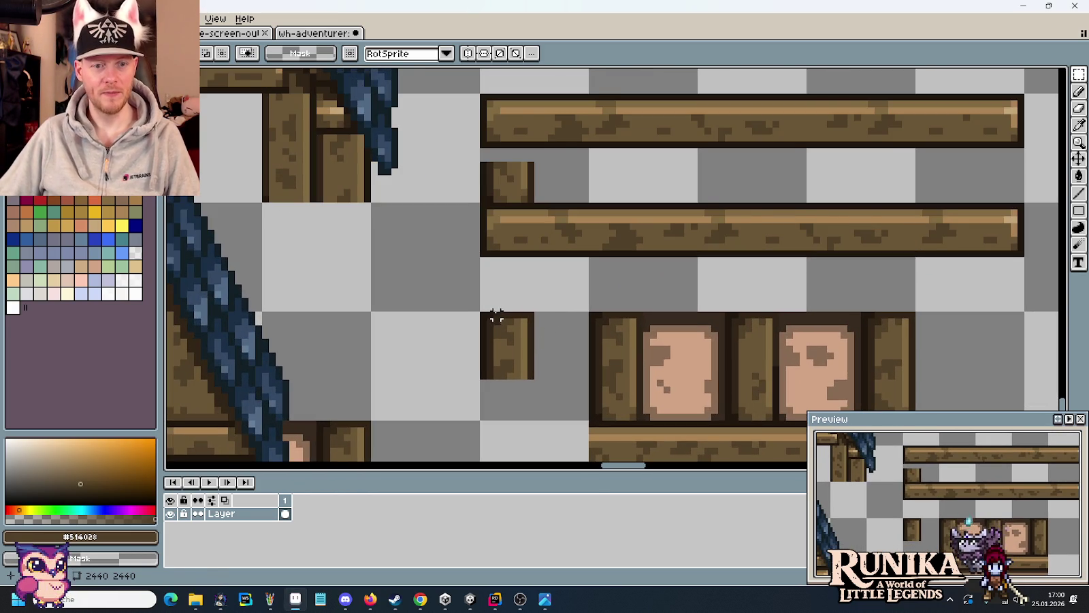
scroll(484, 314, up, 1)
mouse_move(465, 311)
mouse_down()
mouse_move(573, 354)
mouse_move(556, 132)
mouse_up()
click(659, 150)
- Copy a post piece to the right end between the beams, then pick mid-brown with the pencil
scroll(659, 241, down, 1)
drag(718, 260, 535, 254)
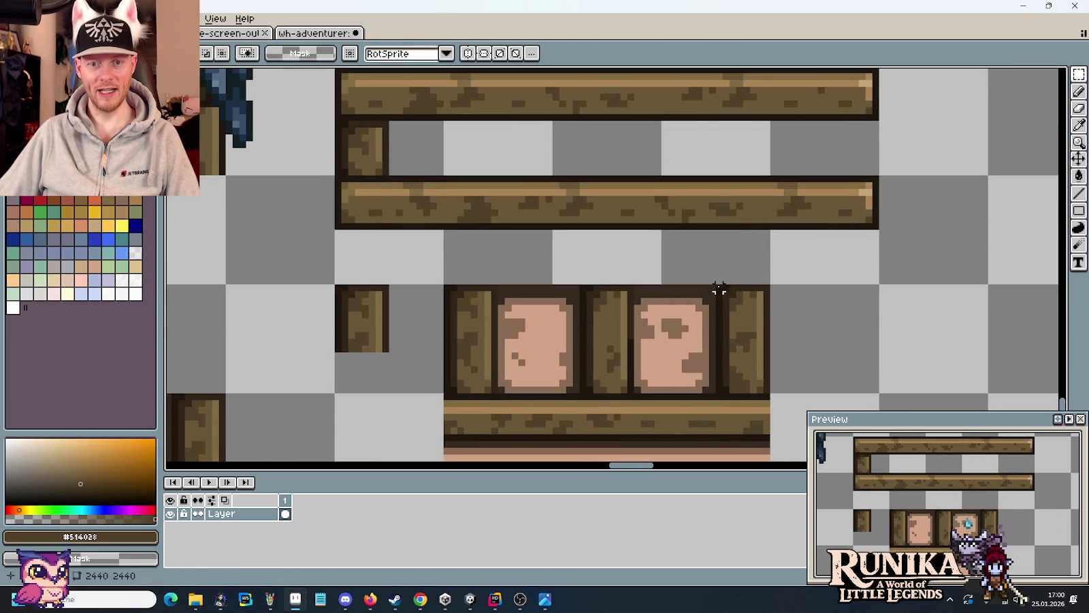
mouse_move(719, 289)
mouse_down()
mouse_move(797, 319)
mouse_move(888, 158)
mouse_move(880, 151)
mouse_up()
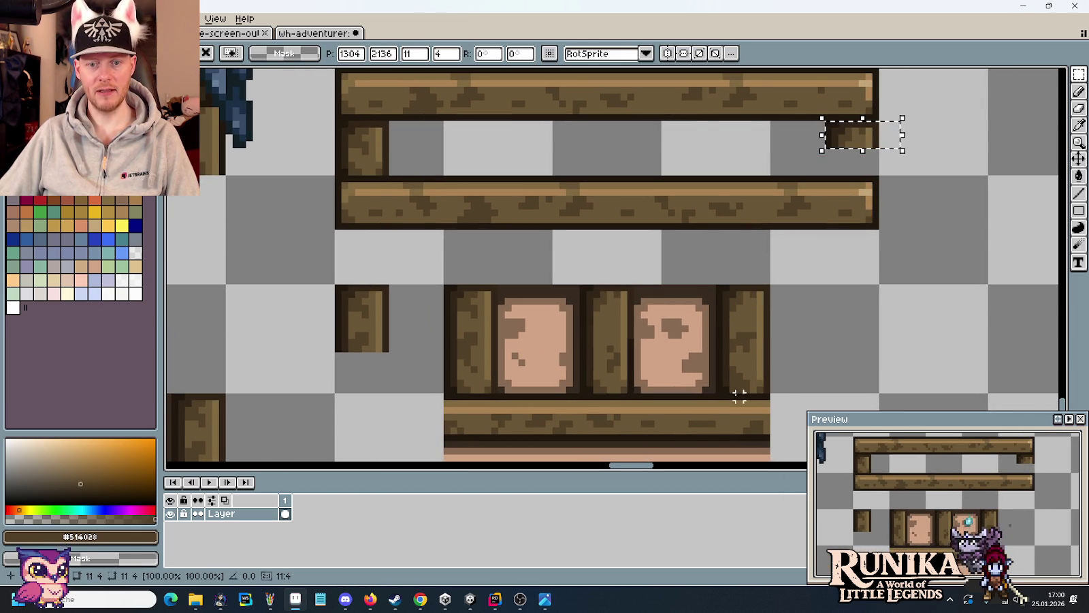
mouse_move(717, 382)
mouse_down()
mouse_move(746, 385)
mouse_move(790, 366)
mouse_move(907, 150)
mouse_up()
click(862, 260)
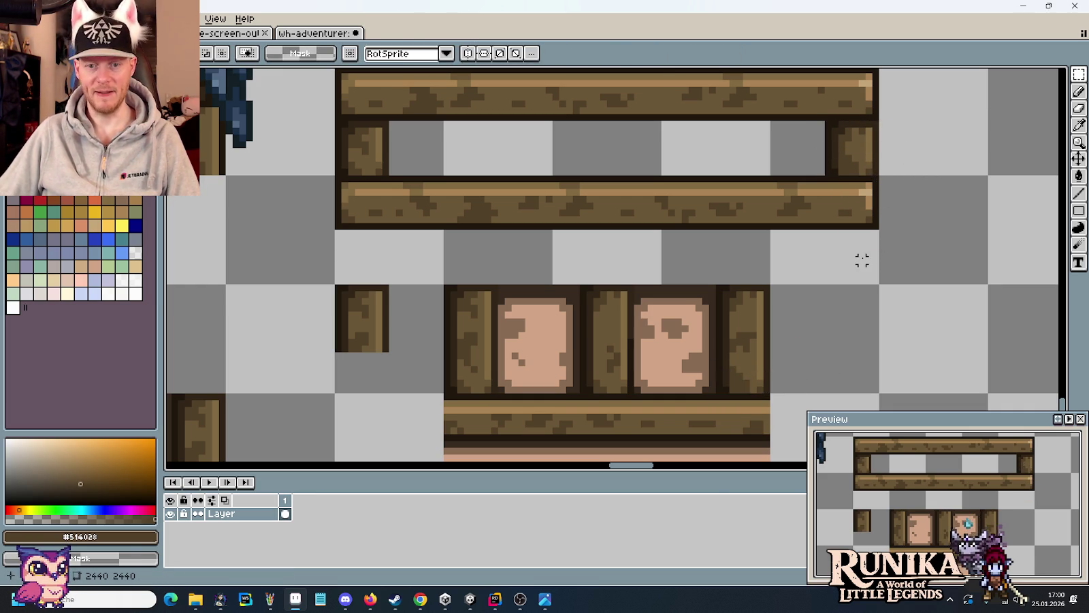
key(b)
alt+click(843, 148)
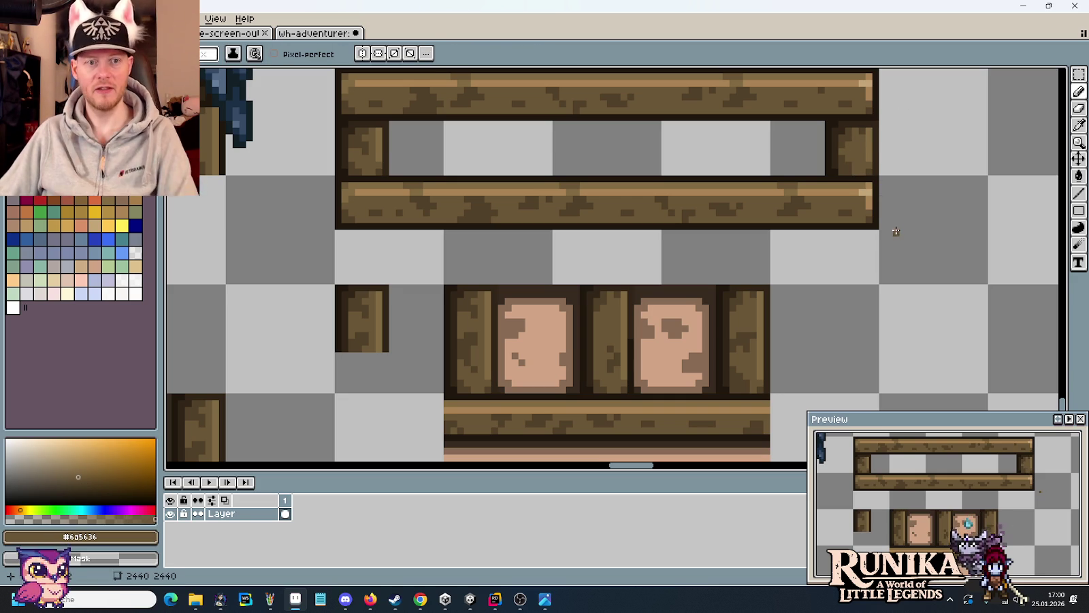
- Zoom in on the beam frame and sample its dark outline colour as foreground
scroll(833, 258, down, 1)
scroll(833, 259, down, 2)
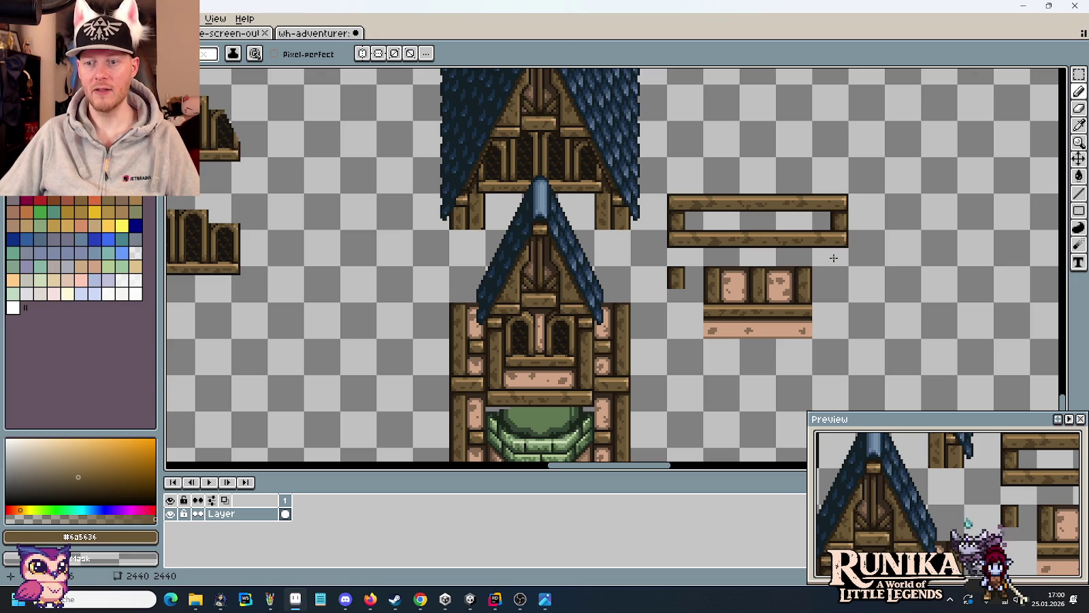
scroll(834, 258, up, 1)
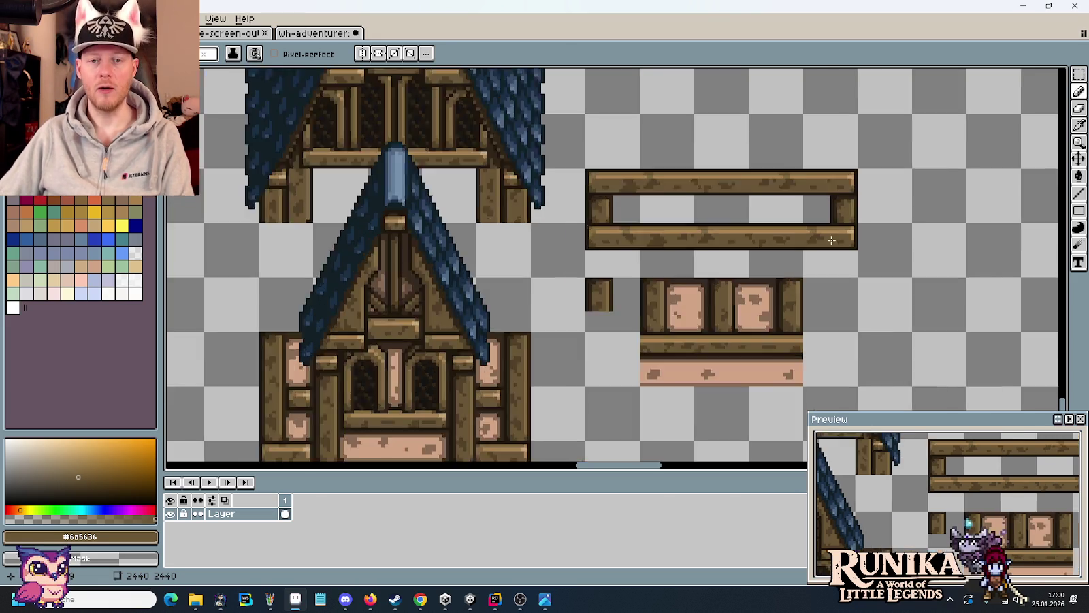
scroll(831, 253, up, 1)
scroll(827, 248, up, 1)
scroll(823, 245, up, 1)
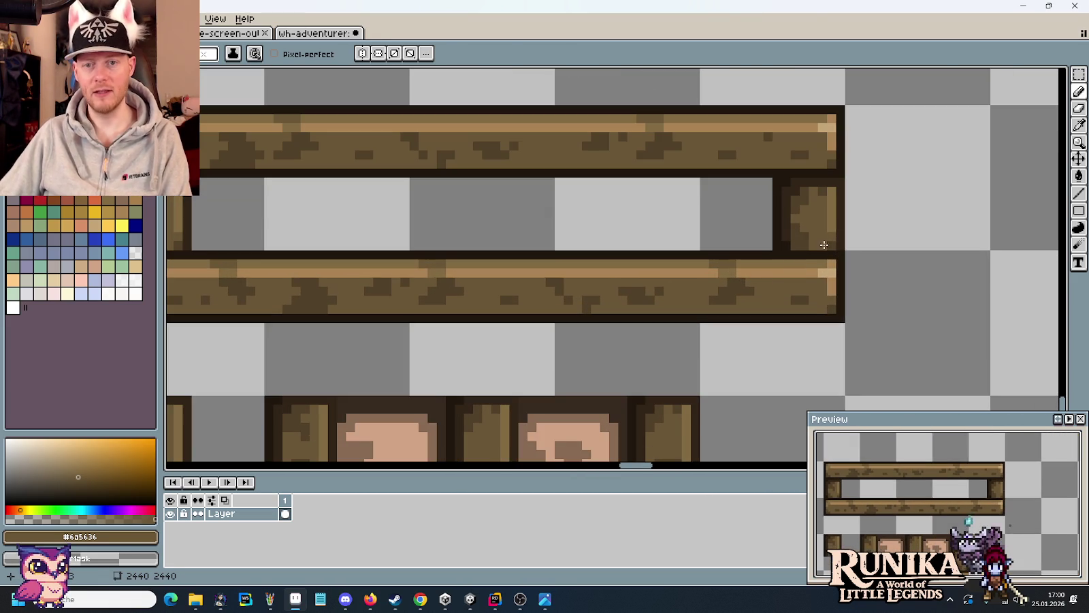
alt+click(844, 170)
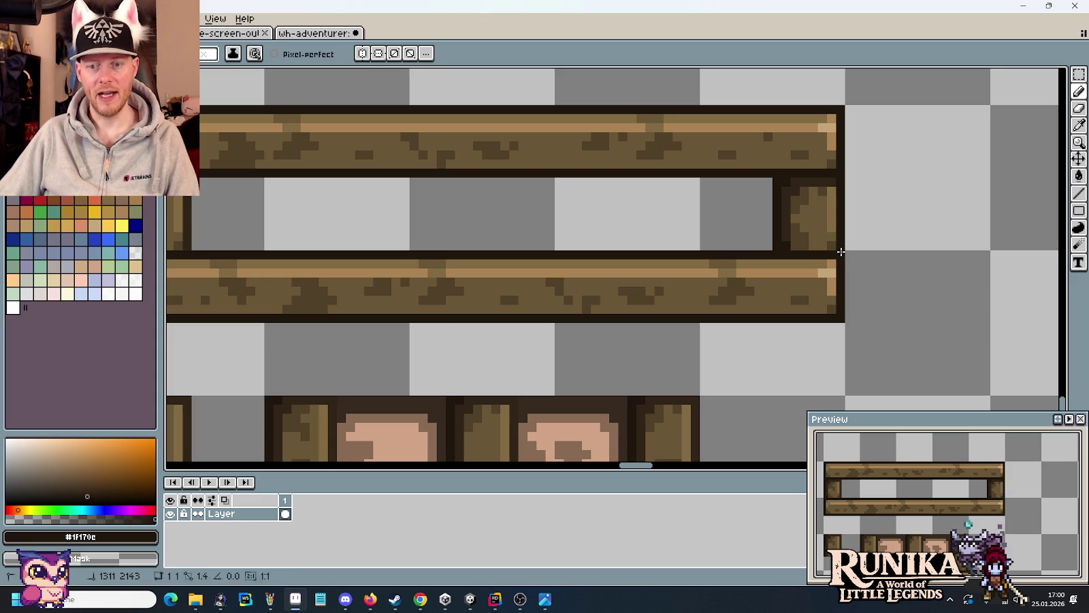
scroll(903, 292, down, 3)
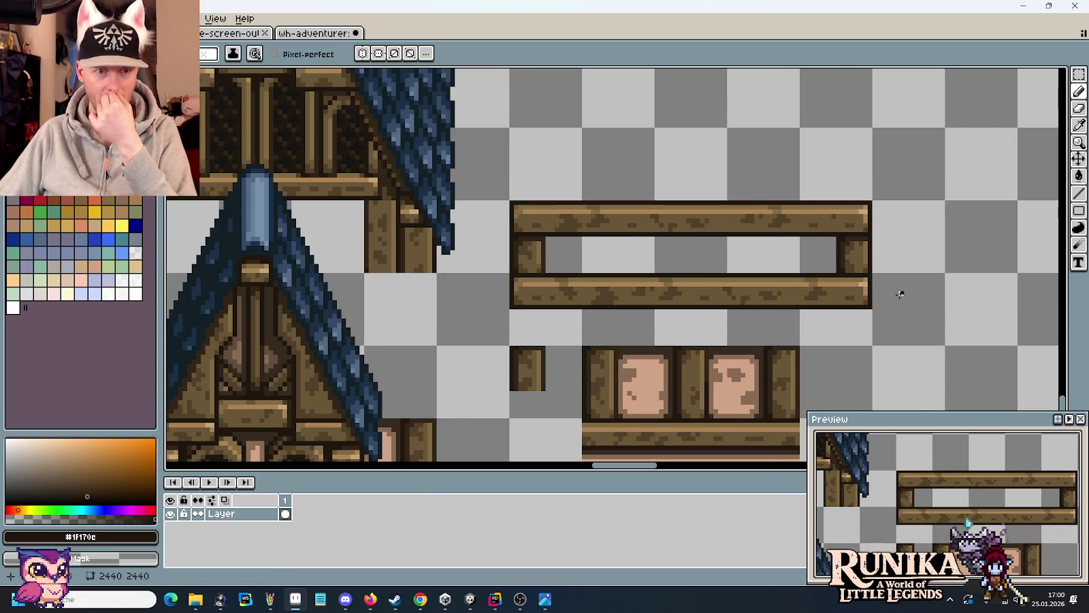
scroll(900, 293, up, 1)
scroll(899, 295, down, 2)
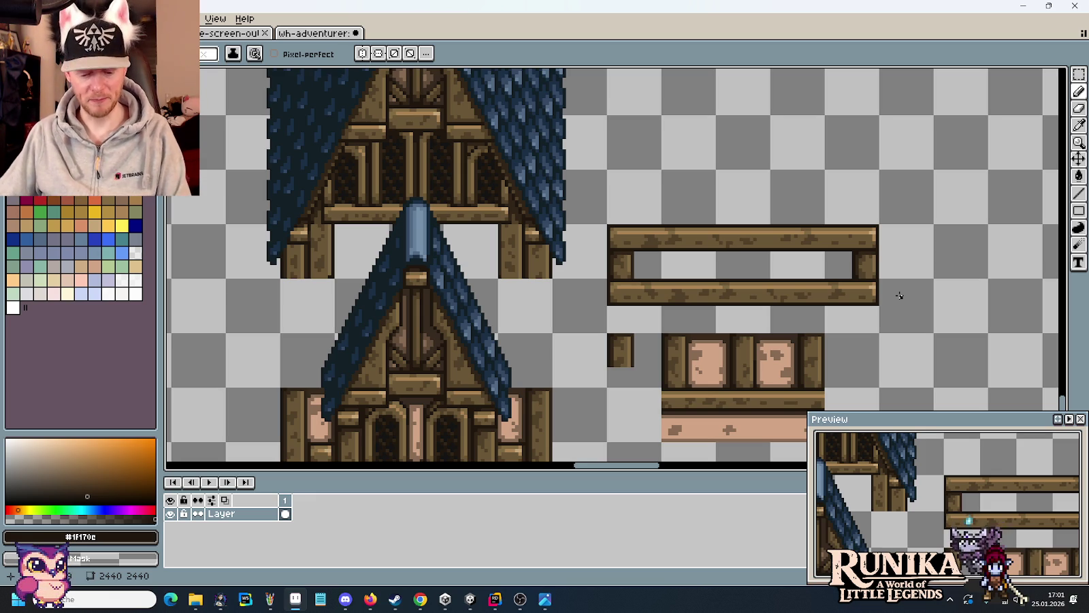
- Sample the mid-brown colour from a roof beam and return to the pencil
scroll(463, 104, up, 1)
scroll(481, 127, up, 1)
scroll(620, 239, up, 1)
scroll(674, 265, up, 1)
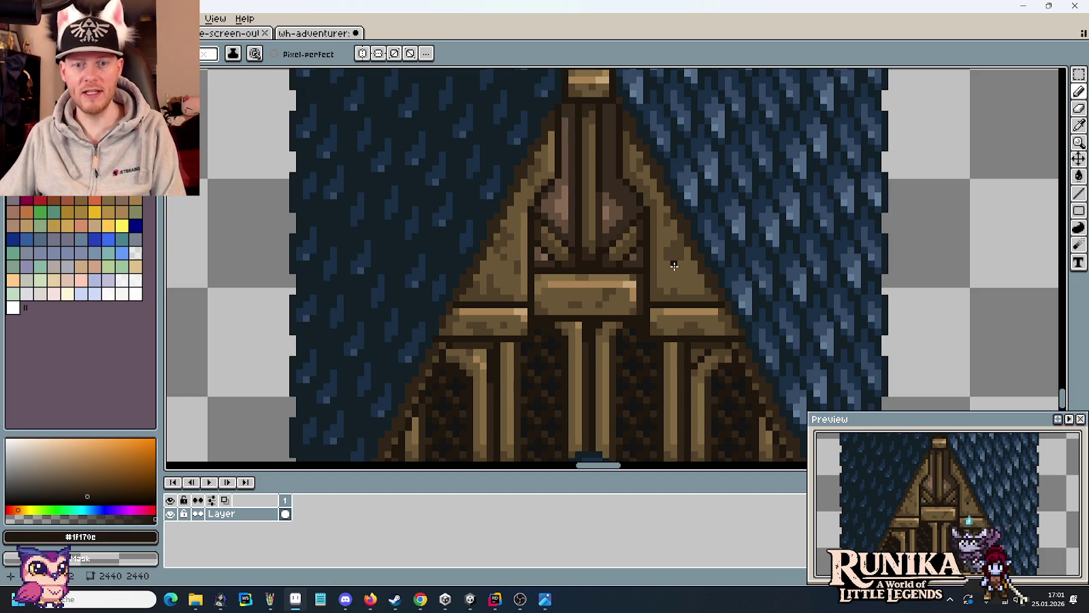
scroll(692, 289, up, 1)
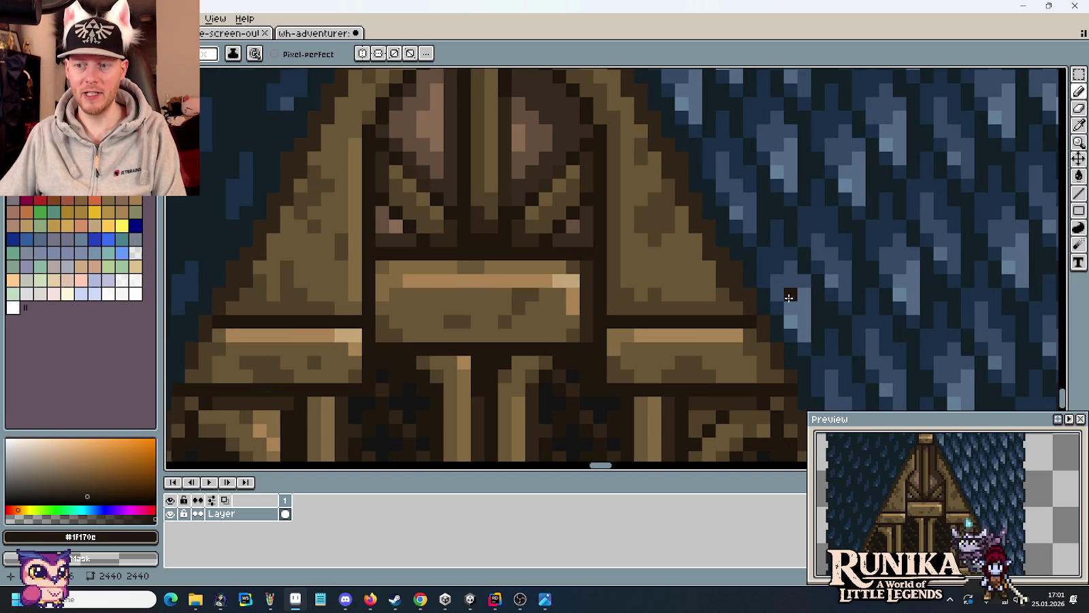
drag(783, 297, 693, 263)
alt+click(667, 320)
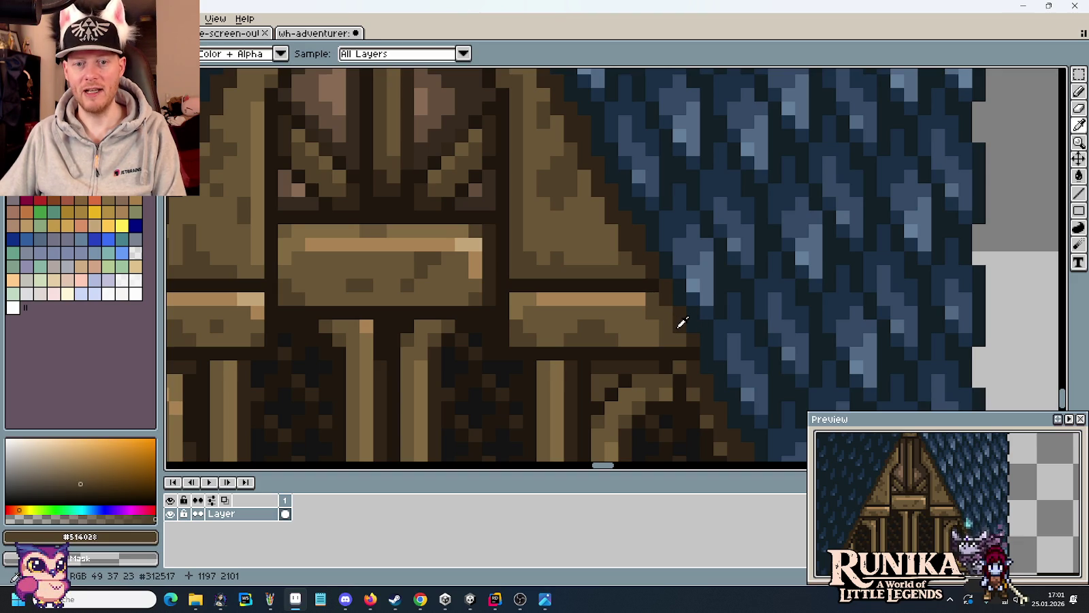
key(b)
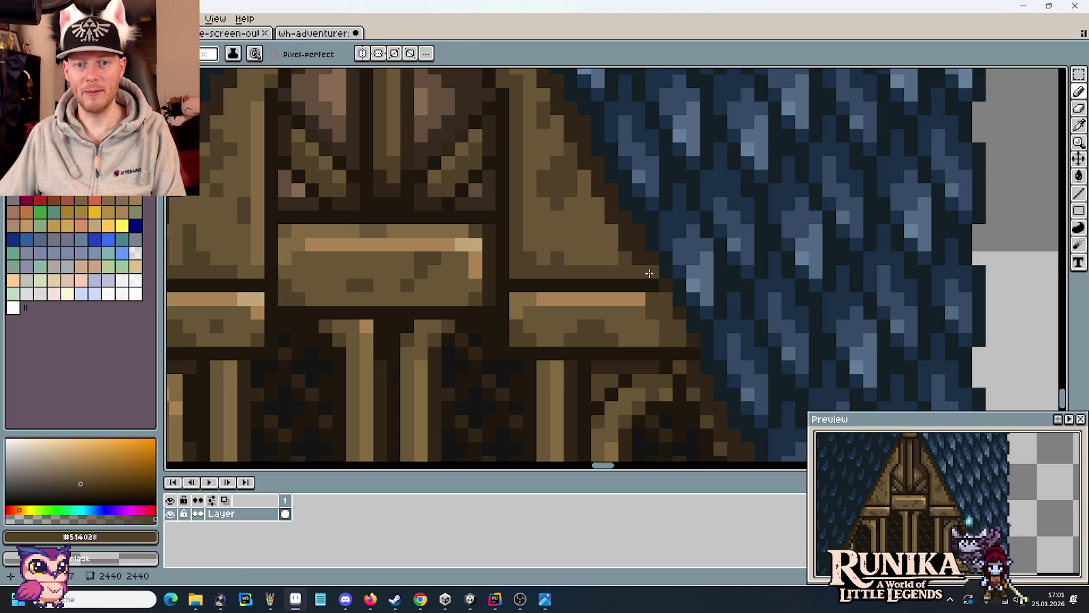
- Select the rectangular marquee, zoom out to see roofs and fence pieces, and open the concept image
scroll(633, 259, down, 3)
scroll(735, 370, down, 1)
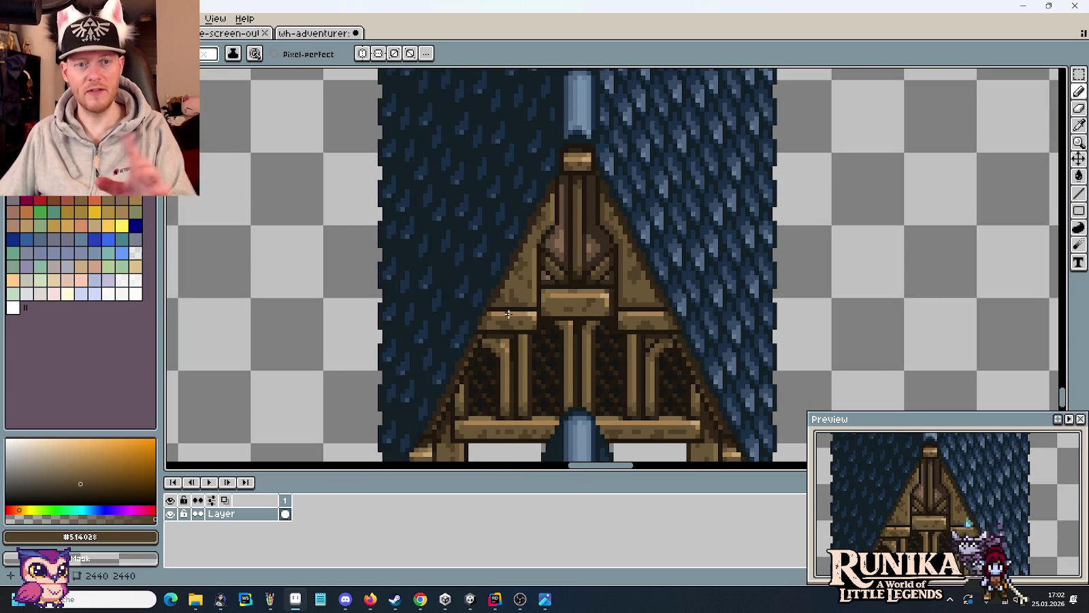
key(m)
scroll(511, 319, down, 2)
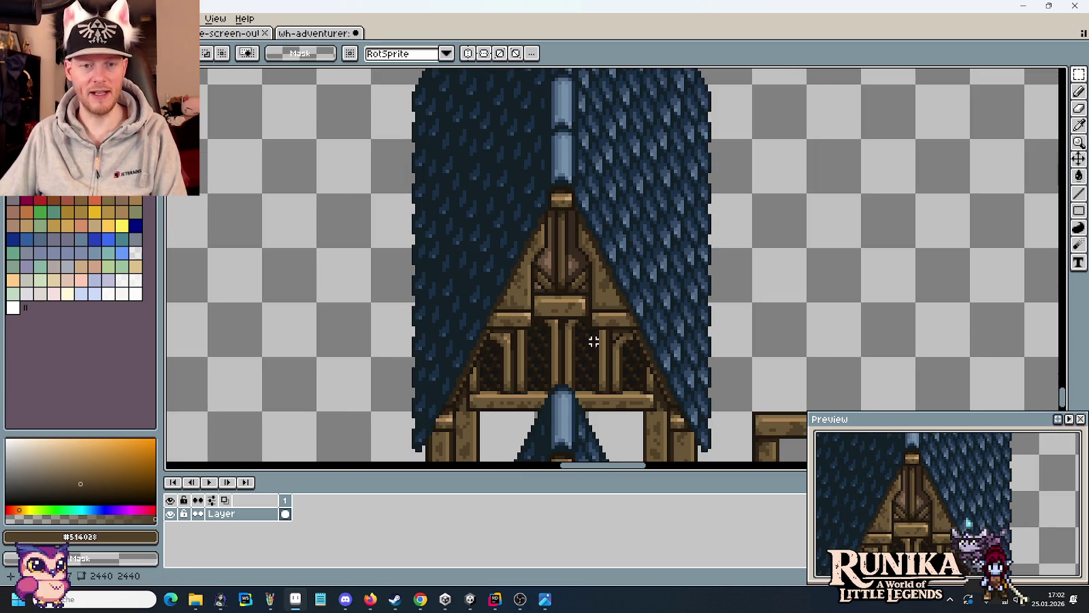
scroll(545, 286, down, 3)
scroll(599, 276, right, 3)
scroll(611, 274, up, 2)
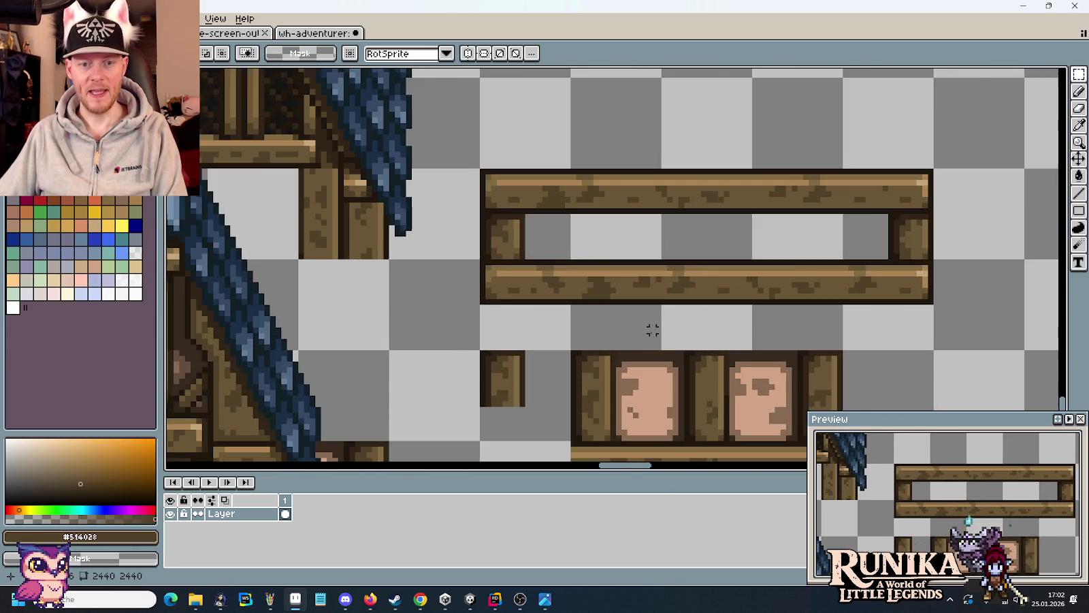
scroll(644, 328, down, 1)
scroll(652, 316, down, 2)
scroll(637, 292, down, 2)
scroll(636, 294, down, 1)
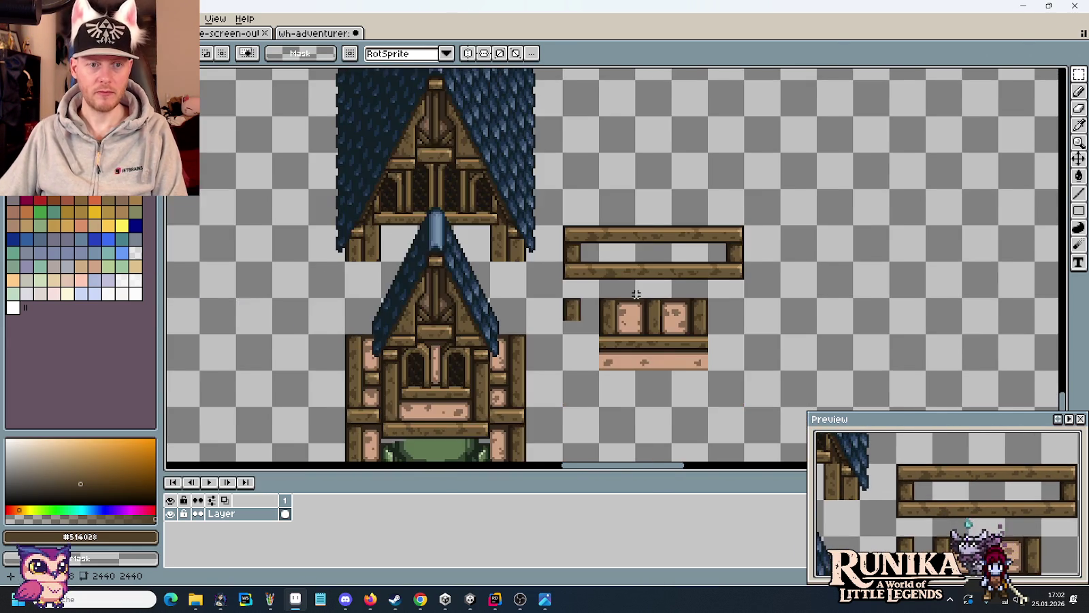
scroll(616, 300, down, 1)
mouse_move(589, 307)
mouse_down()
mouse_move(754, 294)
mouse_move(683, 338)
mouse_up()
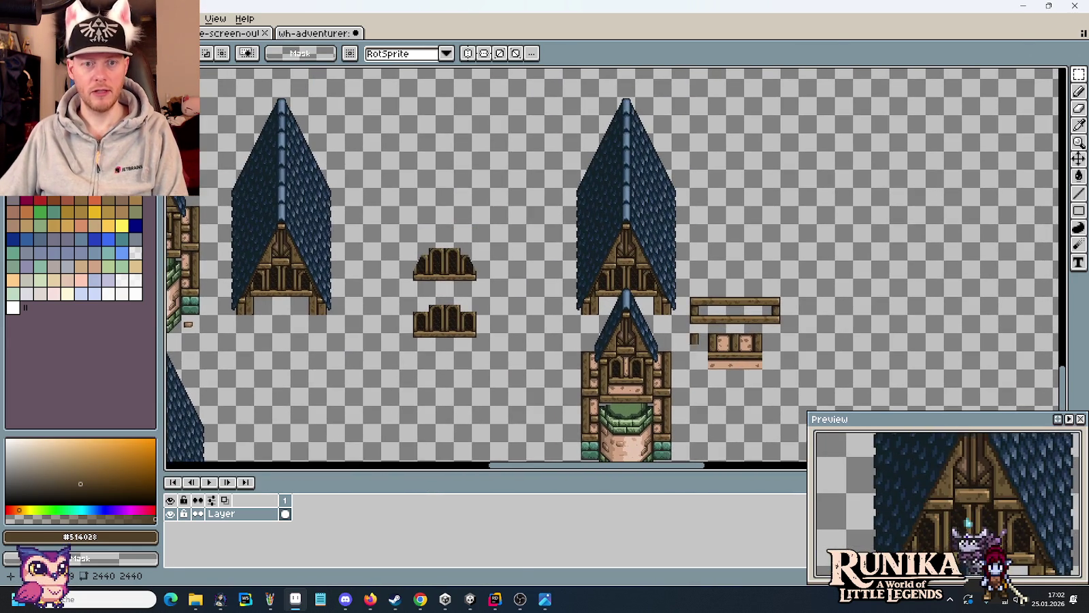
click(546, 599)
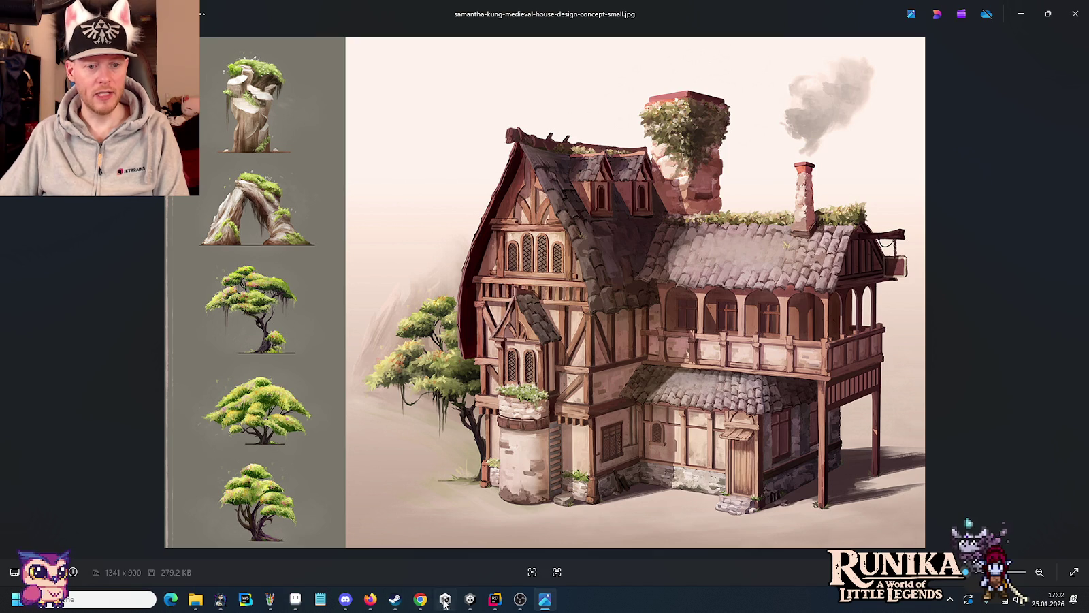
- Back in Aseprite, select and delete the loose wood scrap
click(295, 599)
scroll(768, 311, up, 3)
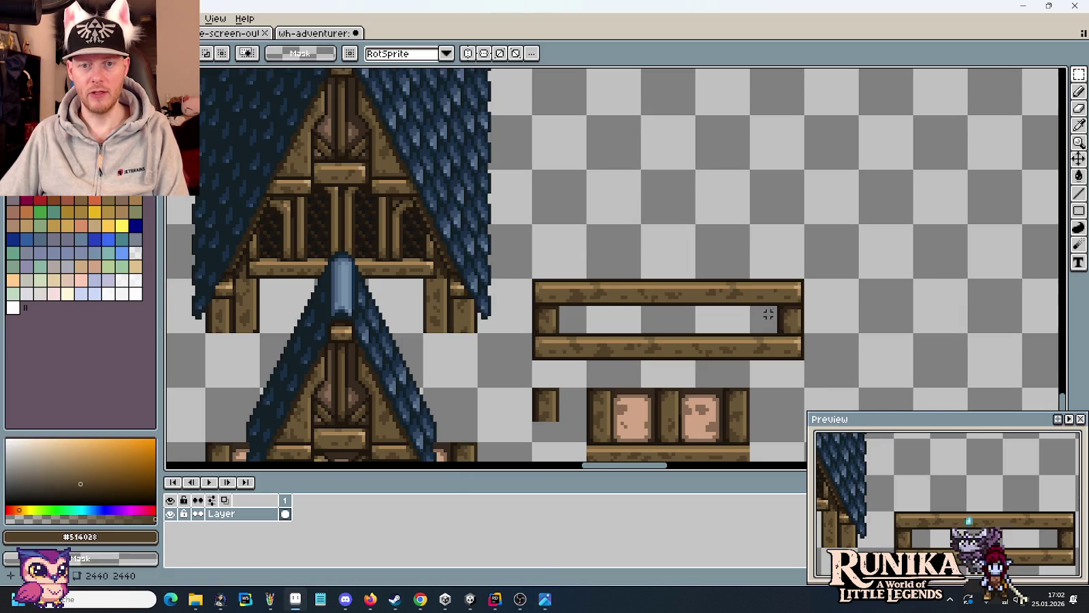
scroll(584, 303, up, 2)
scroll(613, 294, up, 2)
scroll(586, 294, up, 2)
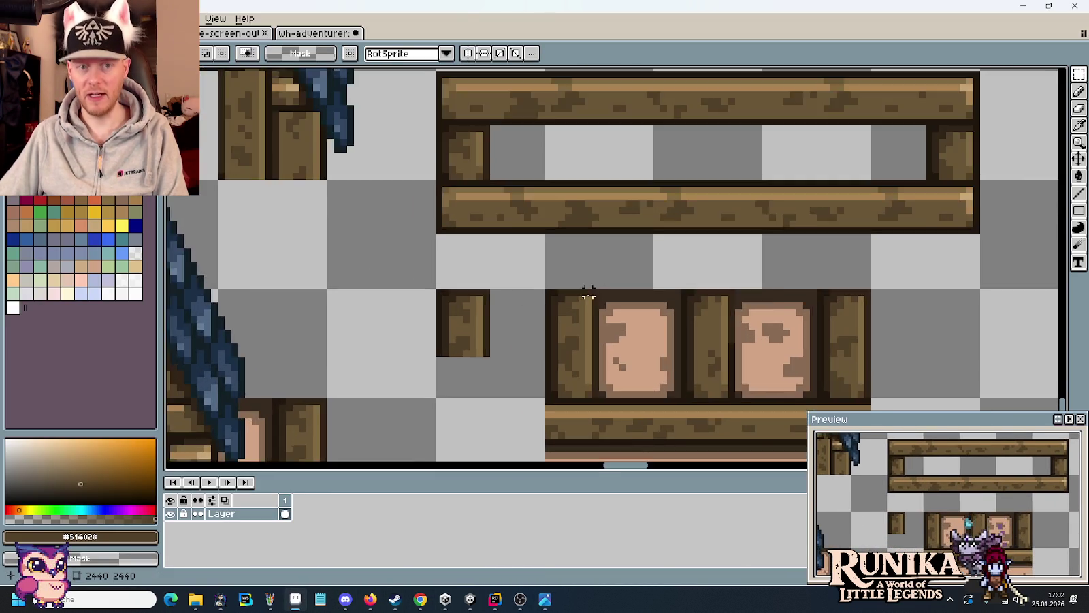
scroll(524, 308, up, 2)
drag(497, 307, 504, 244)
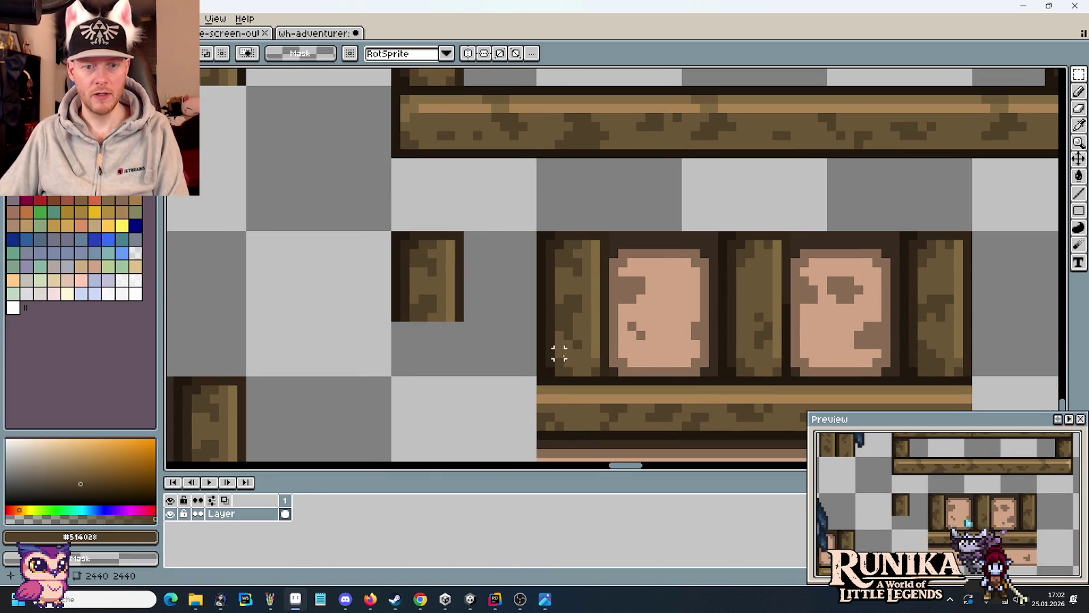
click(460, 335)
key(Delete)
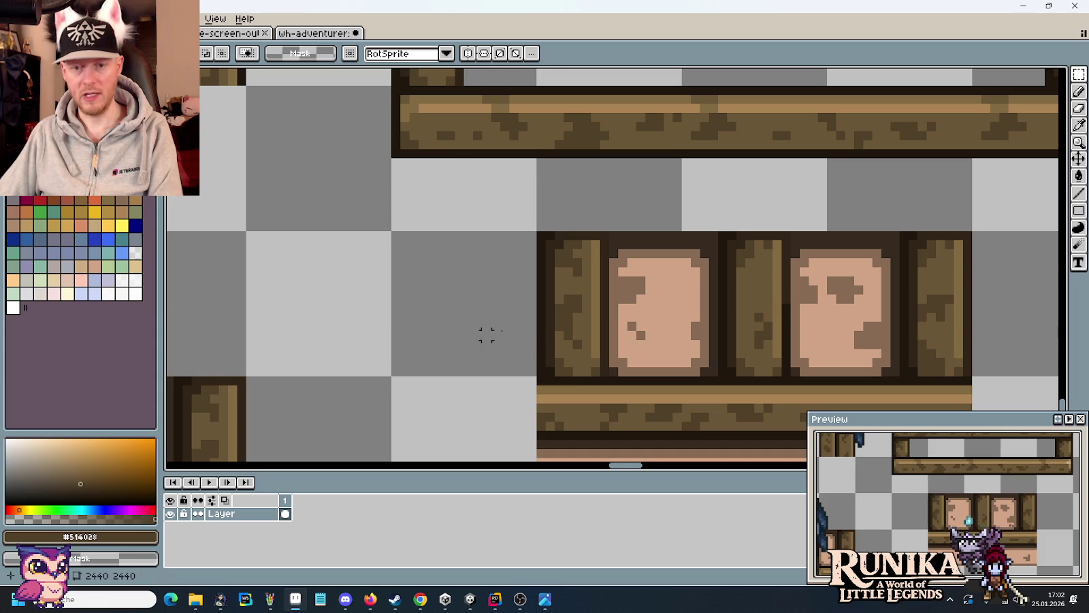
- Copy the panelled piece's left post out to the left and narrow its right edge
drag(605, 371, 536, 231)
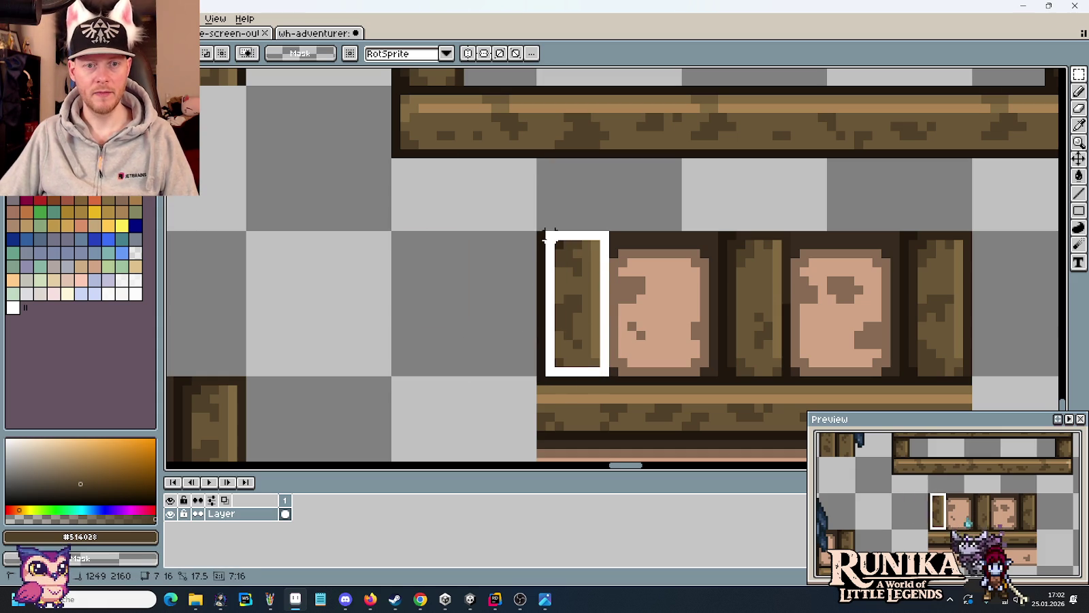
drag(582, 292, 439, 292)
key(ctrl+d)
mouse_move(480, 215)
mouse_down()
mouse_move(432, 402)
mouse_move(444, 368)
mouse_up()
click(460, 368)
key(ctrl+d)
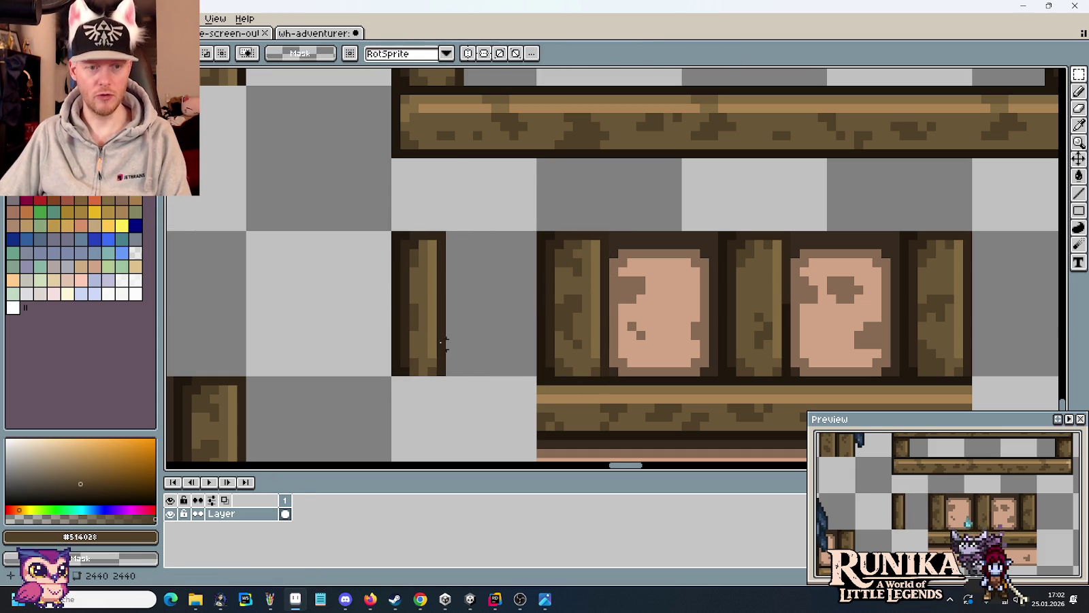
- Shorten the copied post by moving its bottom up, then clear the selection
scroll(462, 296, down, 1)
scroll(382, 321, up, 2)
drag(378, 323, 427, 455)
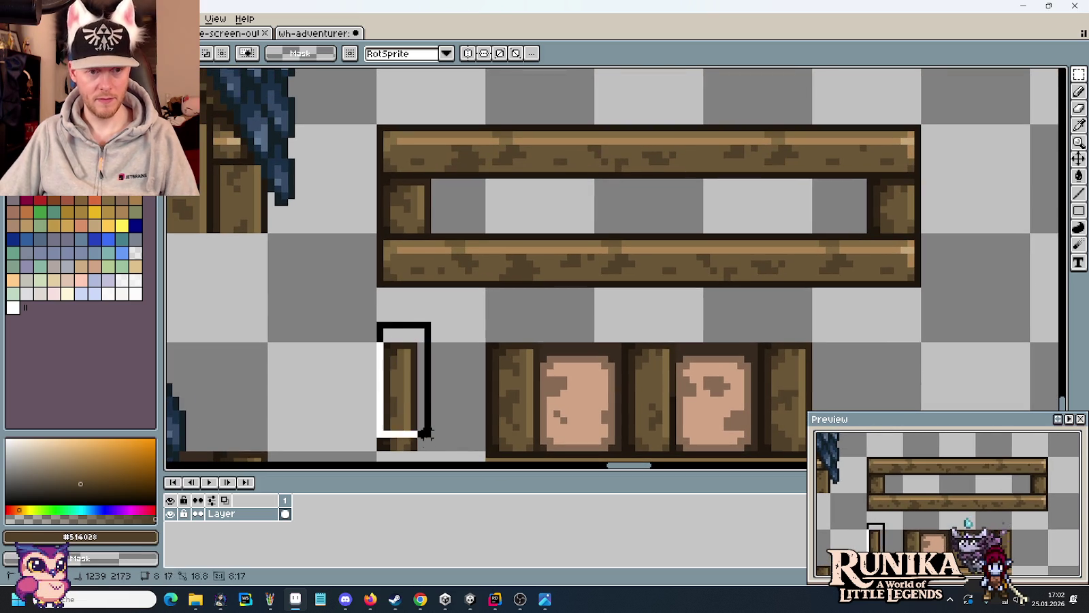
key(ctrl+d)
scroll(459, 404, down, 1)
scroll(422, 363, down, 1)
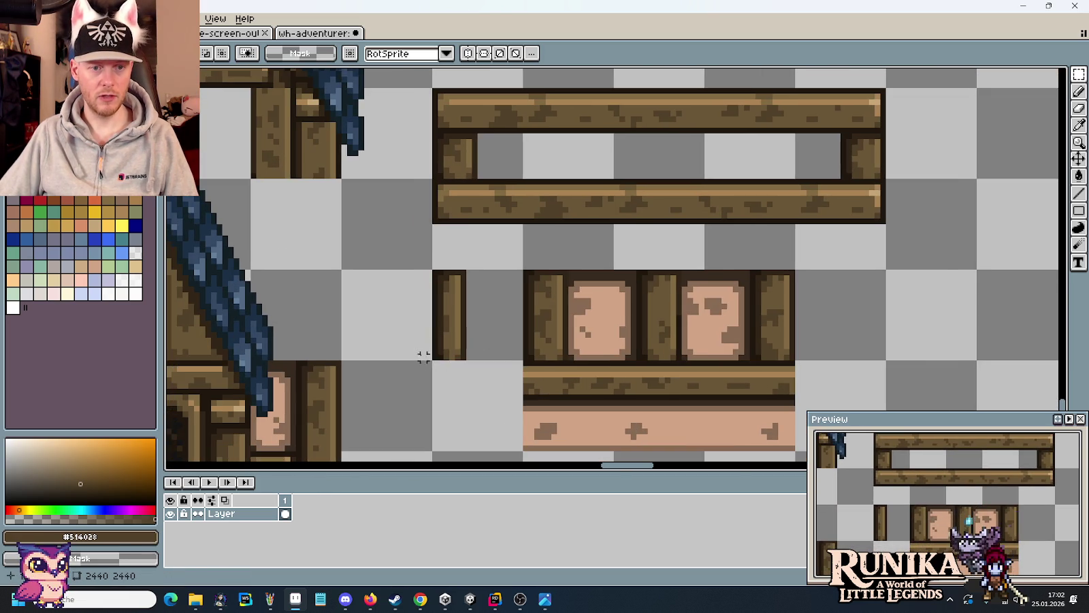
mouse_move(423, 357)
mouse_down()
mouse_move(498, 315)
mouse_move(477, 319)
mouse_up()
key(Return)
mouse_move(404, 340)
mouse_down()
mouse_move(486, 311)
mouse_move(498, 295)
mouse_up()
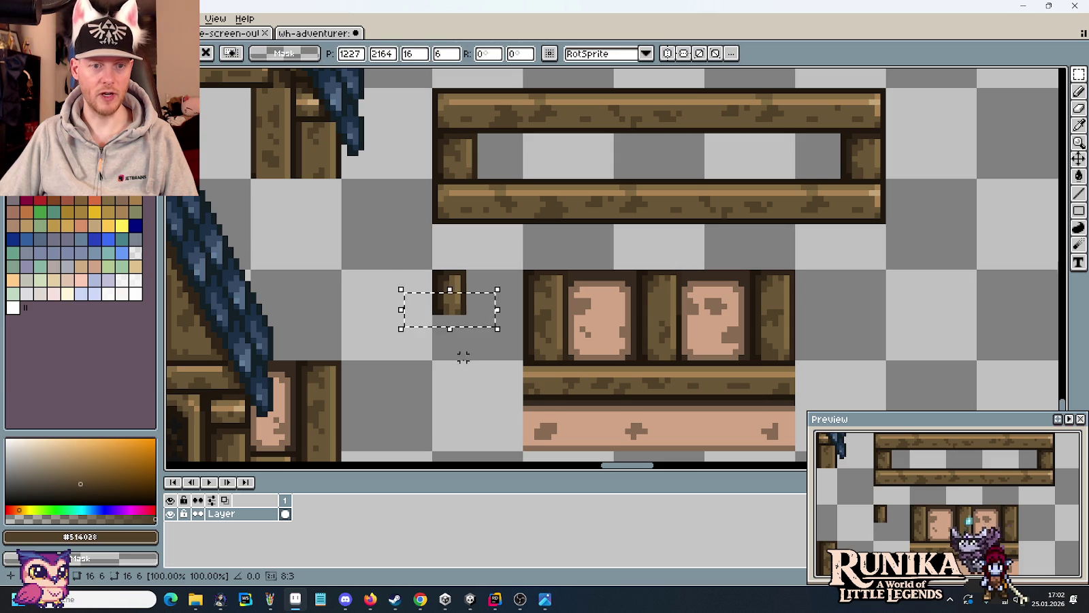
click(467, 348)
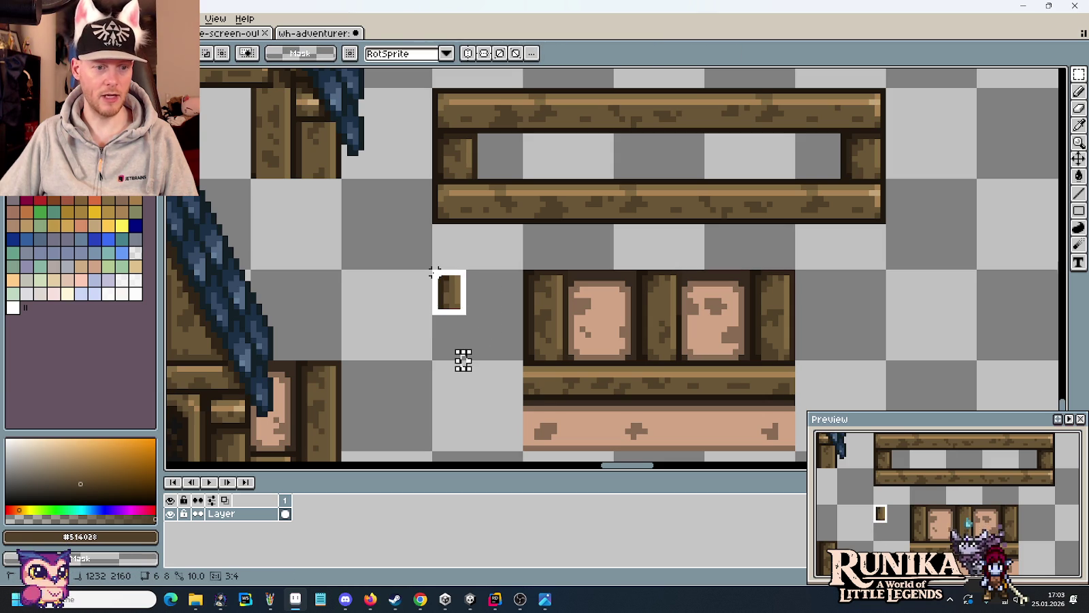
click(501, 307)
- Sample the post's dark outline brown and then its mid-brown with the eyedropper
scroll(501, 306, up, 1)
scroll(487, 296, up, 1)
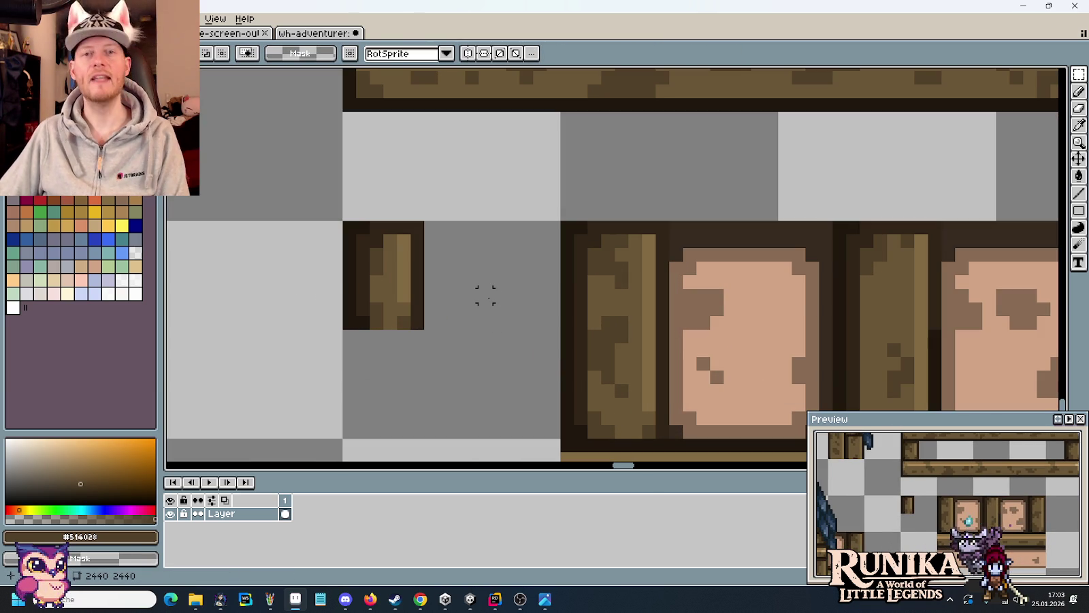
key(i)
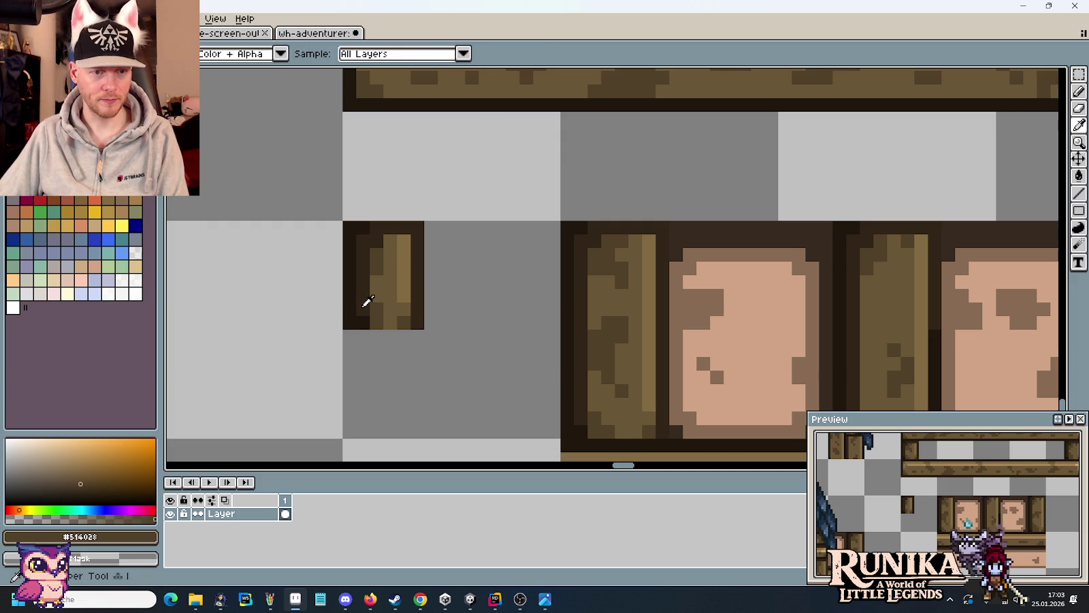
click(363, 305)
alt+click(376, 305)
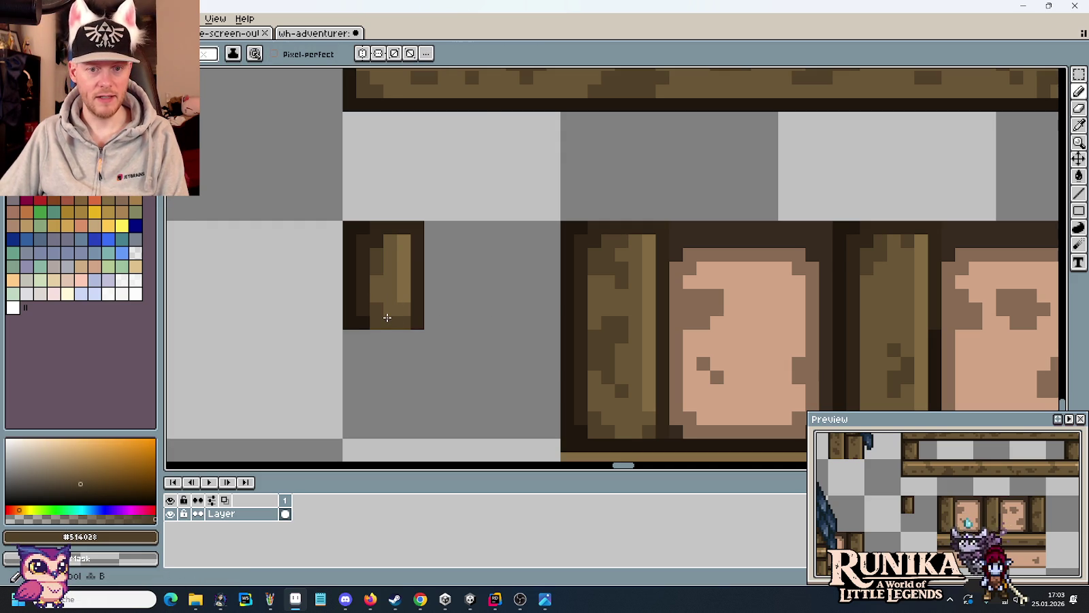